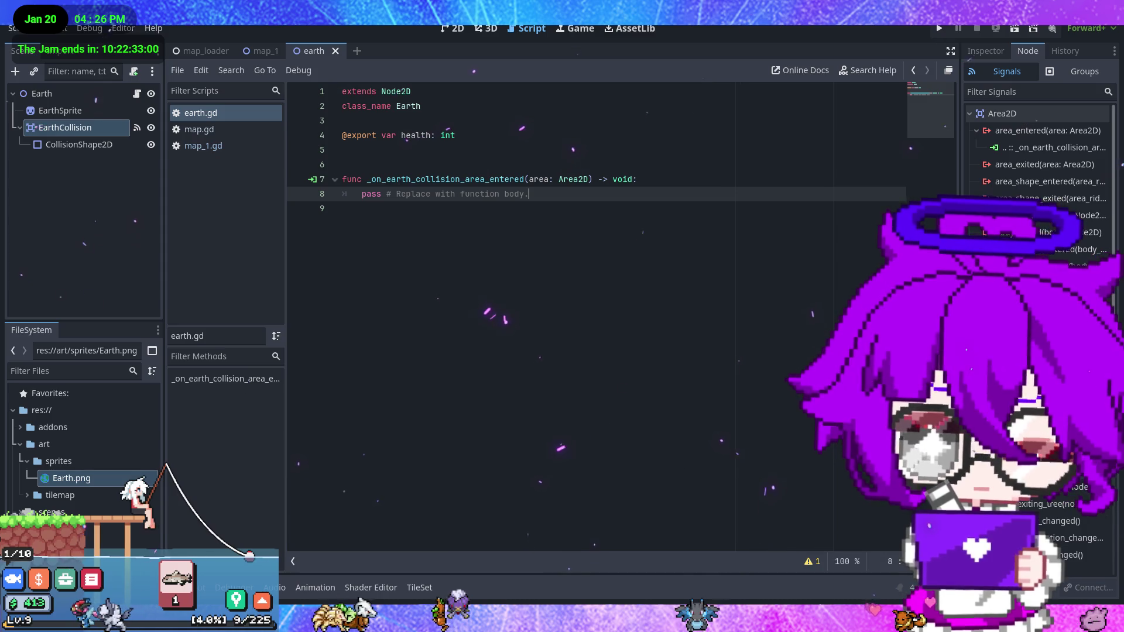
Step: Switch from Godot's earth.gd script to Obsidian's 'make an earth to protect' note
key(alt+Tab)
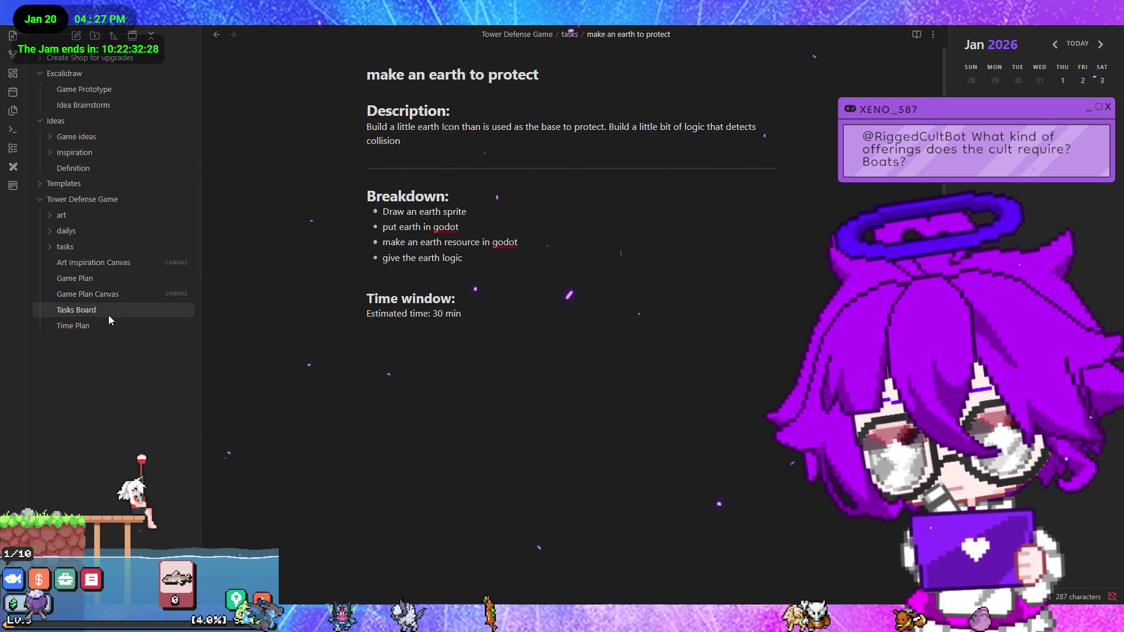
Step: On the Tasks Board, move 'make an earth to protect' to done and 'create a path' to in progress, then open its note
click(76, 310)
drag(685, 113, 816, 272)
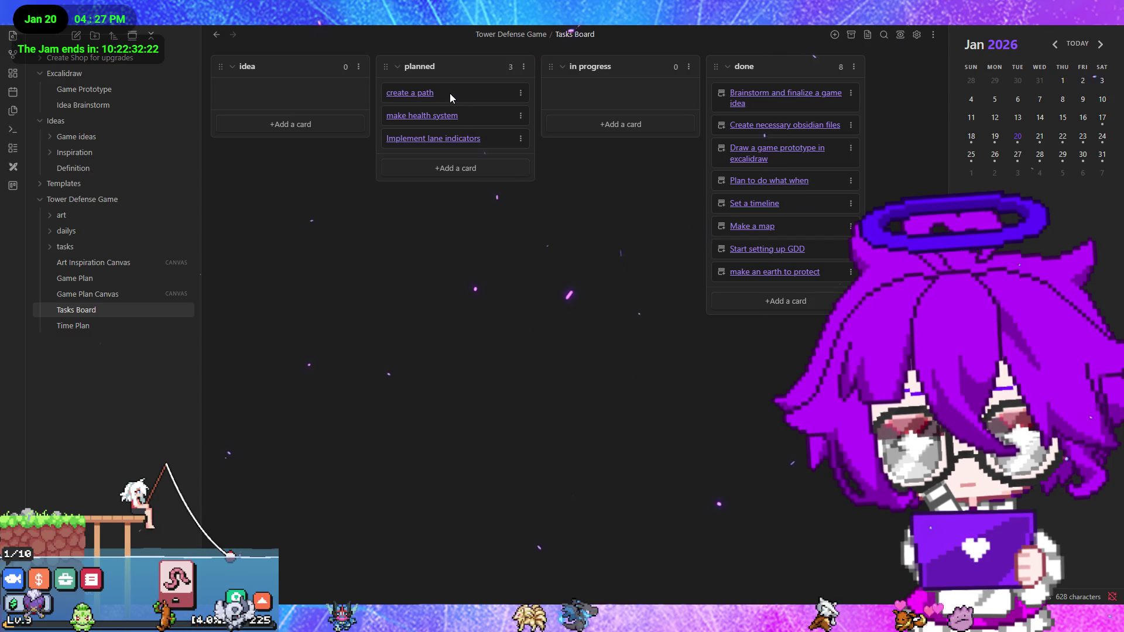
drag(451, 93, 622, 99)
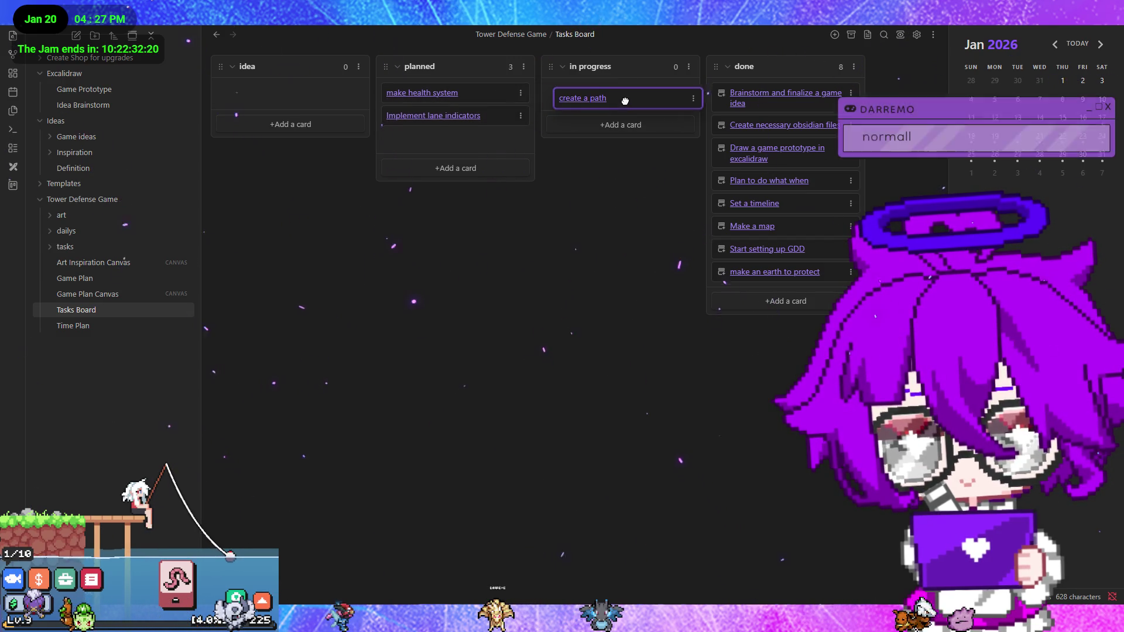
click(572, 92)
Step: Replace the Description placeholder with 'Draw a followable path on the drawn path and change the map accordingly'
drag(566, 123, 367, 126)
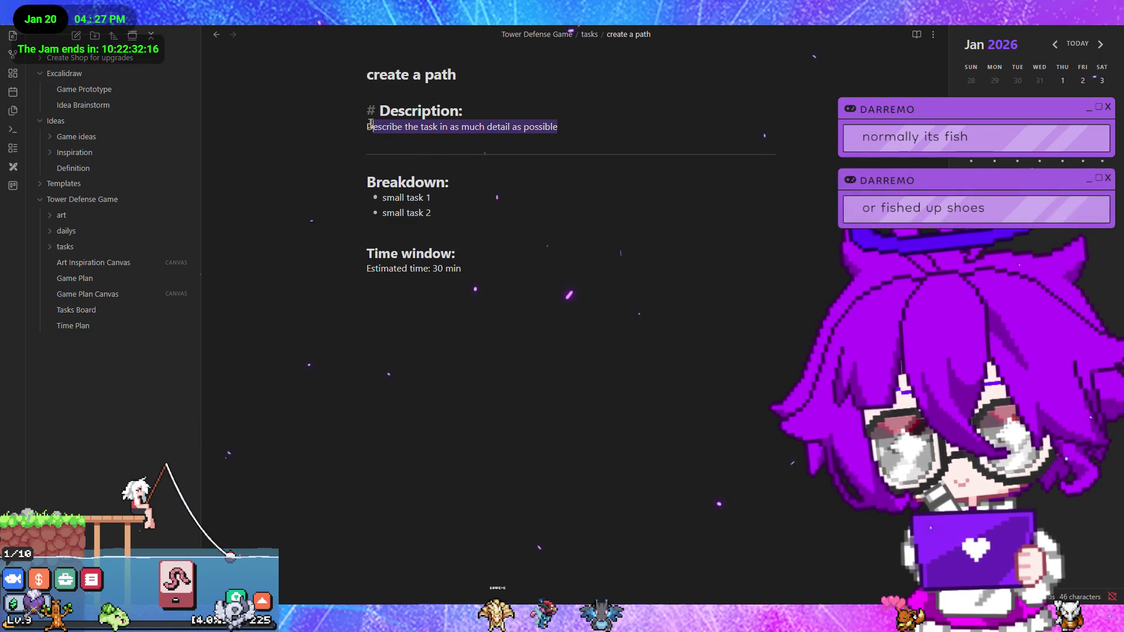
text(Draw a foll)
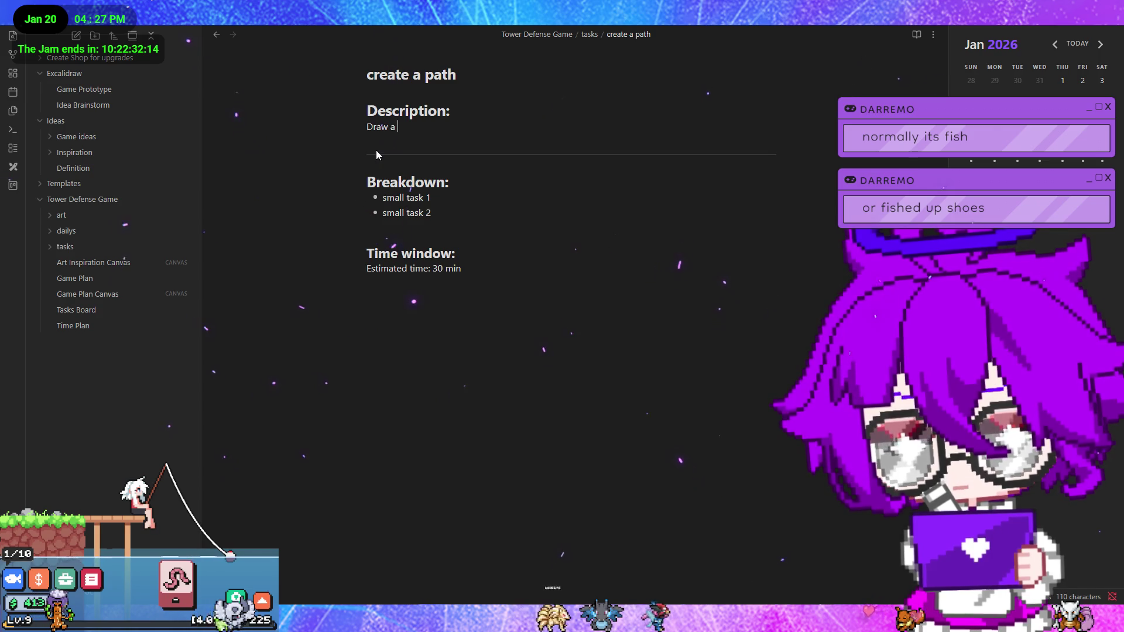
text(oawb)
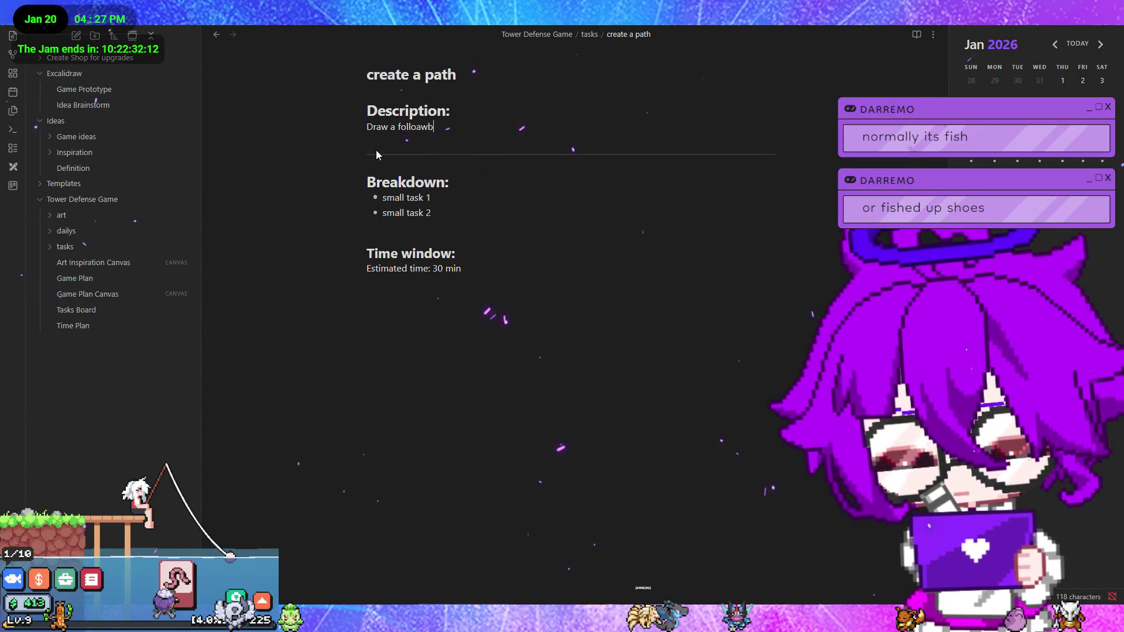
key(BackSpace)
key(BackSpace)
key(BackSpace)
text(wable p)
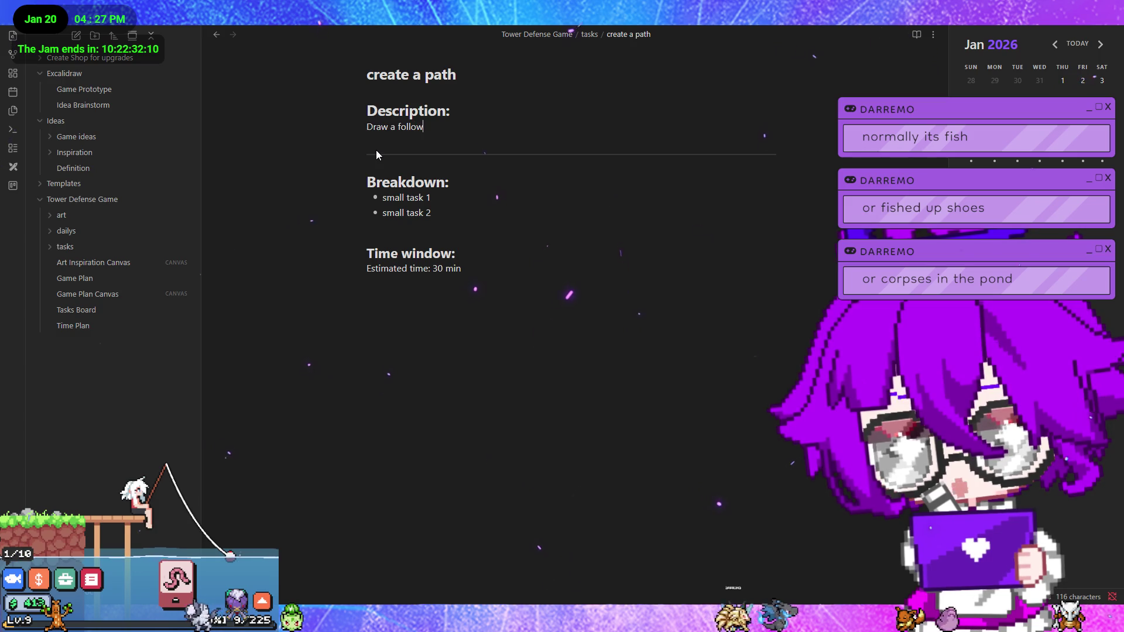
text(ath on )
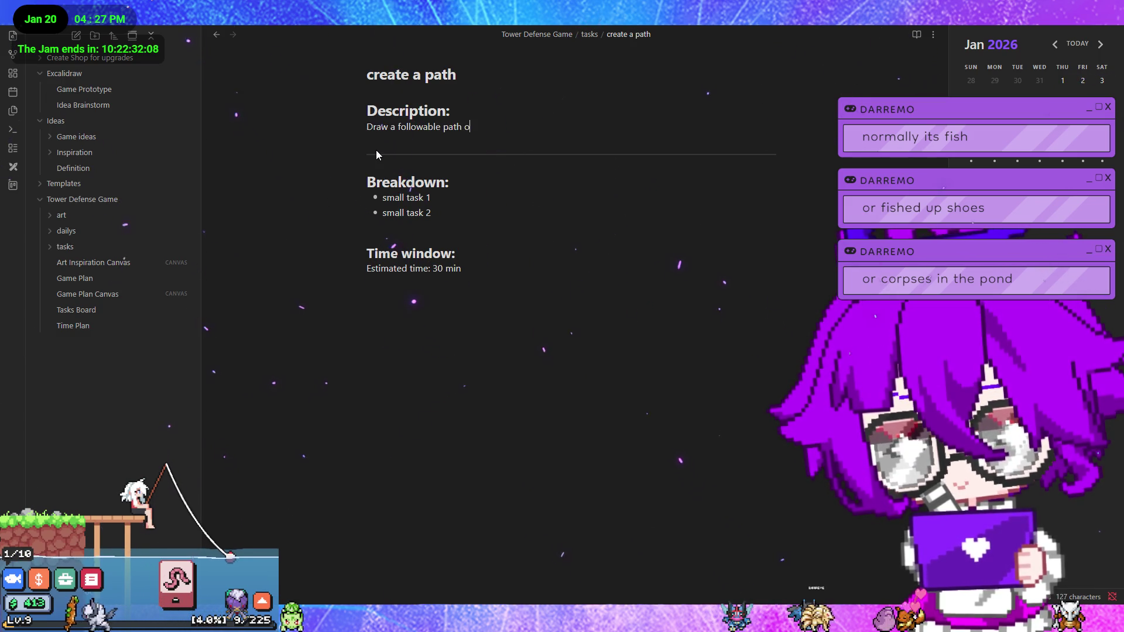
text(the drawn pa)
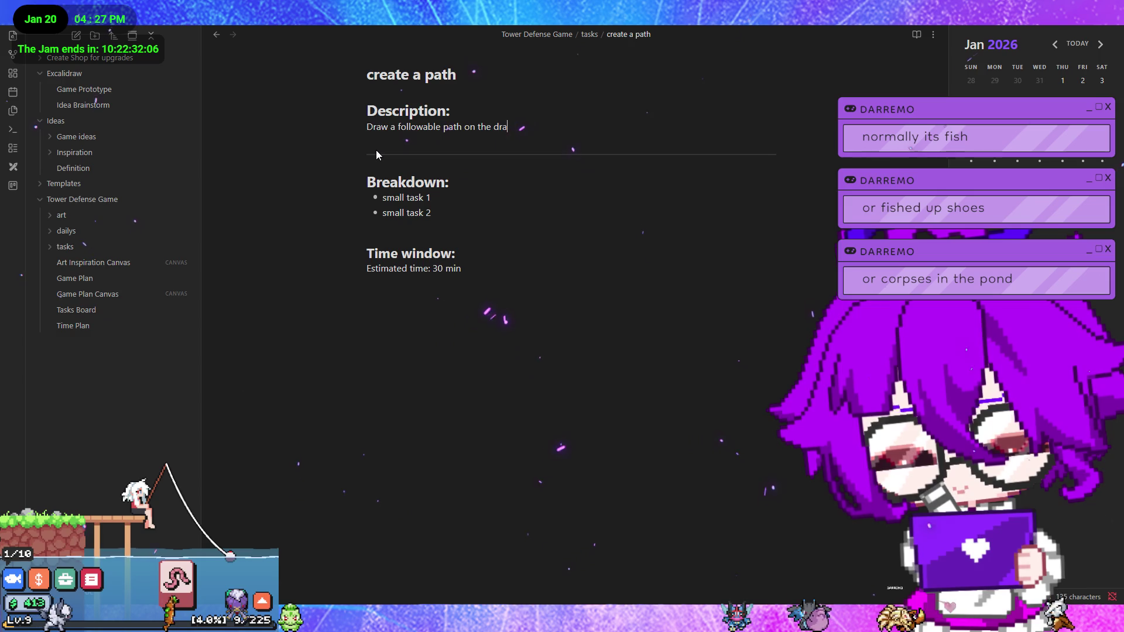
text(th and change the )
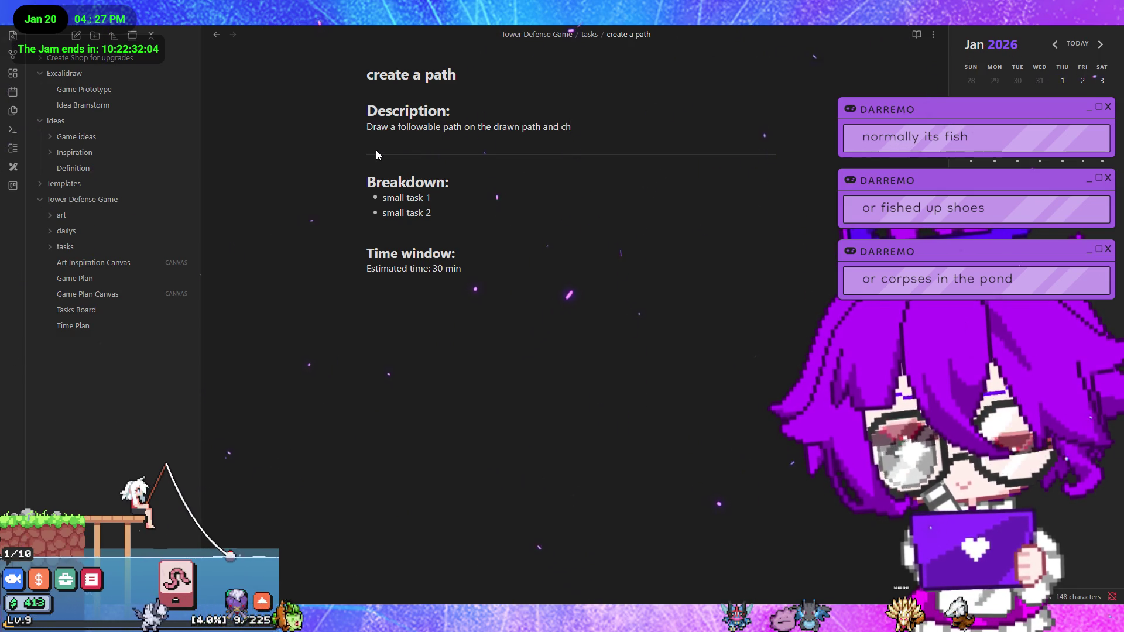
text(map acou)
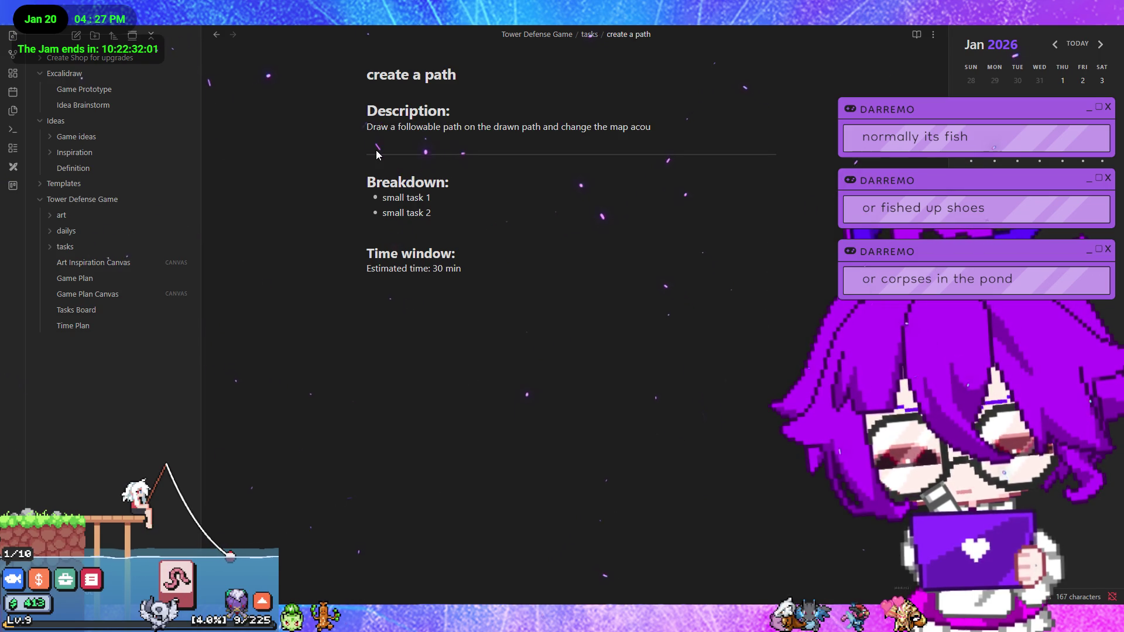
key(BackSpace)
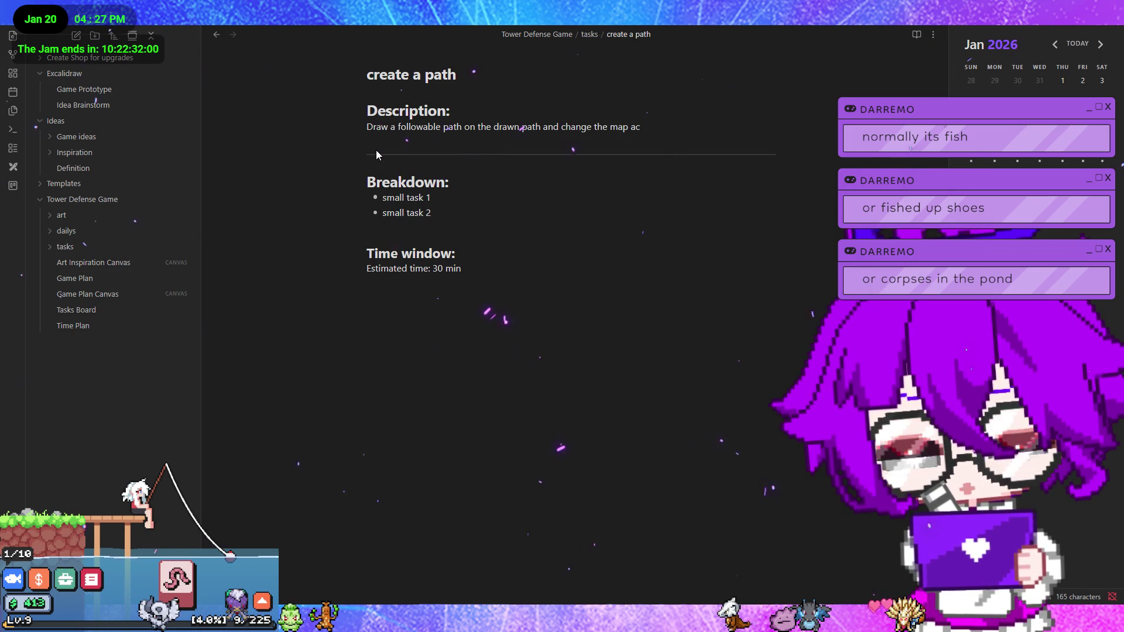
text(rdingly.)
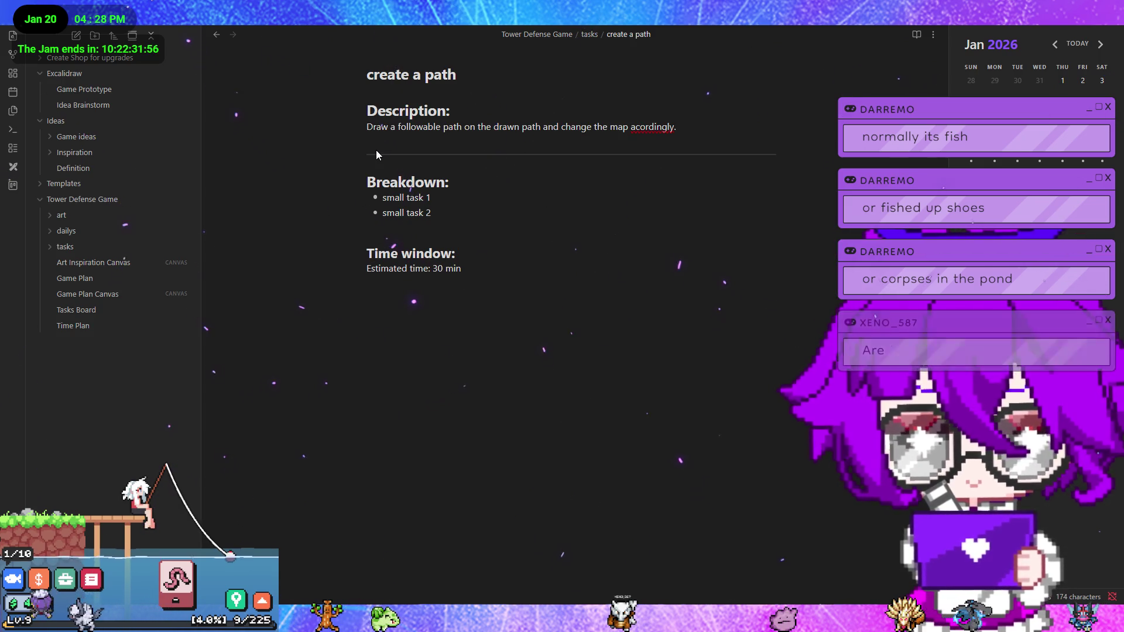
right_click(635, 124)
click(673, 135)
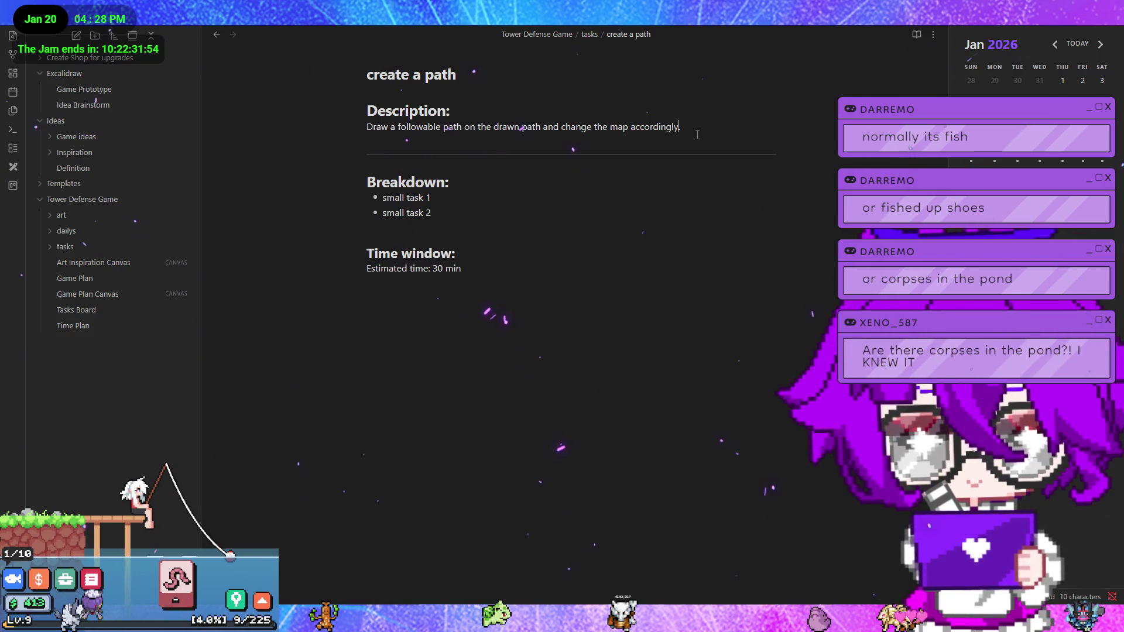
Step: Replace the 'small task 1' bullet with 'Implments' and return to Godot
drag(430, 201, 383, 201)
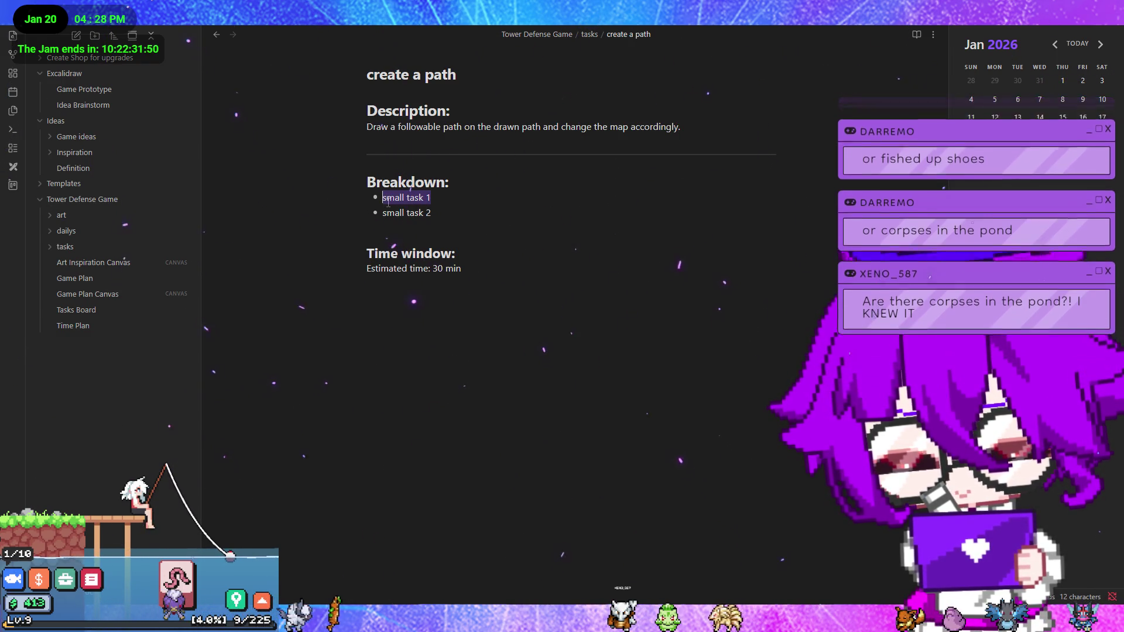
text(Implments)
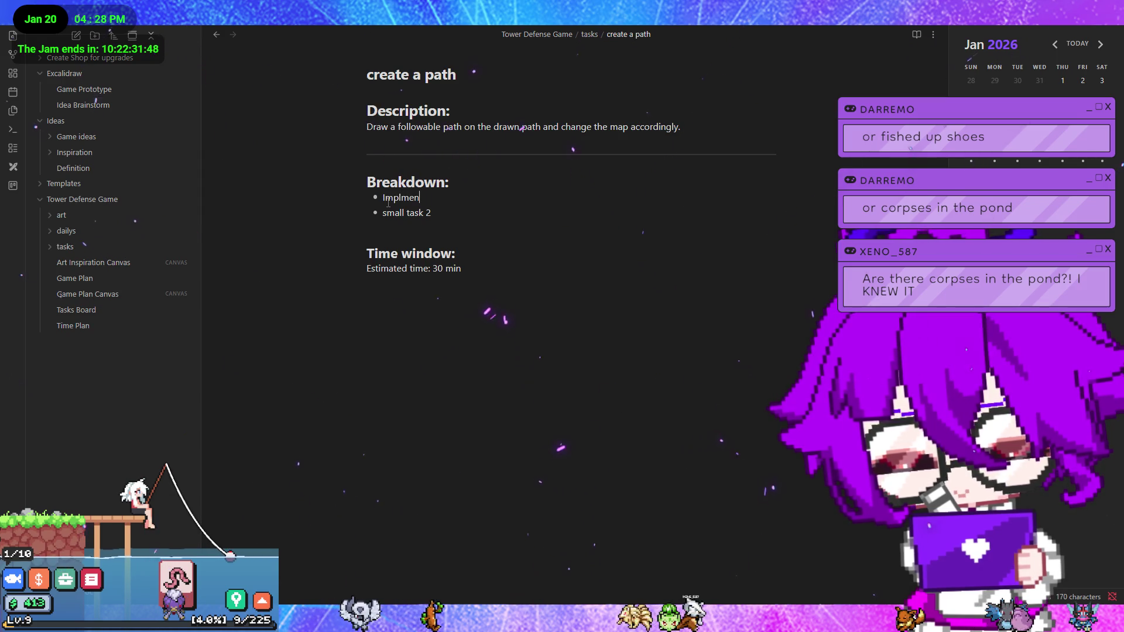
key(alt+Tab)
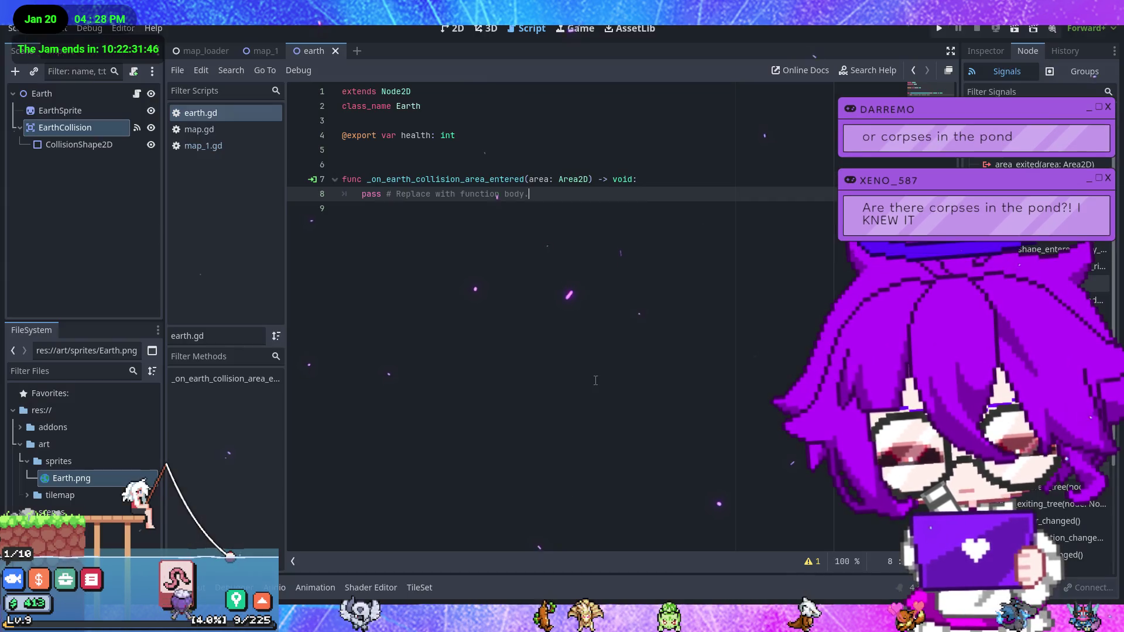
Step: Open the map_1 scene and browse Map1's Add Child Node list, cancelling without adding anything
click(254, 52)
right_click(81, 103)
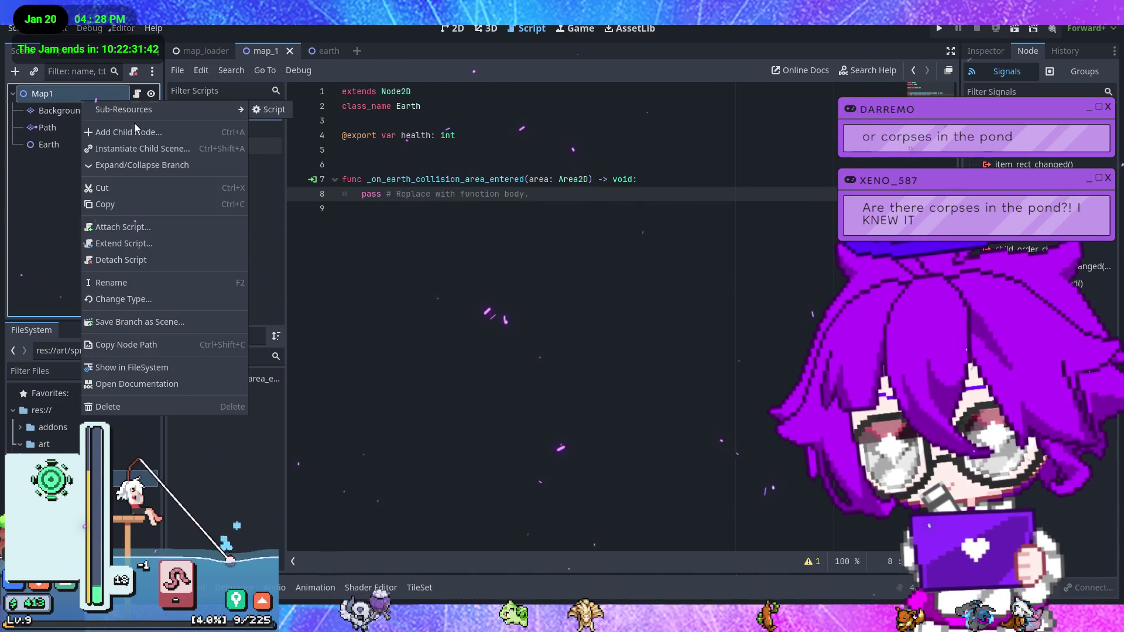
click(134, 121)
click(792, 144)
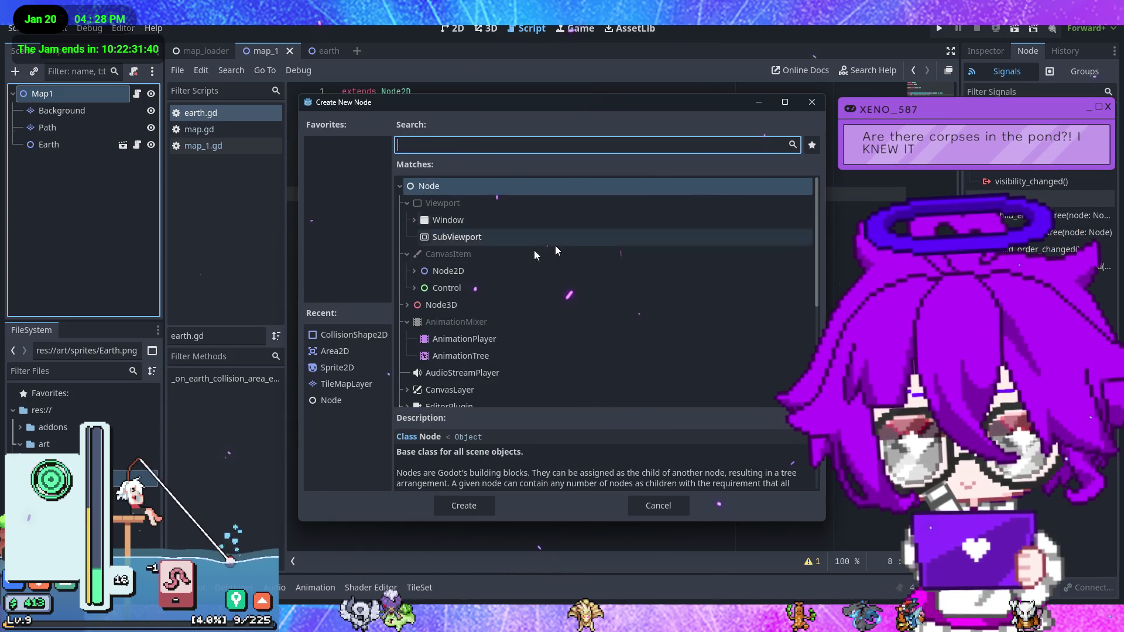
scroll(508, 285, down, 5)
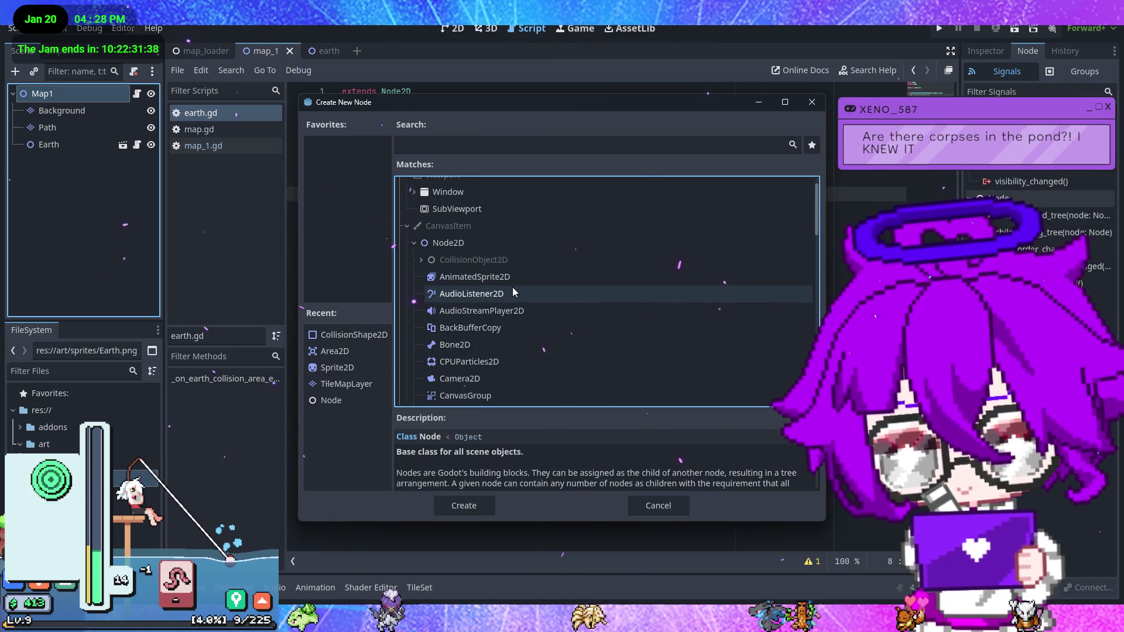
scroll(515, 288, down, 5)
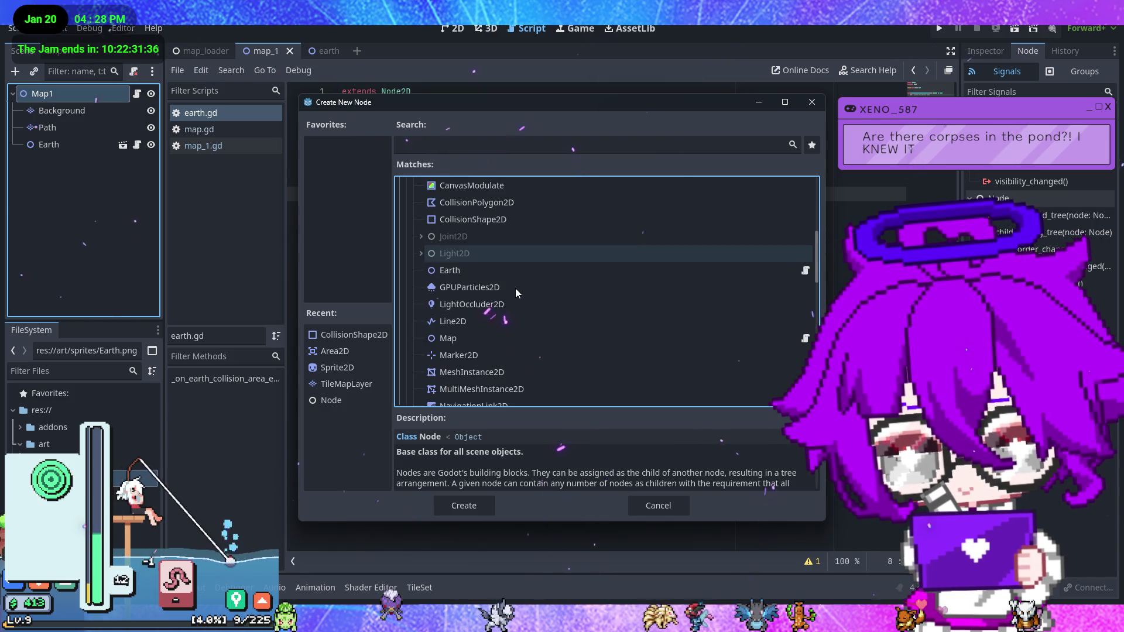
scroll(501, 319, down, 5)
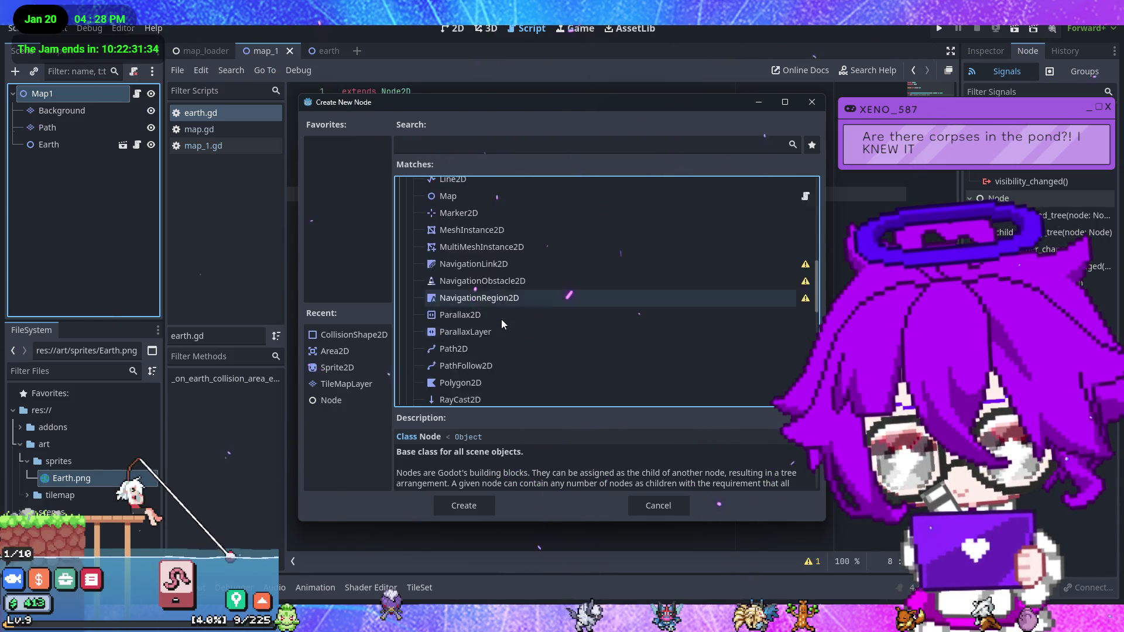
click(811, 103)
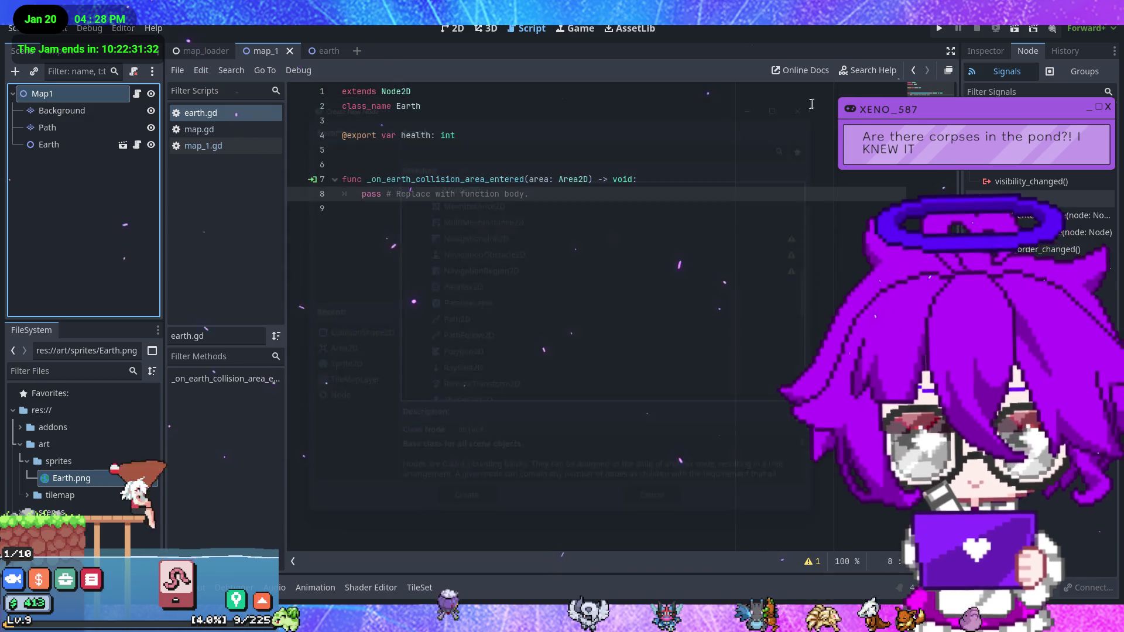
key(alt+Tab)
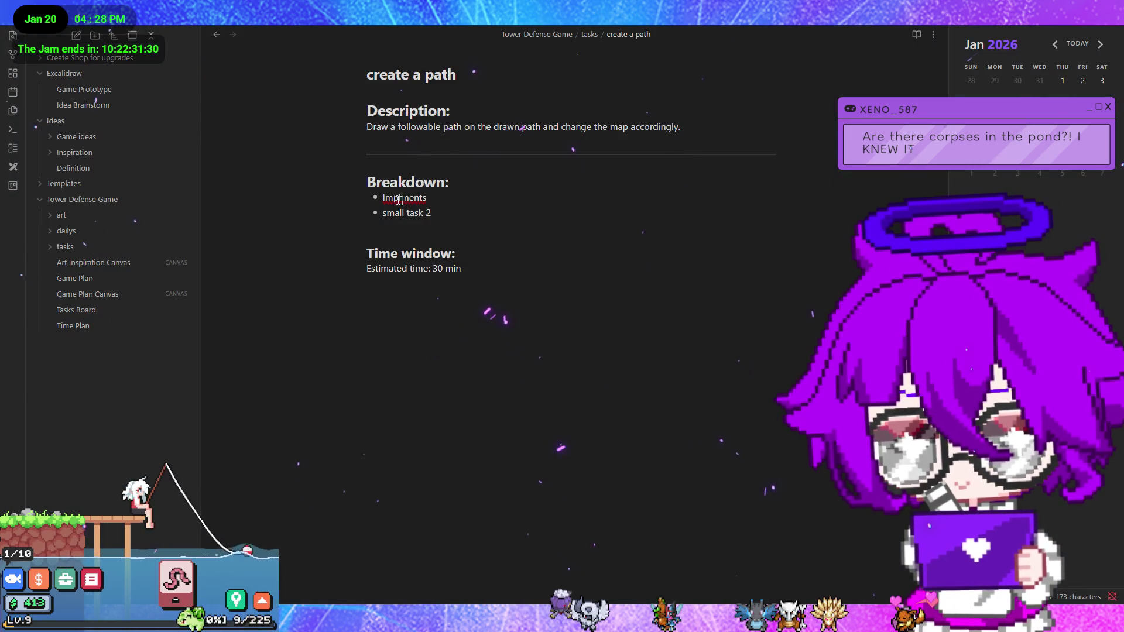
Step: Correct the first bullet to 'Implement godot paths' and replace 'small task 2' with 'mark map tiles as paths'
click(398, 197)
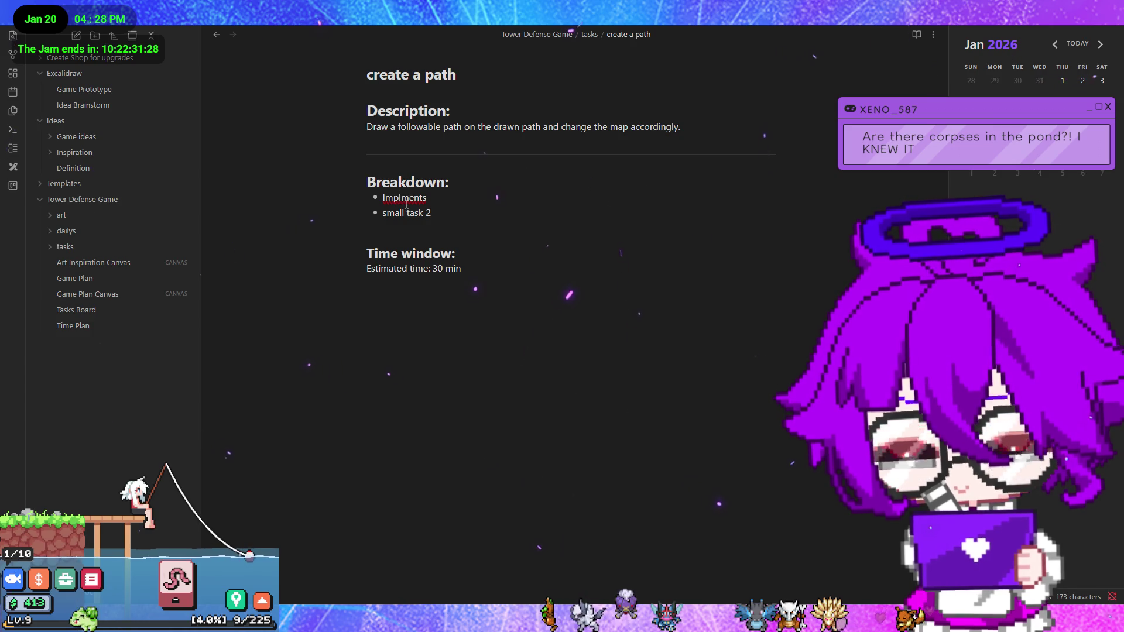
text(e)
key(End)
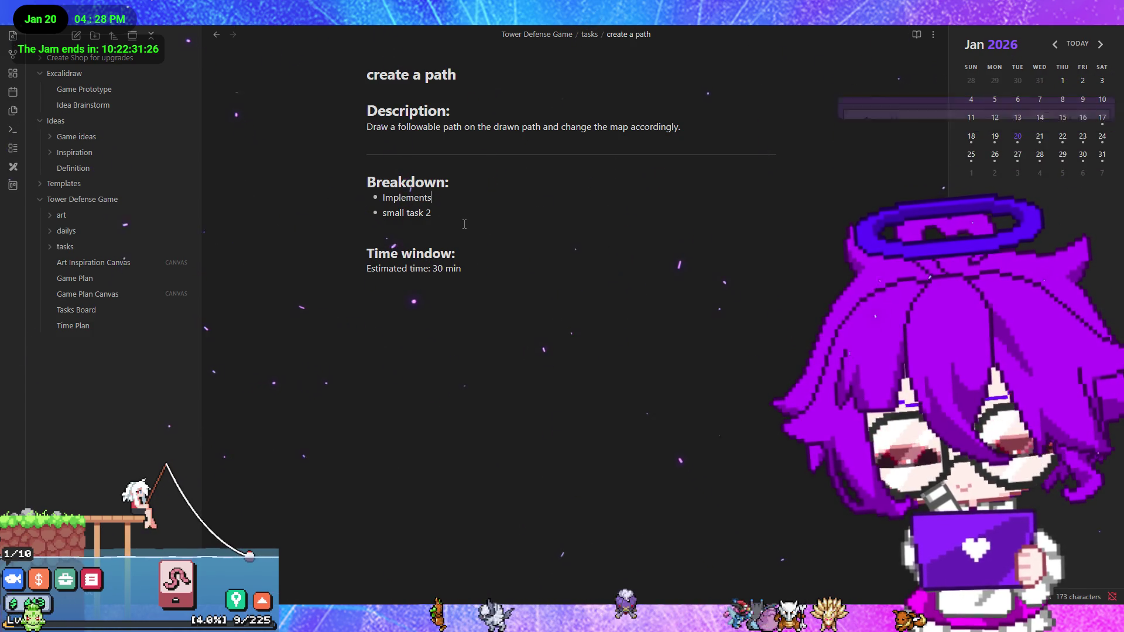
key(BackSpace)
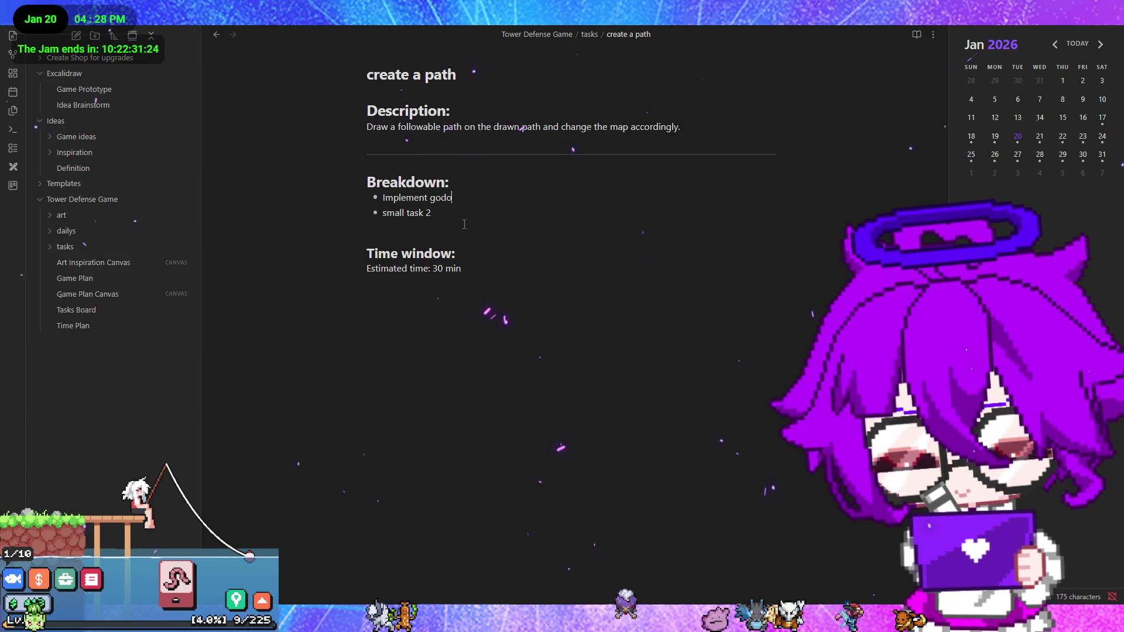
text(ths)
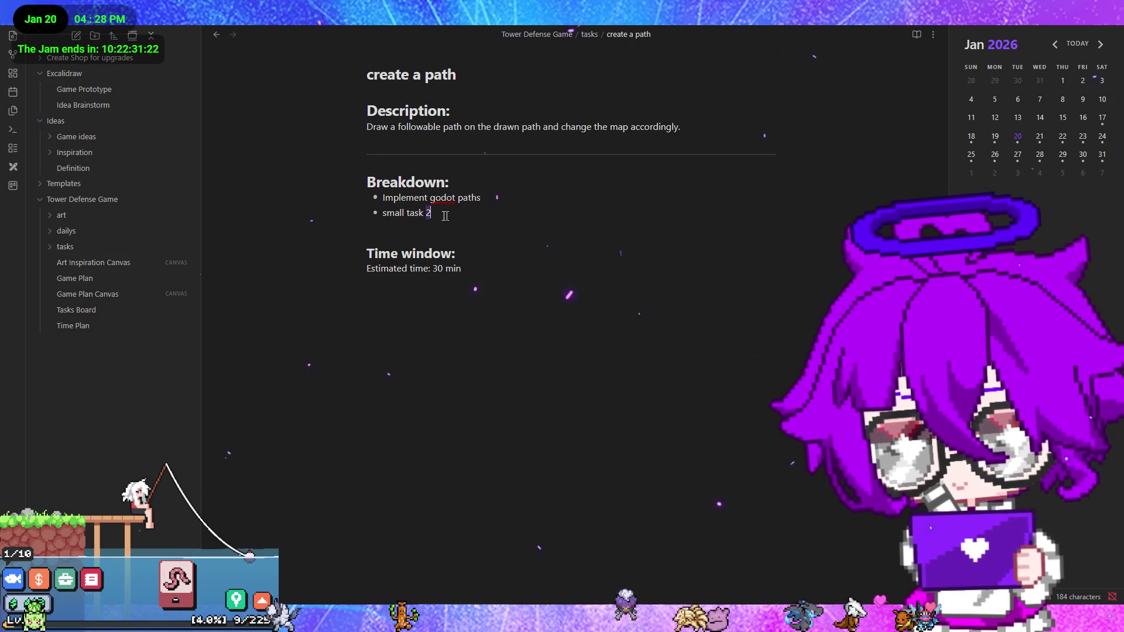
triple_click(394, 212)
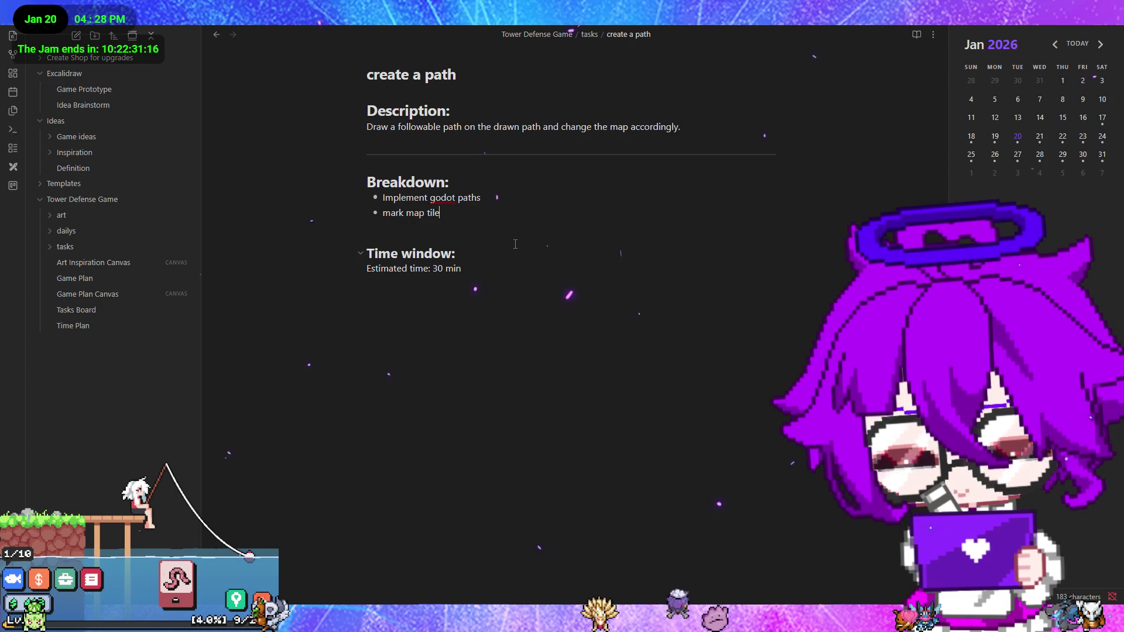
text(paths)
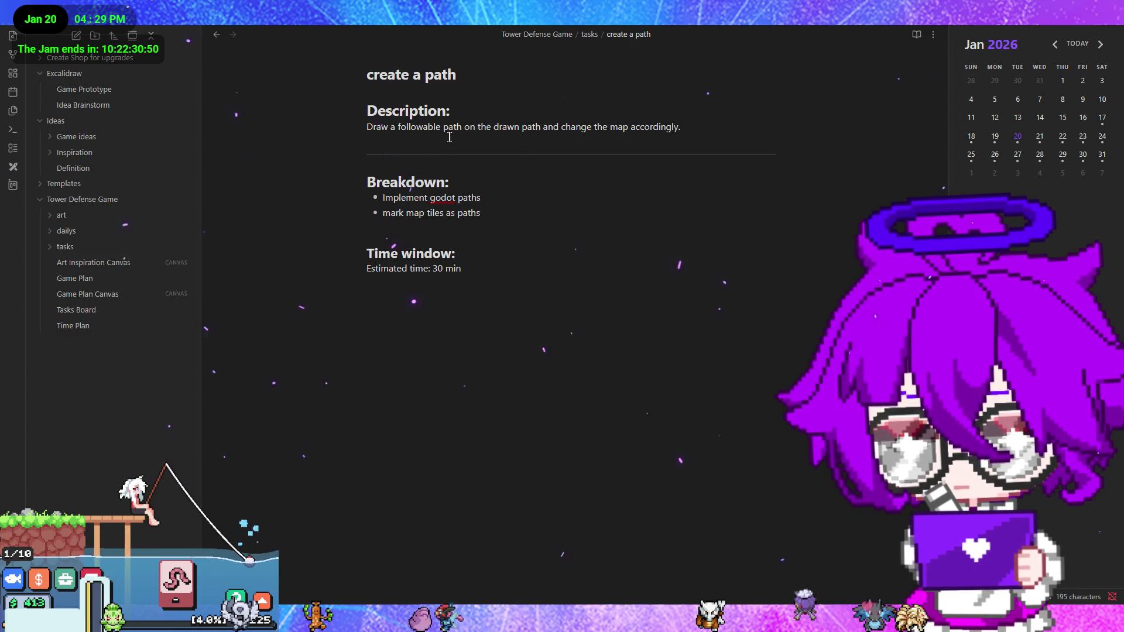
key(alt+Tab)
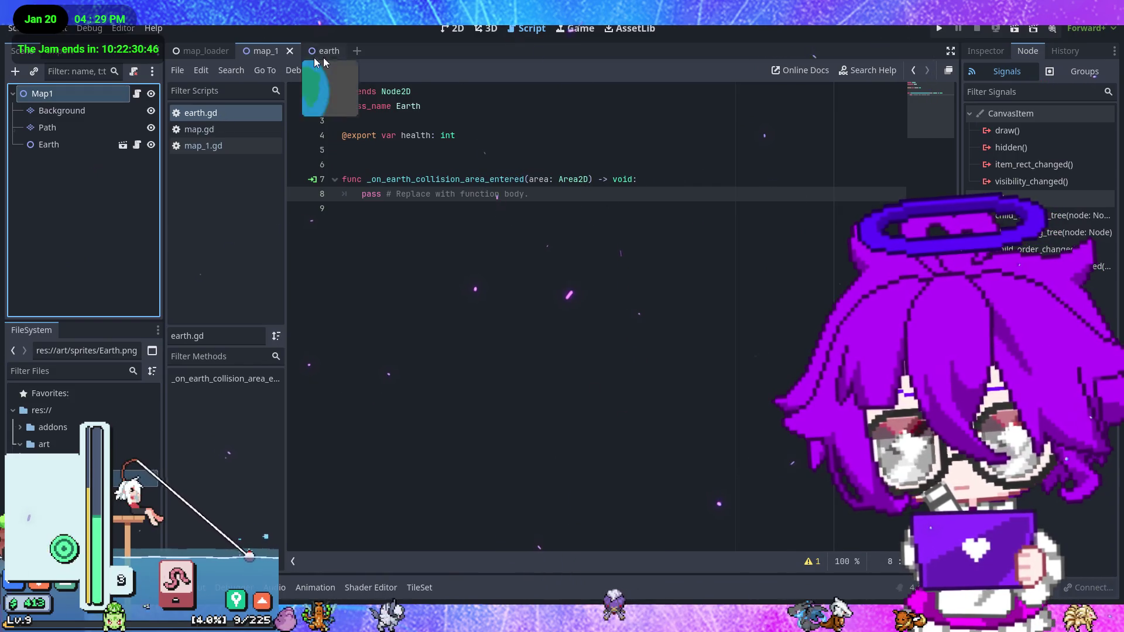
Step: Add a Path2D child node to Map1 in the map_1 scene
key(ctrl+F1)
scroll(430, 245, up, 2)
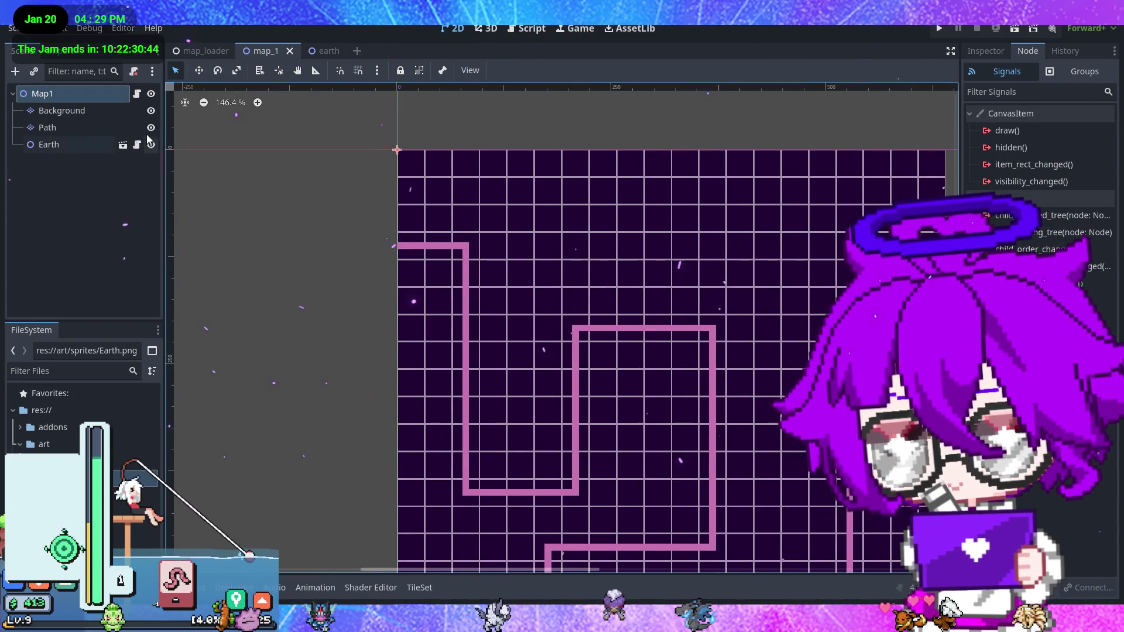
right_click(107, 92)
click(150, 124)
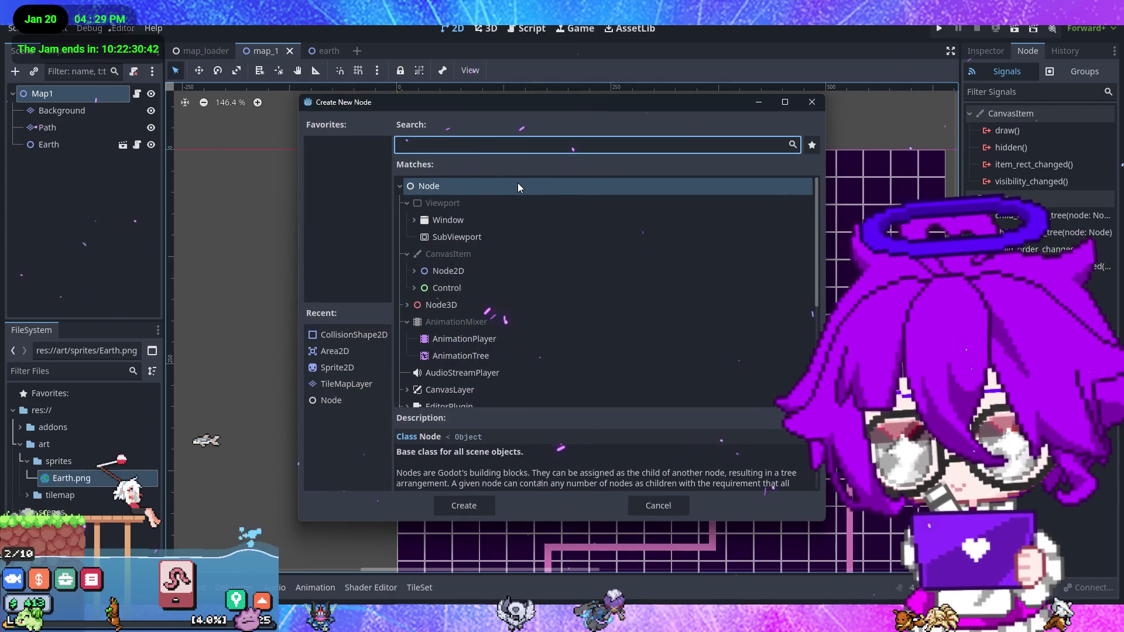
text(path)
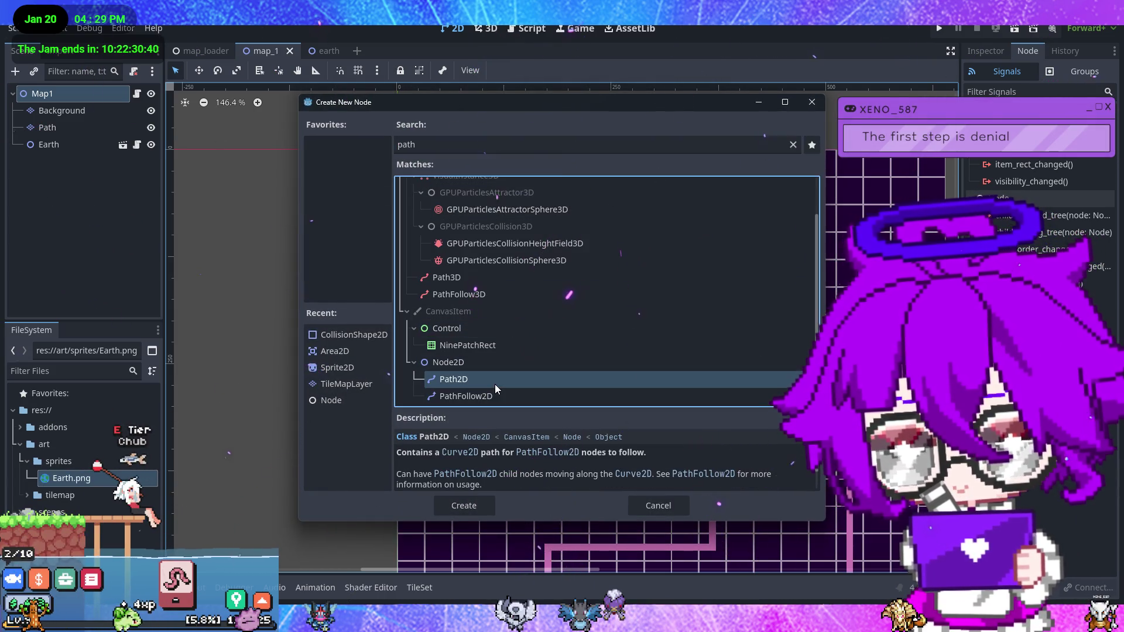
double_click(493, 380)
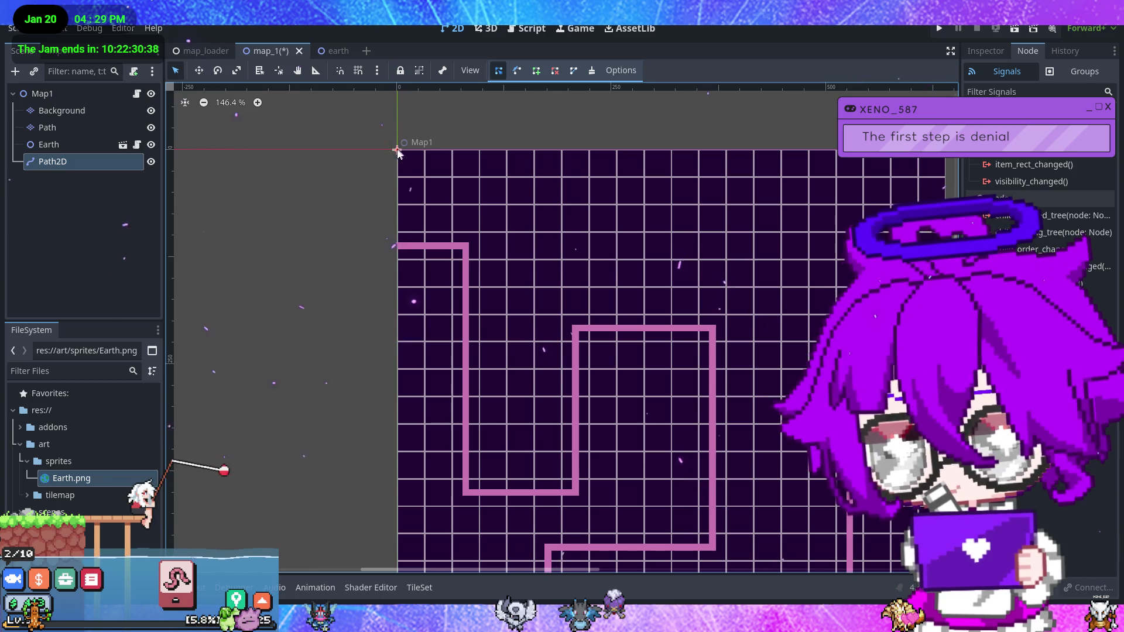
Step: Inspect the Path2D curve and position properties and move its origin down onto the map
click(398, 153)
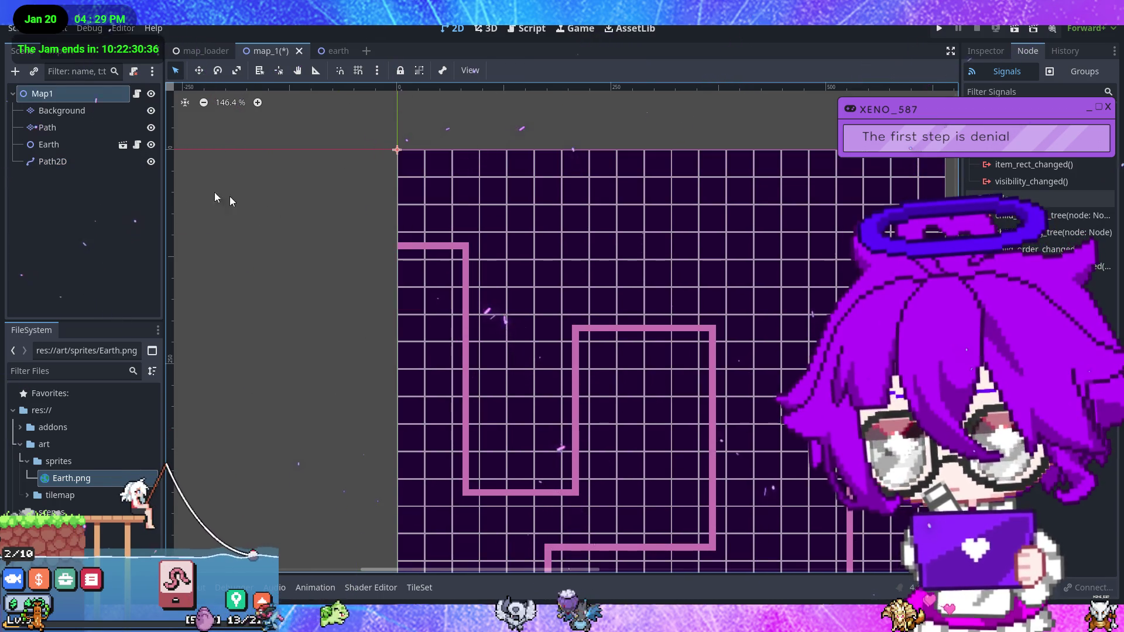
click(93, 163)
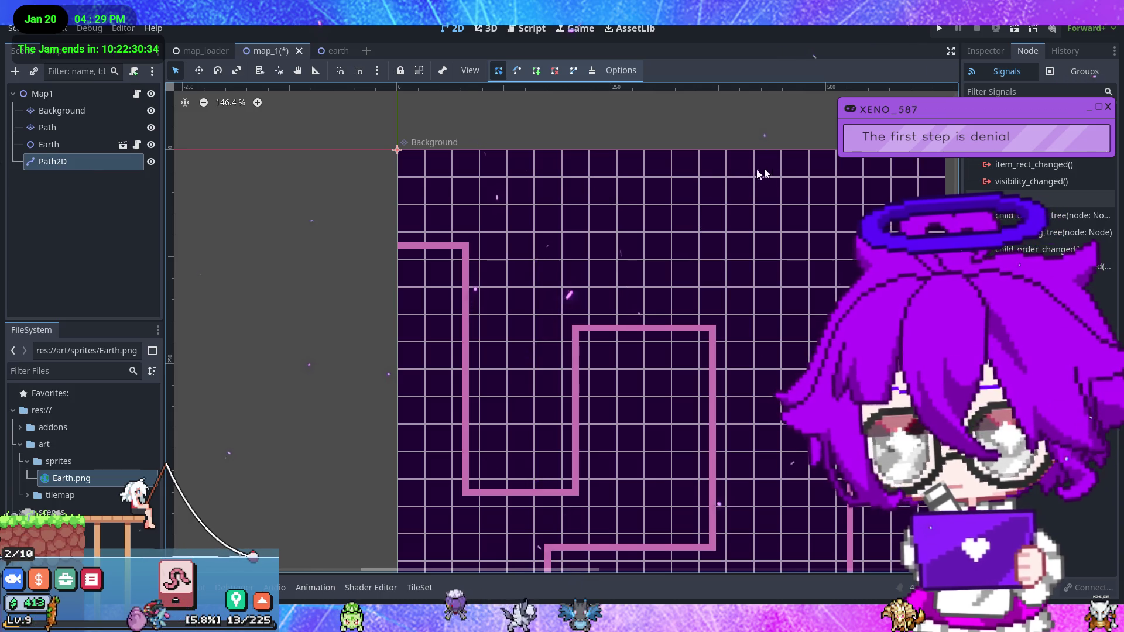
scroll(787, 300, down, 3)
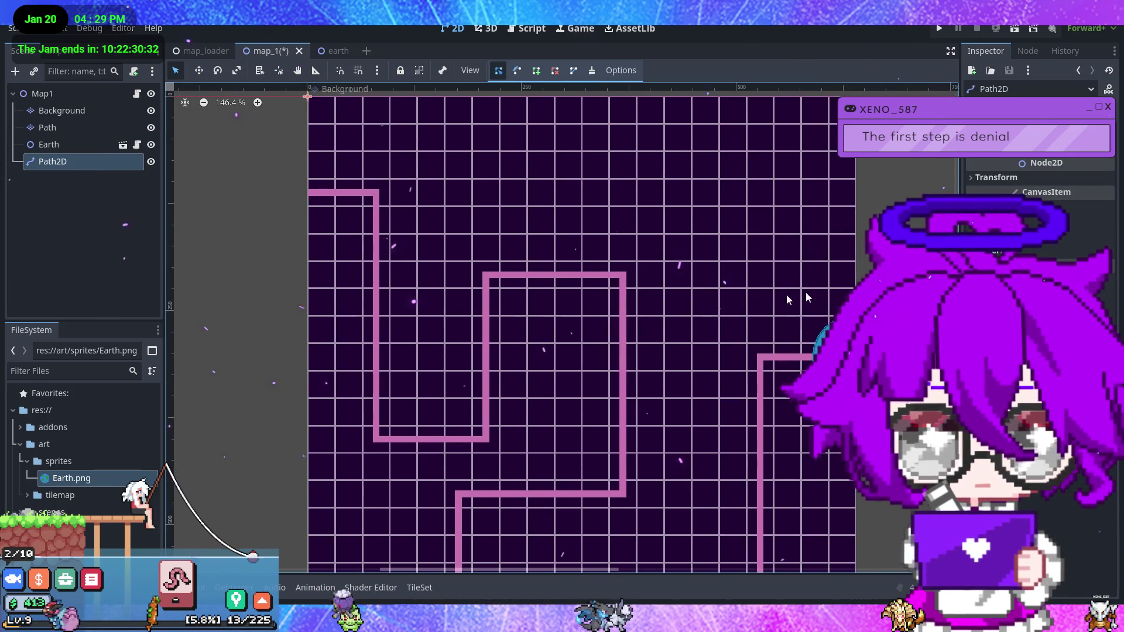
click(1048, 144)
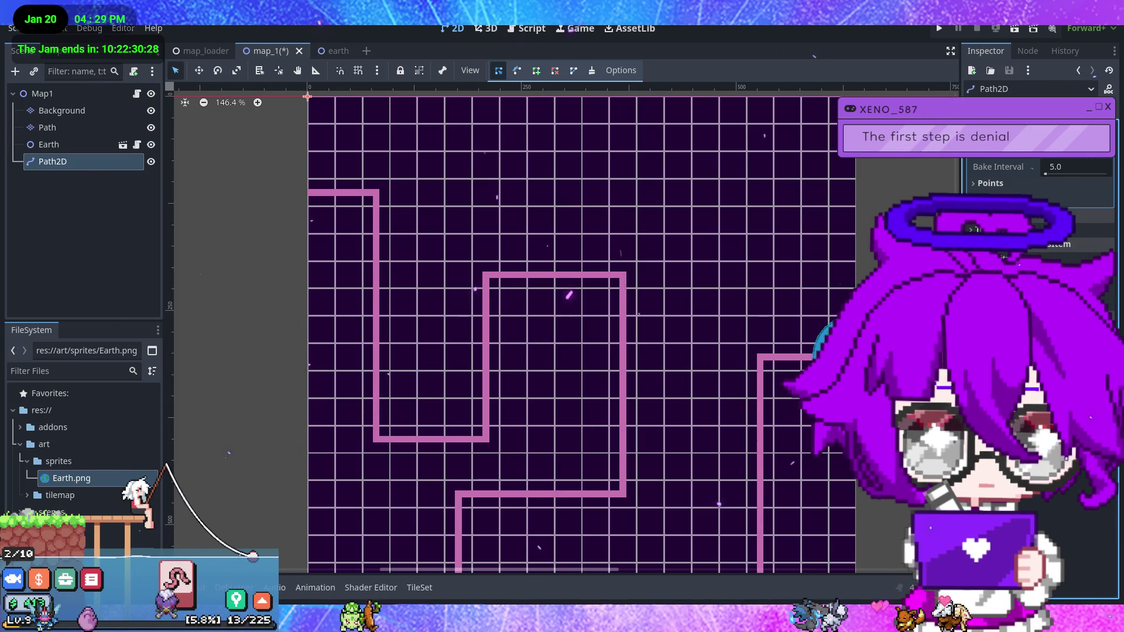
scroll(732, 284, down, 4)
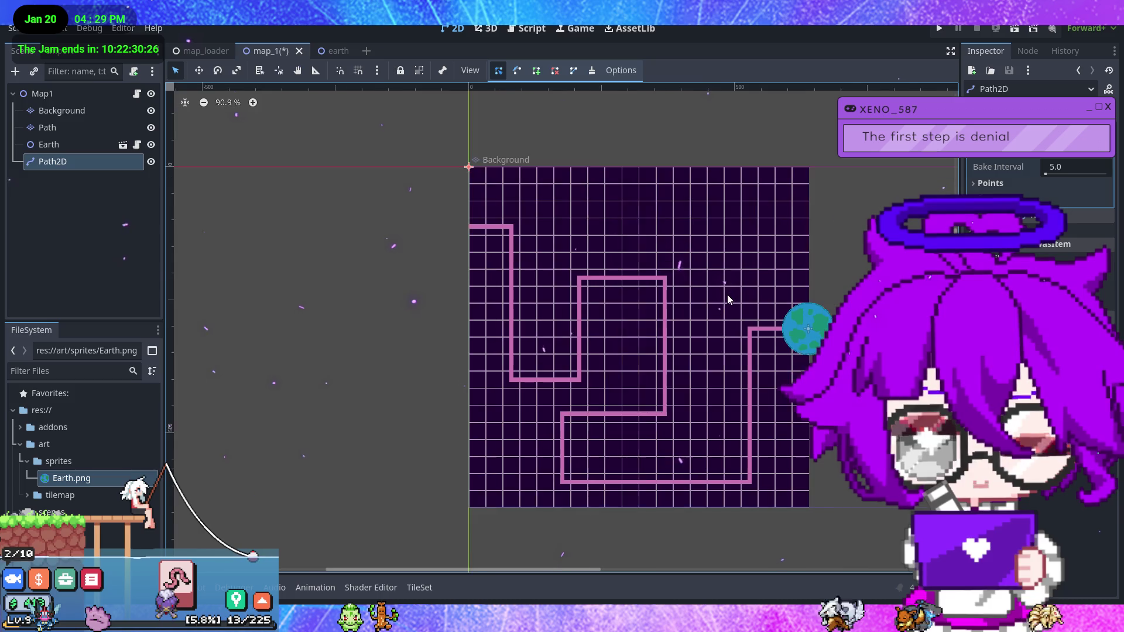
click(1067, 257)
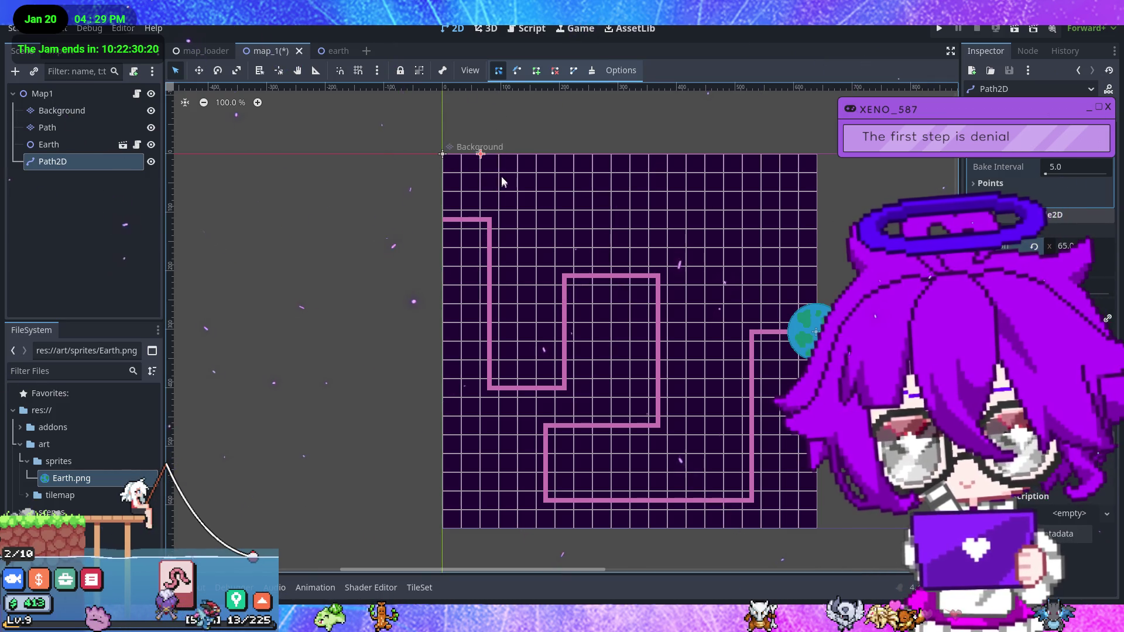
click(482, 158)
click(50, 162)
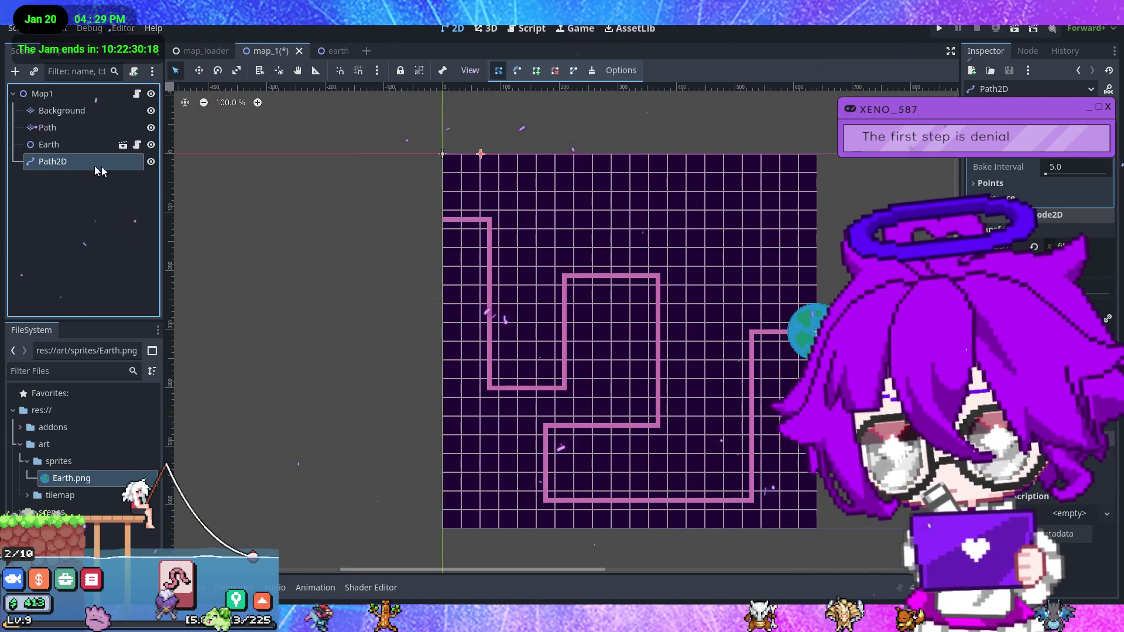
click(483, 158)
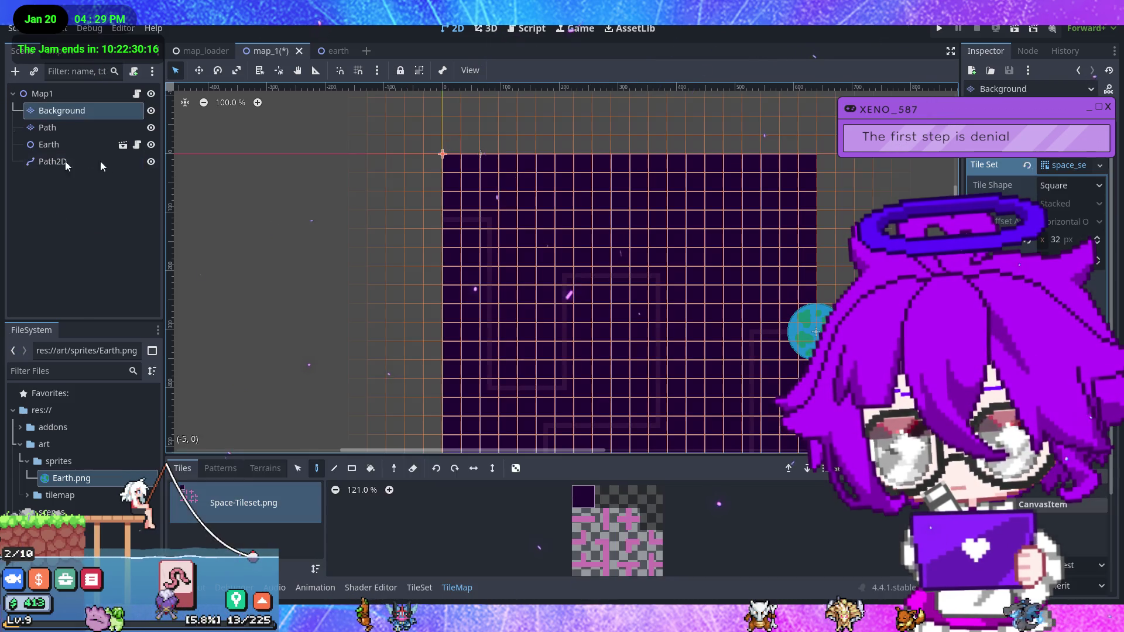
click(100, 162)
click(481, 159)
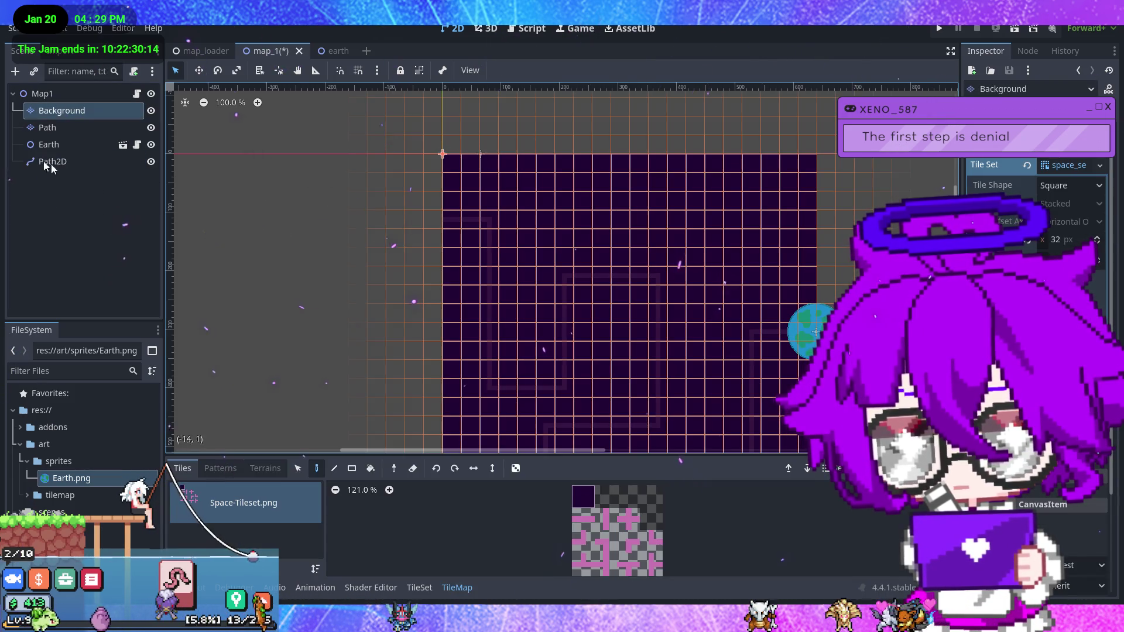
click(47, 162)
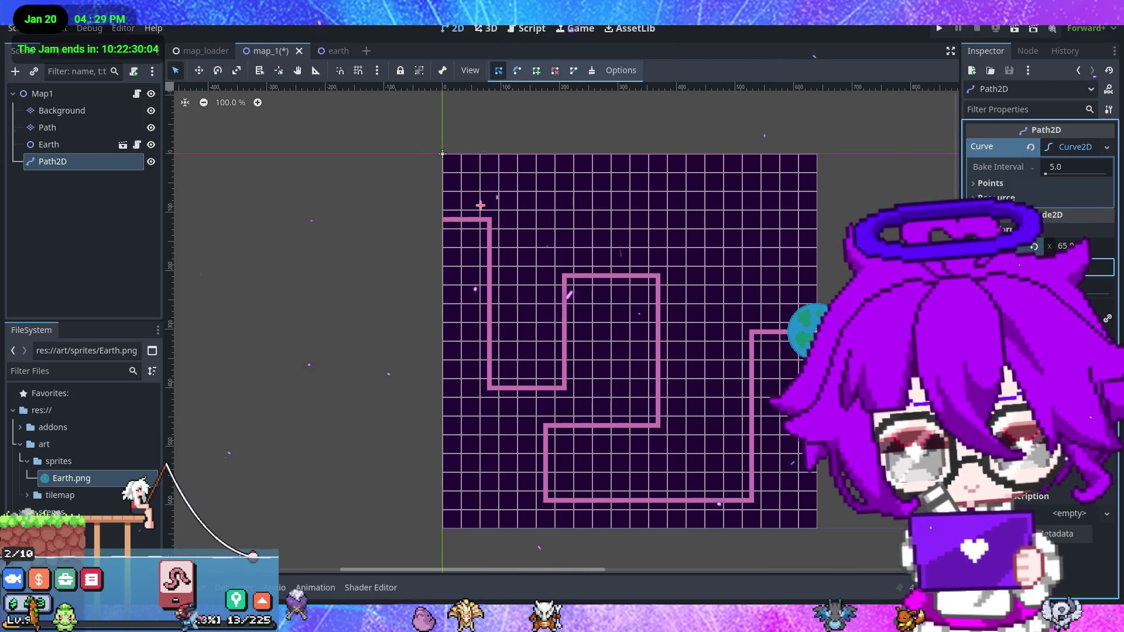
drag(502, 185, 502, 237)
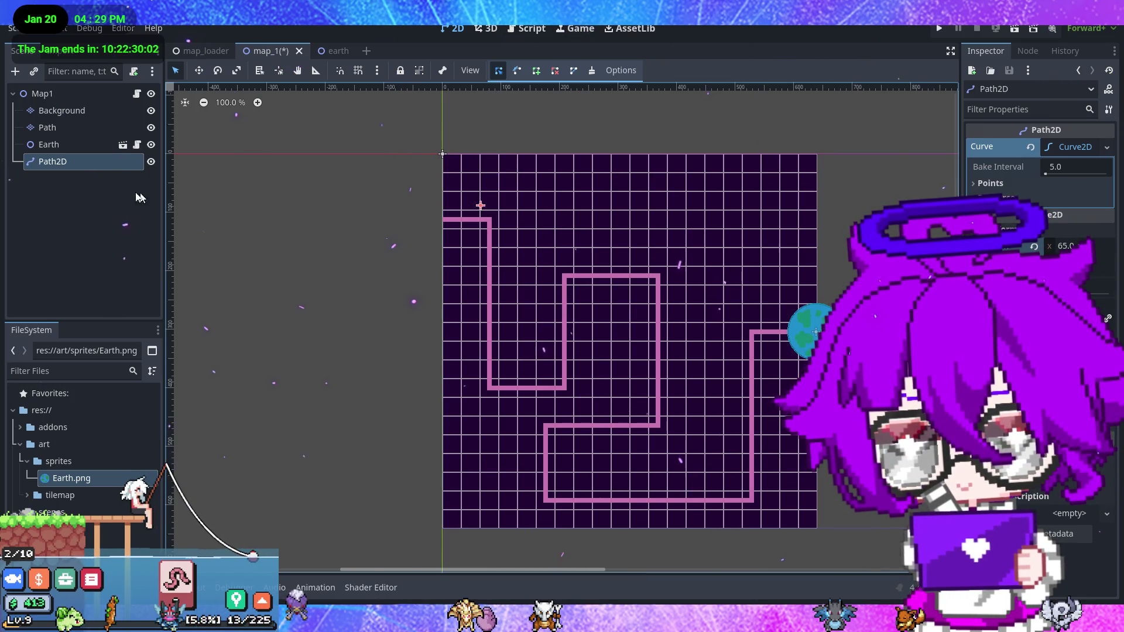
Step: Reorder Path2D to be Map1's first child, above Background, Path and Earth
drag(86, 163, 51, 107)
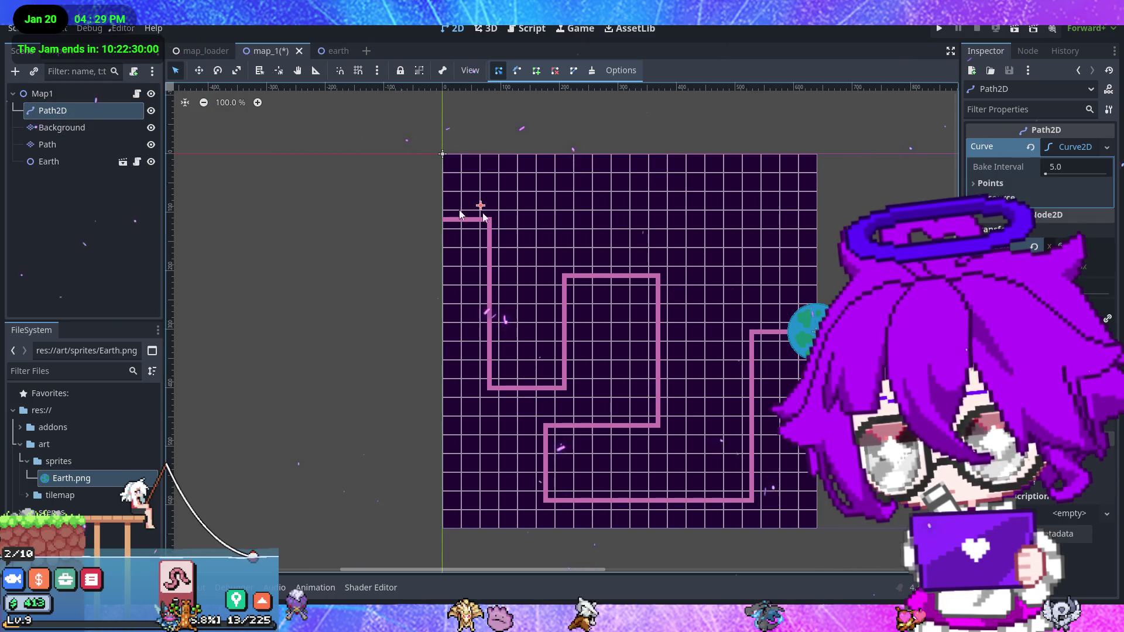
scroll(531, 221, up, 5)
click(450, 197)
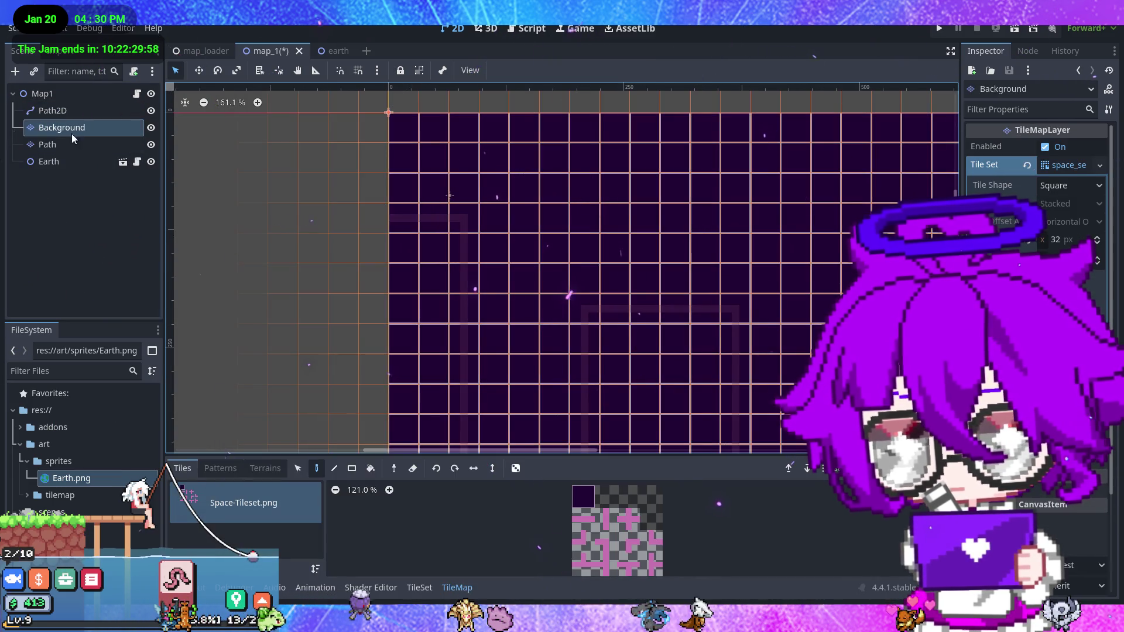
click(53, 111)
click(448, 196)
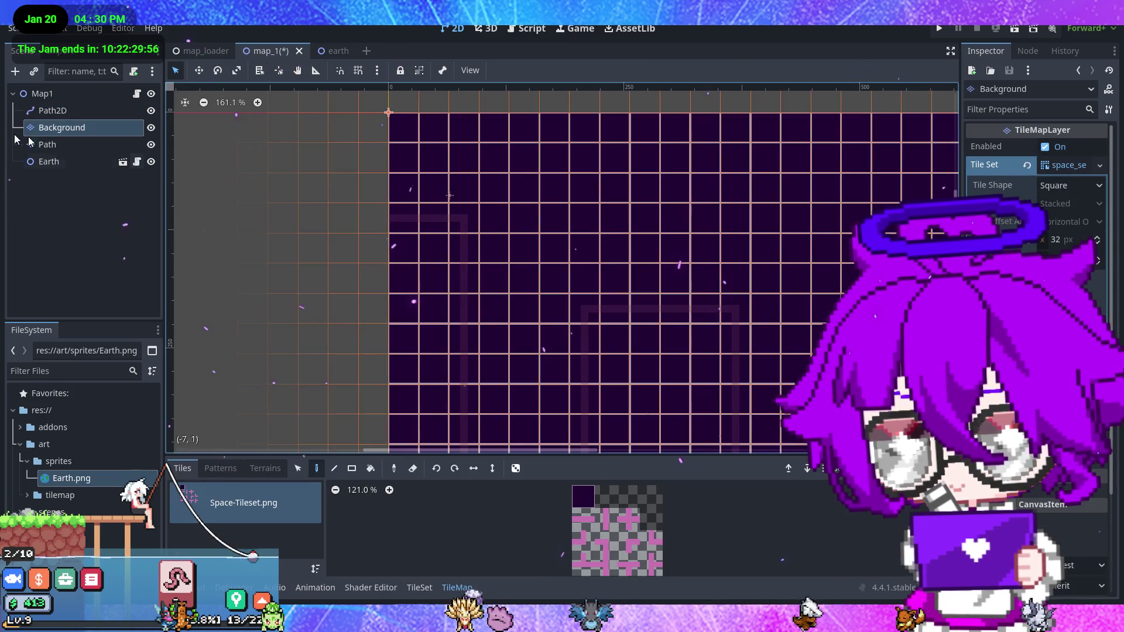
click(43, 115)
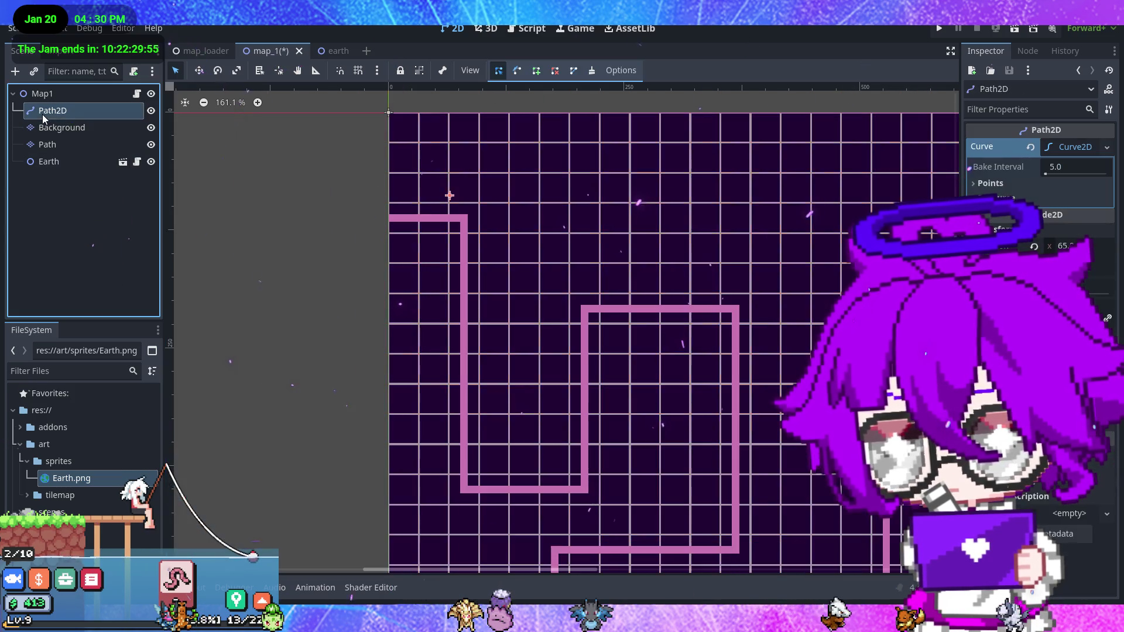
Step: Start the Path2D curve with one point at the top pink bar's left end, moving Path2D below Earth
click(1030, 184)
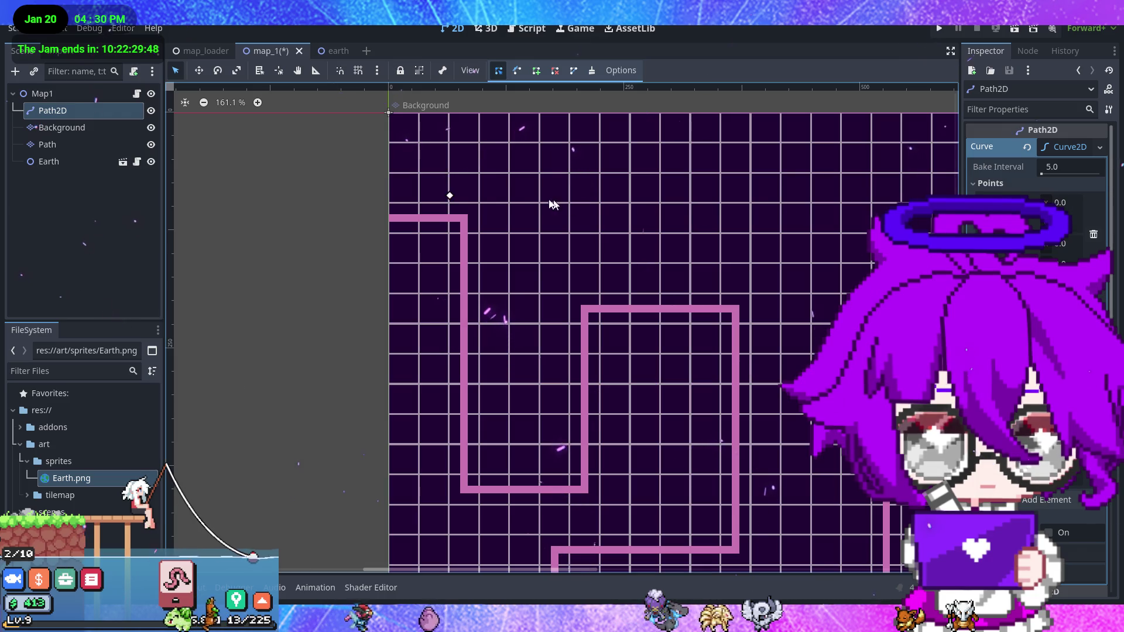
drag(450, 195, 475, 205)
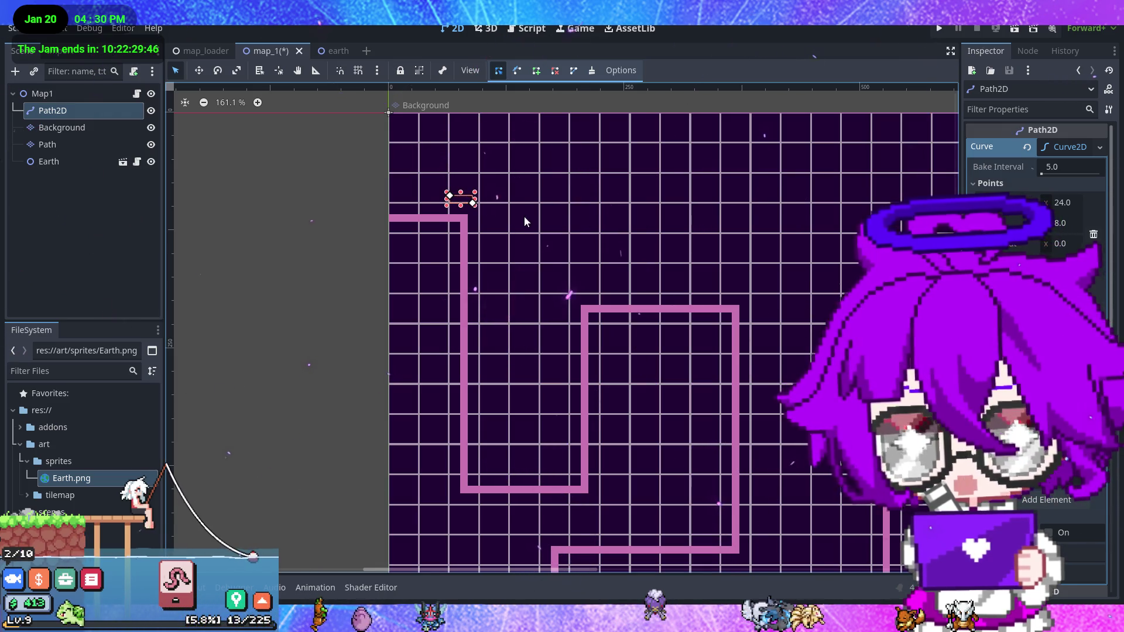
scroll(477, 216, up, 4)
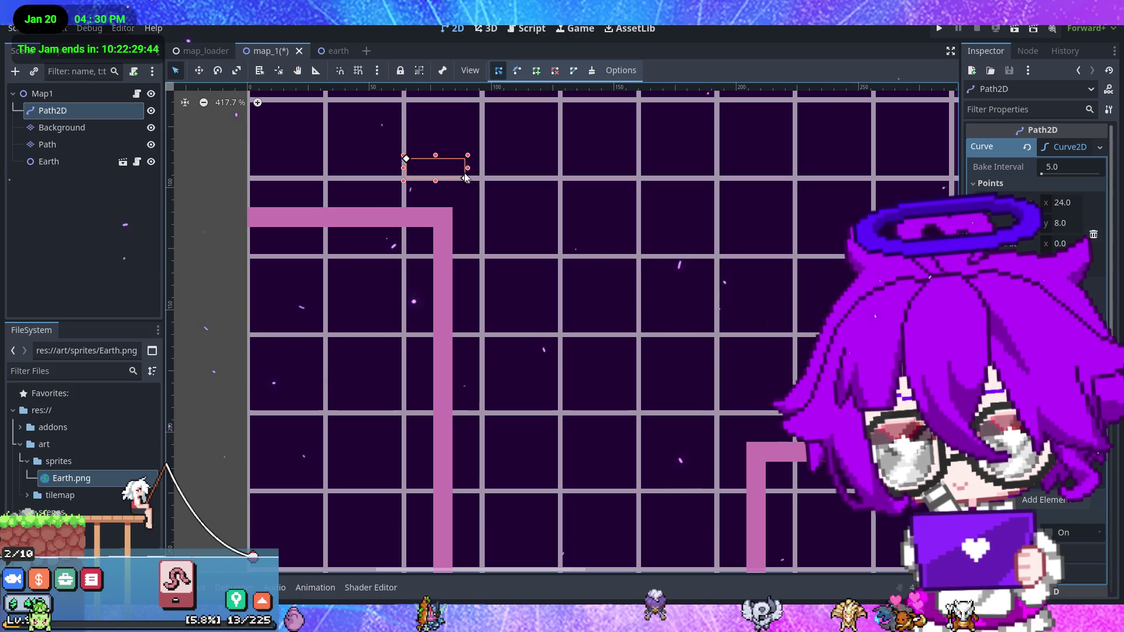
key(Delete)
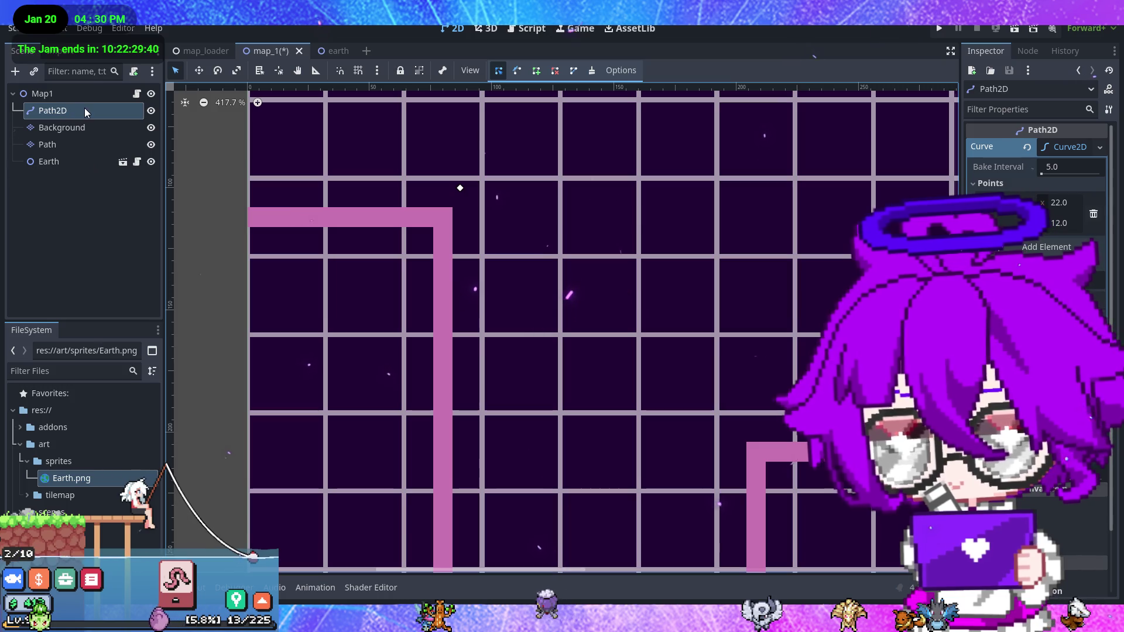
drag(85, 112, 74, 170)
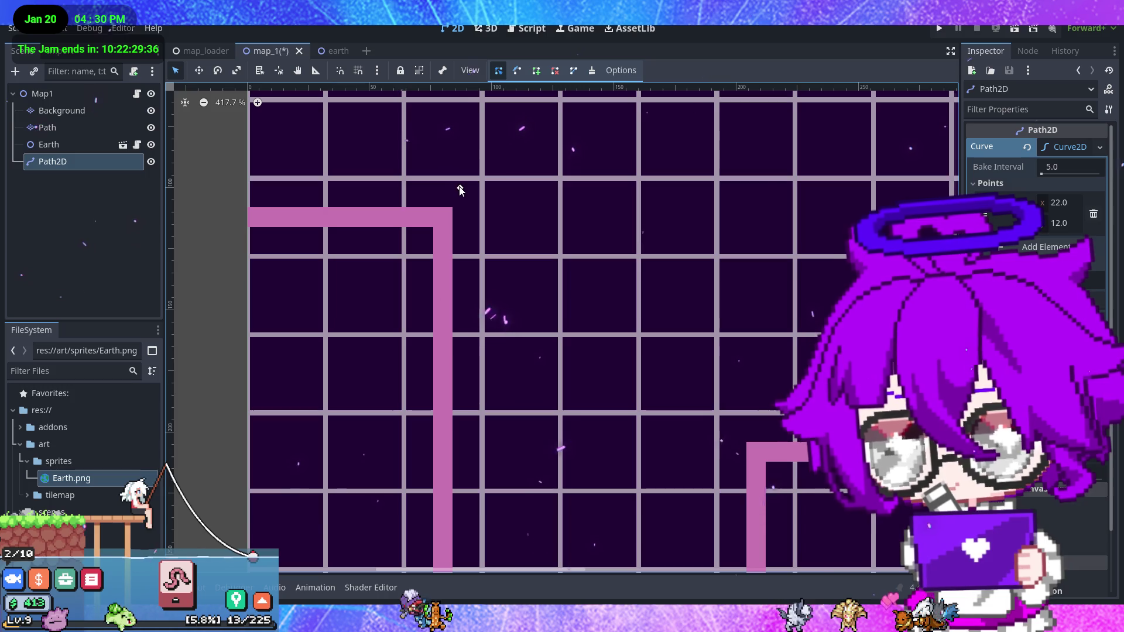
drag(443, 217, 254, 218)
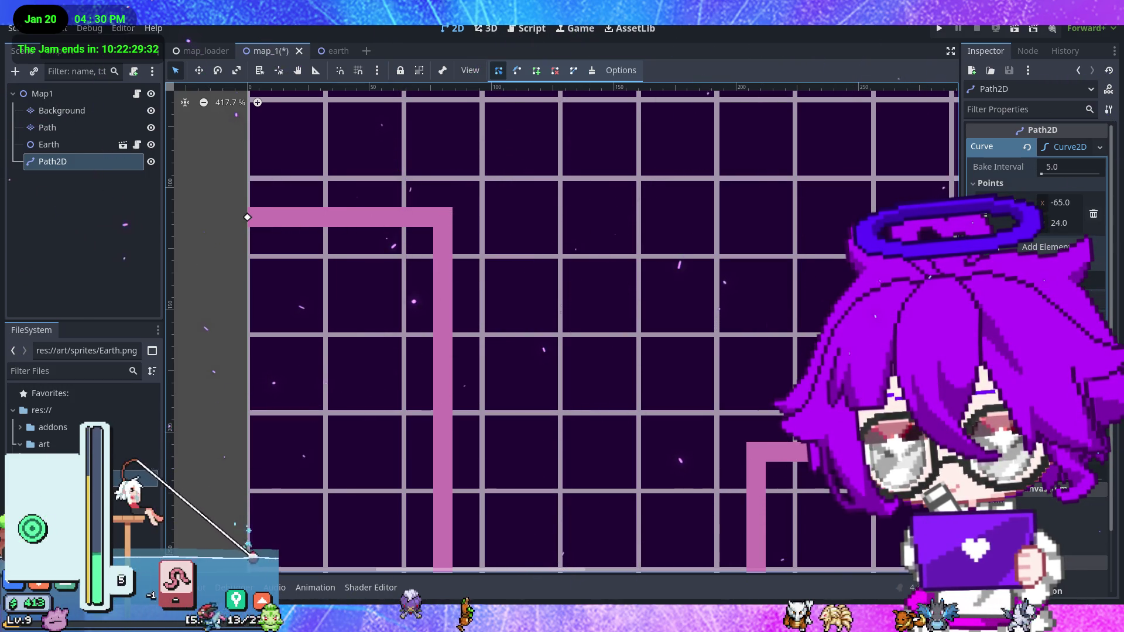
click(406, 158)
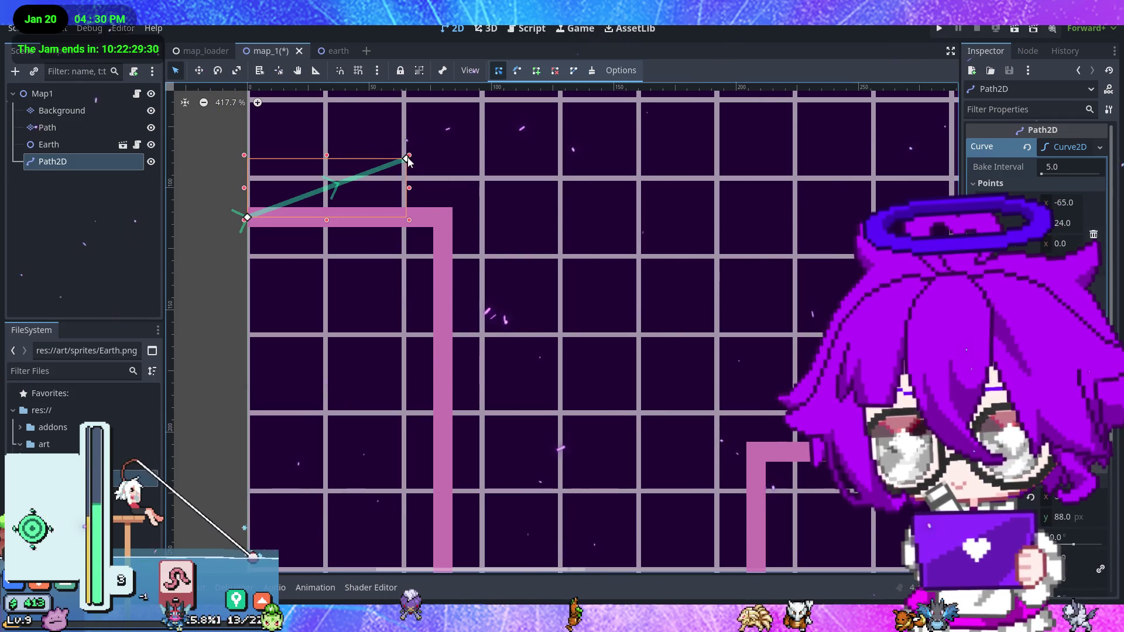
Step: Extend the curve across the top bar and down the vertical bar to its corner
drag(408, 161, 446, 218)
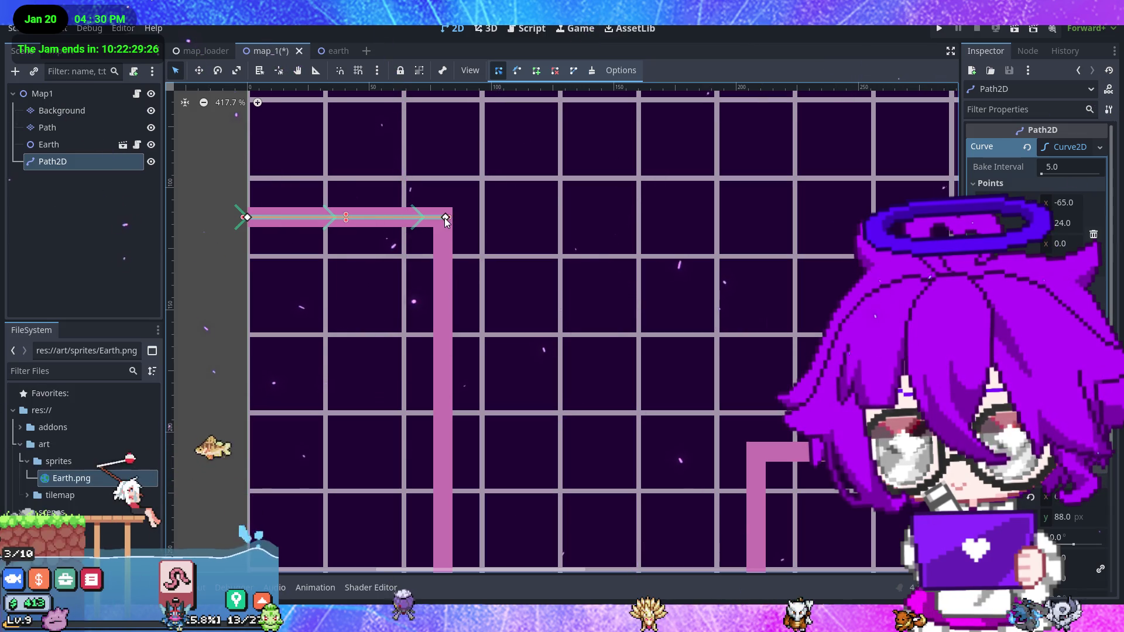
key(ctrl+z)
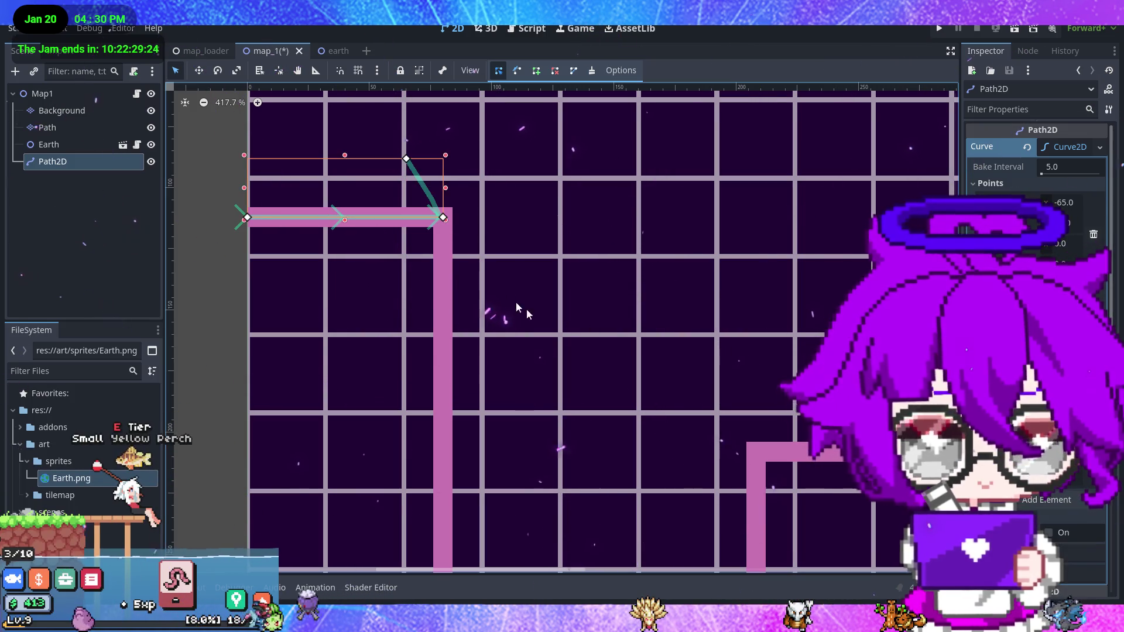
drag(408, 163, 449, 400)
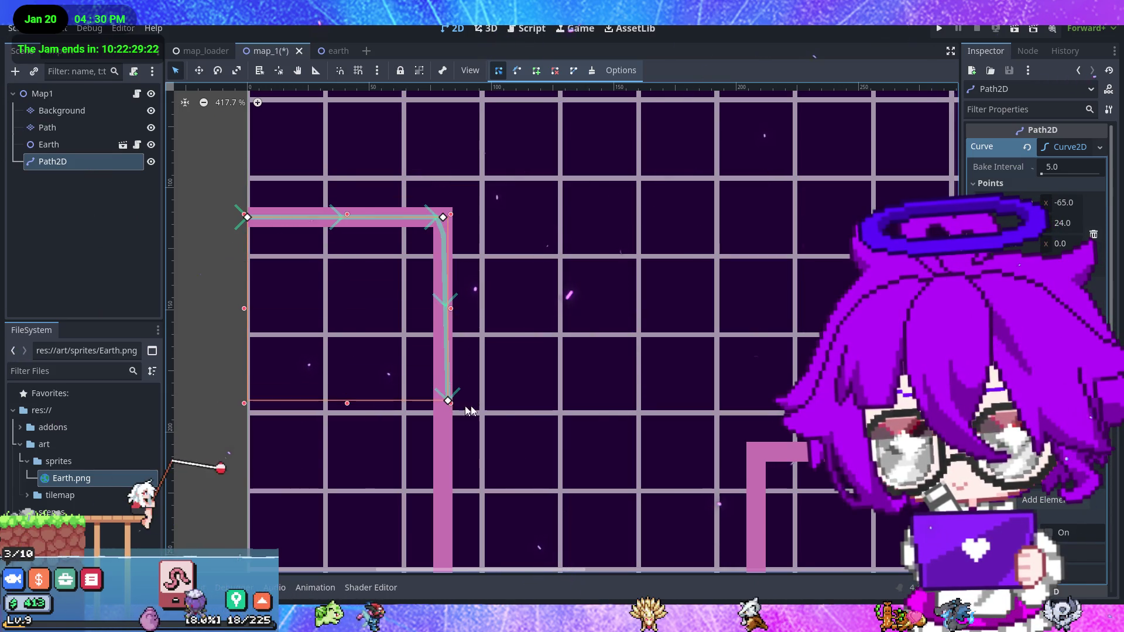
scroll(585, 314, down, 2)
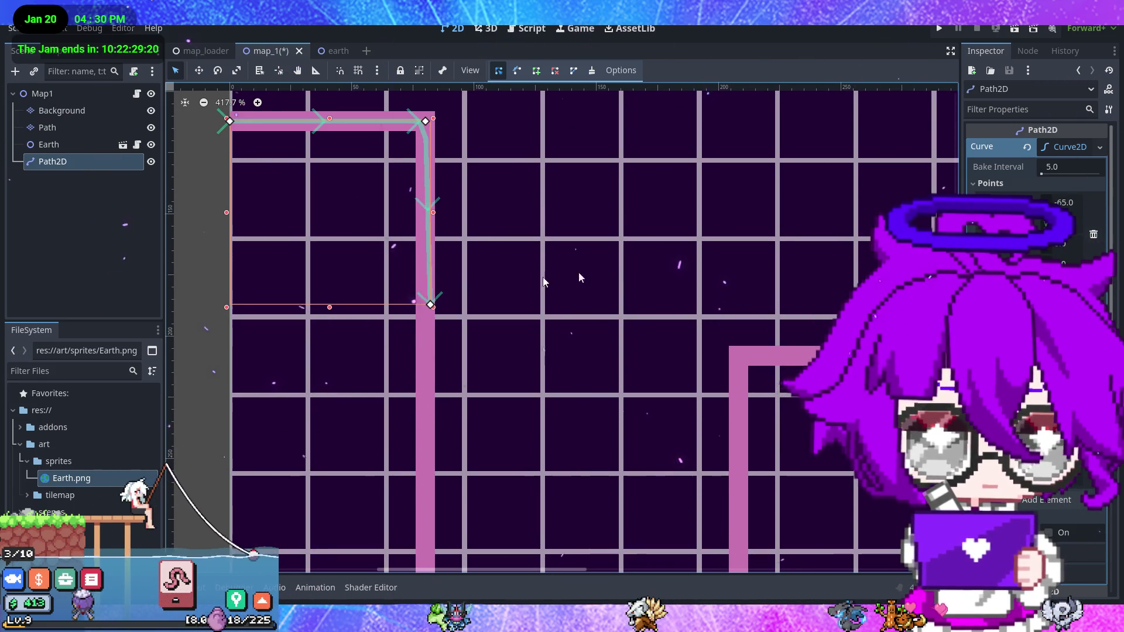
drag(425, 317, 426, 416)
scroll(426, 416, down, 3)
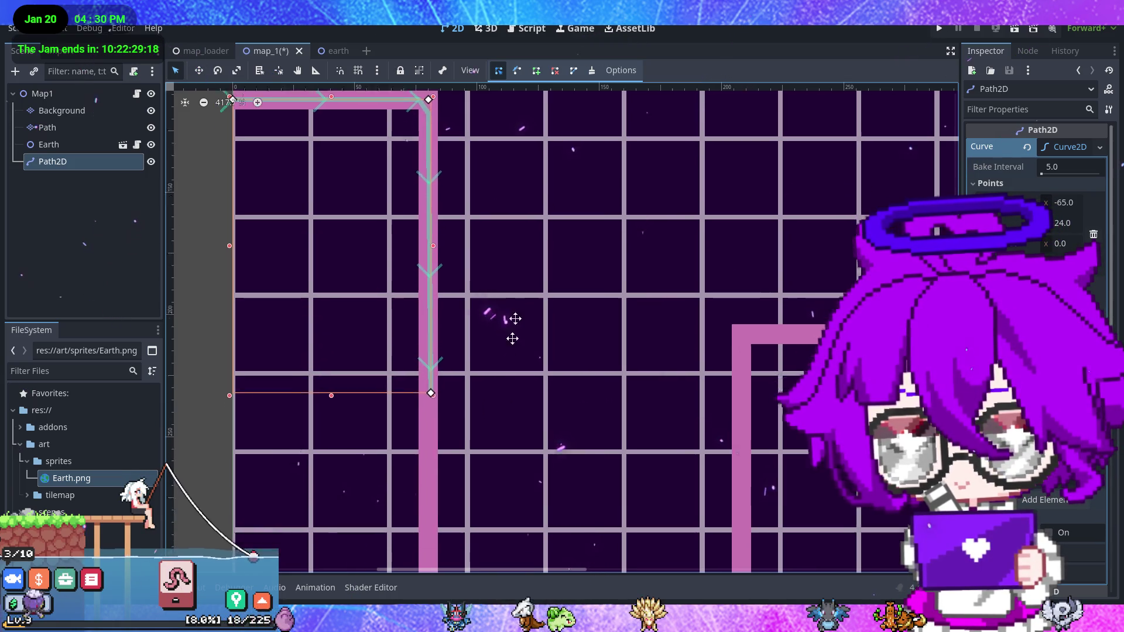
drag(447, 209, 432, 369)
scroll(468, 141, down, 3)
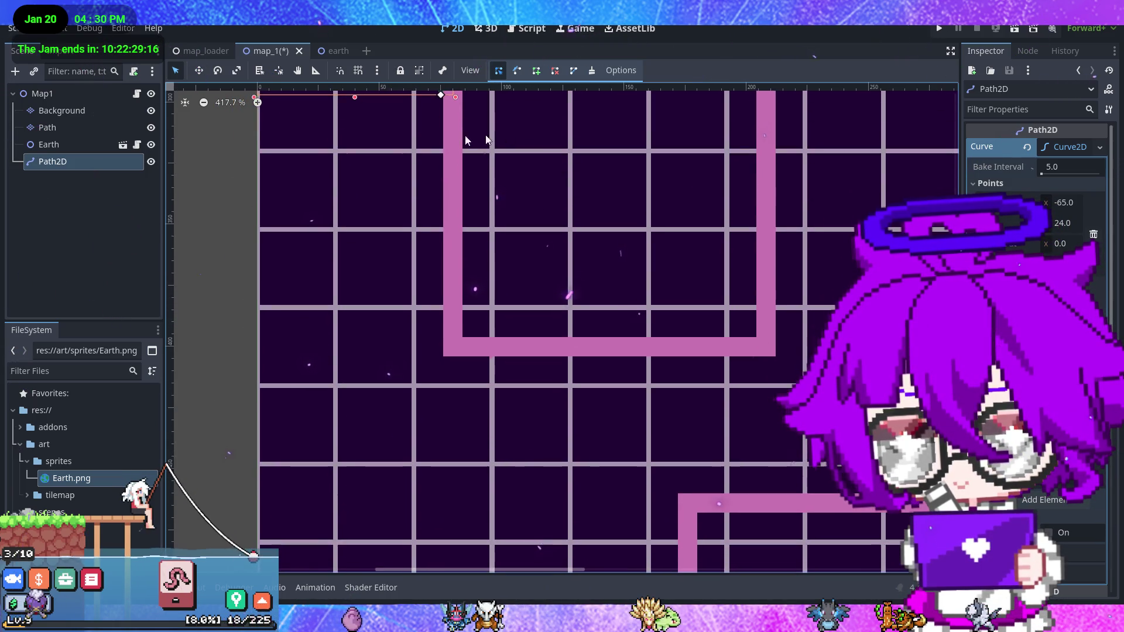
drag(443, 95, 455, 346)
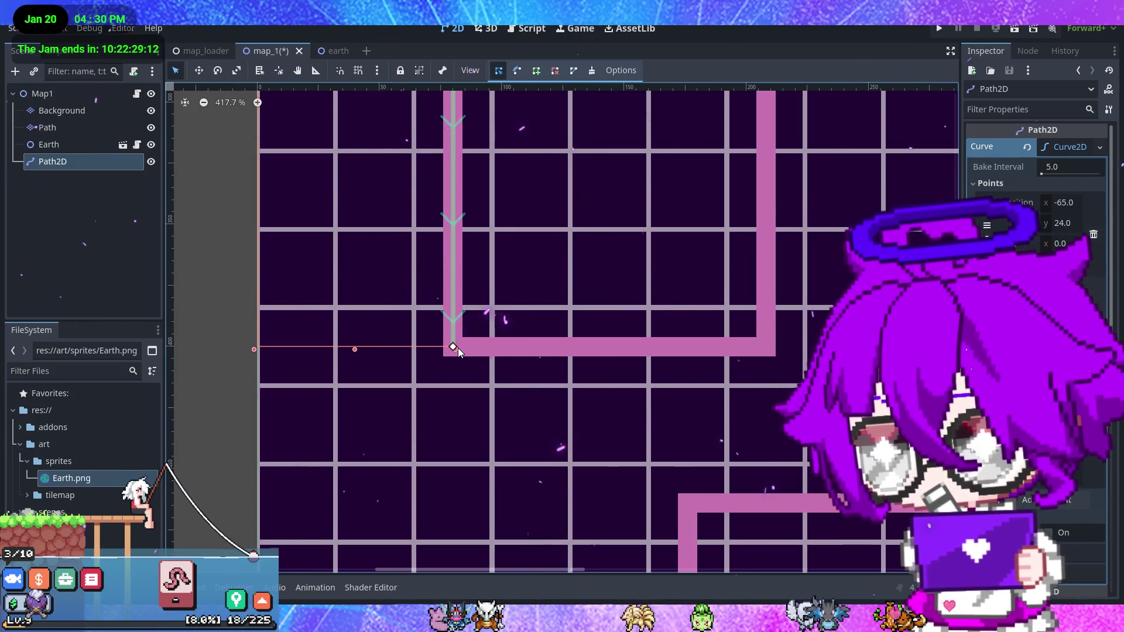
Step: Add points at the bottom corner, up the right side, and at the inner loop's top-right corner
click(502, 382)
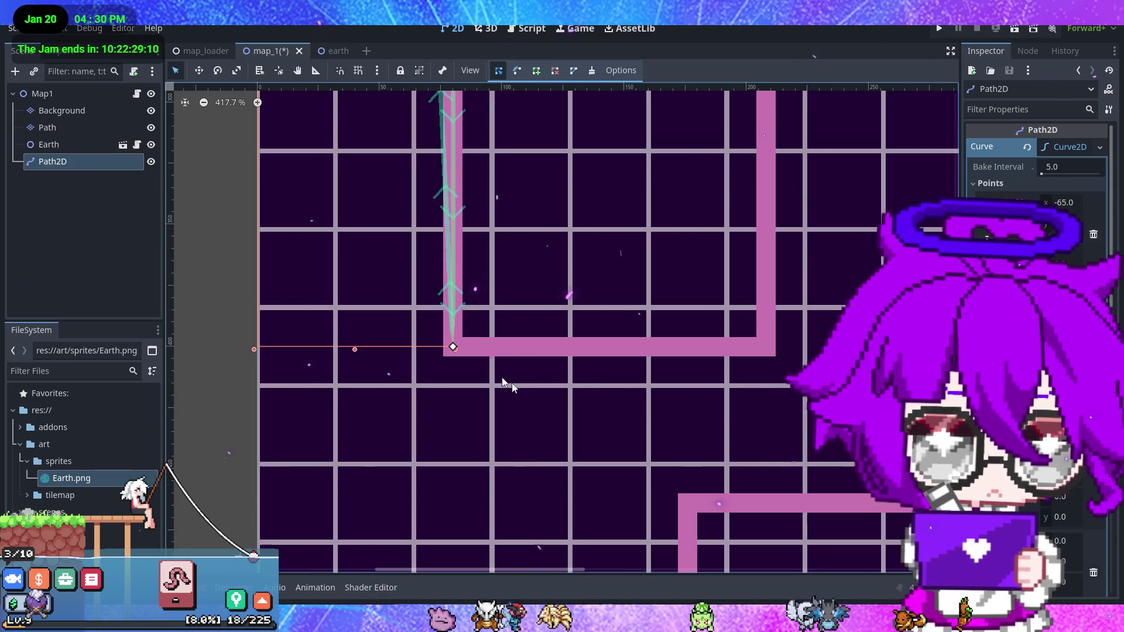
scroll(490, 203, down, 5)
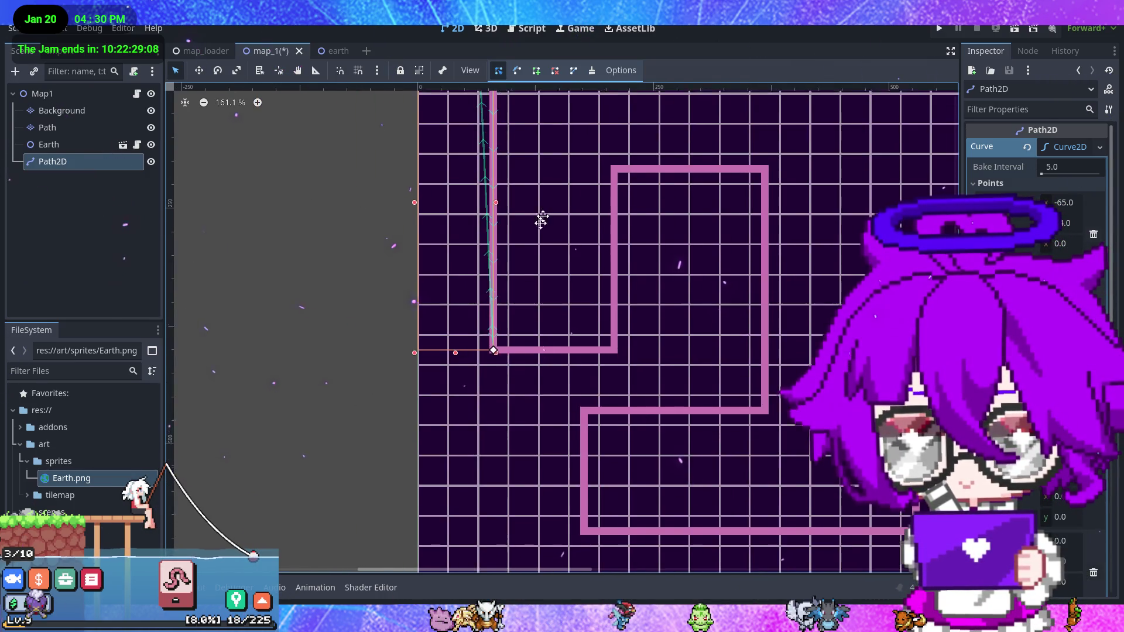
mouse_move(455, 128)
mouse_down()
mouse_move(572, 360)
mouse_move(589, 423)
mouse_up()
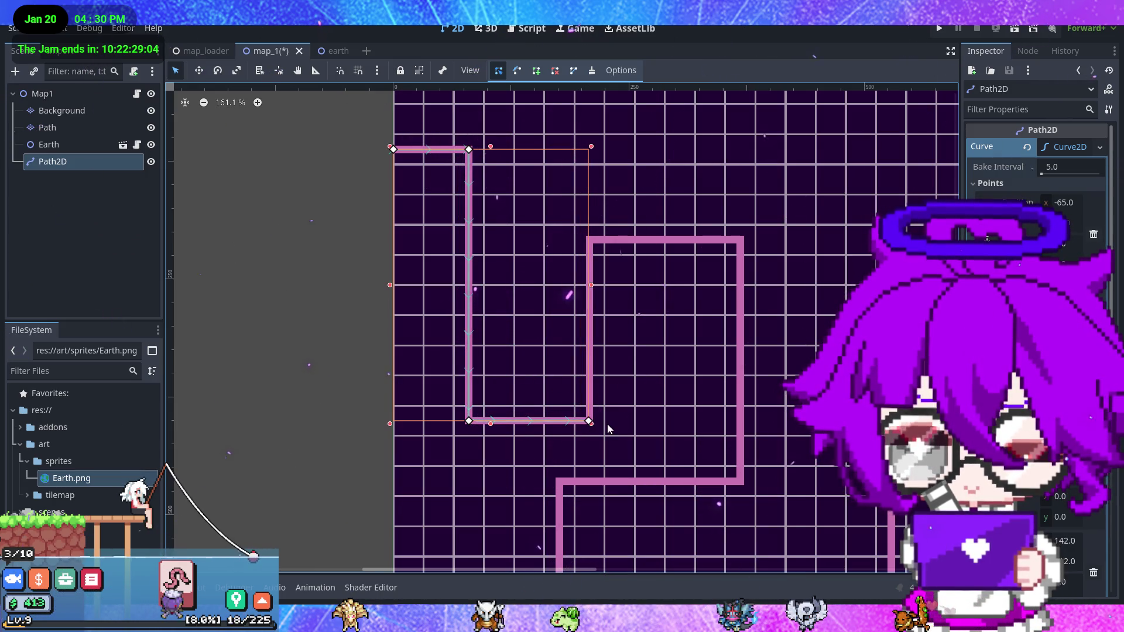
key(ctrl+z)
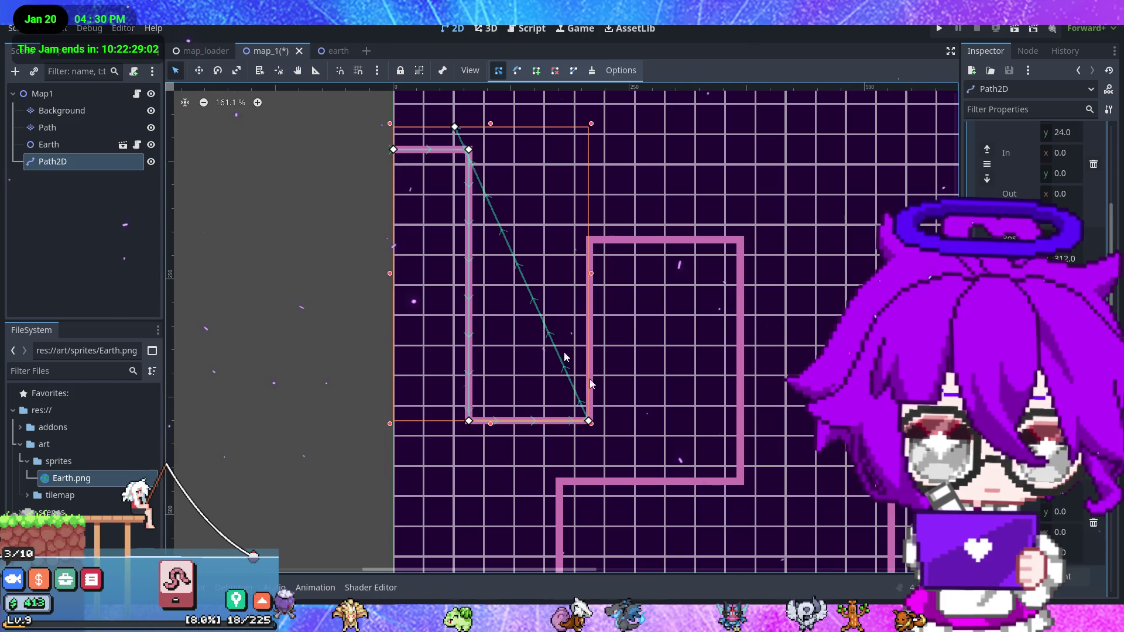
drag(455, 127, 589, 241)
key(ctrl+z)
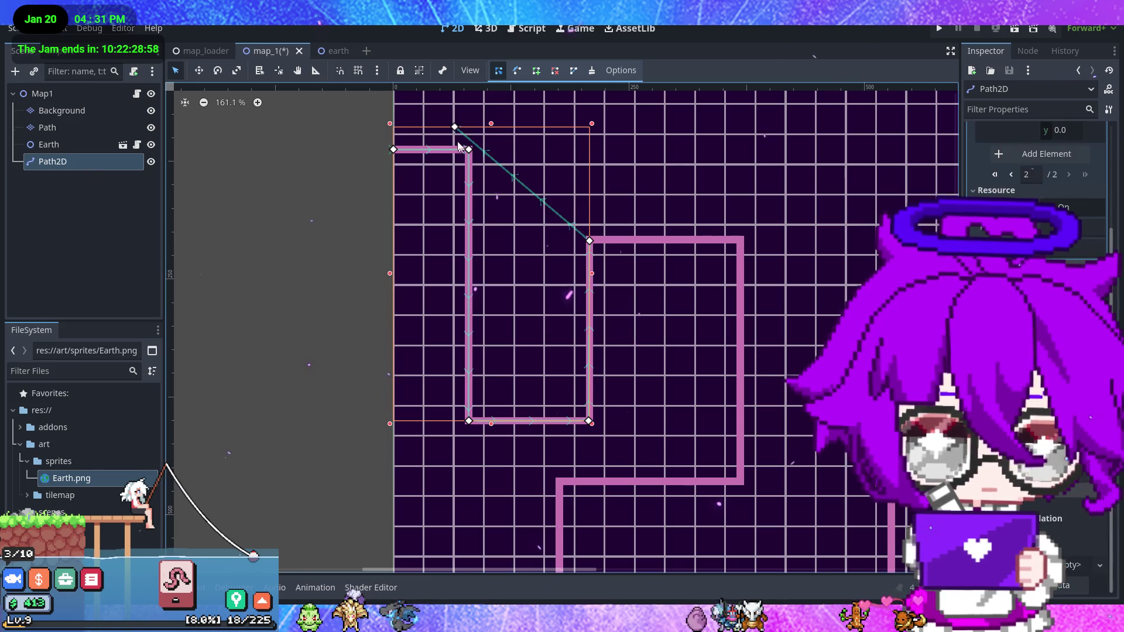
drag(455, 124, 677, 185)
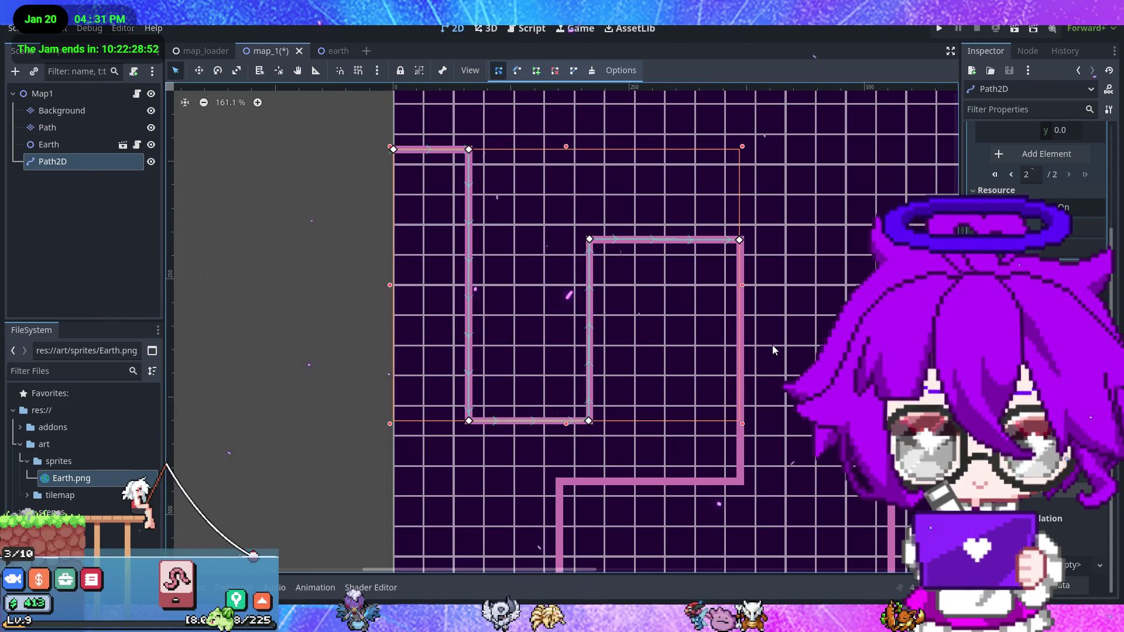
Step: Add aligned curve points down the route and along the bottom edge of the lower loop
scroll(1036, 234, up, 5)
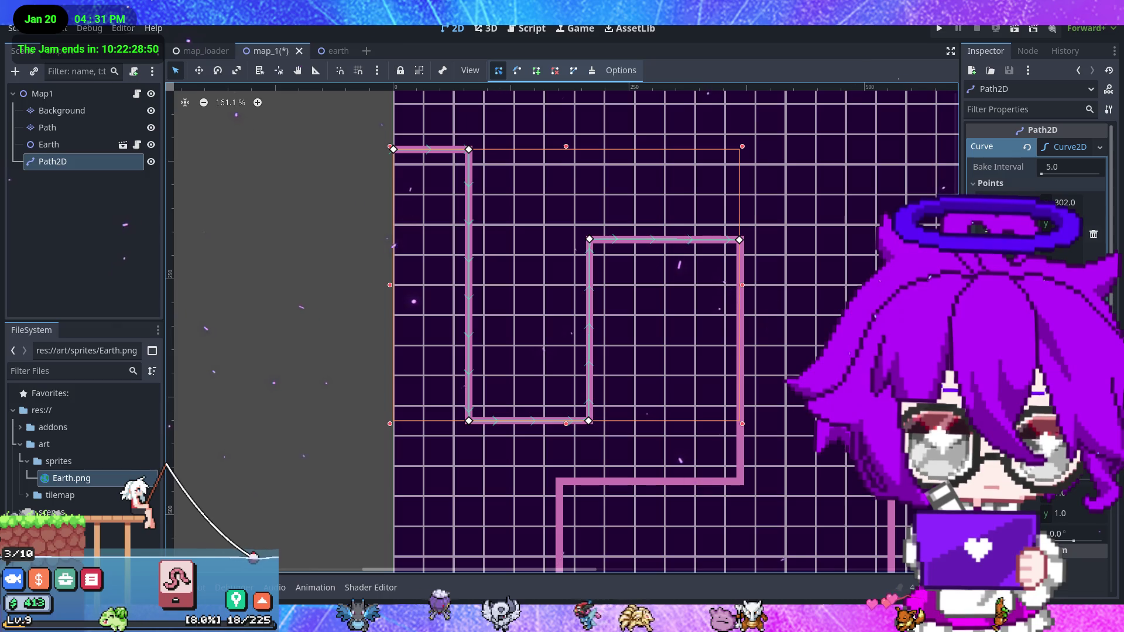
click(722, 487)
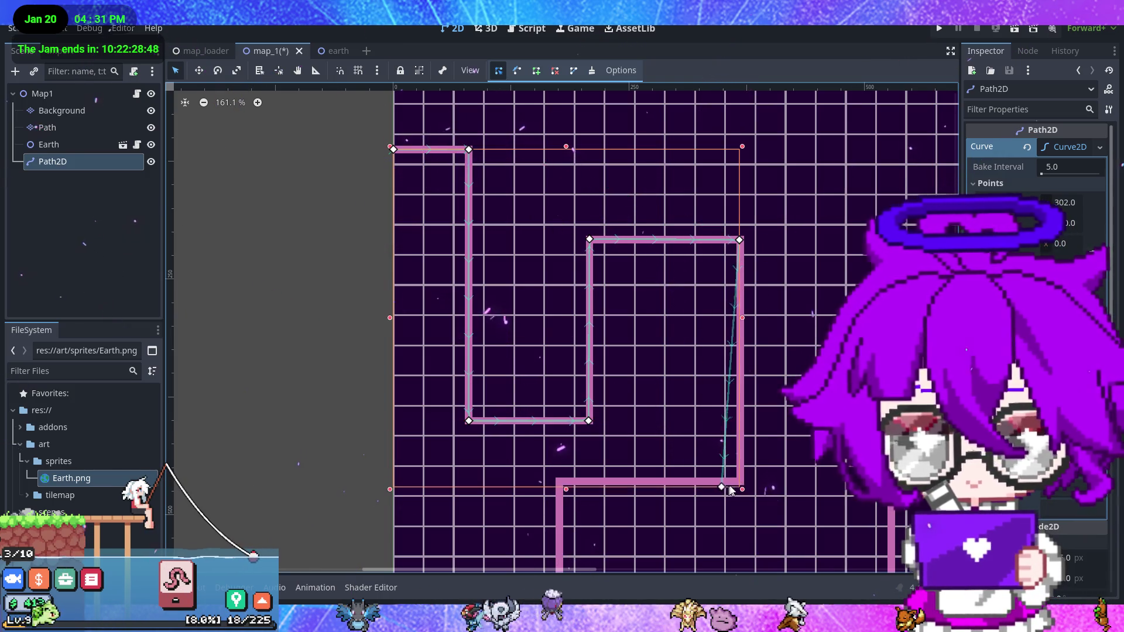
drag(730, 487, 739, 483)
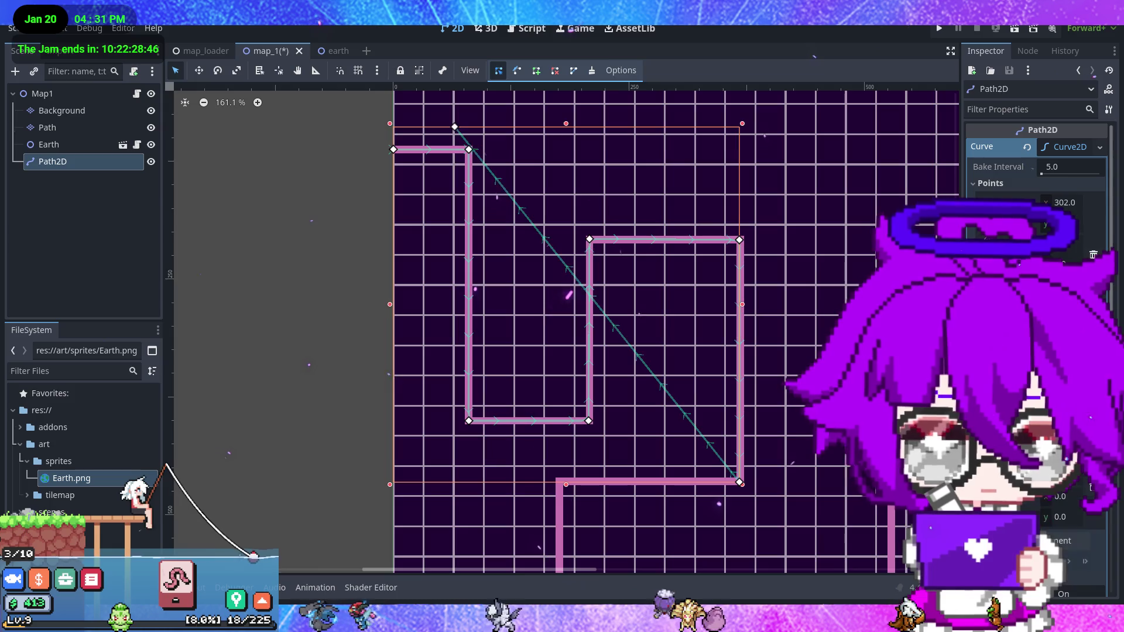
click(574, 434)
drag(573, 435, 559, 483)
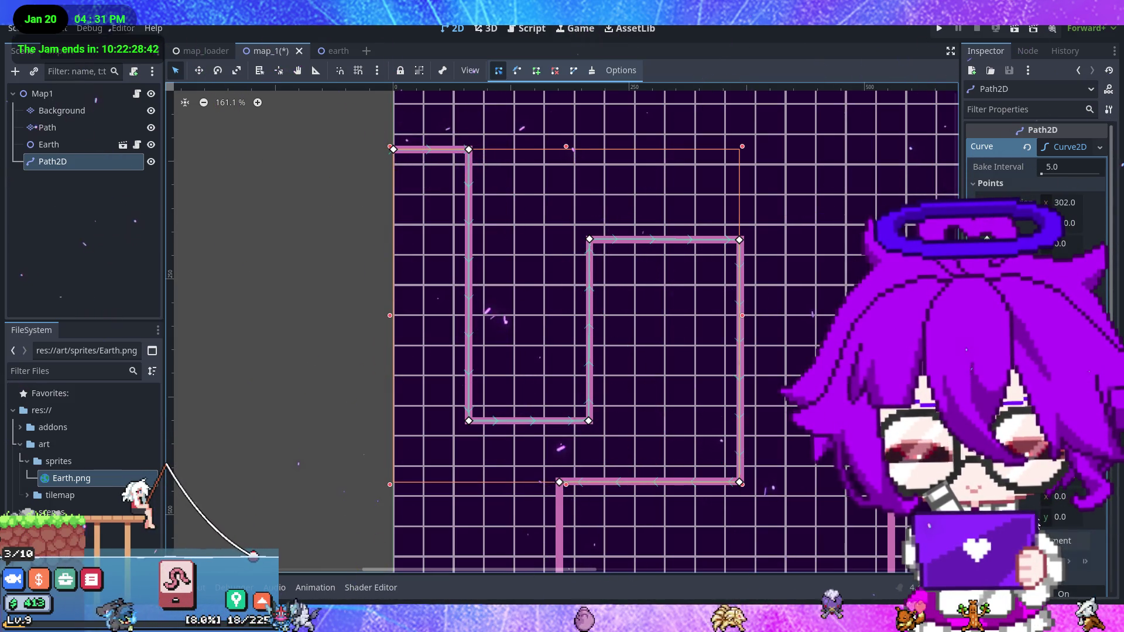
click(454, 127)
drag(456, 132, 574, 407)
scroll(591, 189, down, 5)
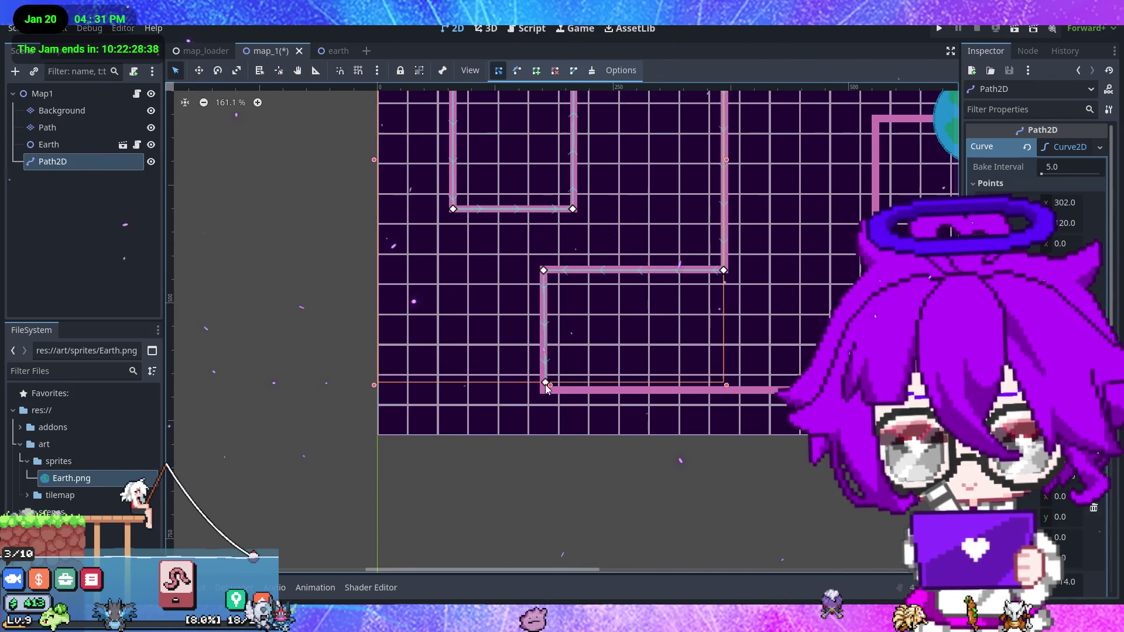
drag(545, 391, 546, 394)
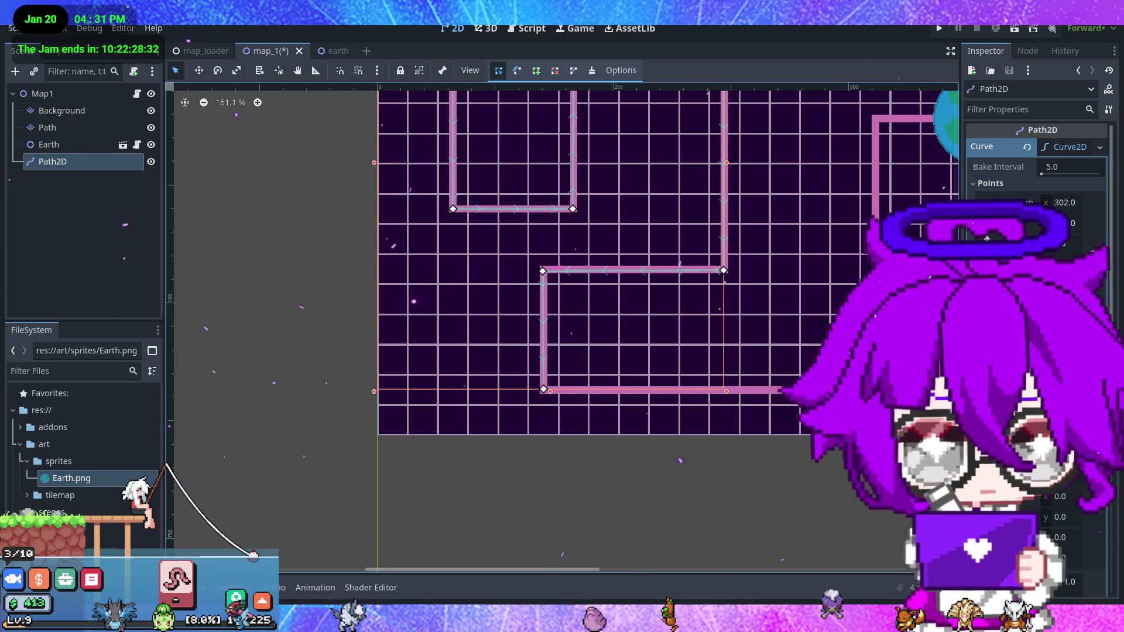
Step: Reselect Path2D and place the newest points on the route corners leading to the Earth
scroll(497, 276, up, 4)
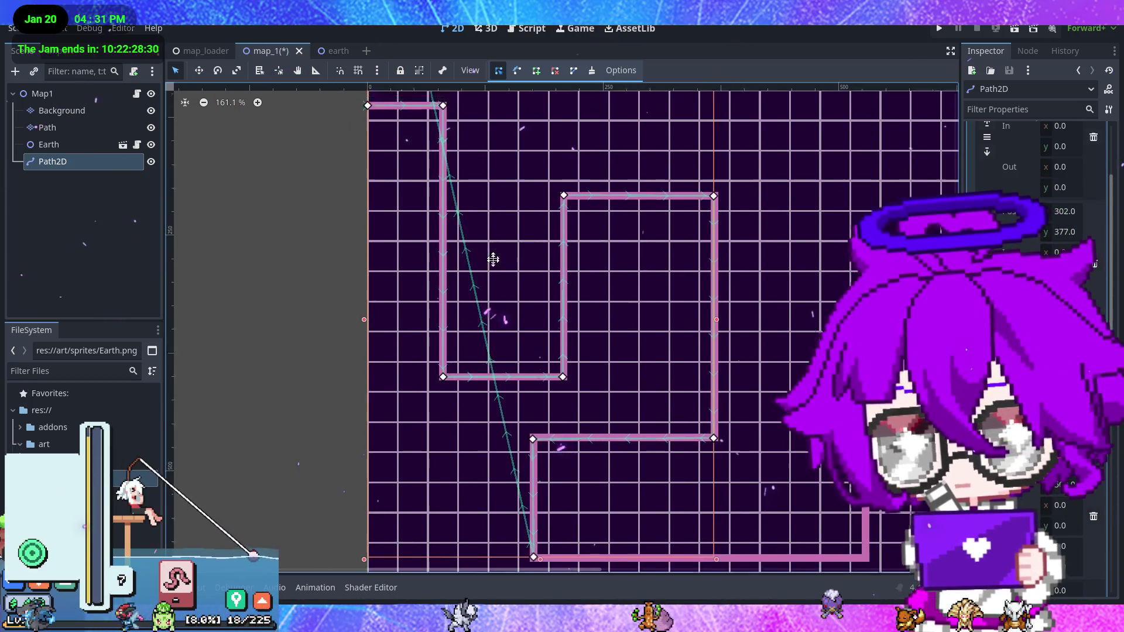
click(439, 136)
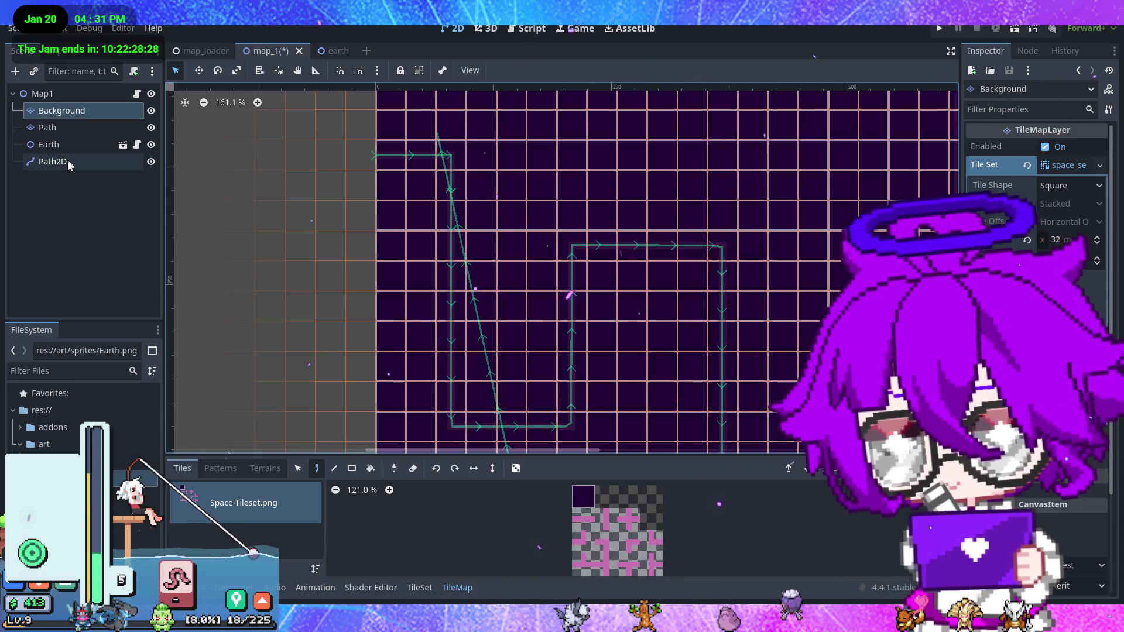
click(67, 160)
drag(438, 136, 669, 463)
scroll(668, 463, down, 5)
scroll(668, 462, right, 4)
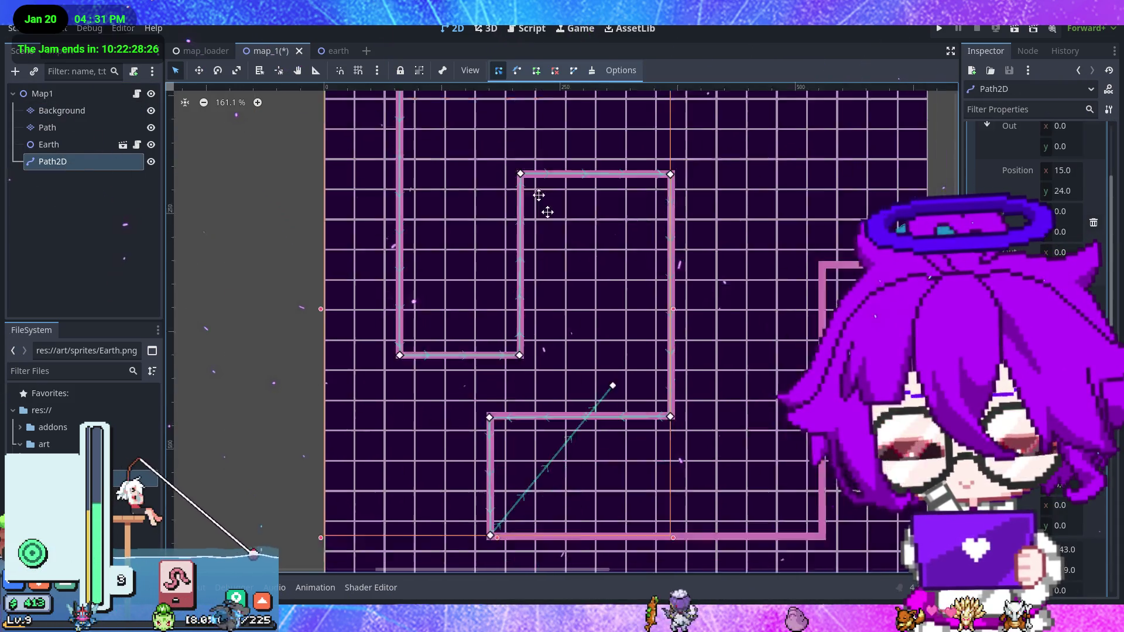
mouse_move(525, 227)
mouse_down()
mouse_move(755, 398)
mouse_move(743, 403)
mouse_up()
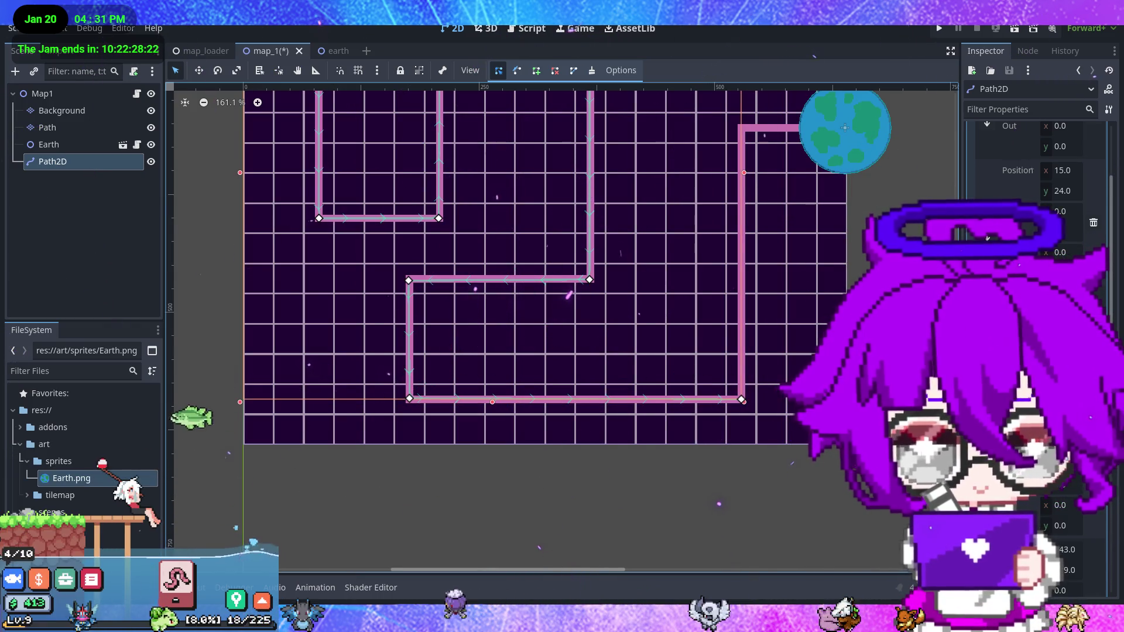
Step: Finish the curve at the Earth, undoing the stray closing segment and accidental extra point
scroll(1037, 499, up, 2)
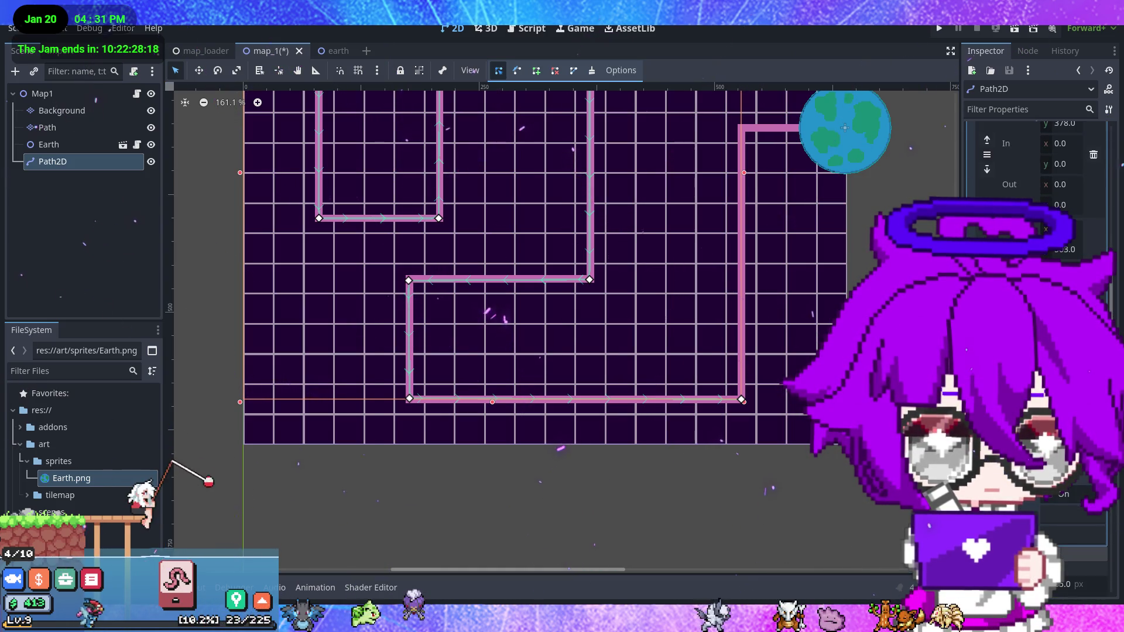
click(574, 70)
mouse_move(492, 76)
mouse_down()
mouse_move(520, 250)
mouse_move(550, 346)
mouse_up()
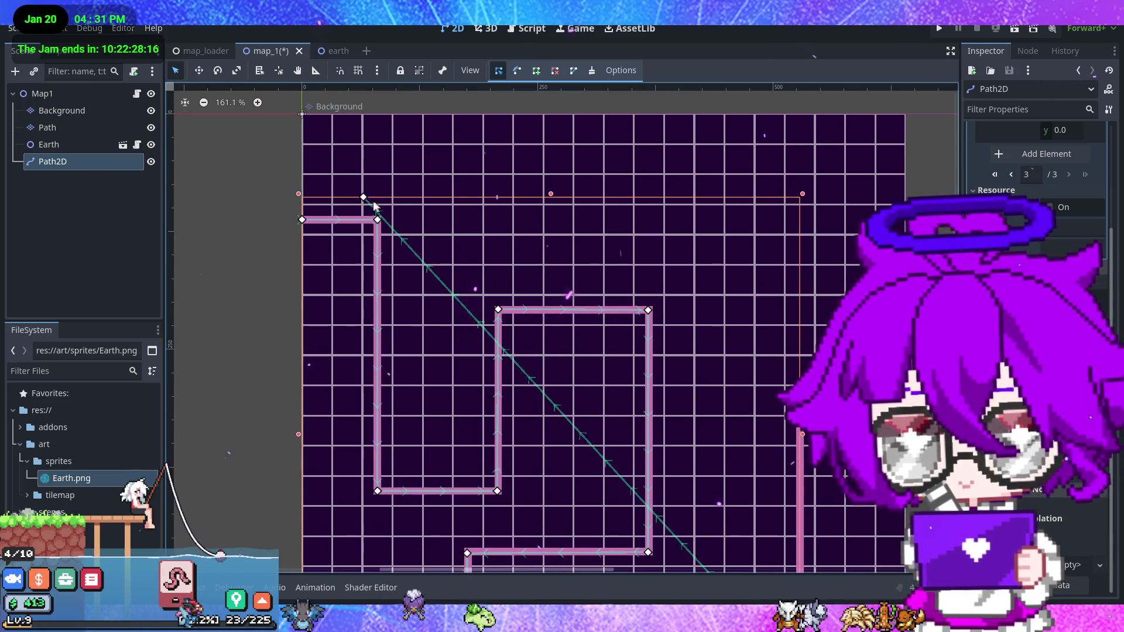
key(ctrl+z)
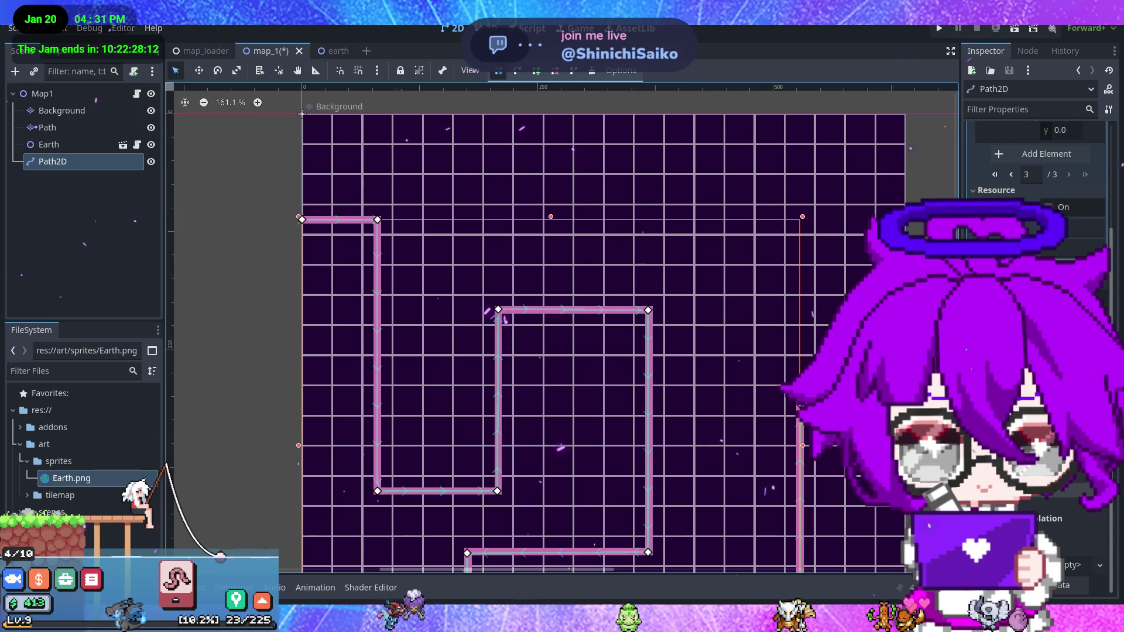
scroll(570, 327, down, 4)
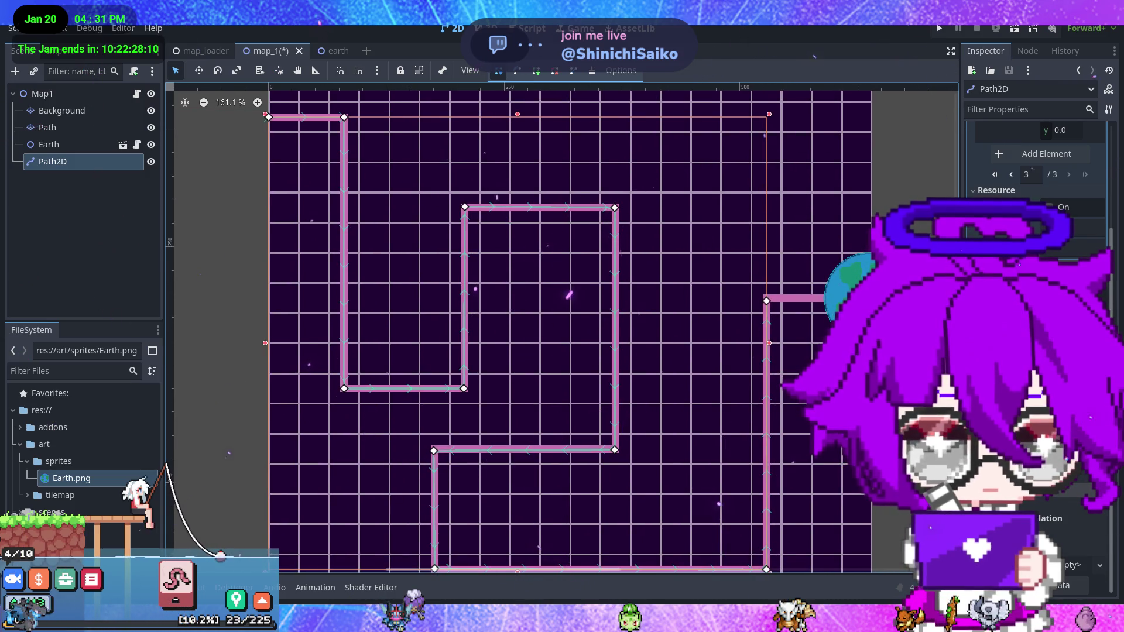
click(331, 94)
scroll(363, 159, up, 3)
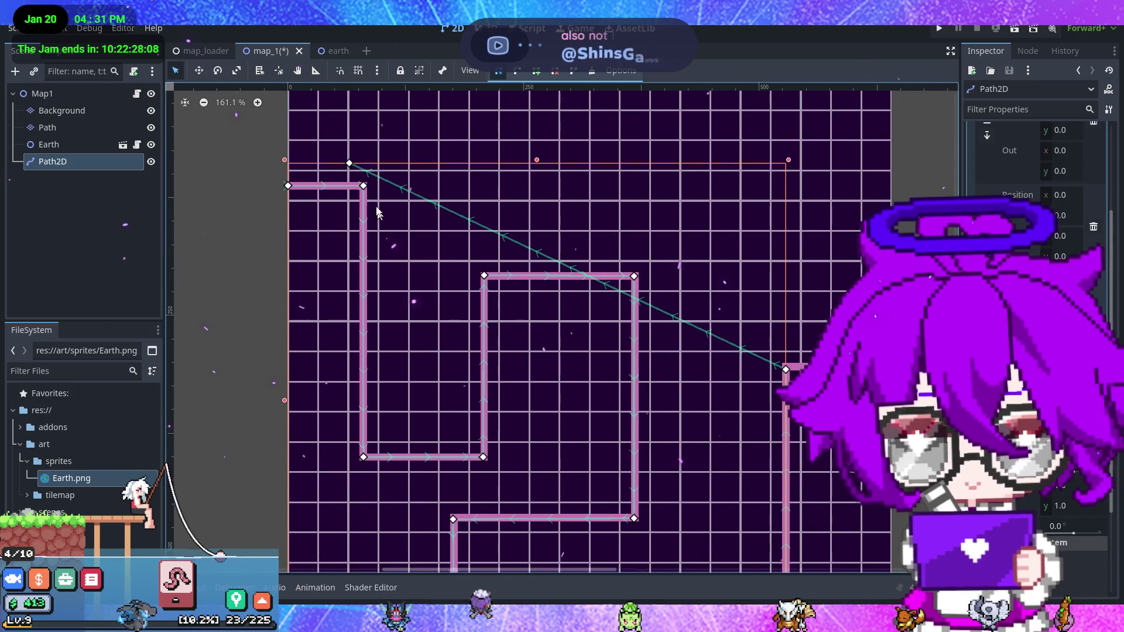
key(ctrl+z)
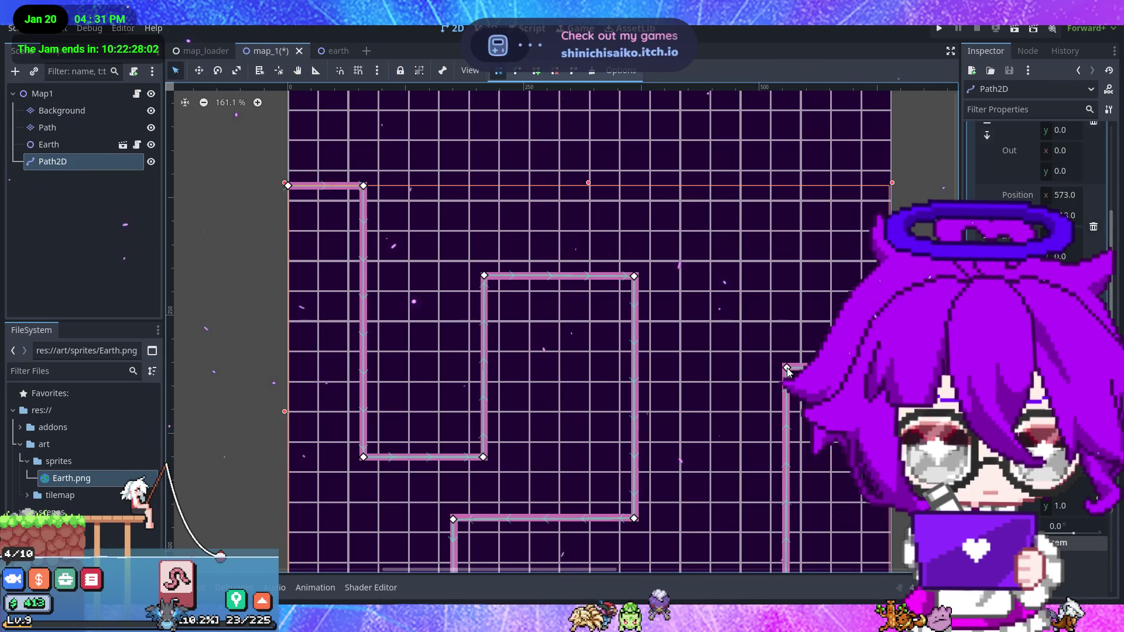
scroll(623, 272, up, 5)
scroll(623, 272, down, 8)
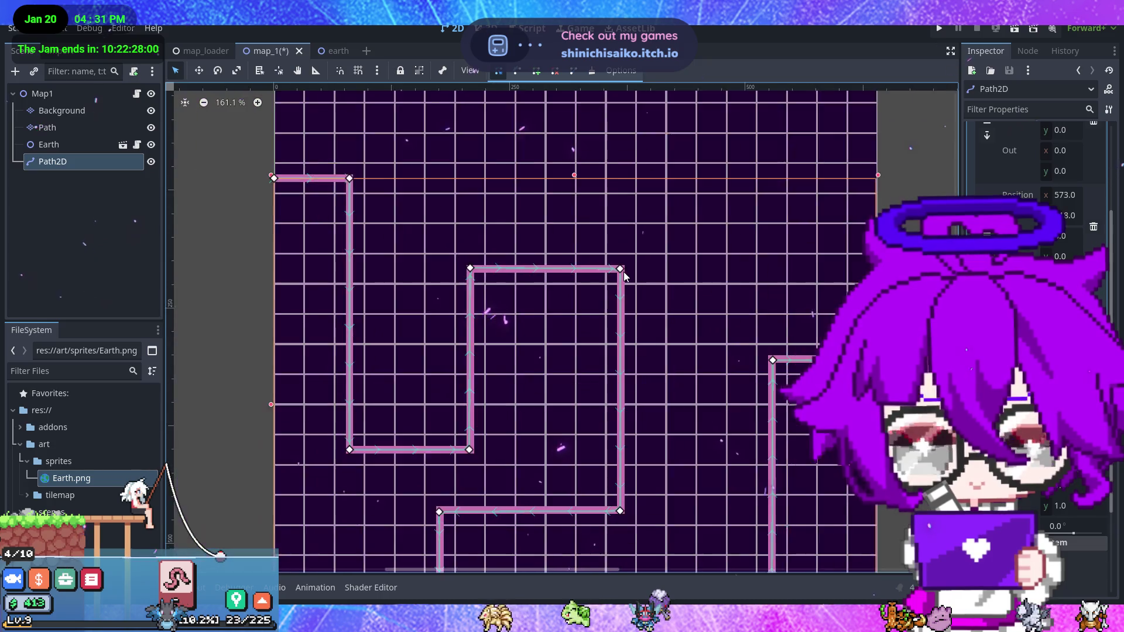
scroll(1036, 293, up, 5)
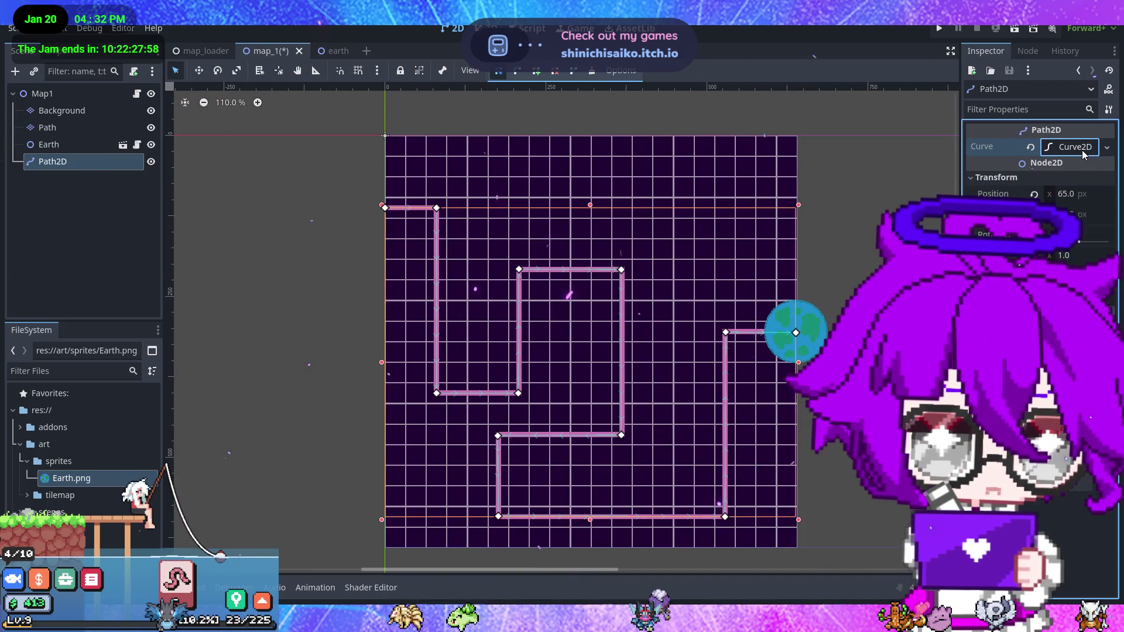
click(1103, 150)
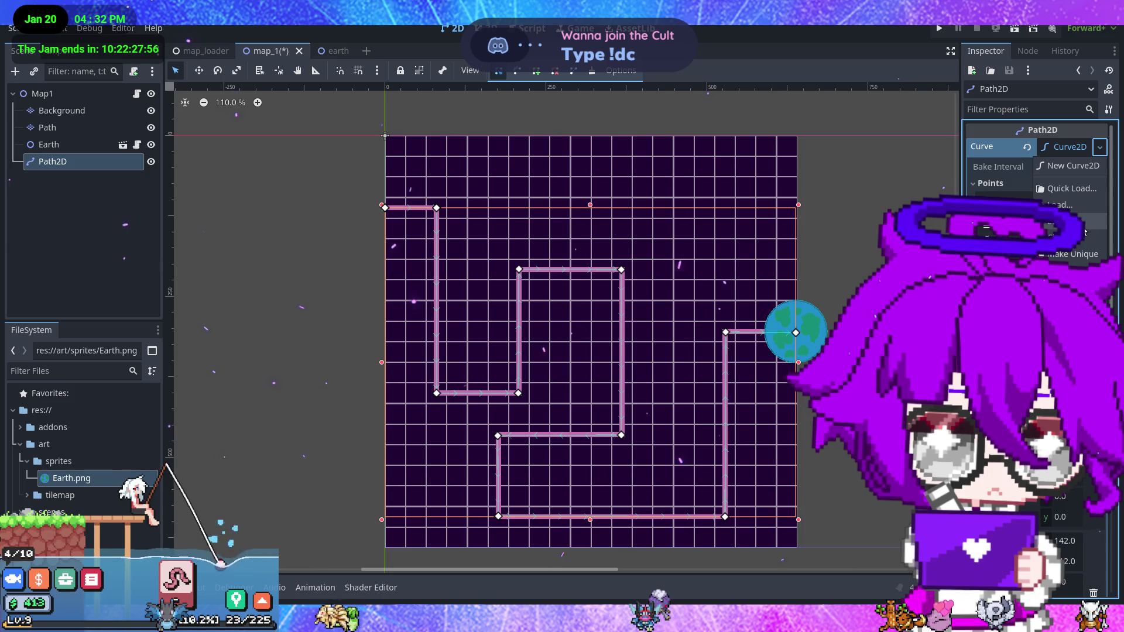
Step: Save the map_1 scene with the finished Path2D and select the Background tile layer
click(1003, 170)
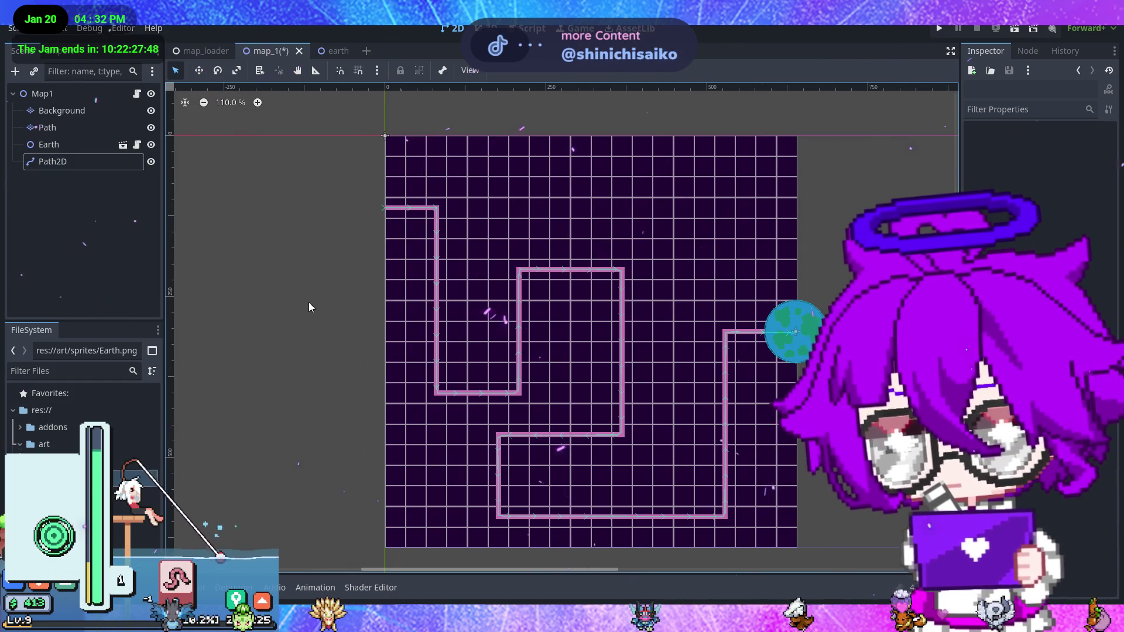
key(ctrl+s)
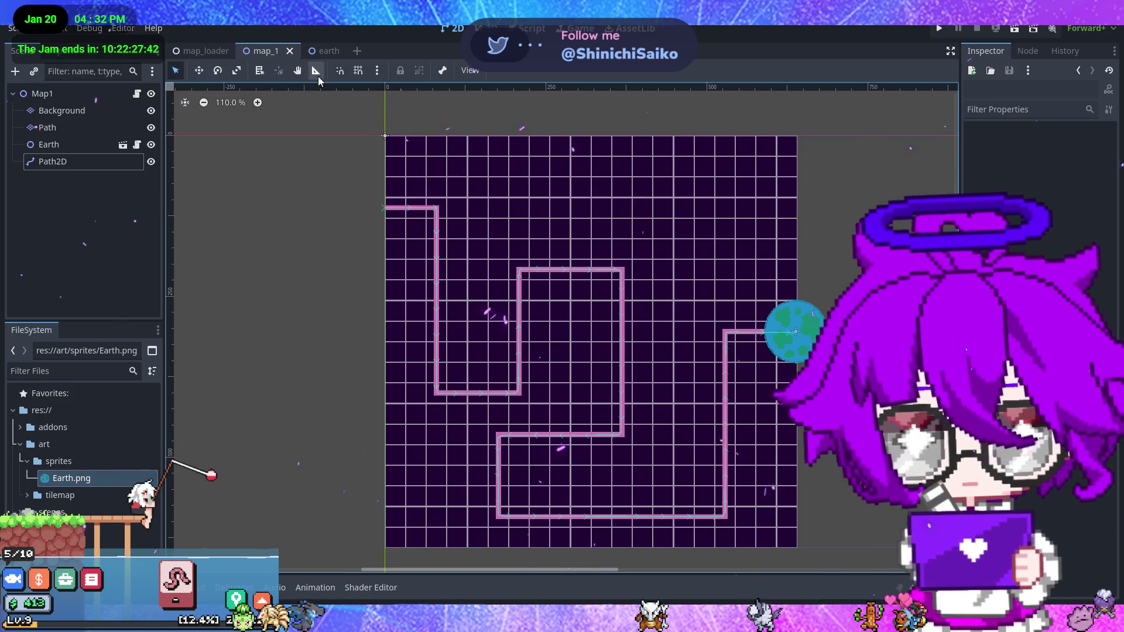
click(89, 117)
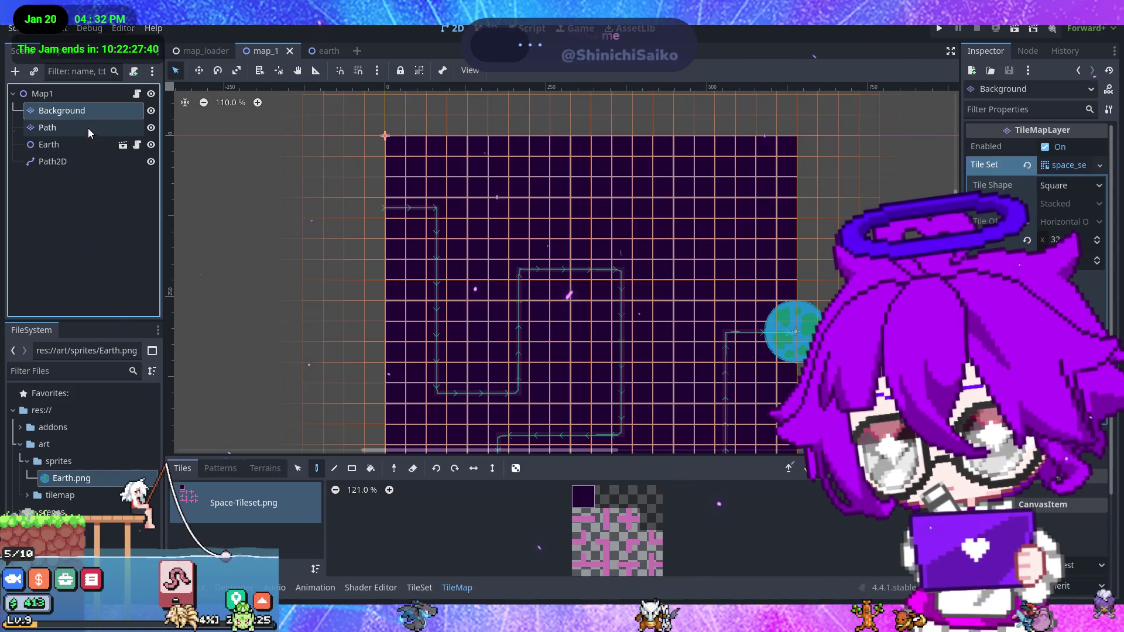
Step: Select the space tileset's path tiles and turn their Enemy Path custom data On
click(419, 588)
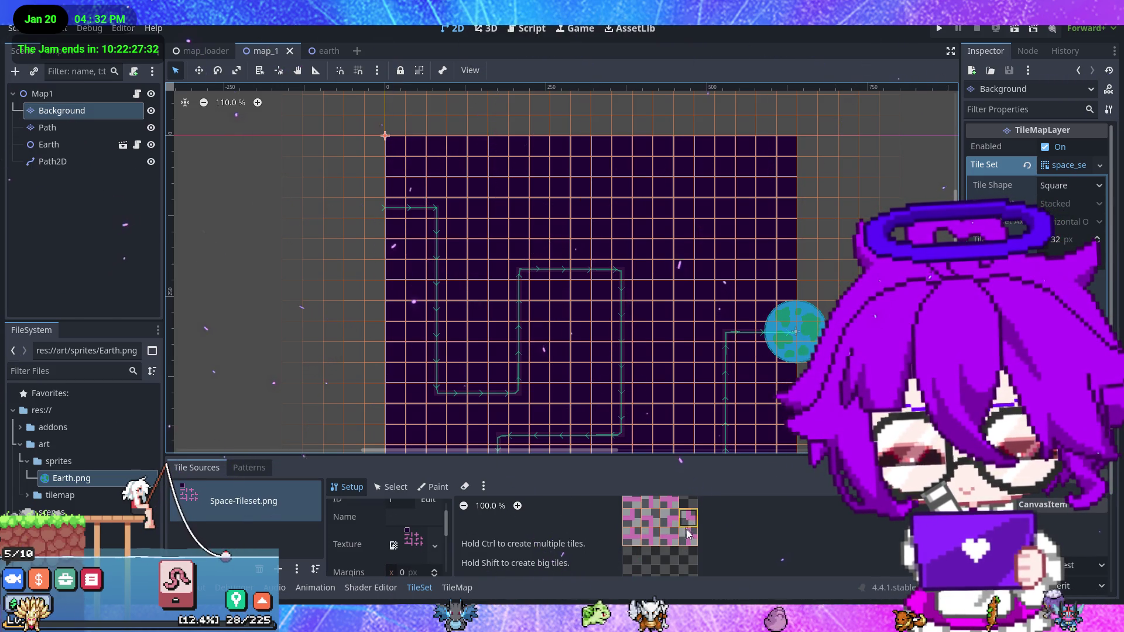
scroll(585, 554, down, 1)
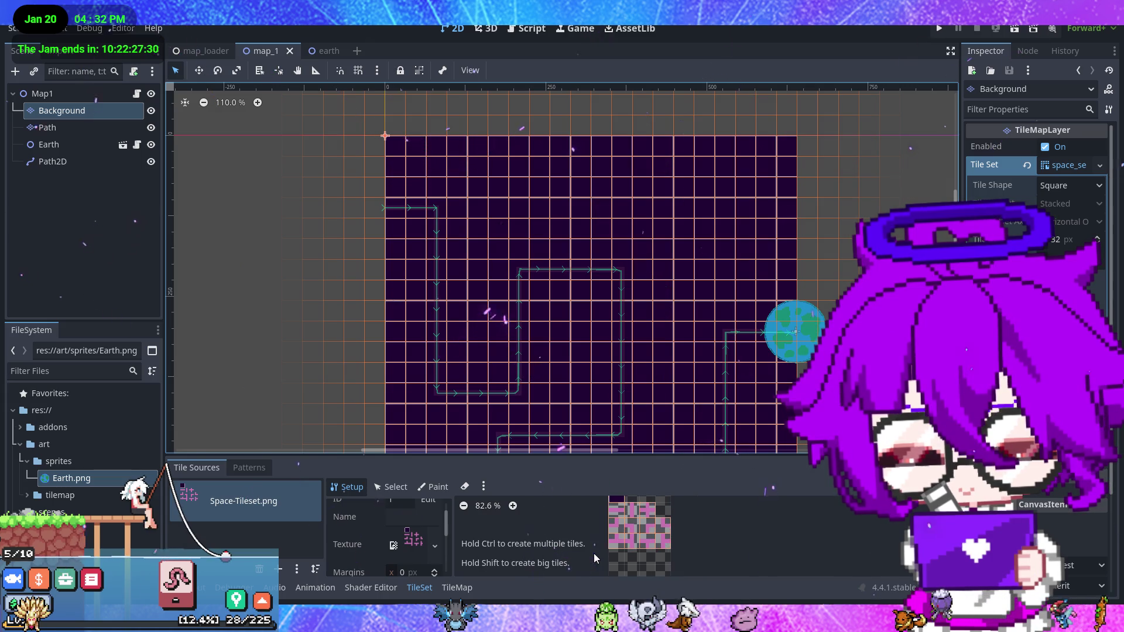
scroll(390, 545, down, 2)
scroll(391, 543, up, 2)
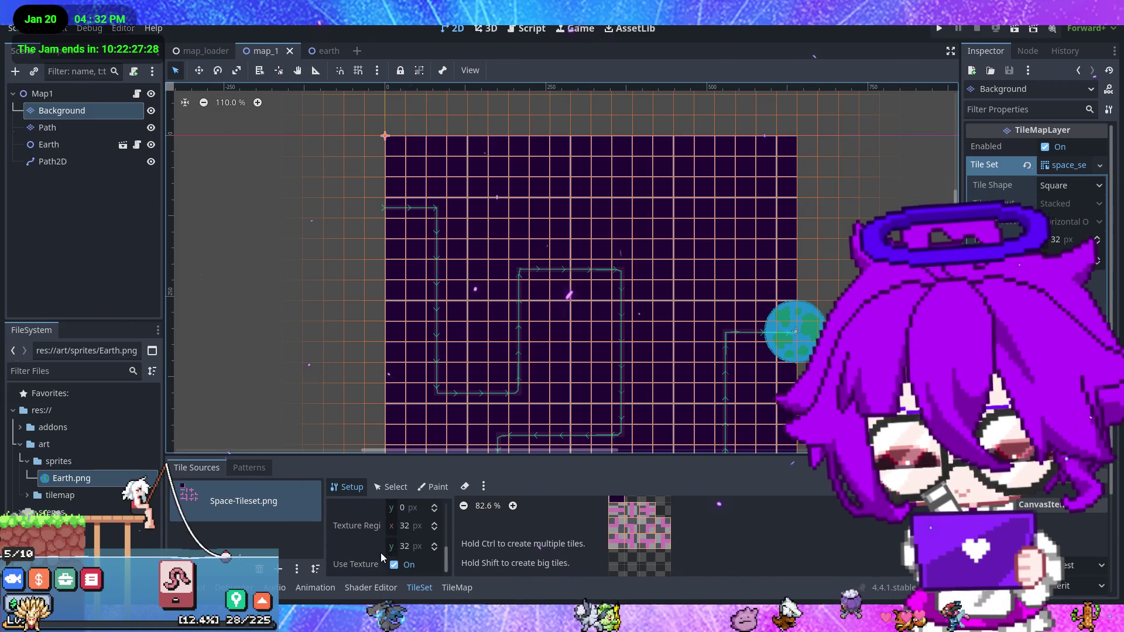
scroll(386, 550, up, 1)
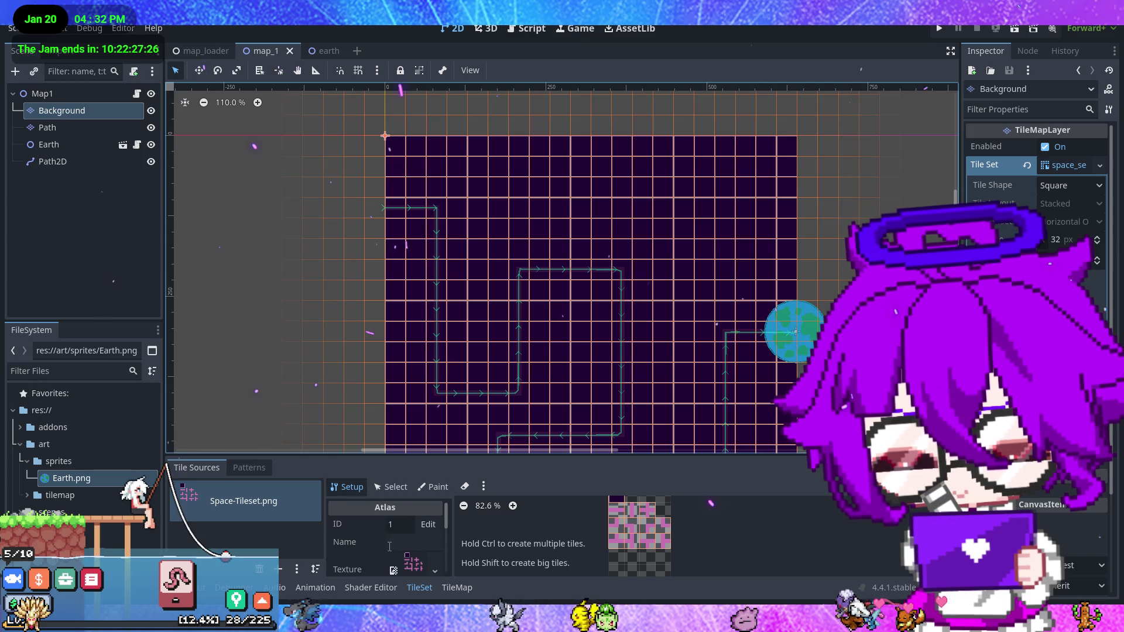
click(393, 494)
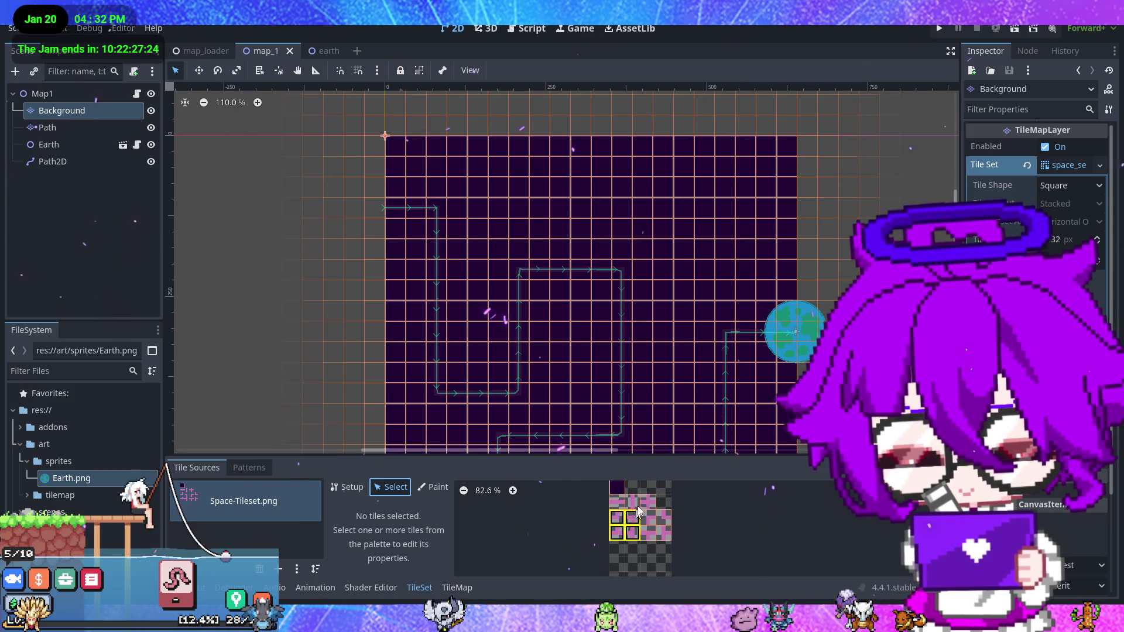
drag(667, 499, 667, 498)
scroll(389, 547, down, 1)
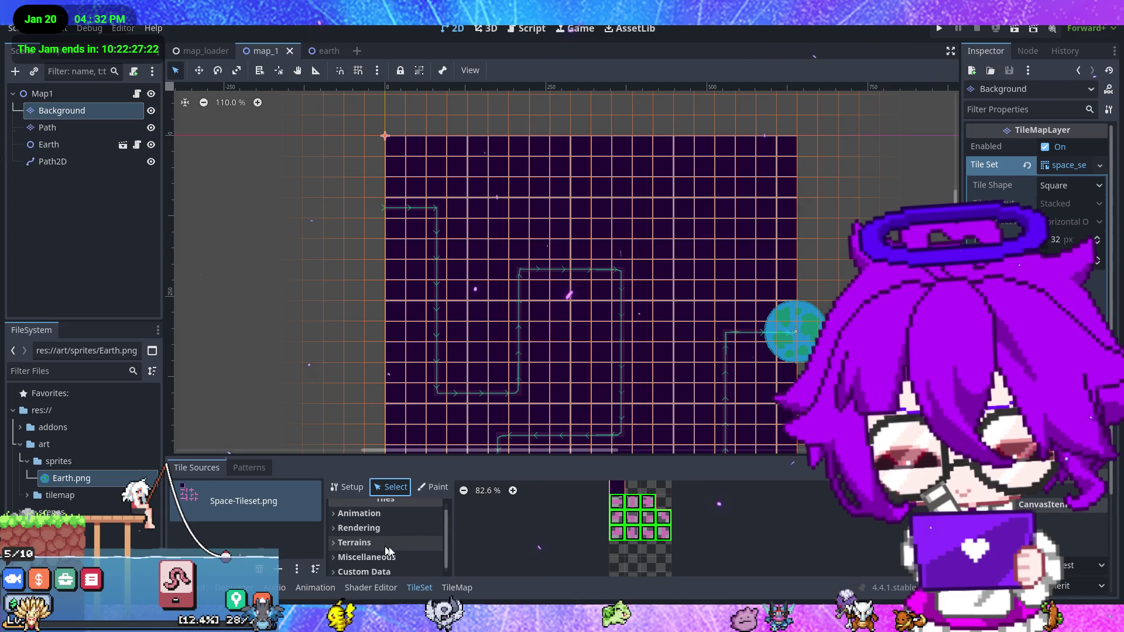
click(401, 563)
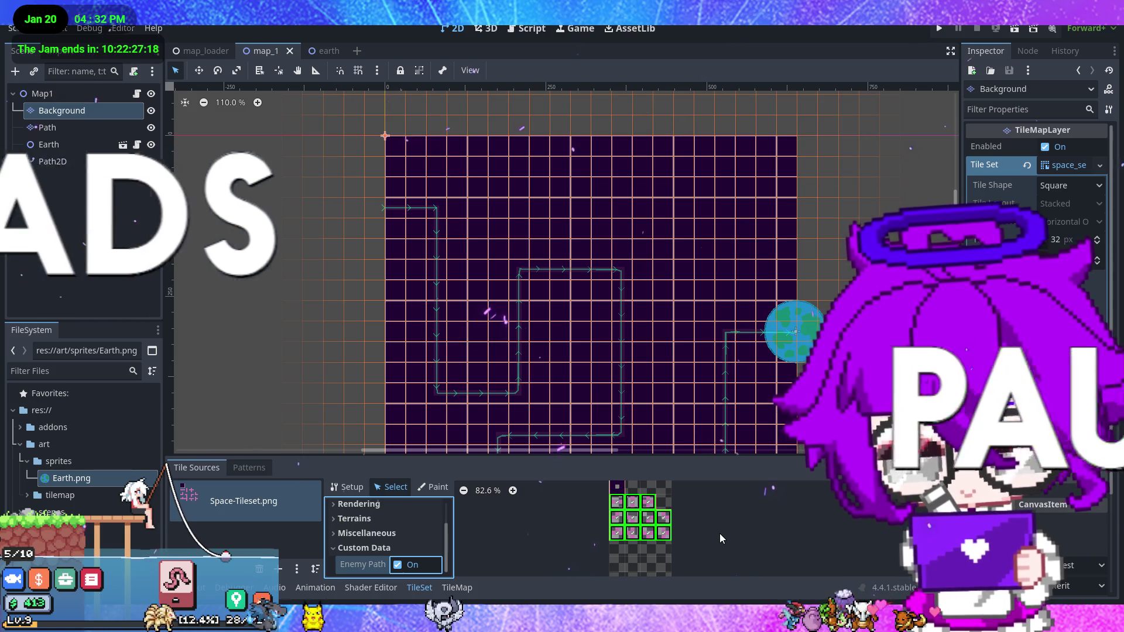
click(356, 262)
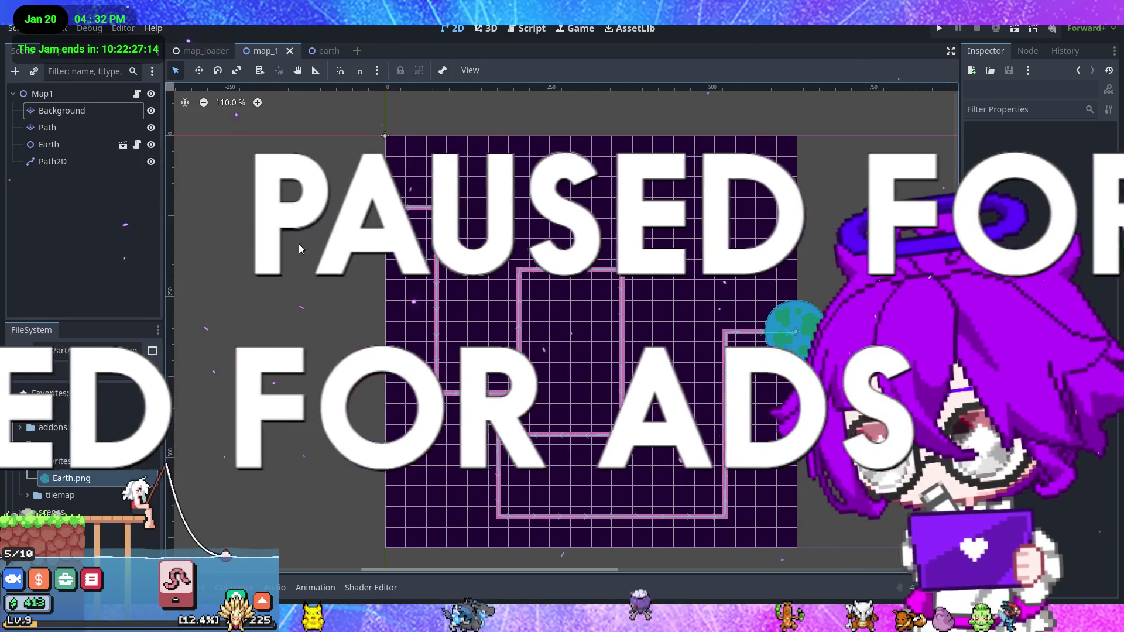
Step: Drag the Path2D's first point left past the map edge to about x -102
scroll(502, 289, up, 10)
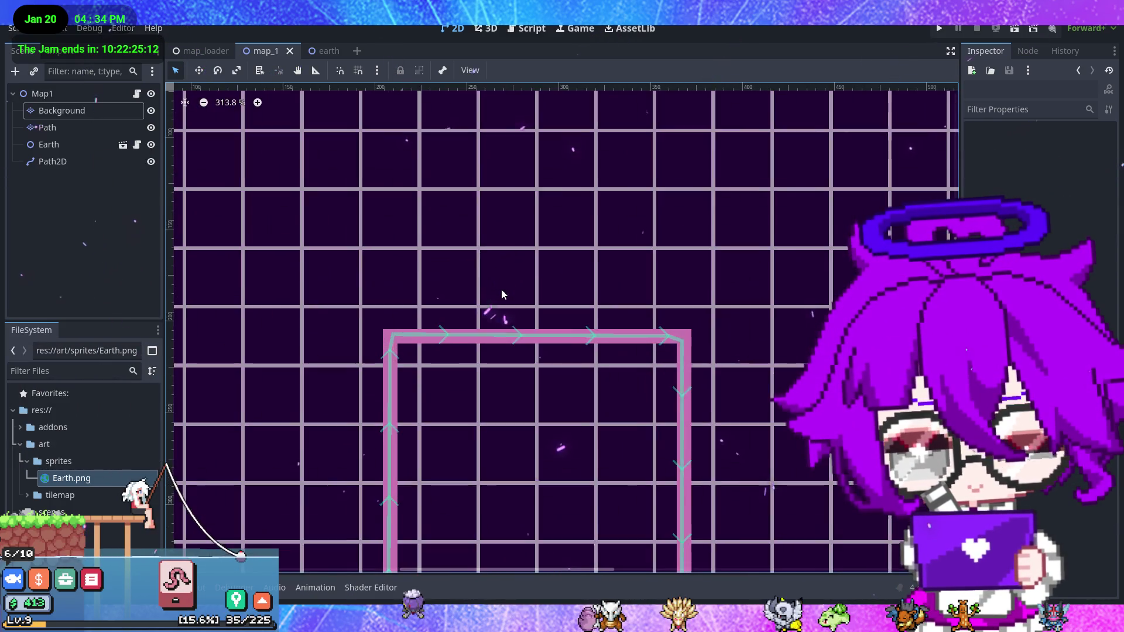
click(497, 245)
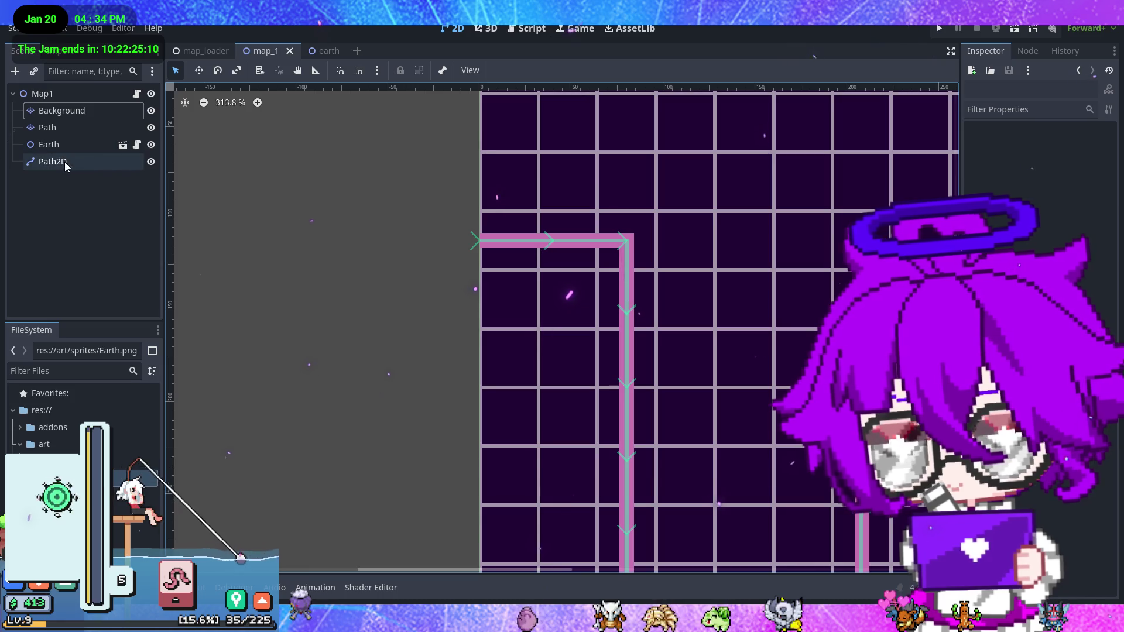
drag(480, 241, 409, 240)
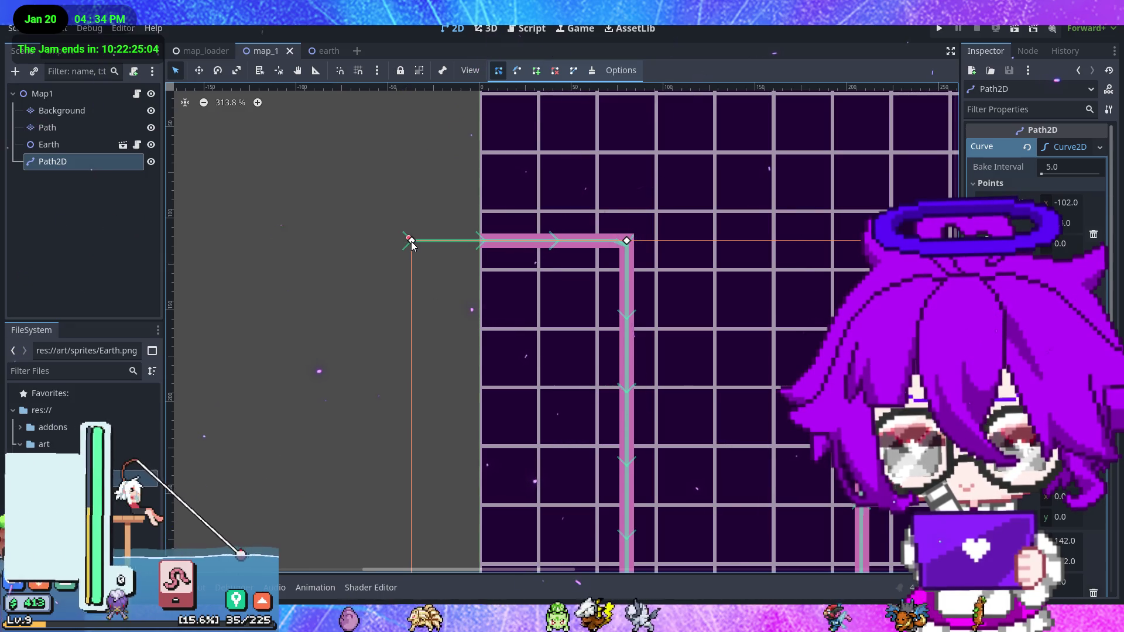
click(361, 280)
scroll(577, 381, down, 6)
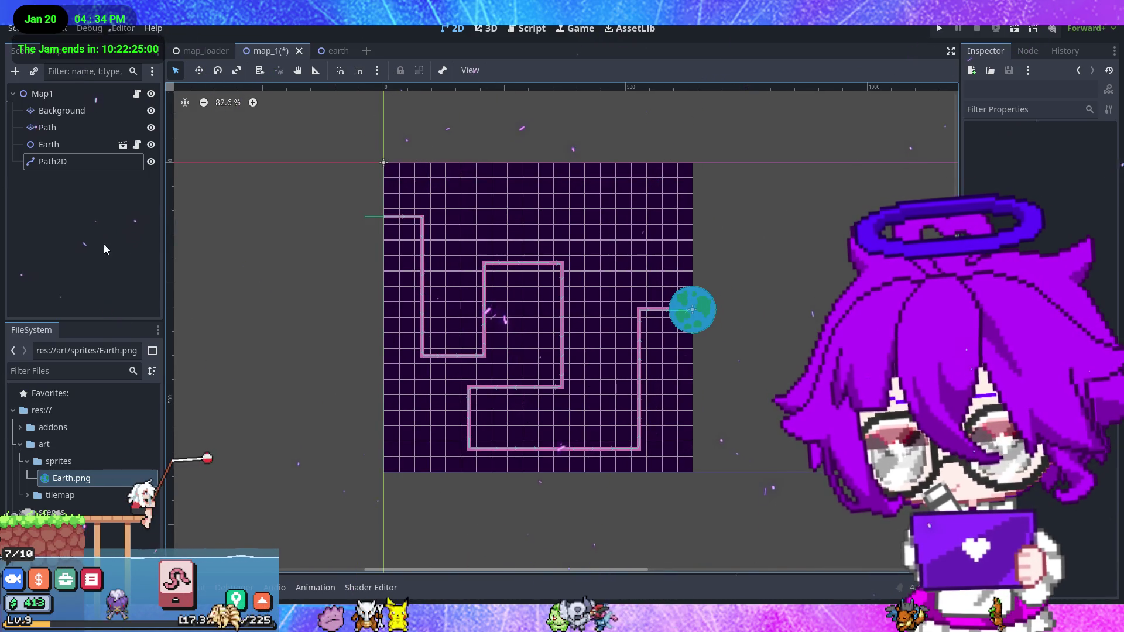
Step: In map_loader, instance map_1.tscn under MapLoader as the child Map1 and inspect it
click(207, 51)
right_click(89, 93)
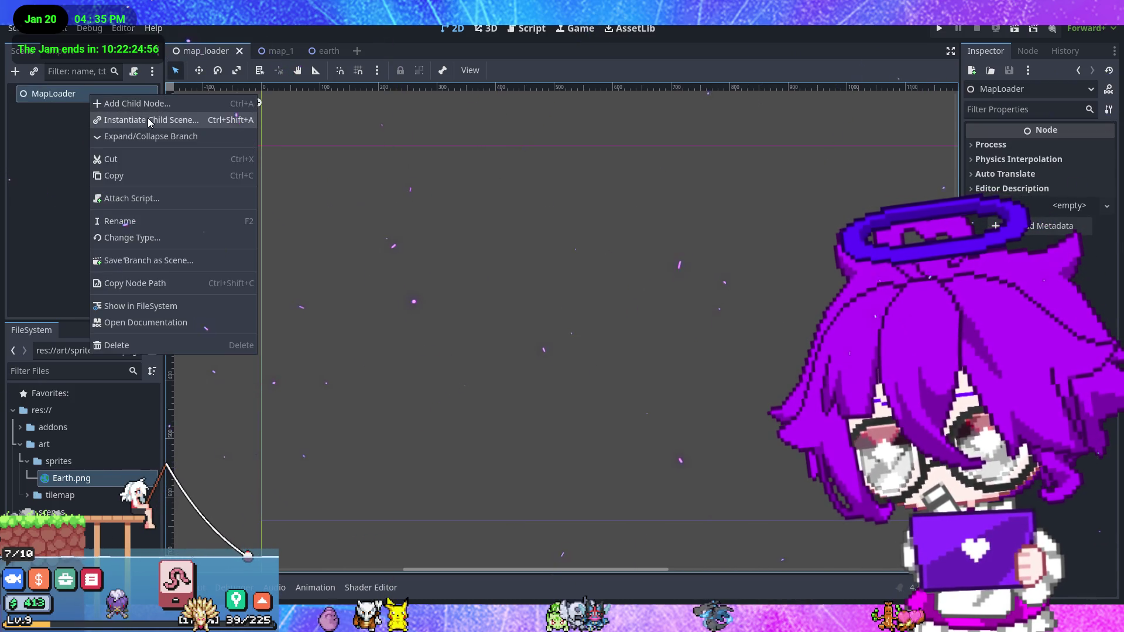
click(154, 118)
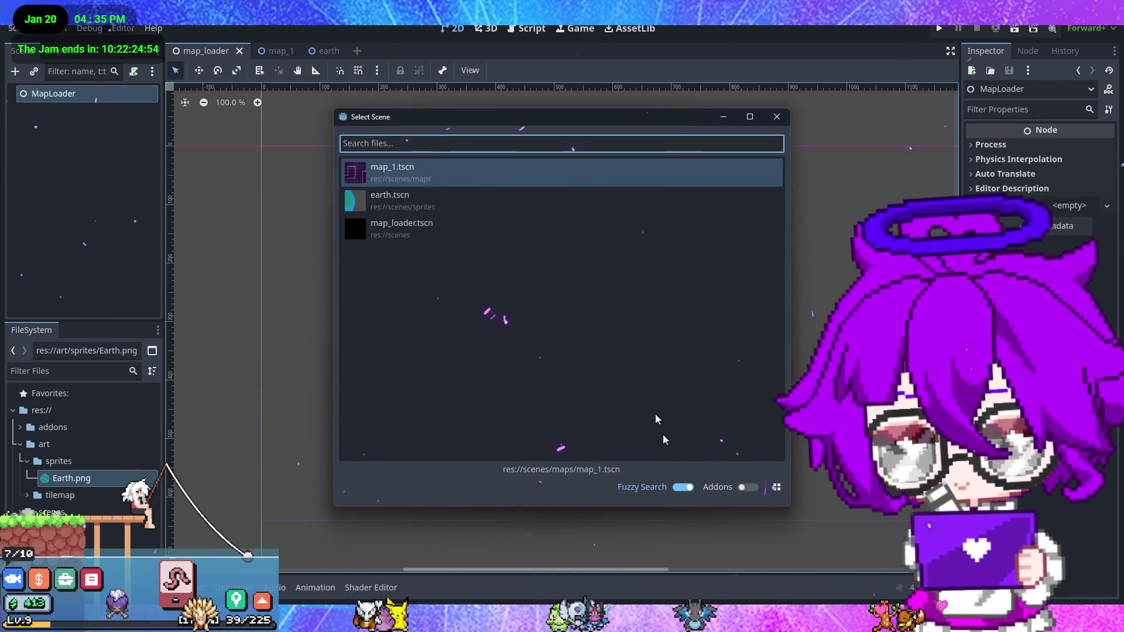
double_click(573, 175)
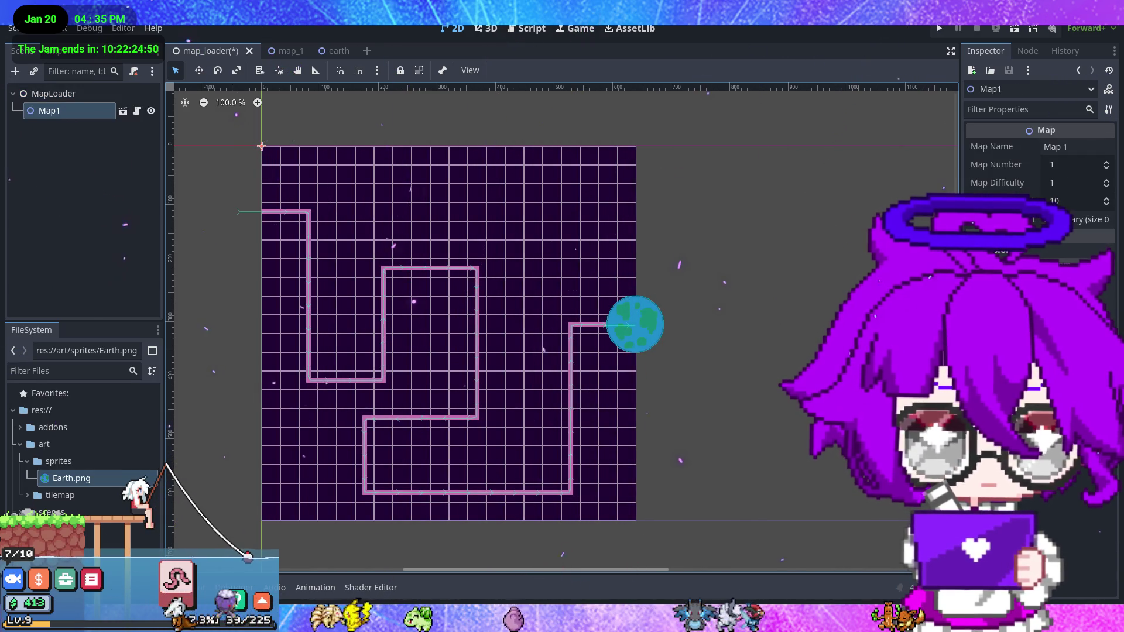
click(993, 147)
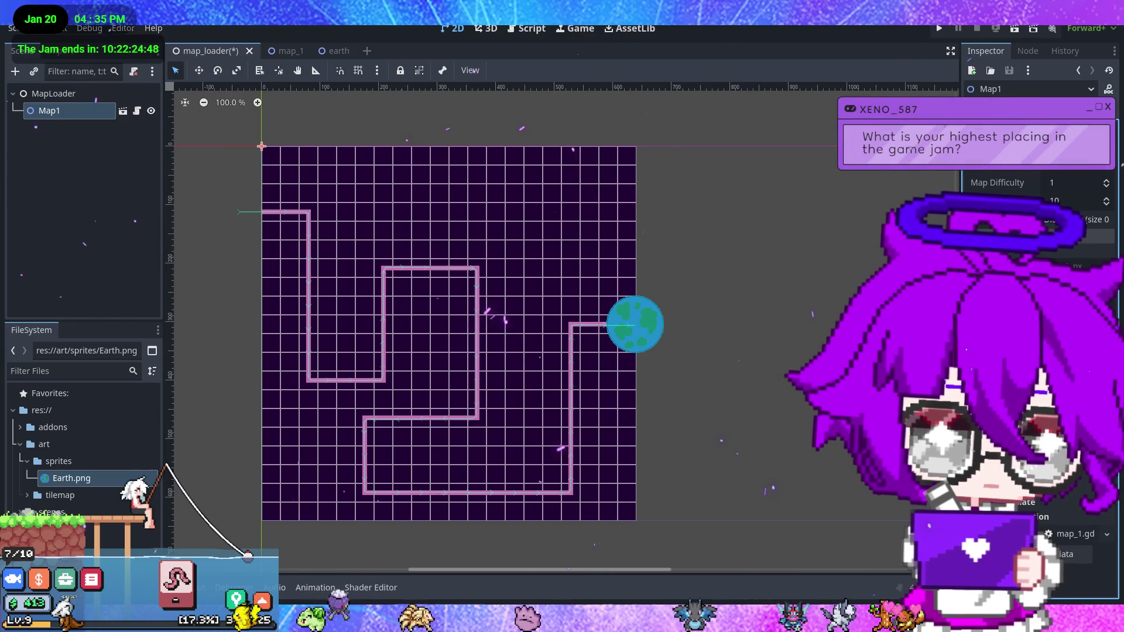
double_click(98, 94)
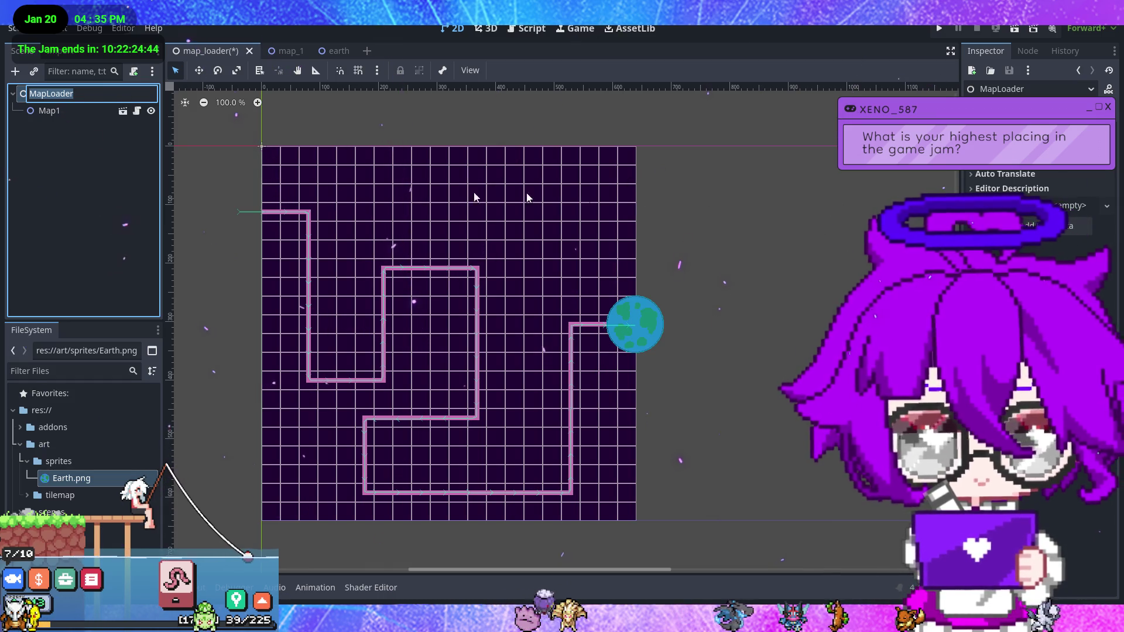
key(Escape)
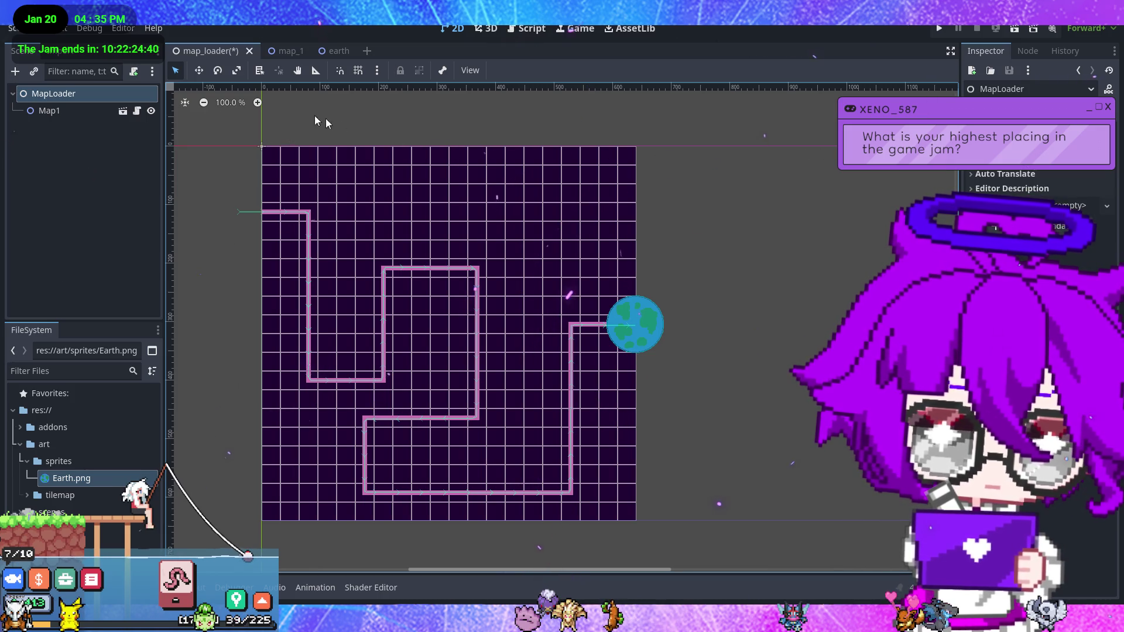
click(71, 113)
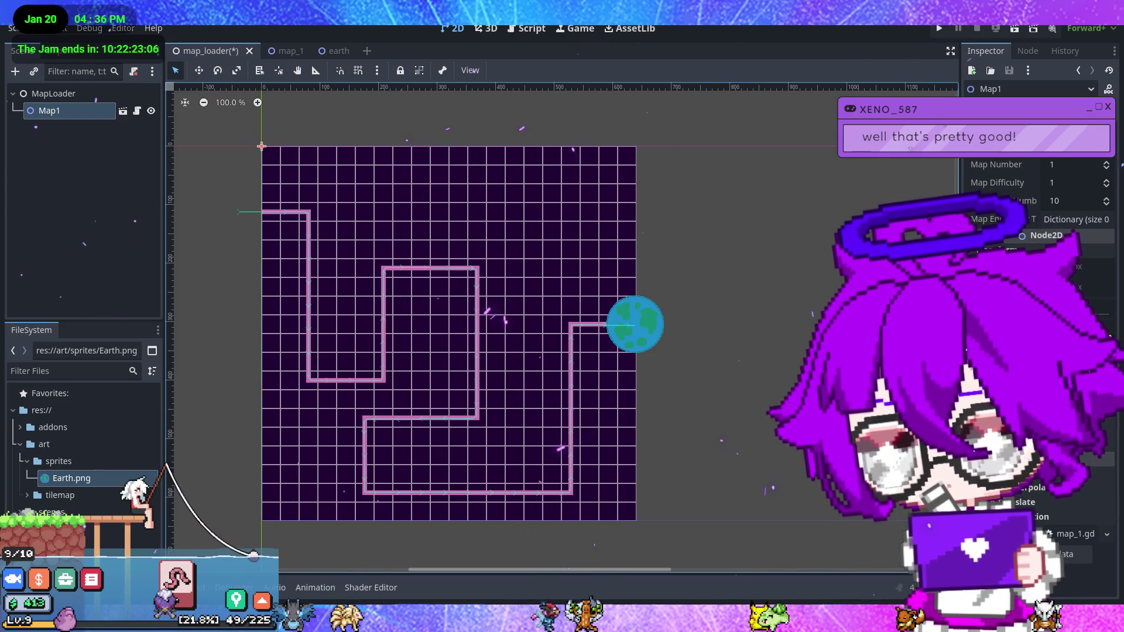
click(673, 366)
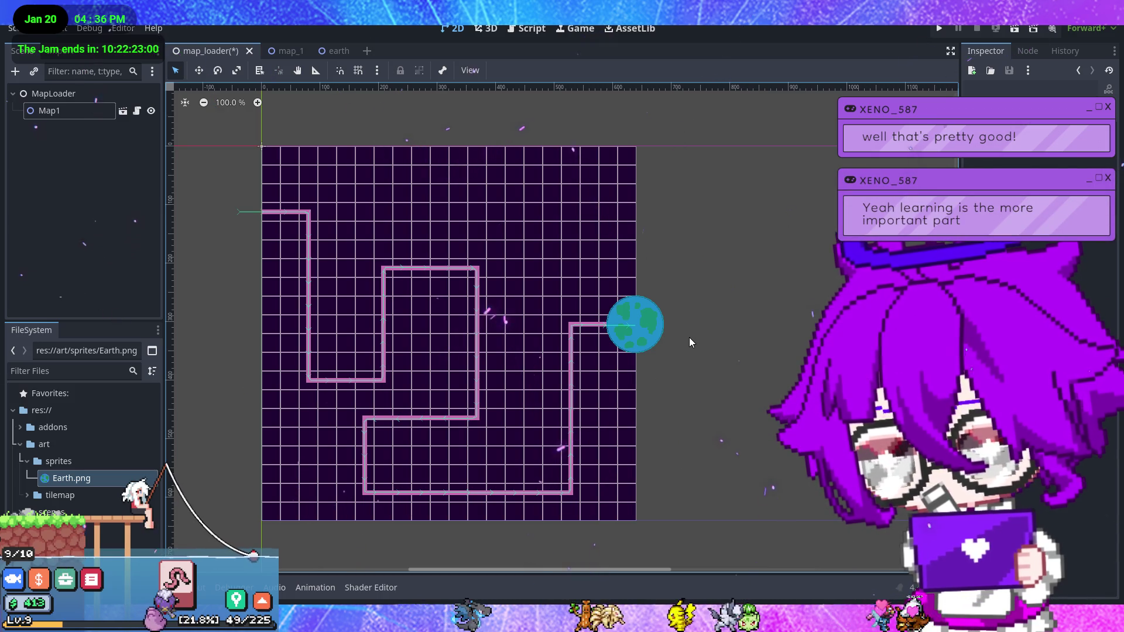
scroll(445, 293, left, 2)
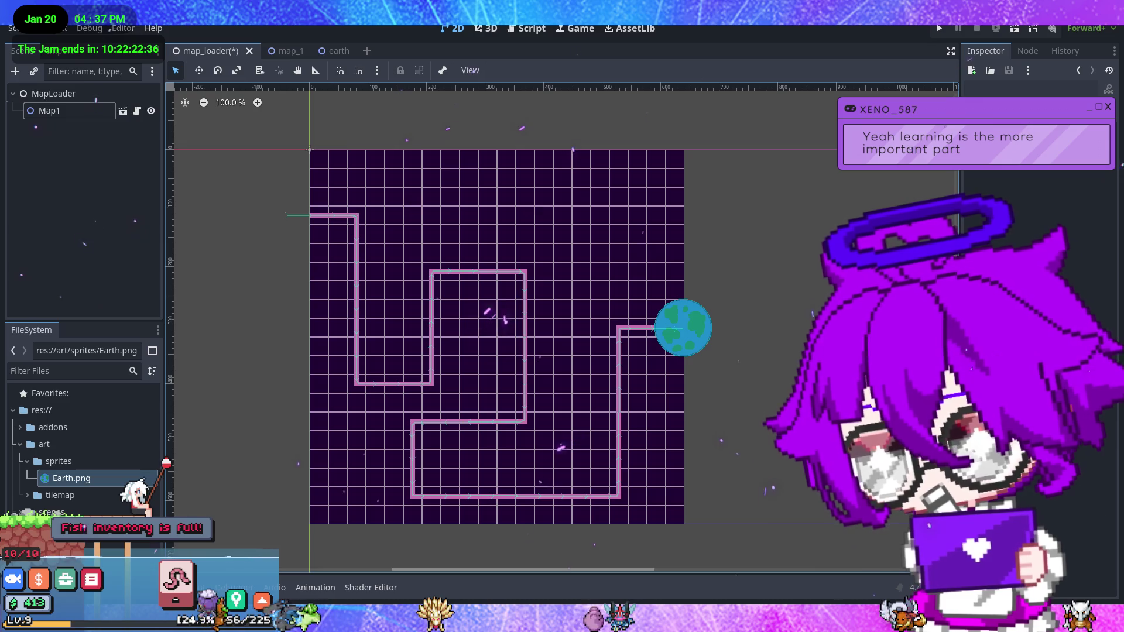
click(54, 585)
click(136, 460)
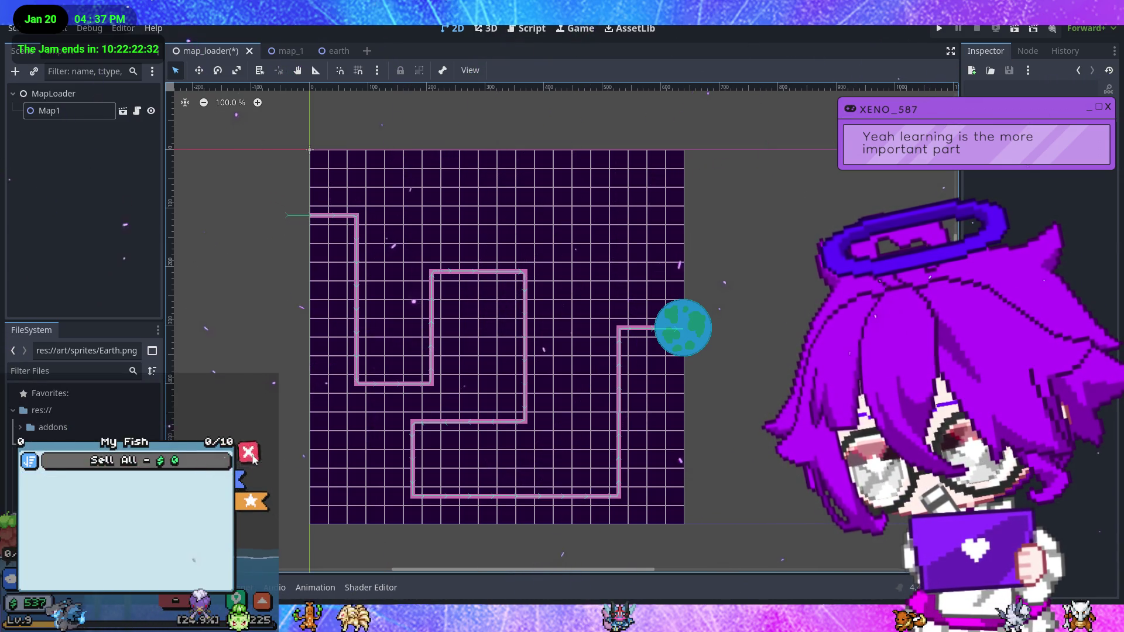
click(251, 454)
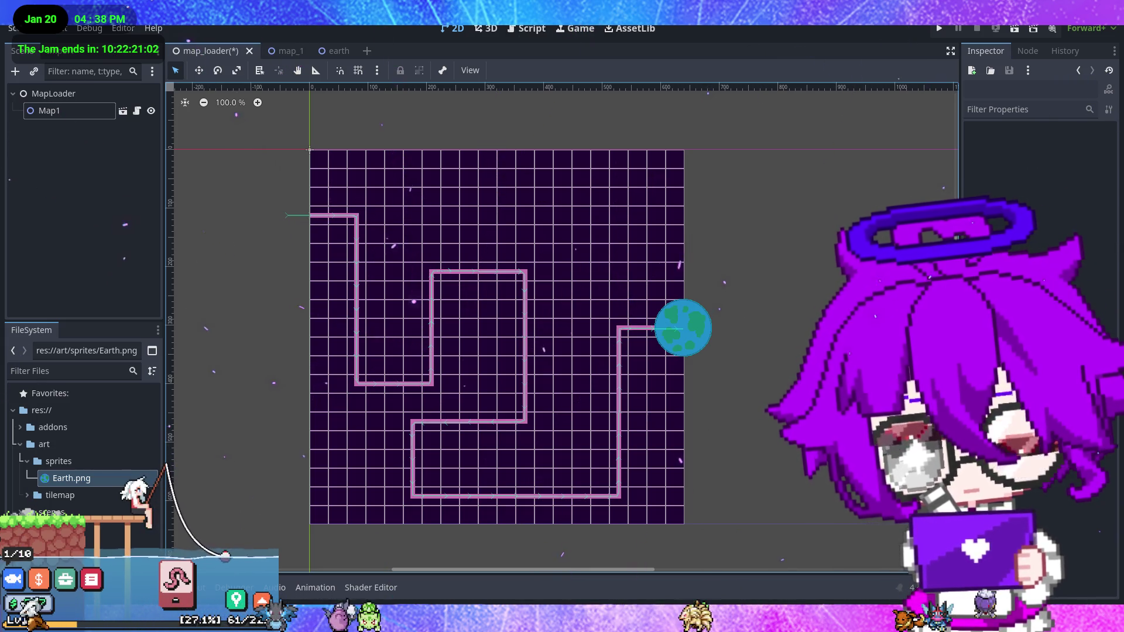
key(alt+Tab)
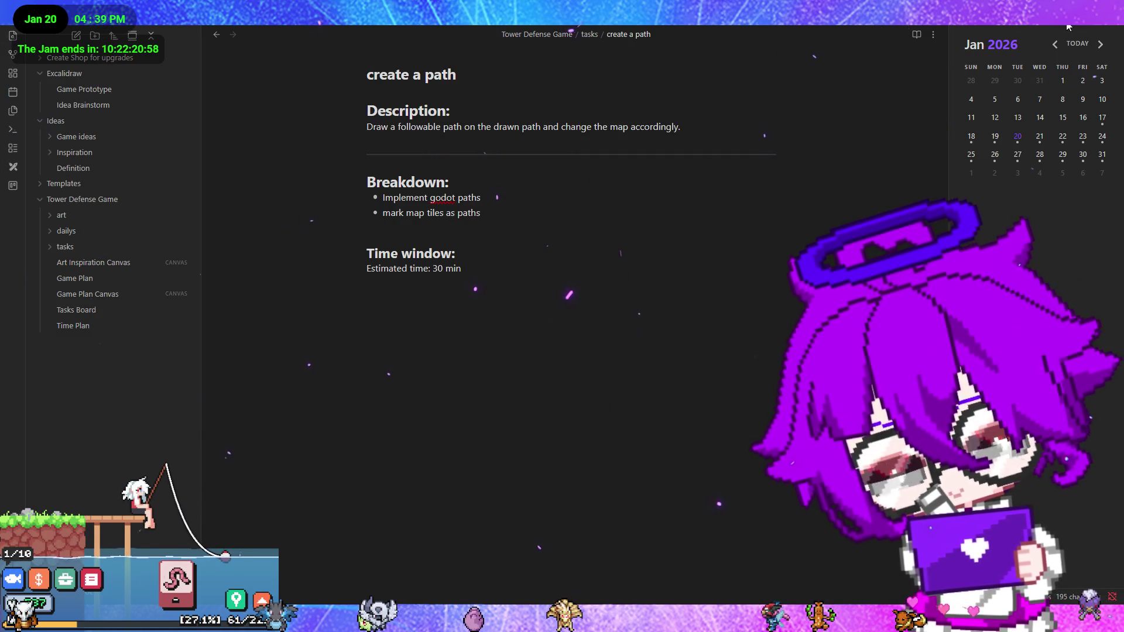
key(alt+Tab)
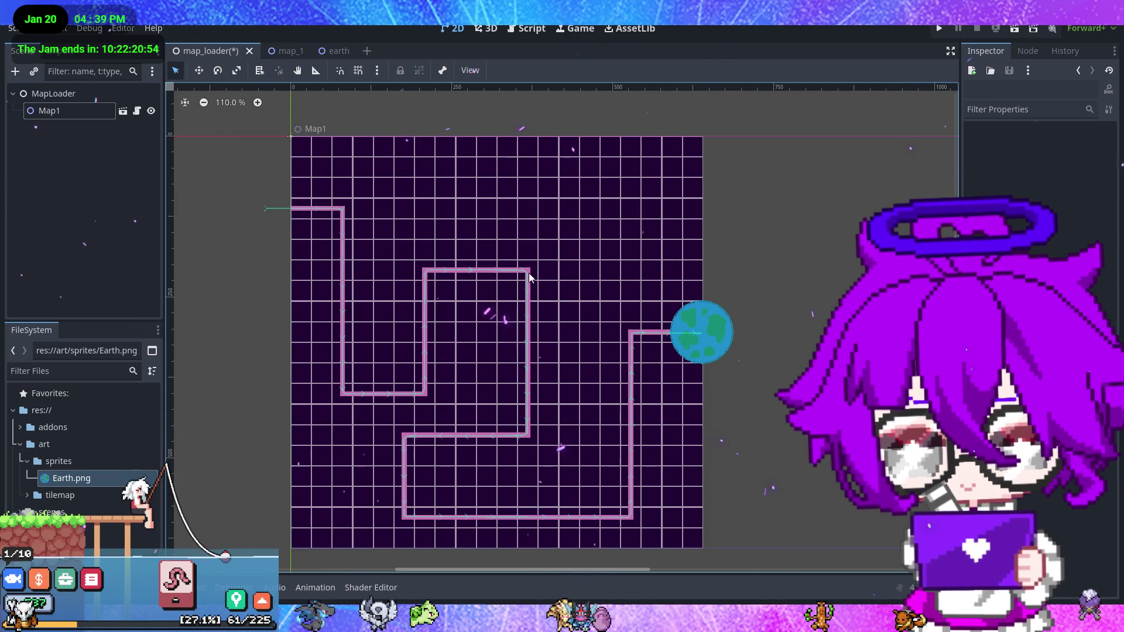
Step: In map_1, switch between the Path and Background tile layers to compare their tiles
click(286, 51)
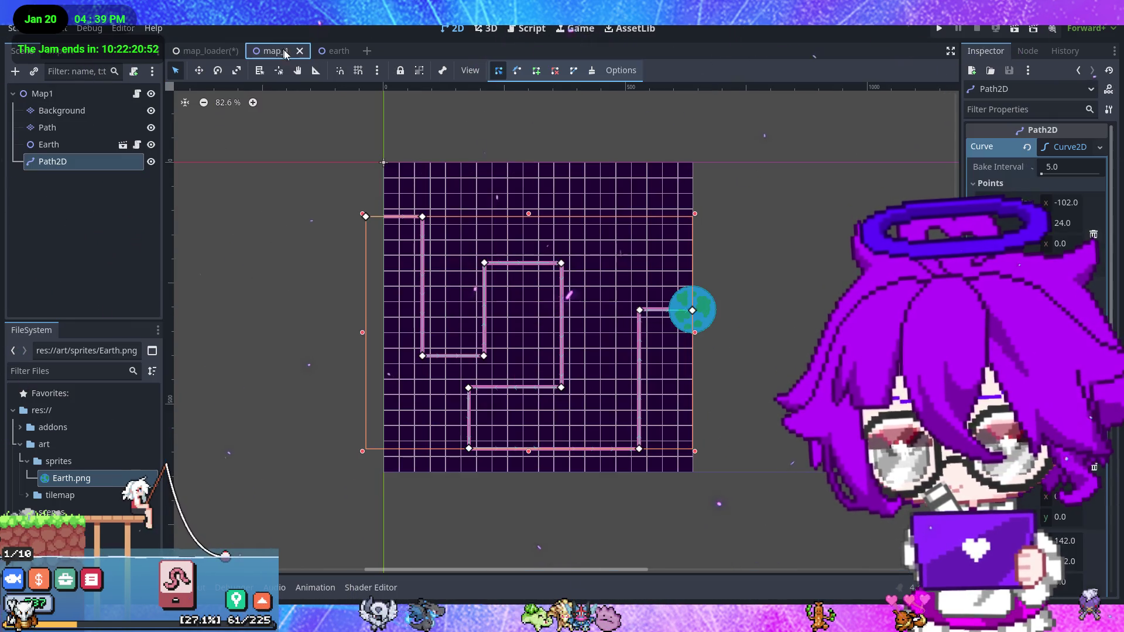
click(87, 125)
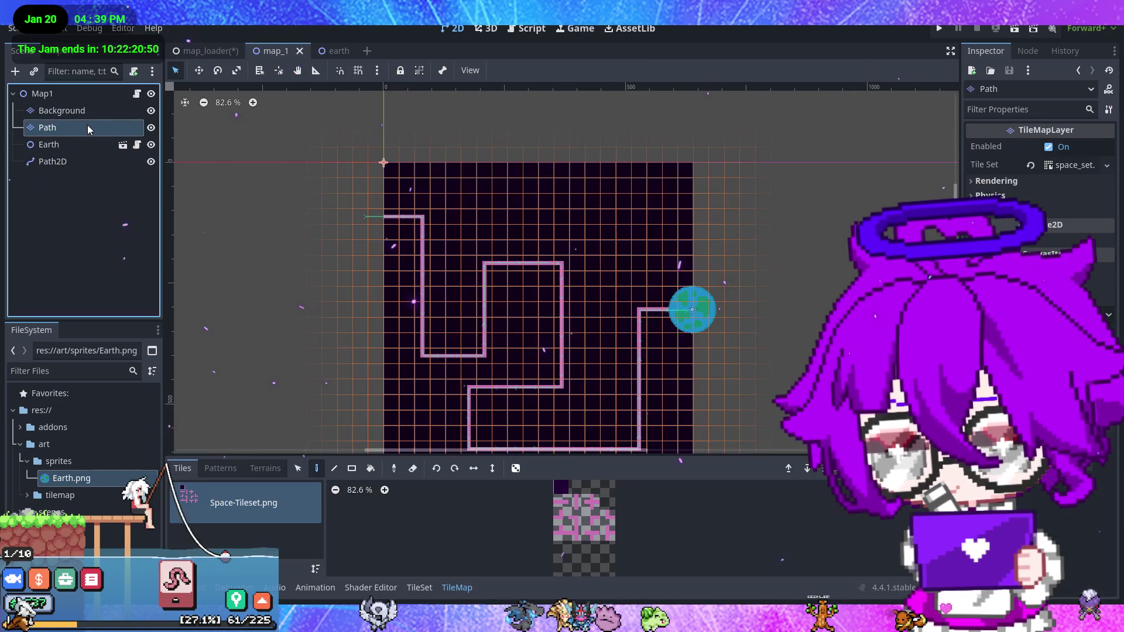
click(95, 112)
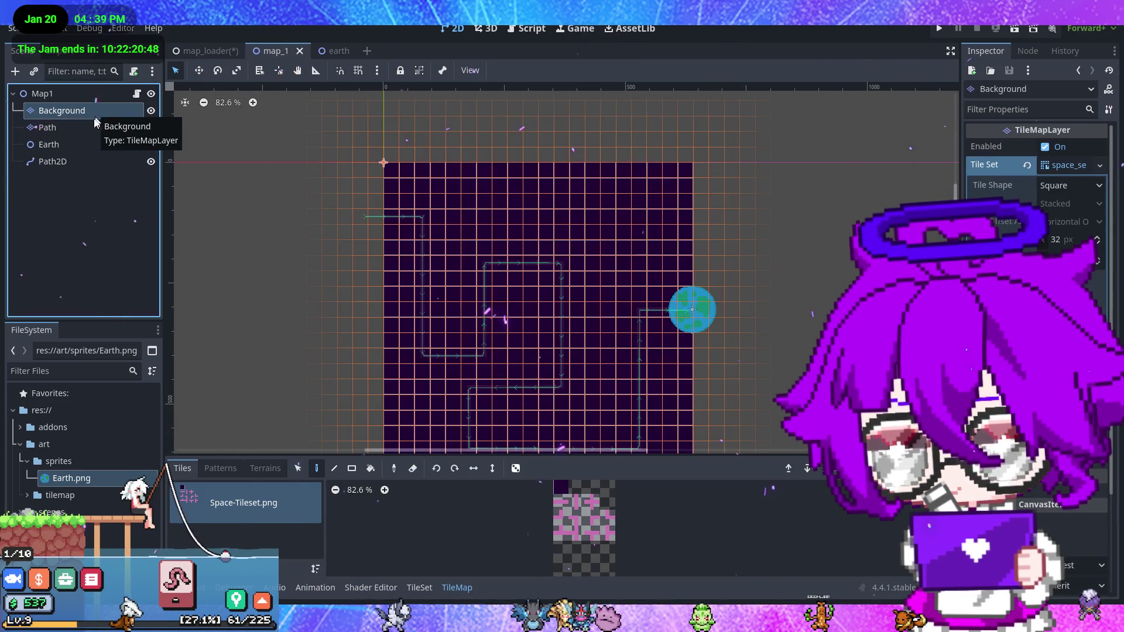
click(89, 128)
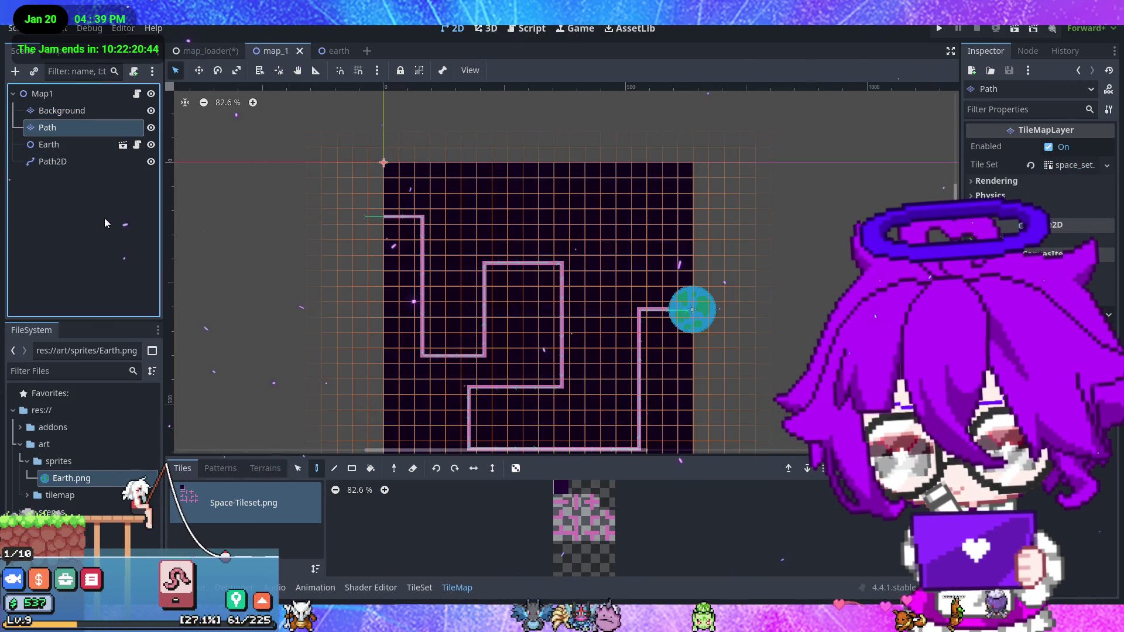
click(100, 115)
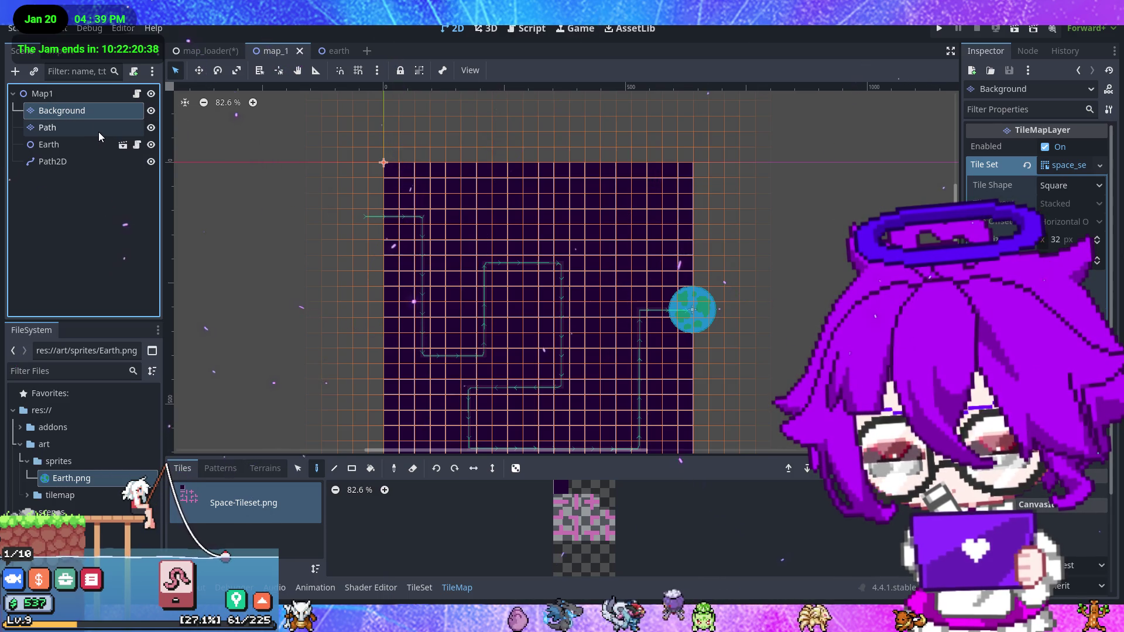
click(98, 132)
click(103, 118)
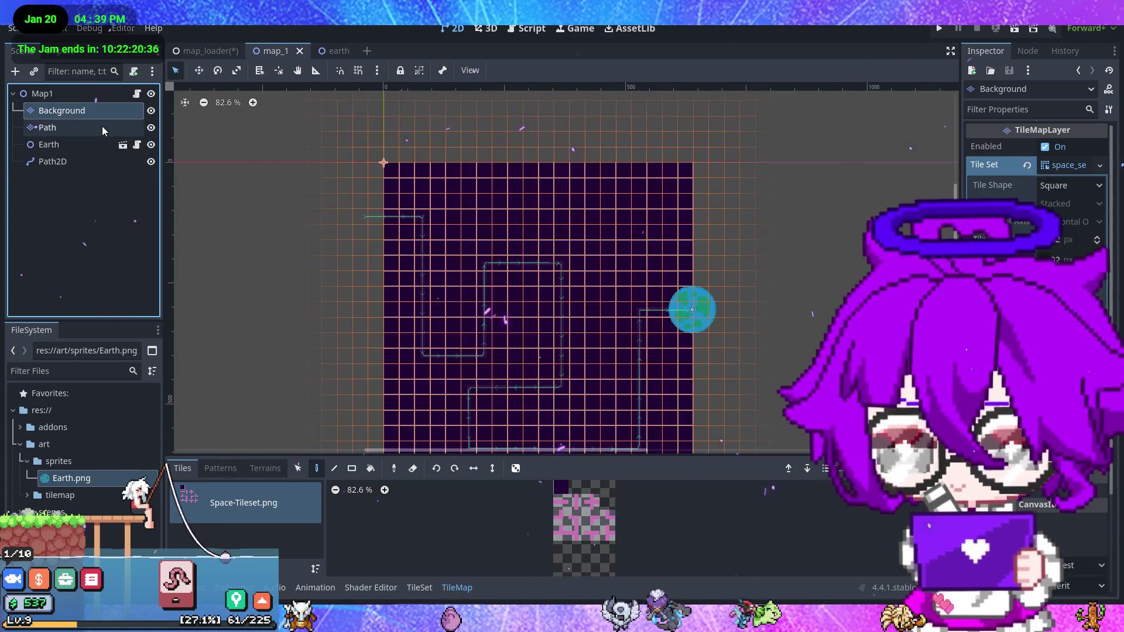
click(102, 128)
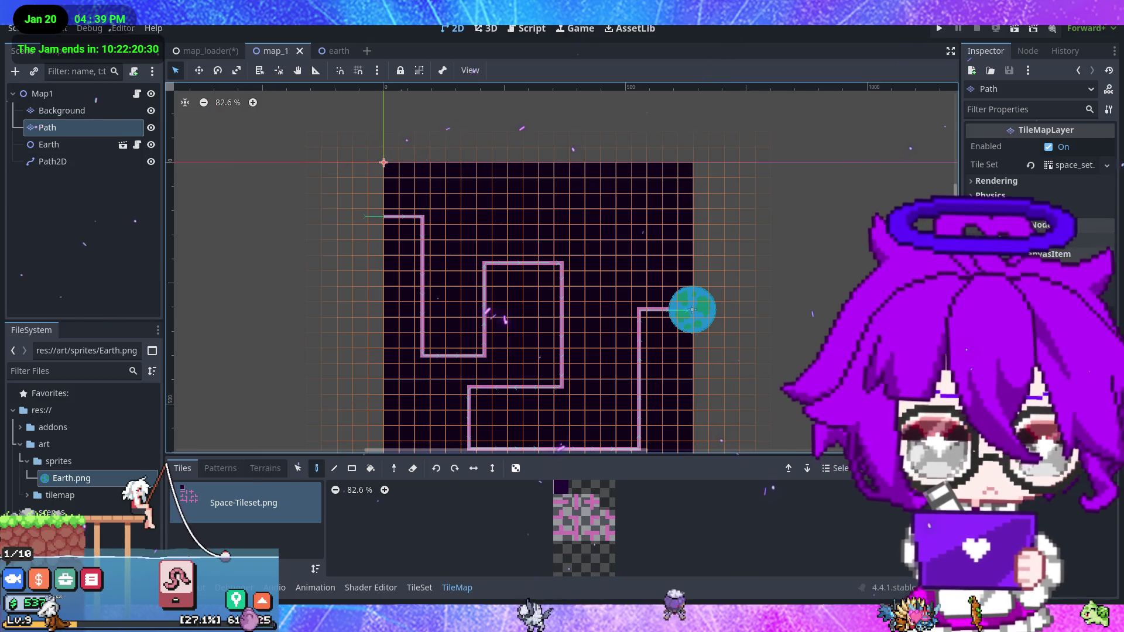
Step: Collapse the tileset's custom data and review the finished path across the map
click(1075, 165)
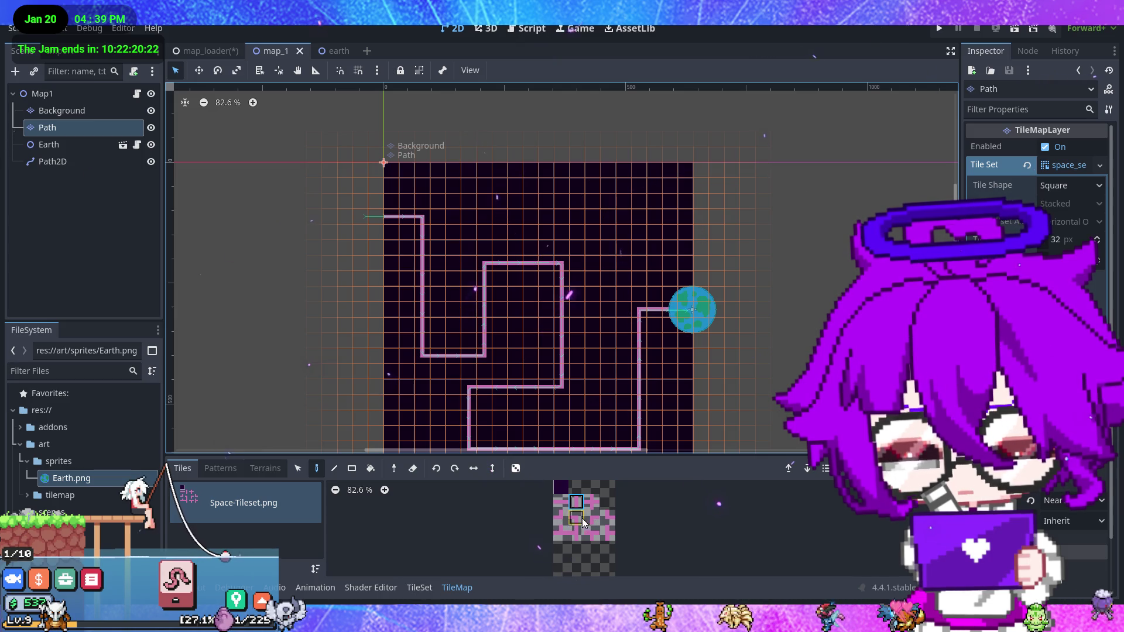
click(430, 588)
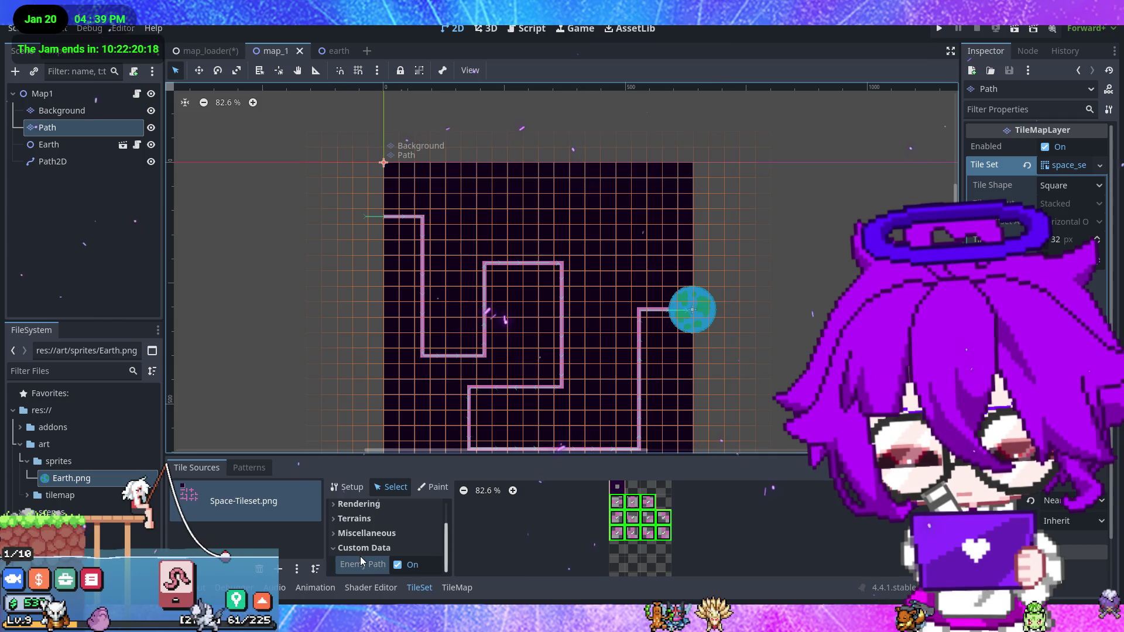
click(335, 550)
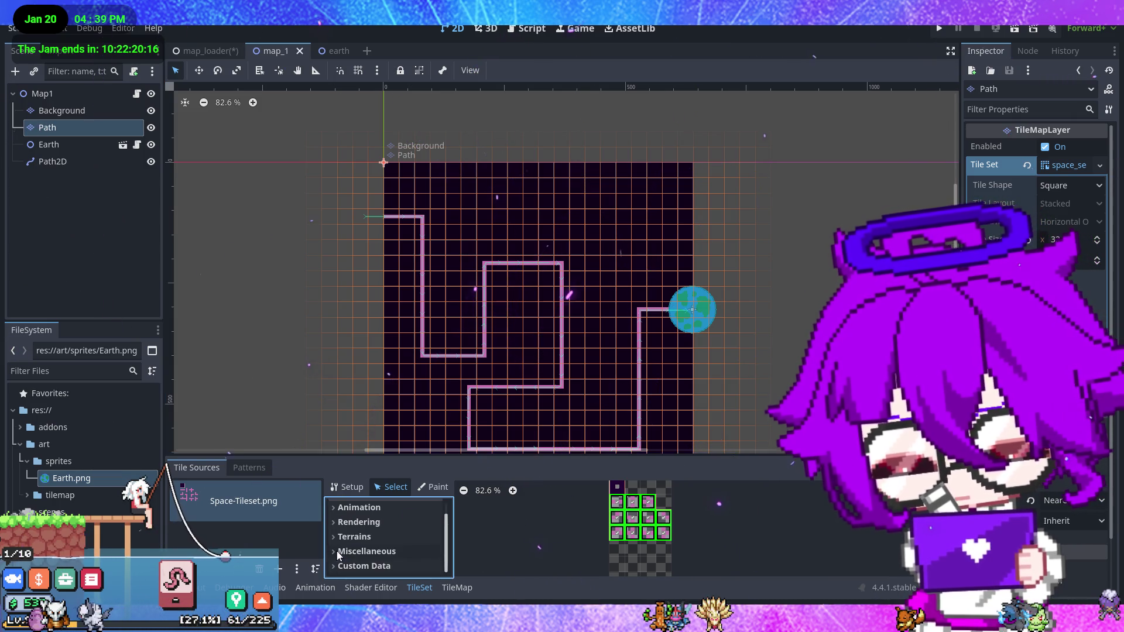
click(83, 117)
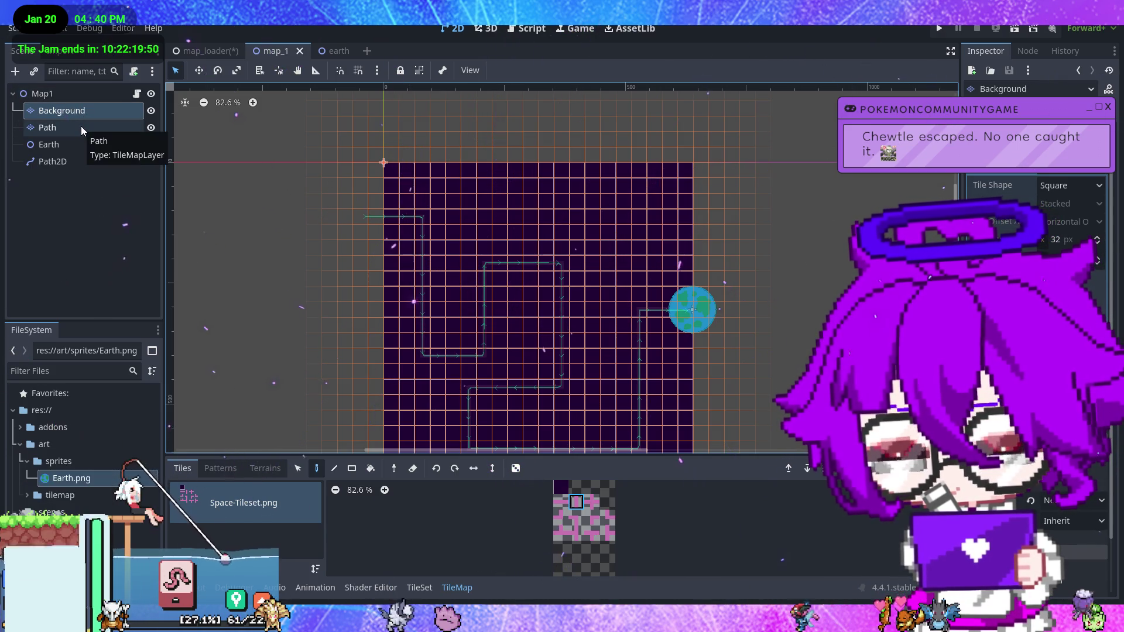
click(109, 216)
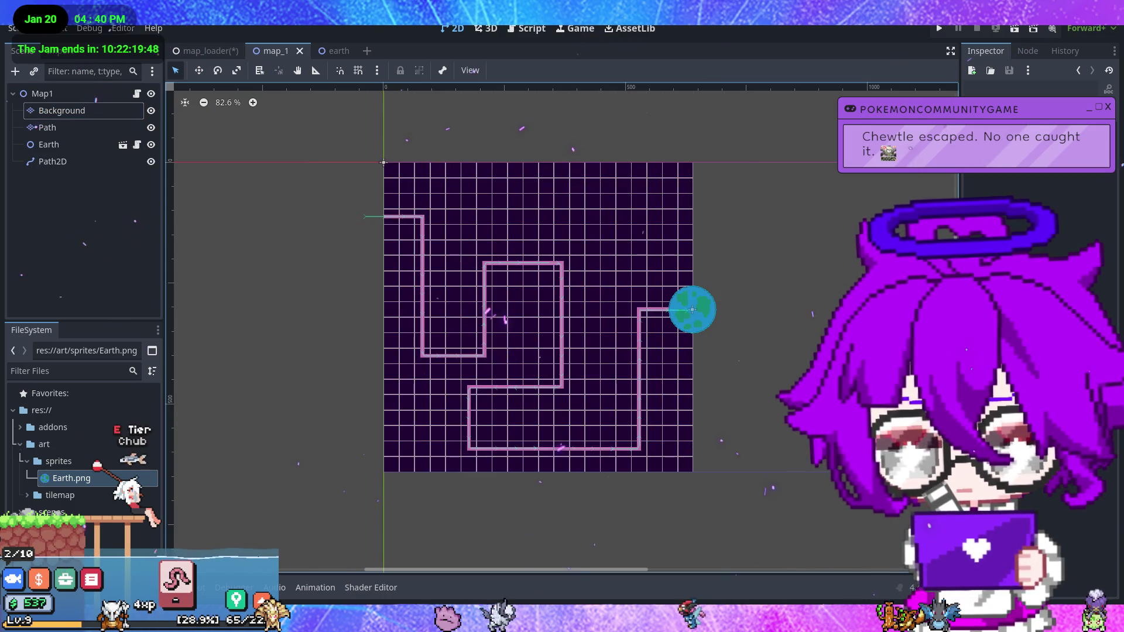
scroll(739, 423, right, 2)
scroll(732, 396, left, 2)
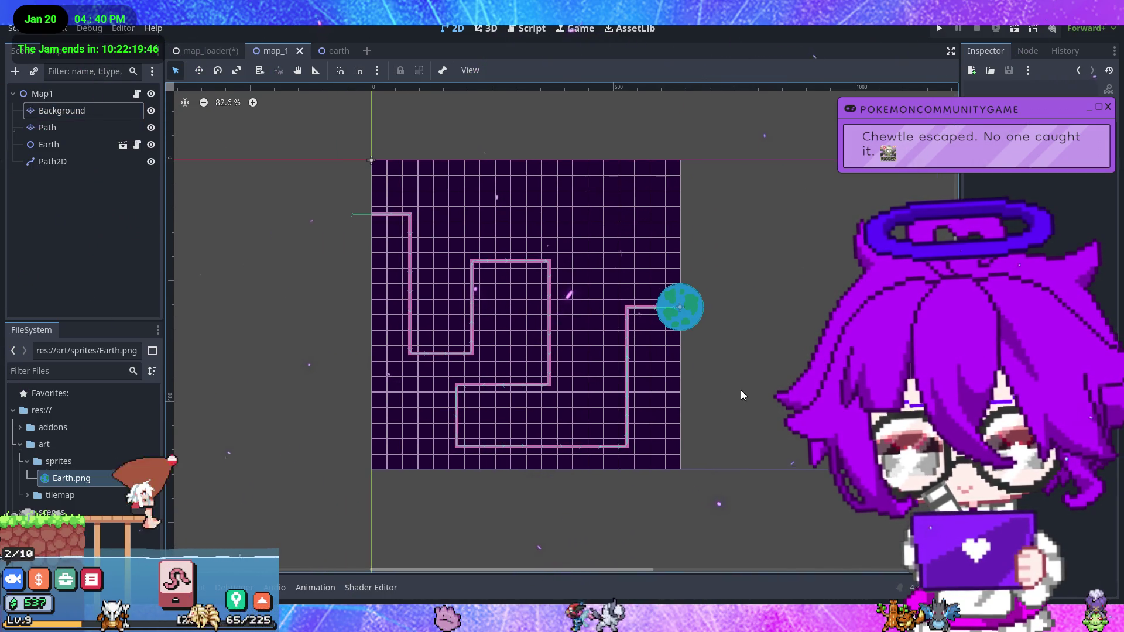
click(478, 327)
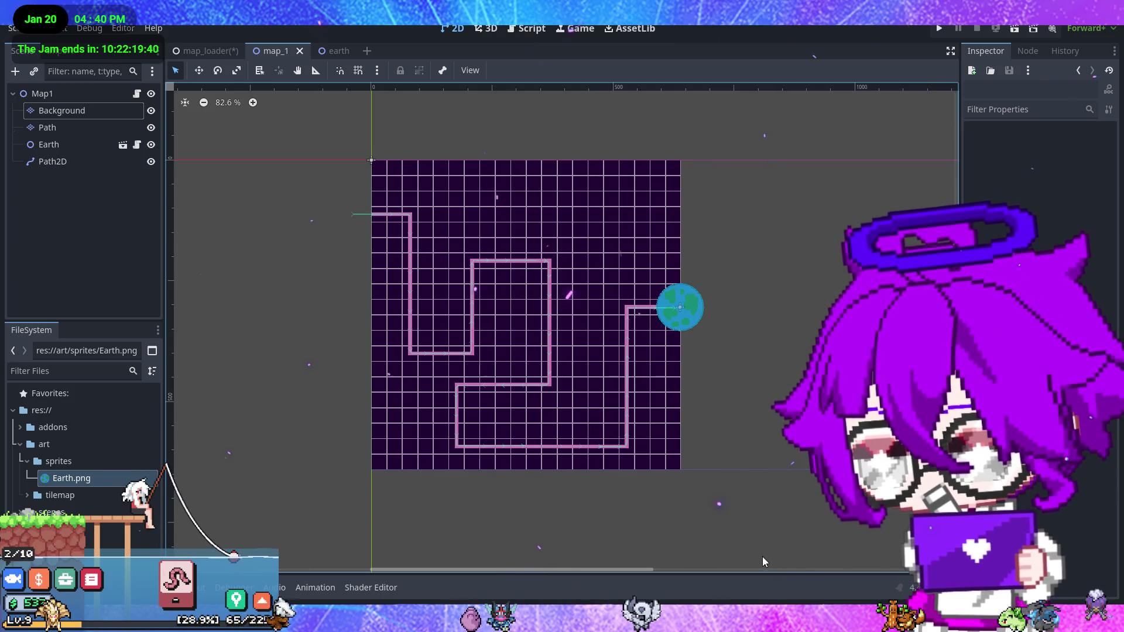
key(alt+Tab)
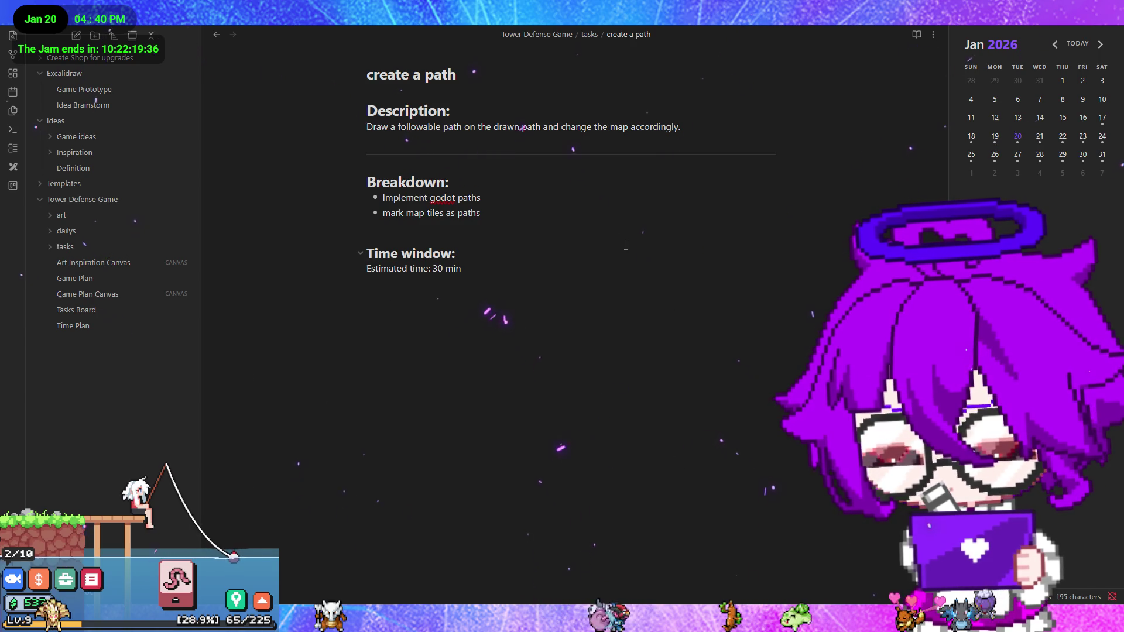
Step: On the Tasks Board, move 'create a path' to done and 'make health system' to in progress
click(146, 308)
mouse_move(617, 97)
mouse_down()
mouse_move(745, 222)
mouse_move(781, 294)
mouse_up()
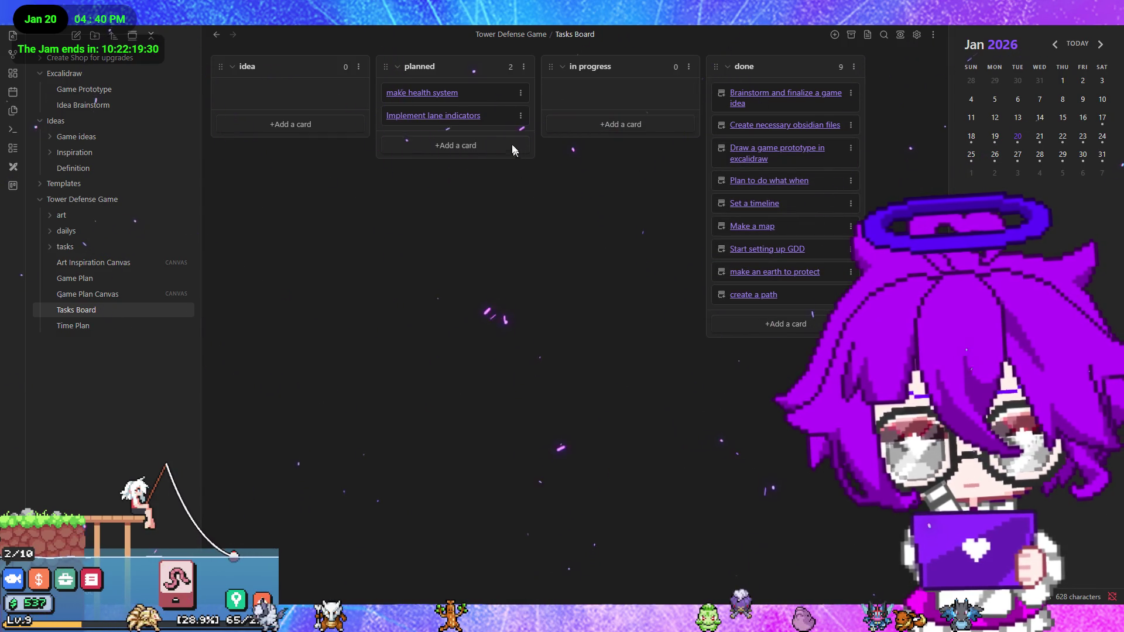
drag(475, 94, 633, 94)
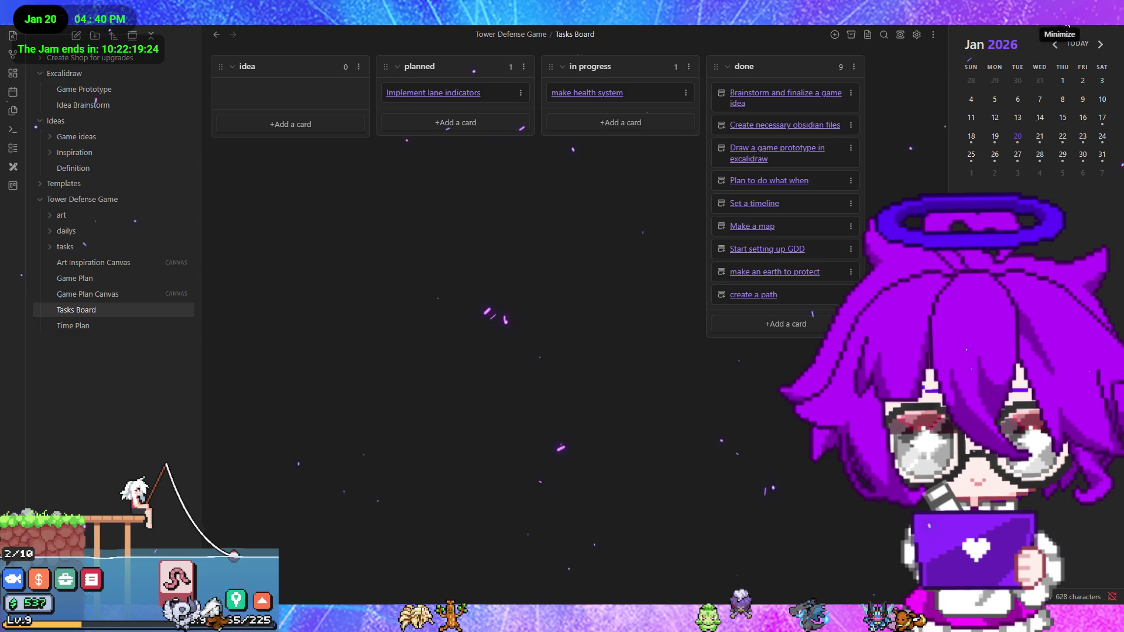
key(alt+Tab)
click(224, 54)
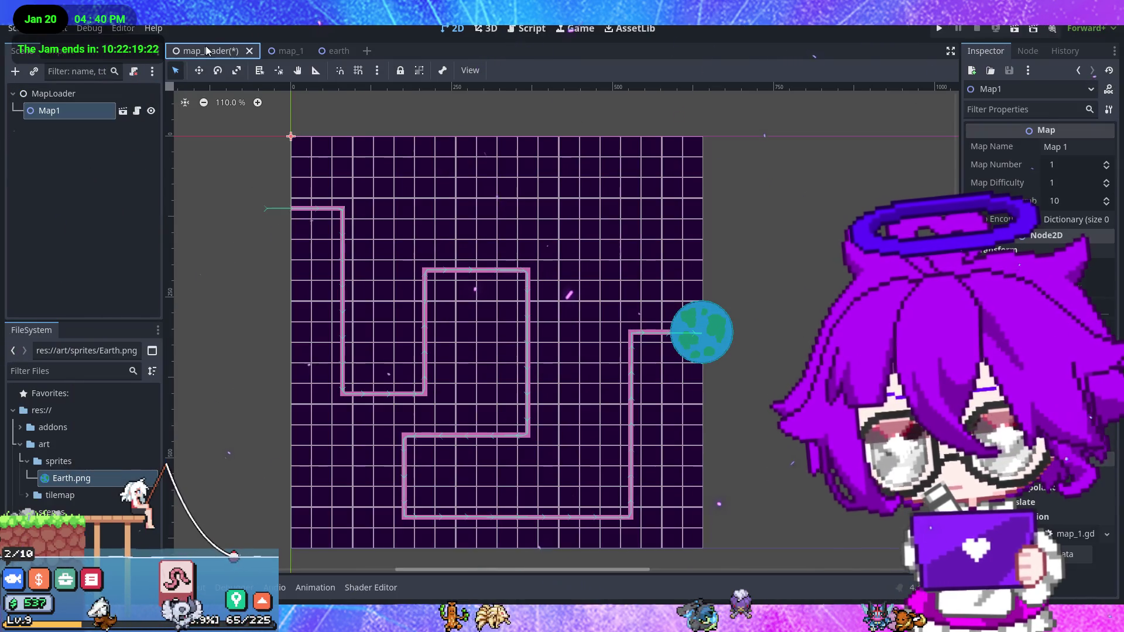
Step: Save the map_loader scene and review the Map1 and MapLoader nodes over the whole map
click(113, 170)
key(ctrl+s)
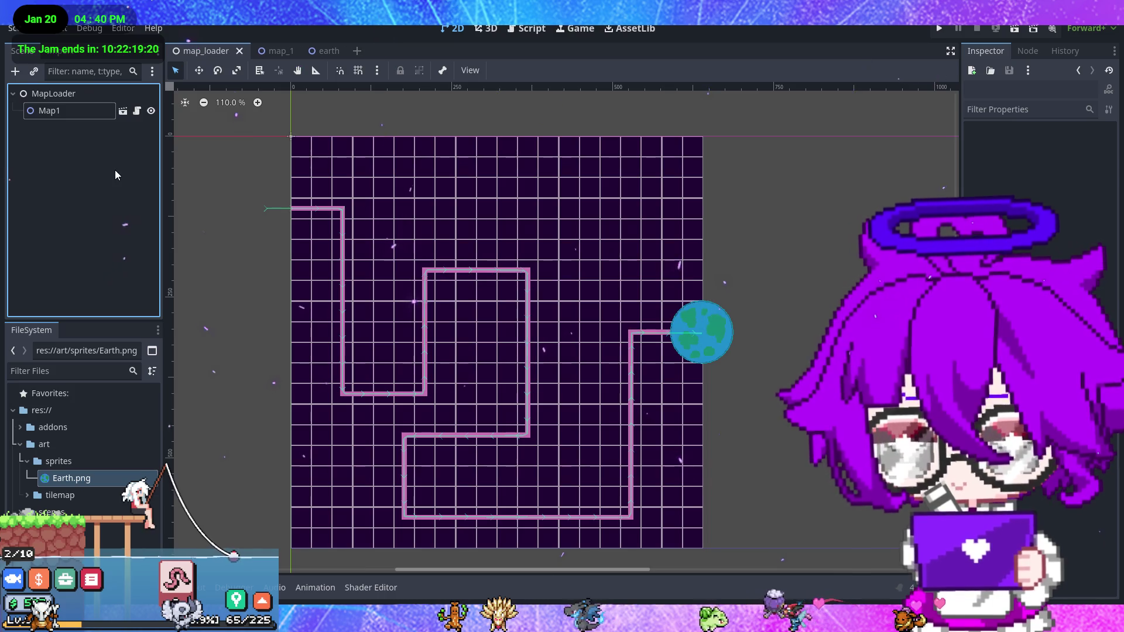
scroll(553, 218, down, 4)
drag(578, 225, 423, 210)
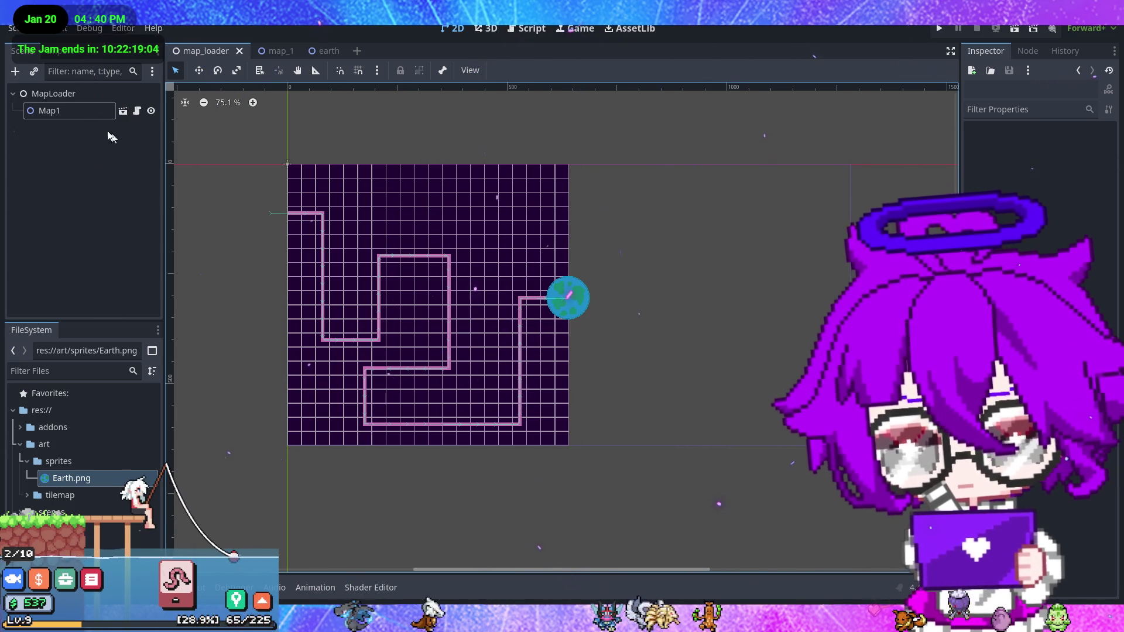
click(89, 112)
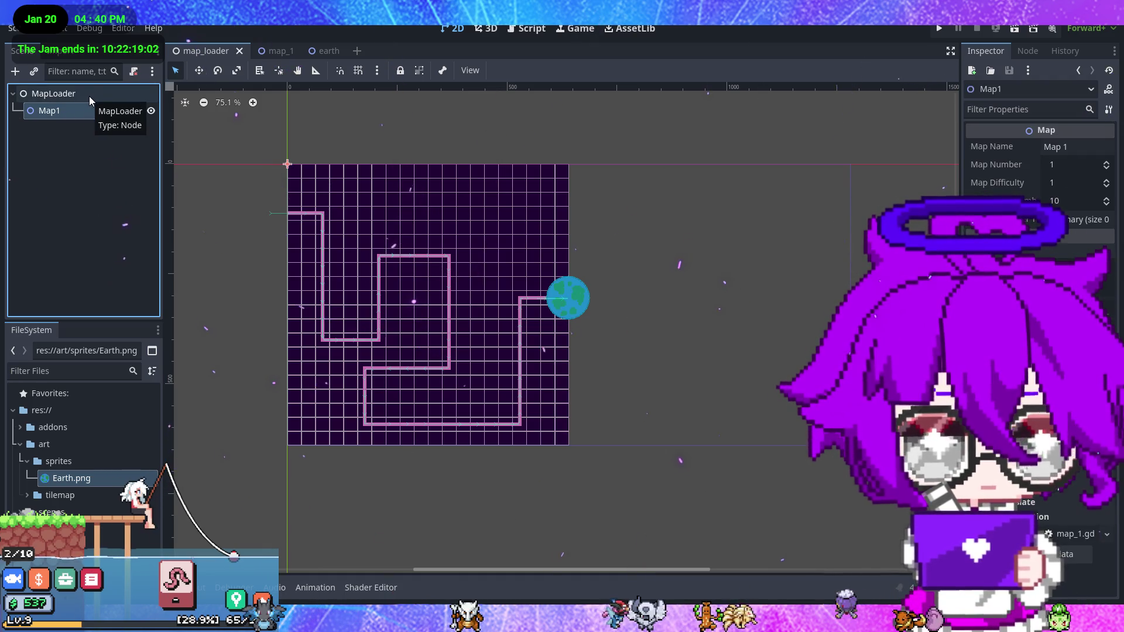
click(89, 96)
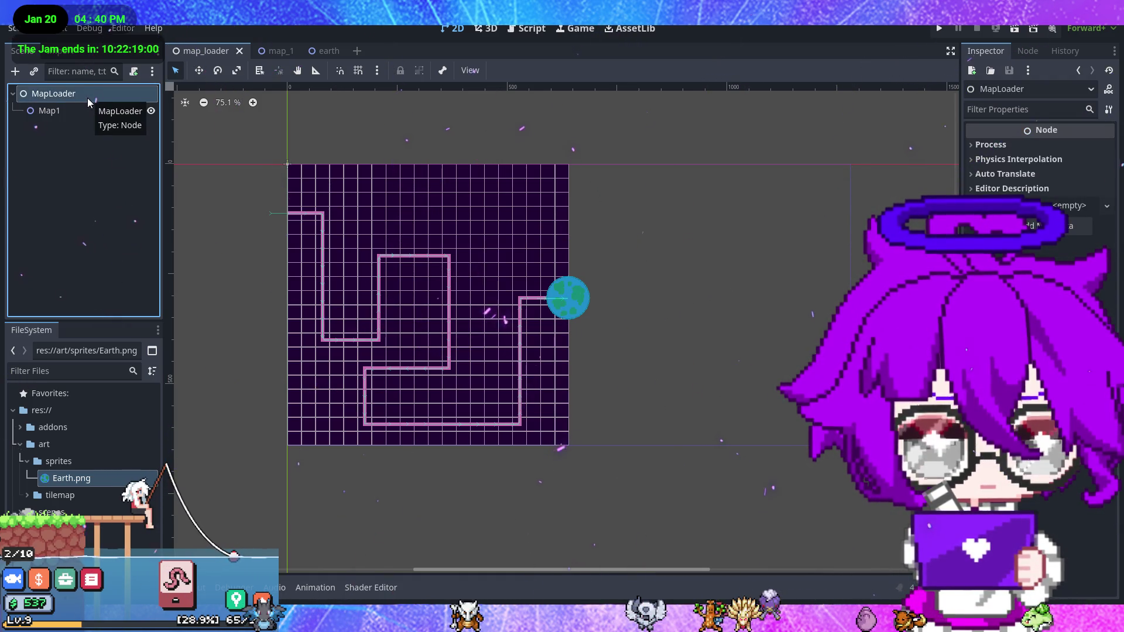
click(82, 109)
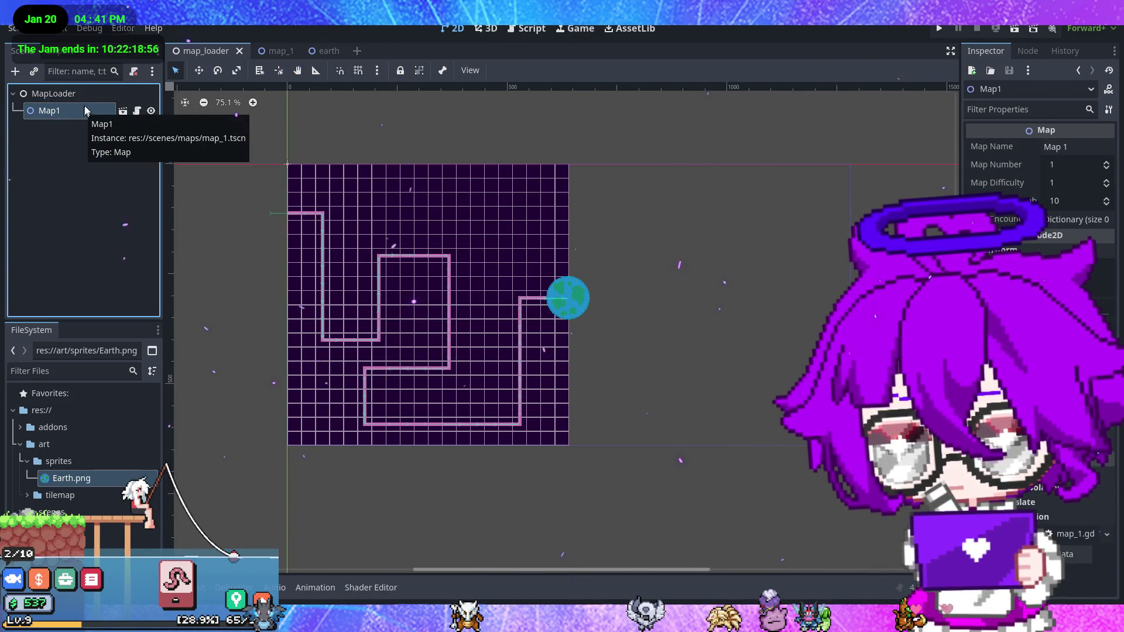
click(88, 96)
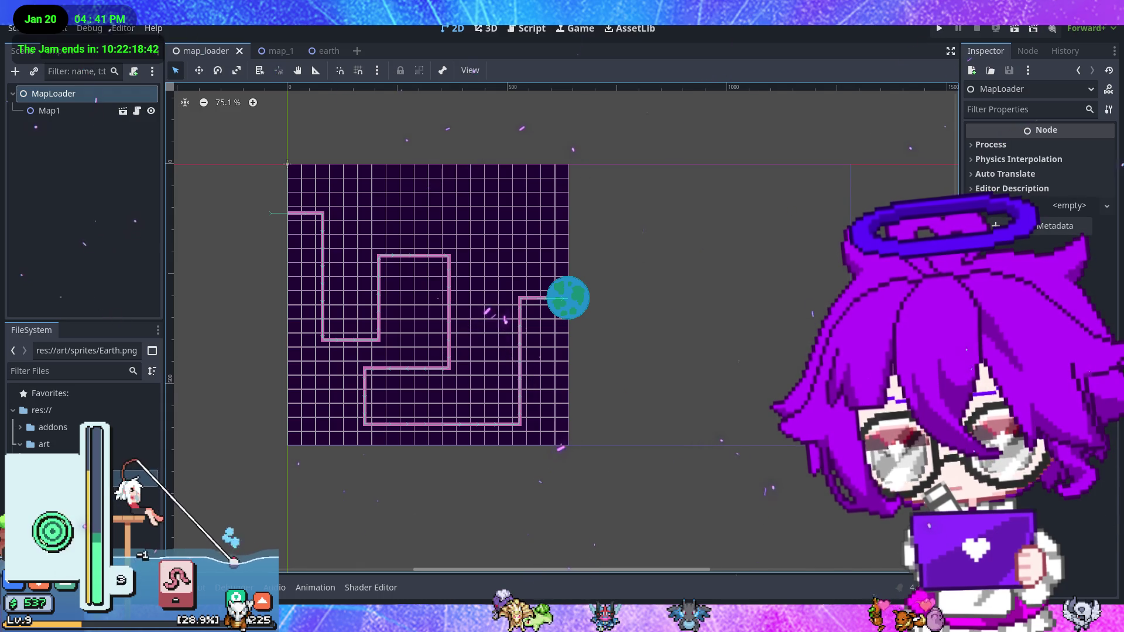
Step: Collapse the art folder and expand the scenes folder in the FileSystem dock
click(20, 444)
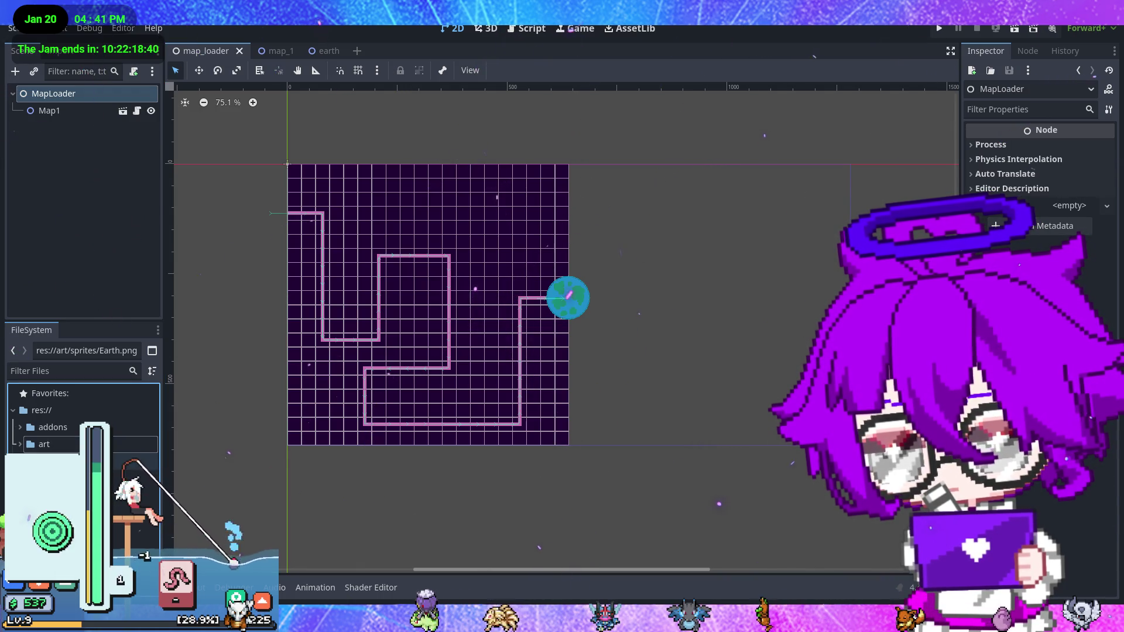
click(27, 496)
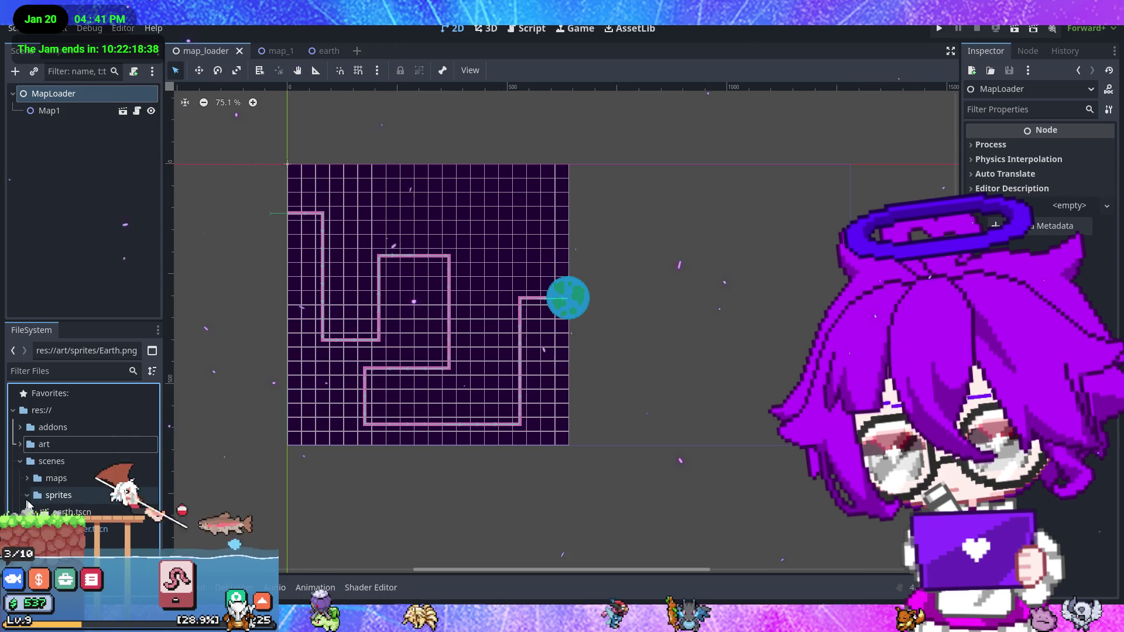
click(25, 497)
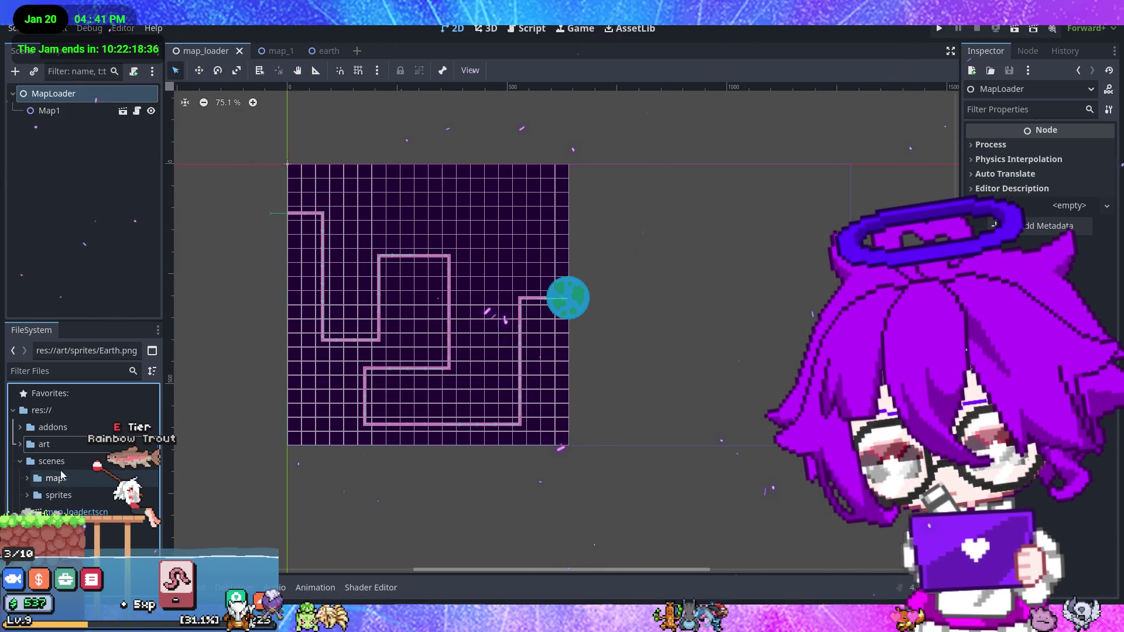
right_click(70, 461)
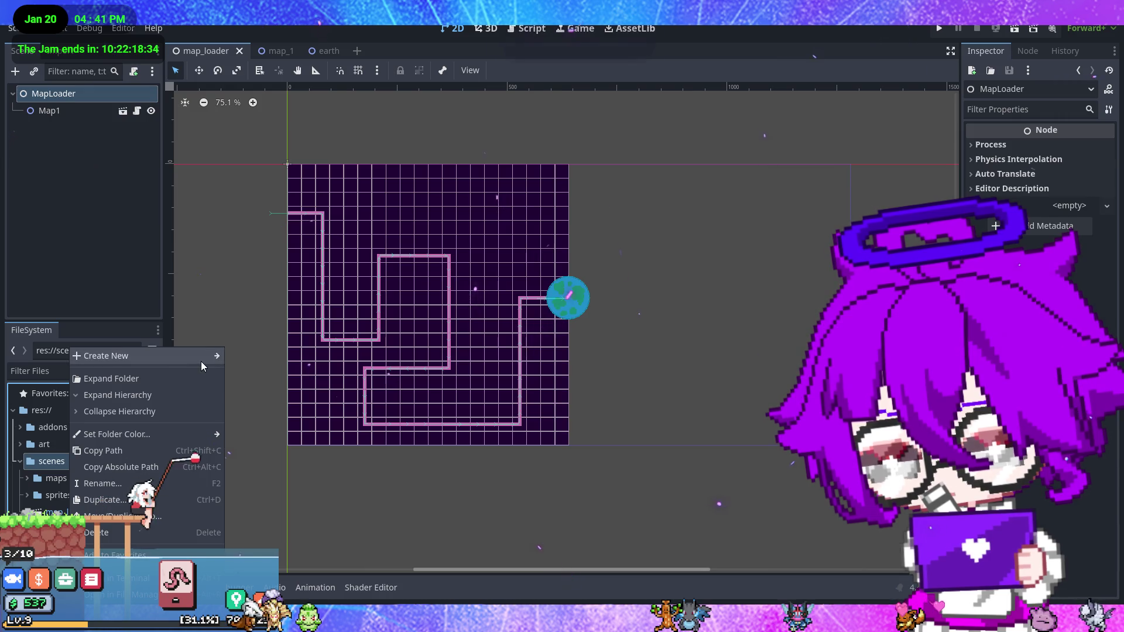
Step: Create a new 2D scene named game_scene in the scenes folder
mouse_move(202, 361)
click(266, 370)
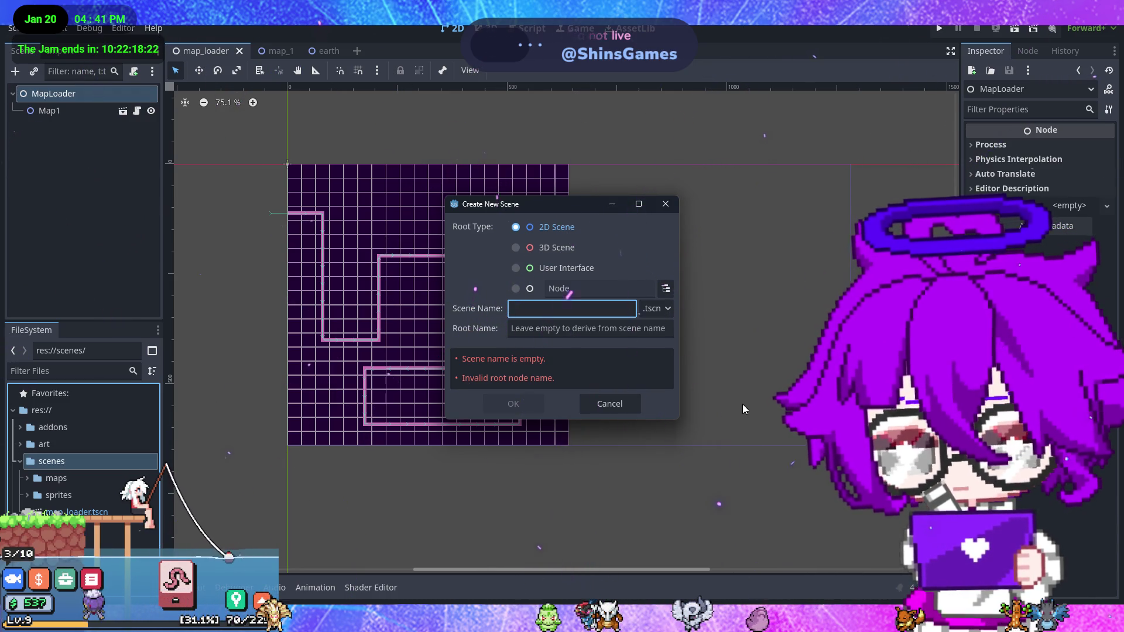
text(gs)
key(BackSpace)
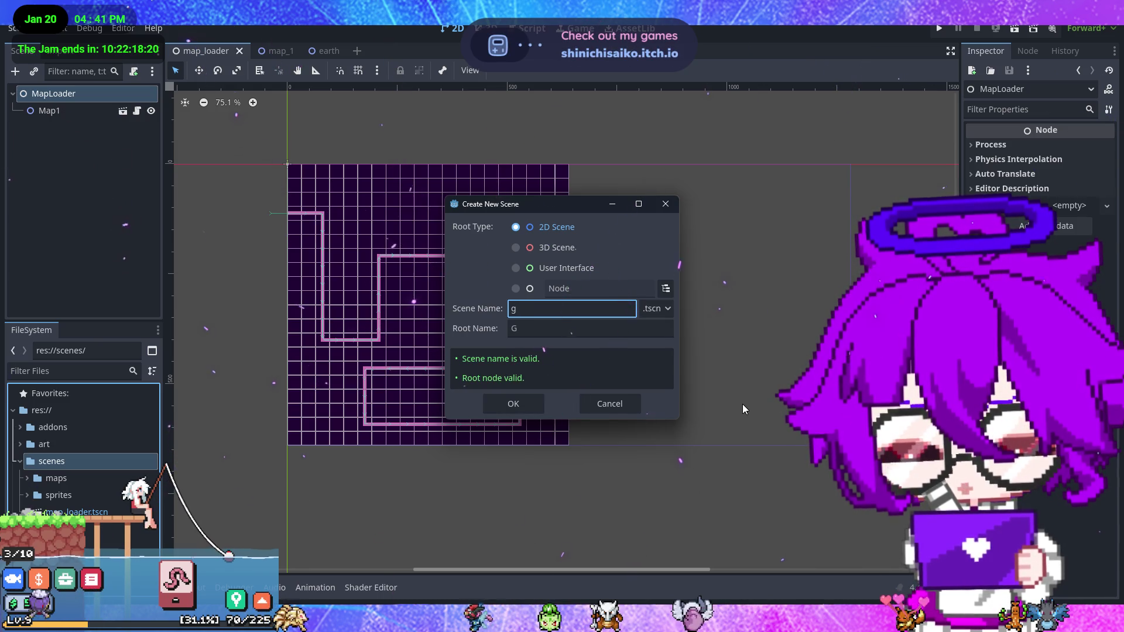
text(ame)
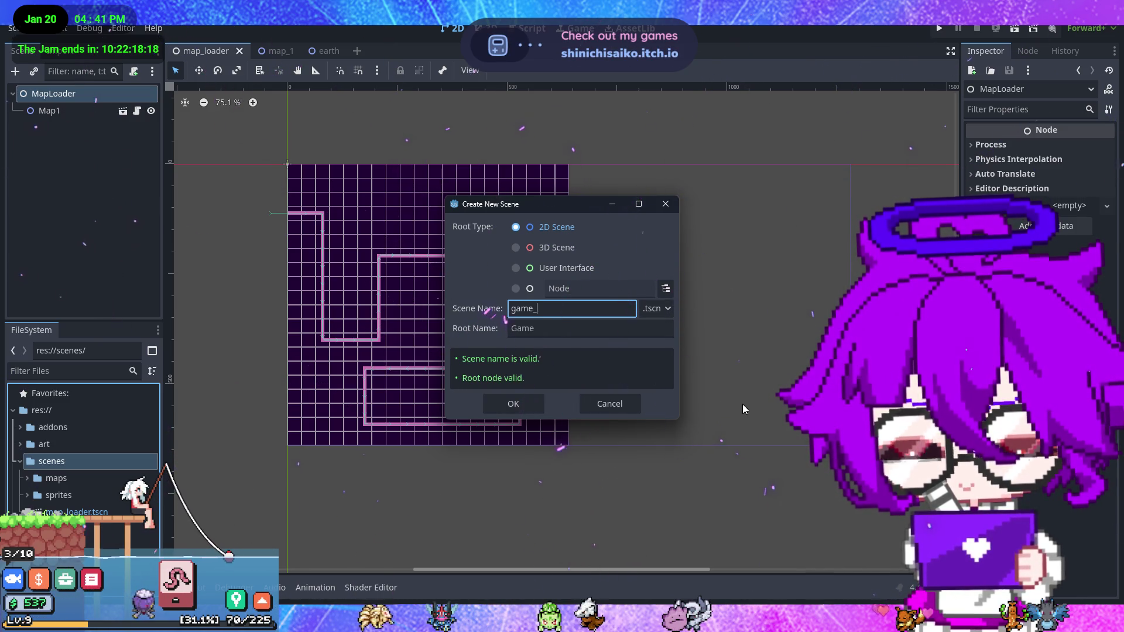
text(_scene)
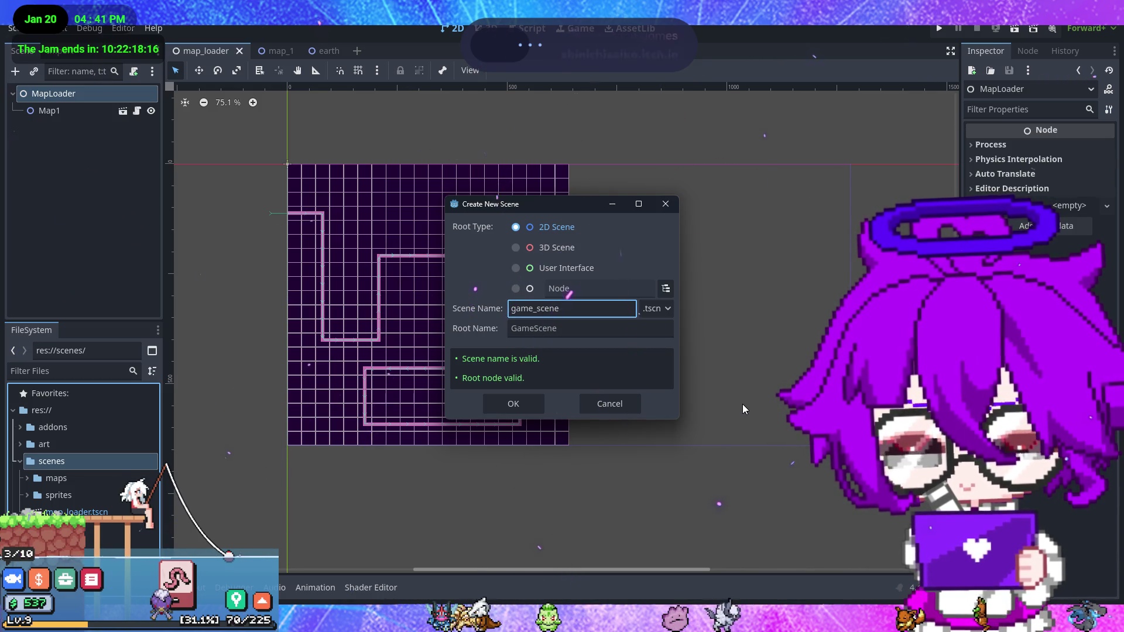
click(496, 404)
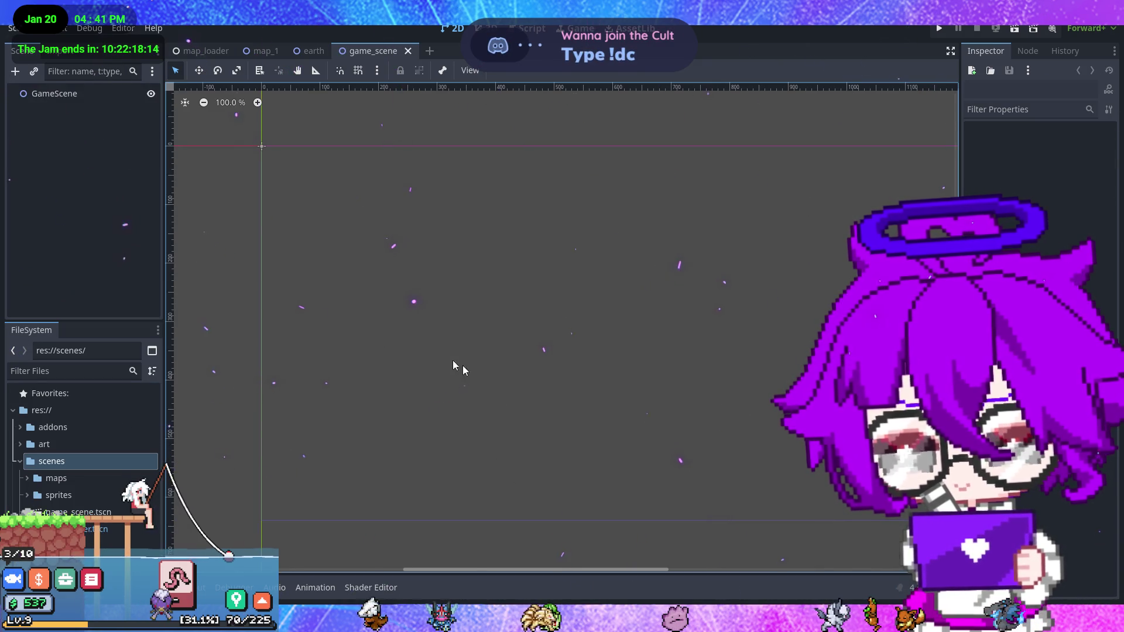
Step: Instance map_loader.tscn as a child of the GameScene root node
click(97, 92)
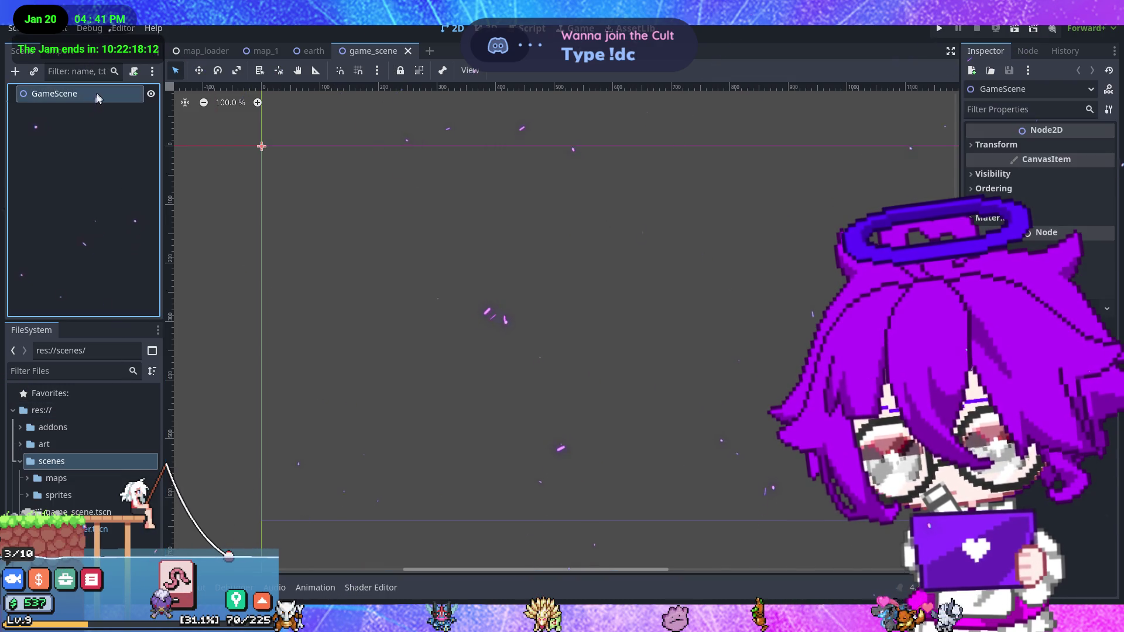
right_click(96, 93)
click(211, 121)
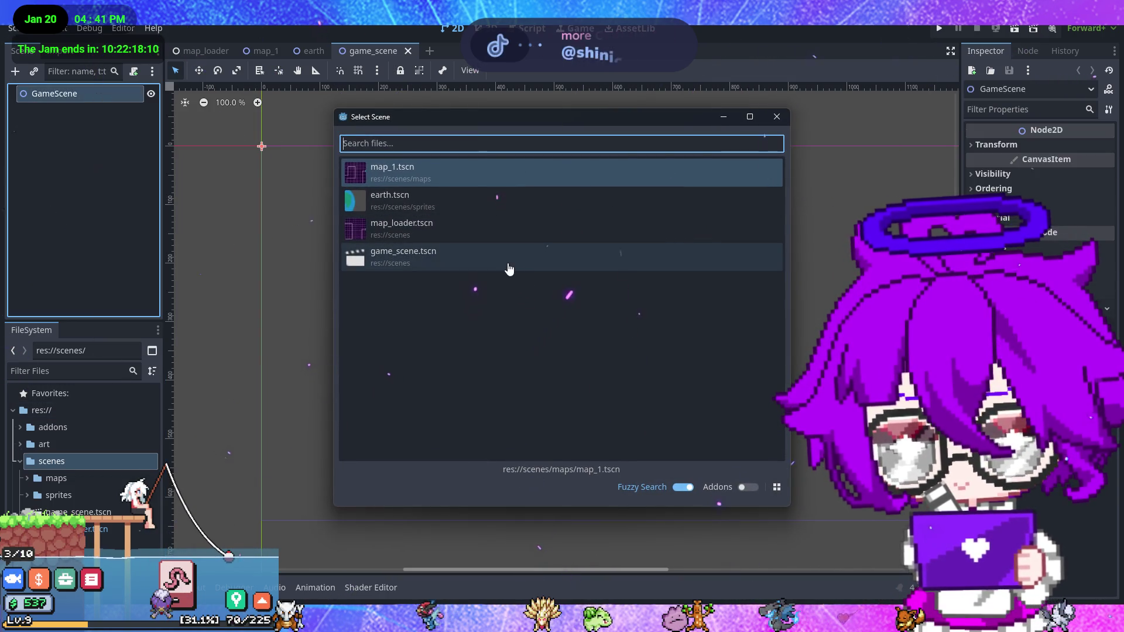
double_click(504, 229)
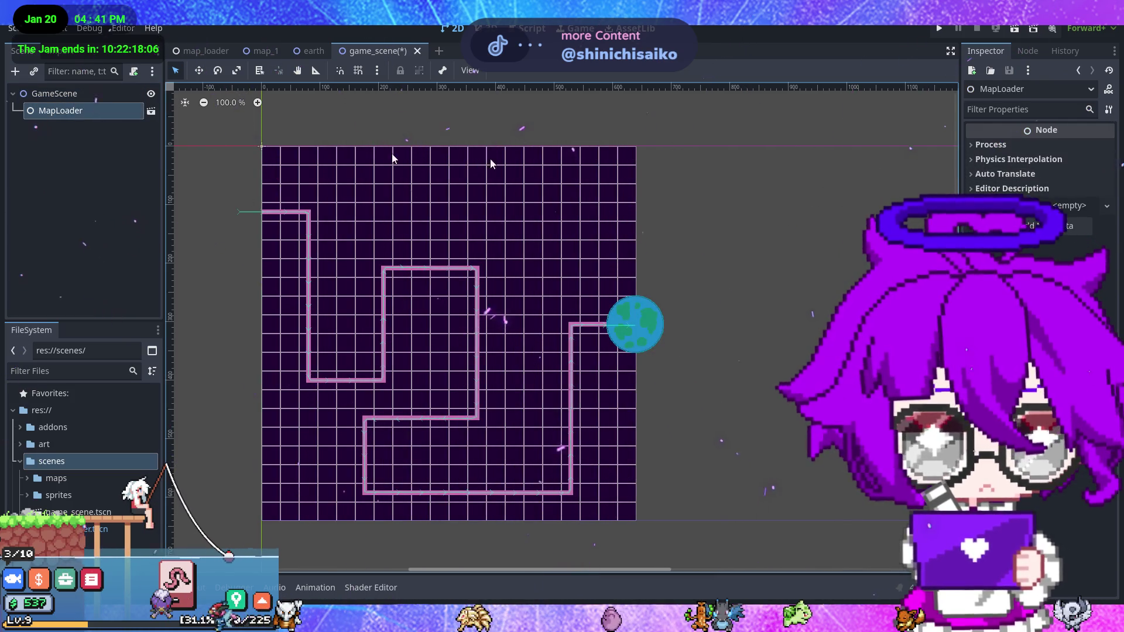
click(68, 94)
click(74, 111)
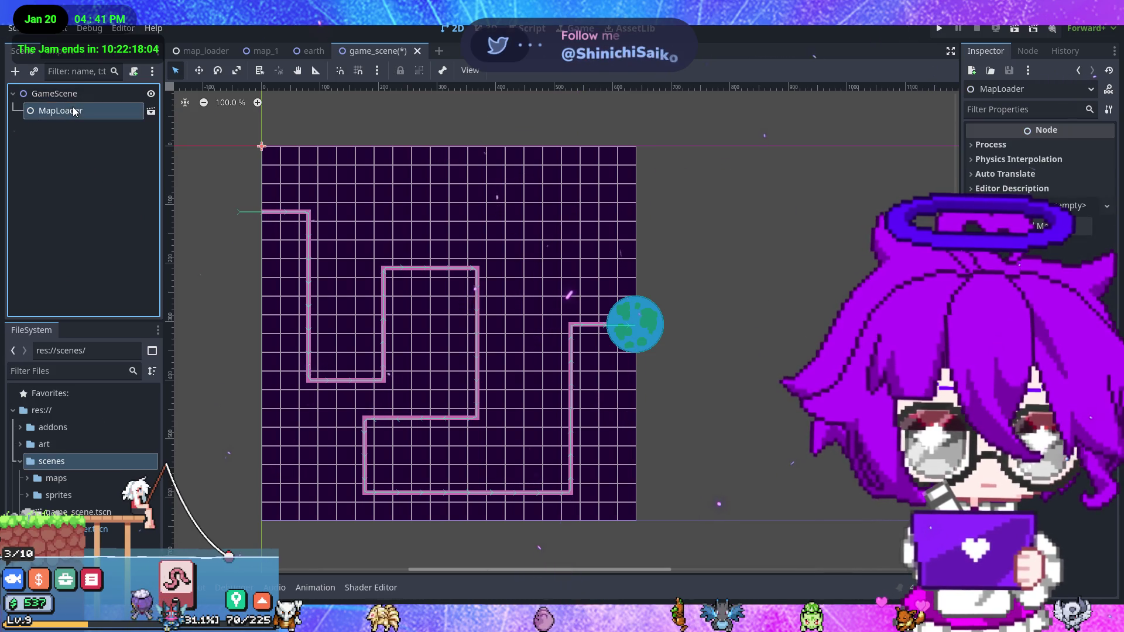
Step: Look over MapLoader's Process and Physics Interpolation settings, then select MapLoader in the map_loader scene
click(1011, 151)
click(1012, 151)
click(1005, 161)
click(1002, 163)
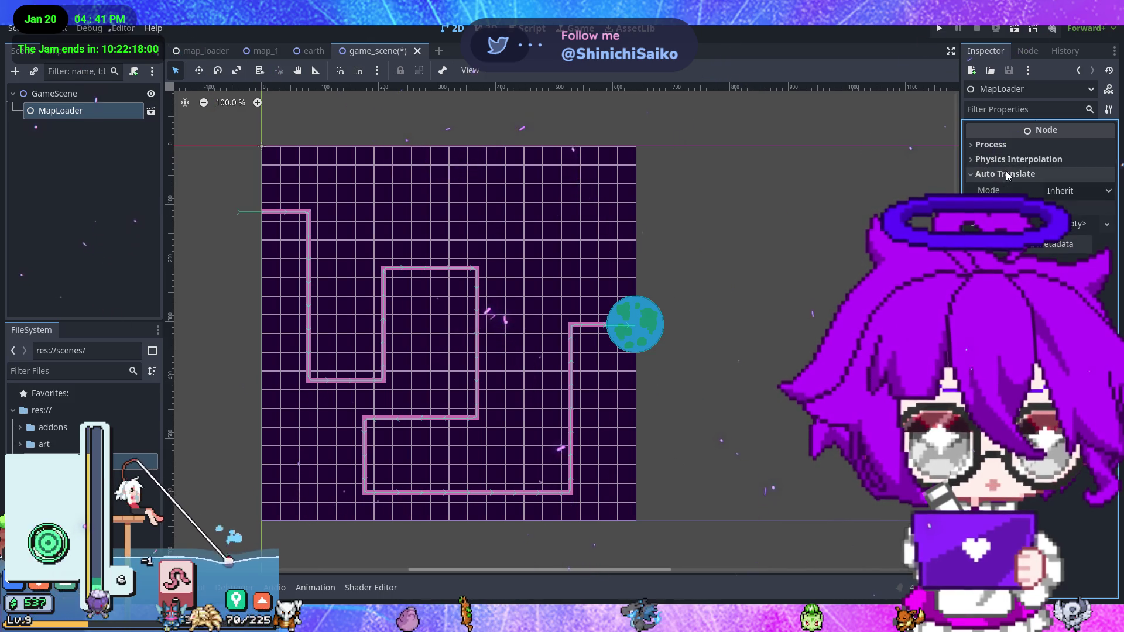
click(466, 274)
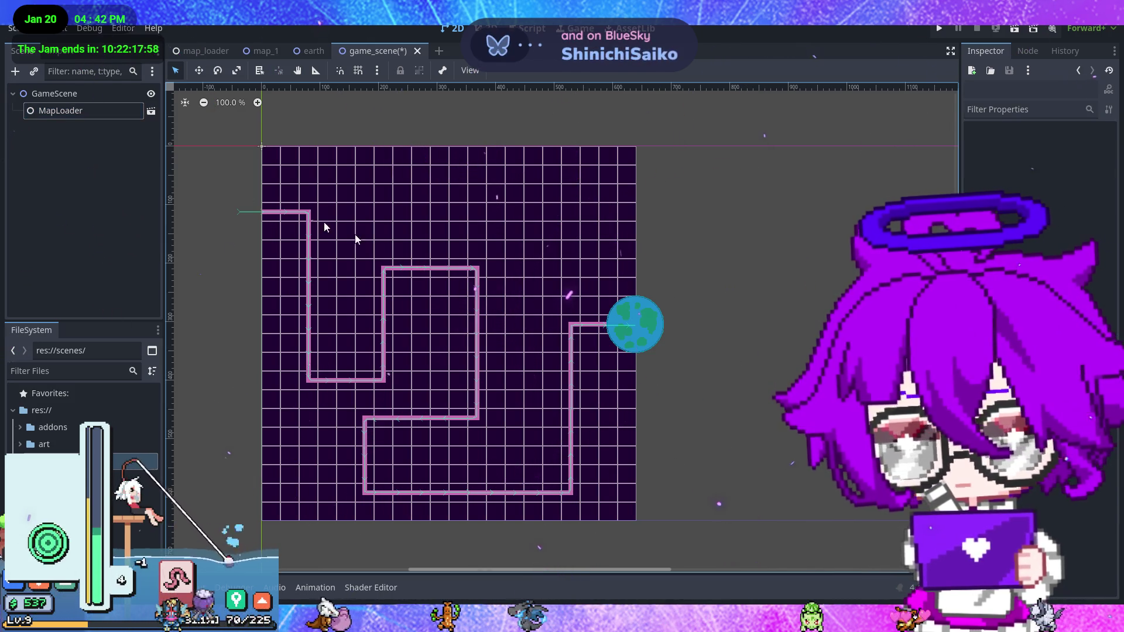
click(108, 115)
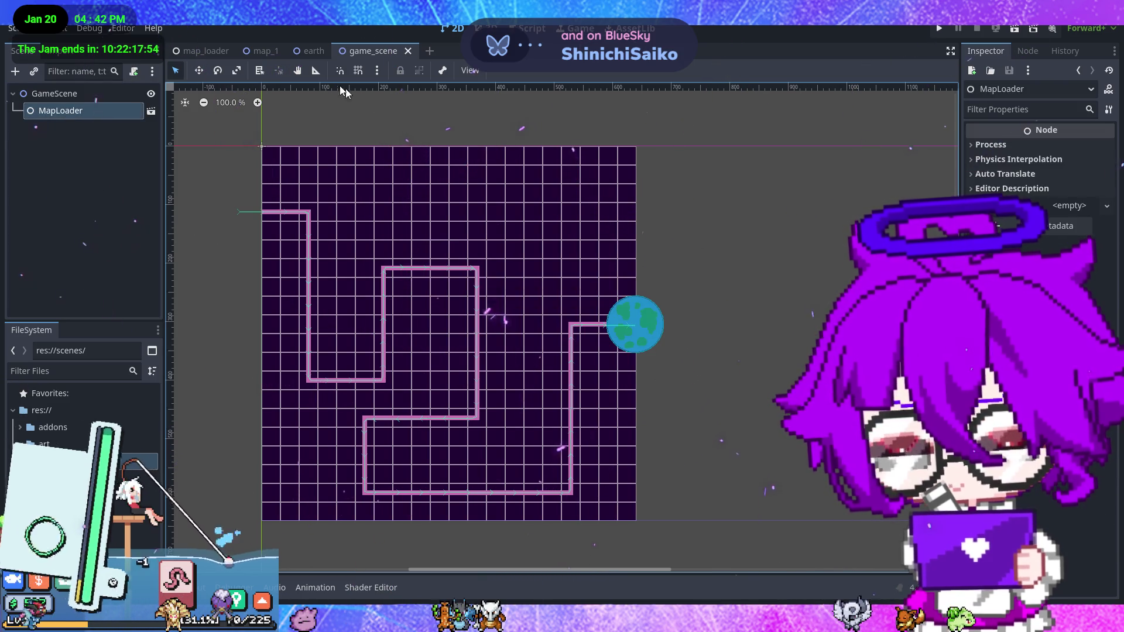
click(201, 50)
click(93, 97)
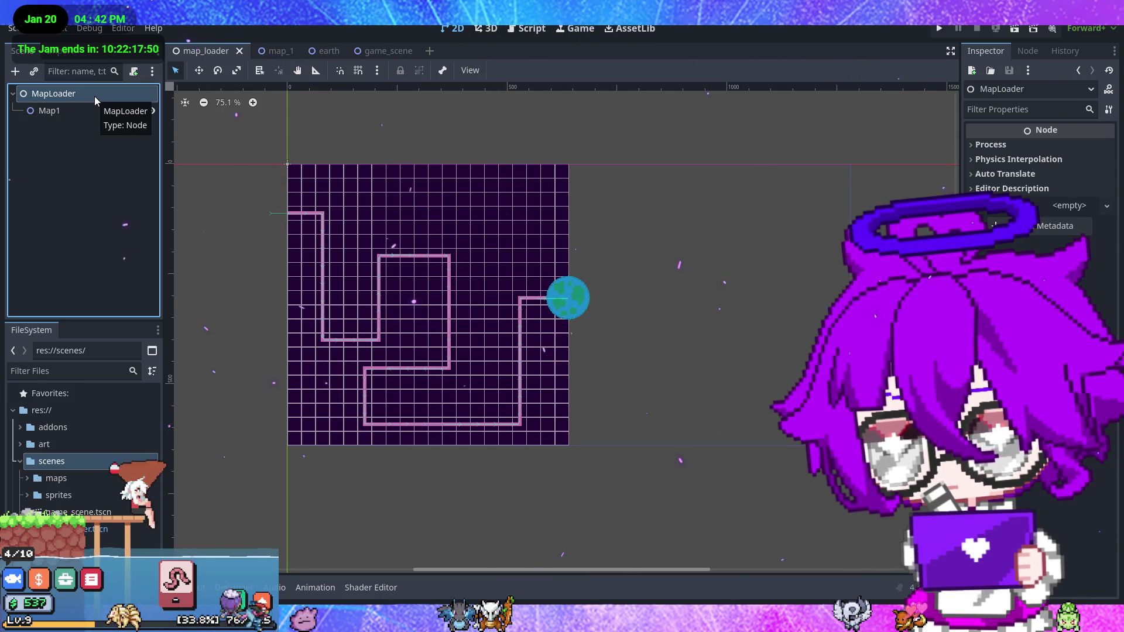
Step: Change the MapLoader node's type to Node2D
right_click(94, 99)
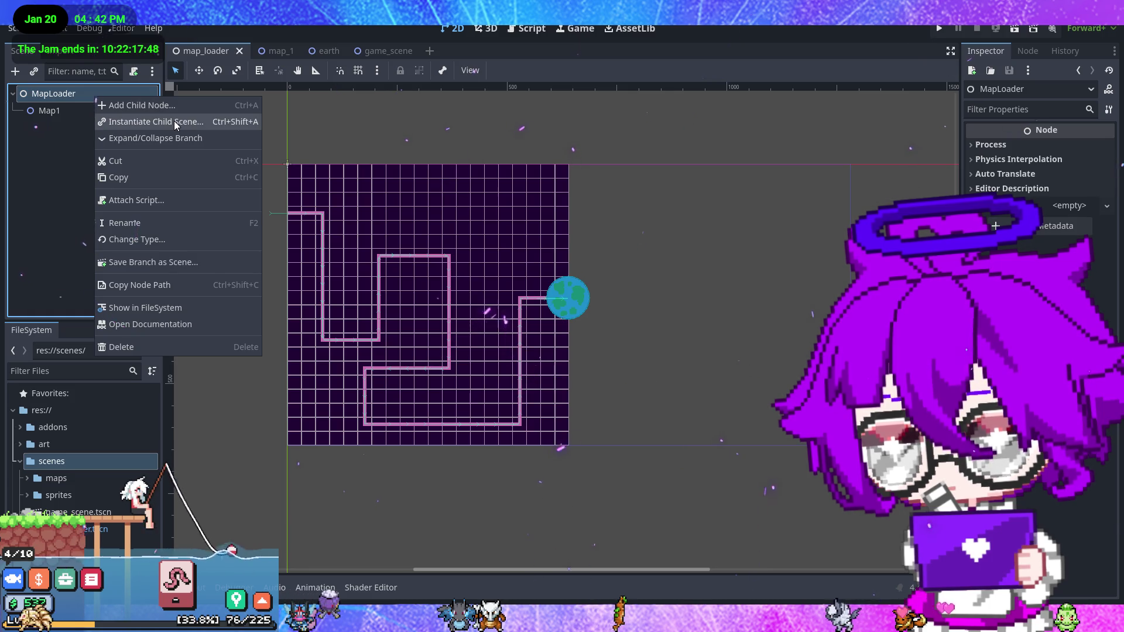
click(168, 244)
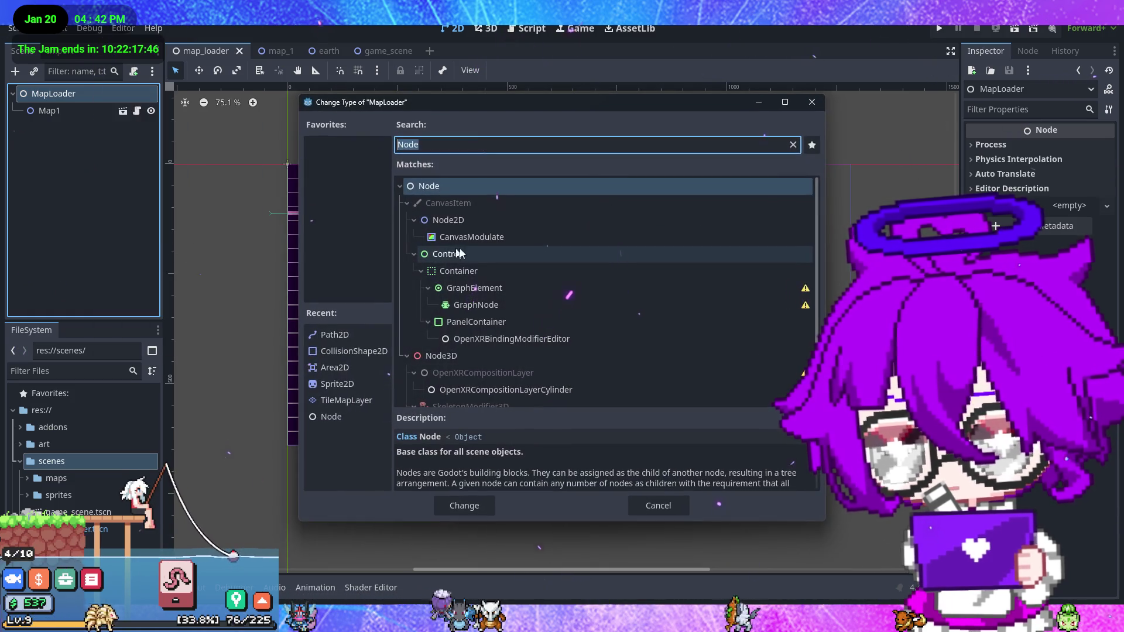
click(479, 223)
click(484, 499)
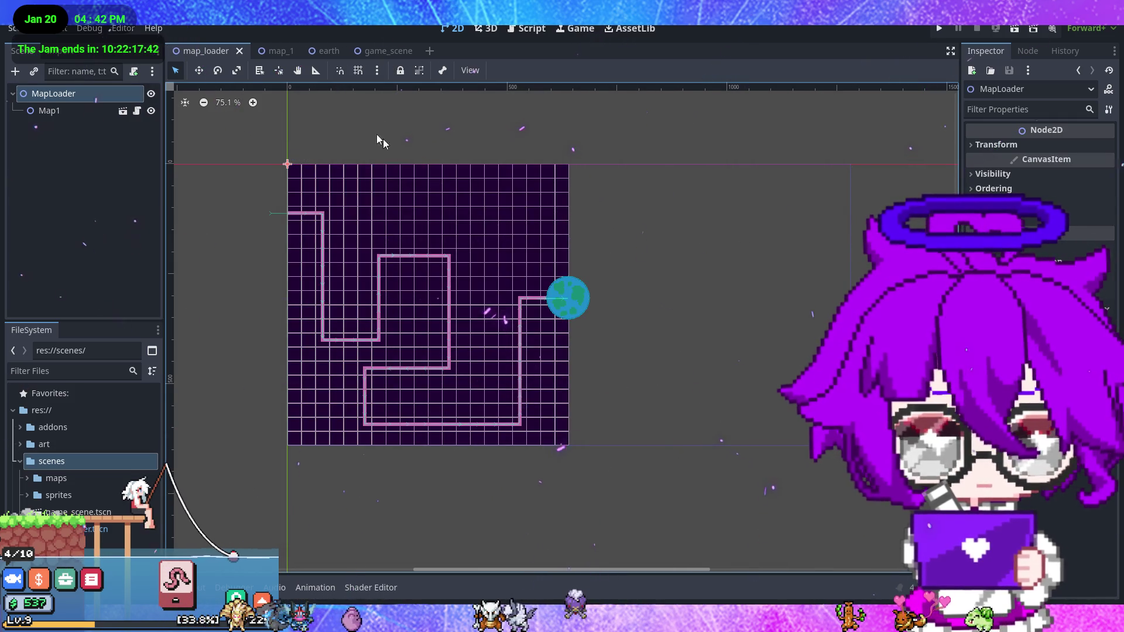
Step: In game_scene, set MapLoader's x position to 320 and save the scene
click(376, 53)
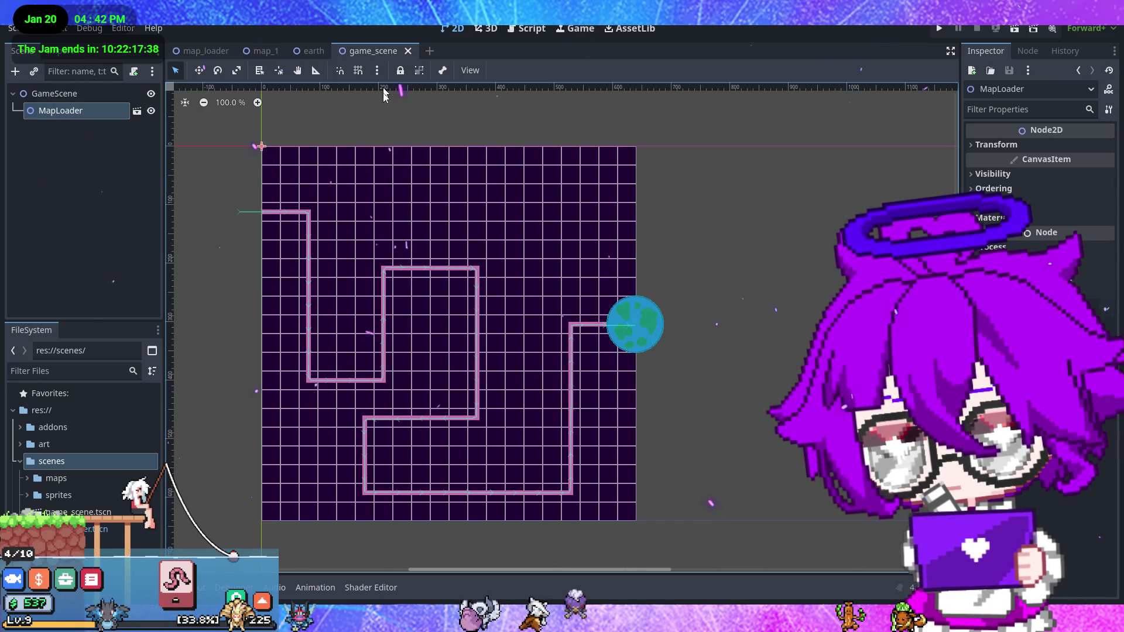
click(94, 111)
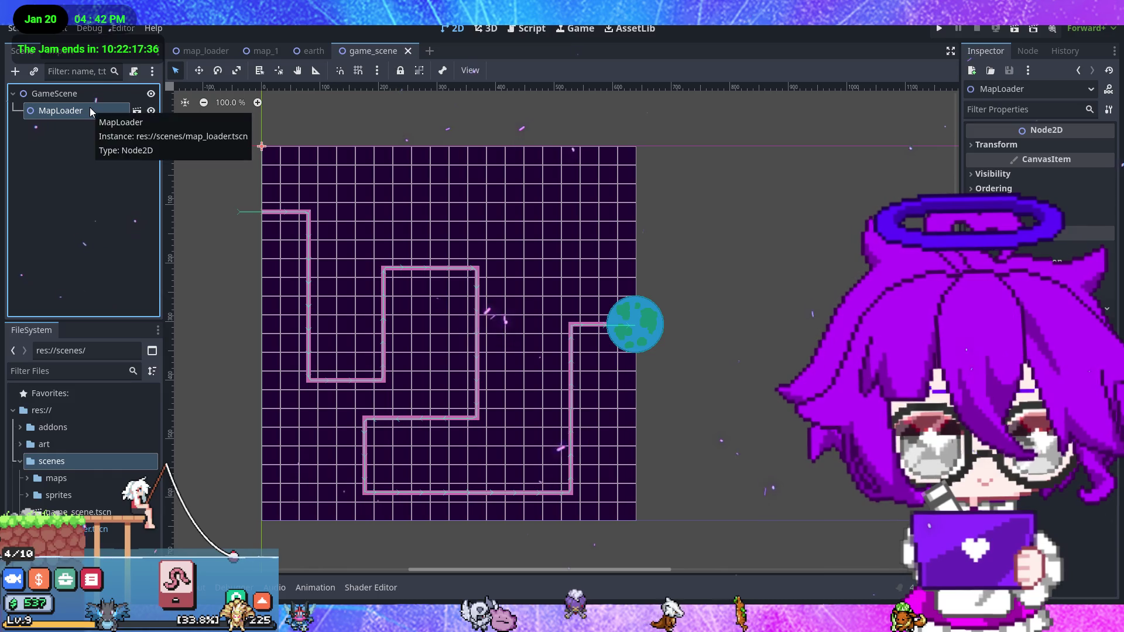
click(995, 145)
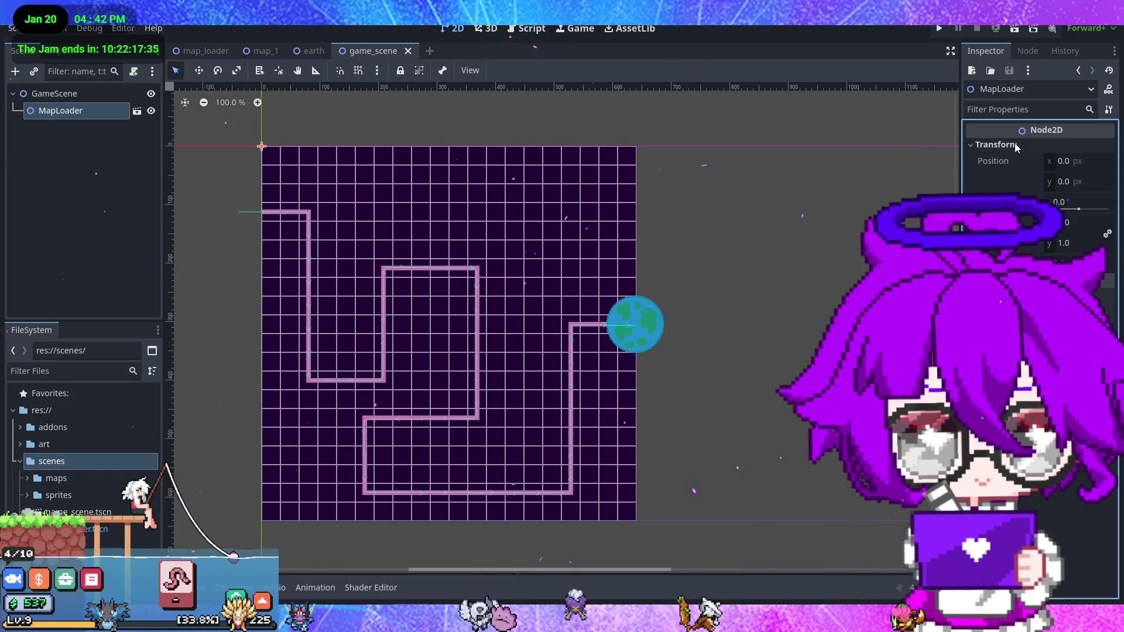
click(1075, 165)
text(5)
key(Return)
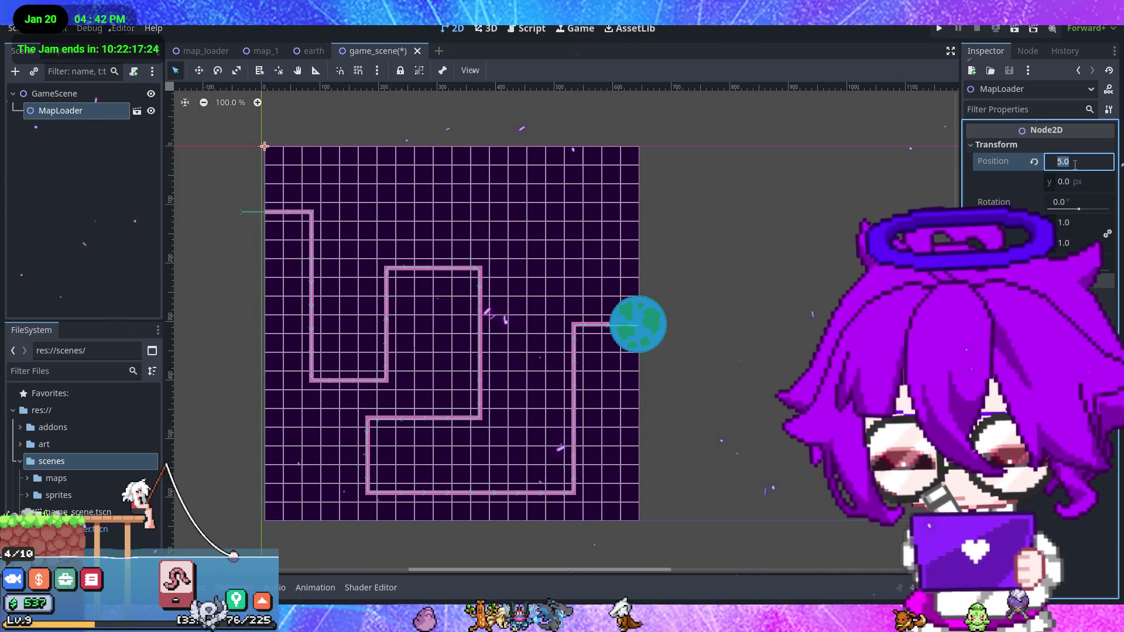
text(320)
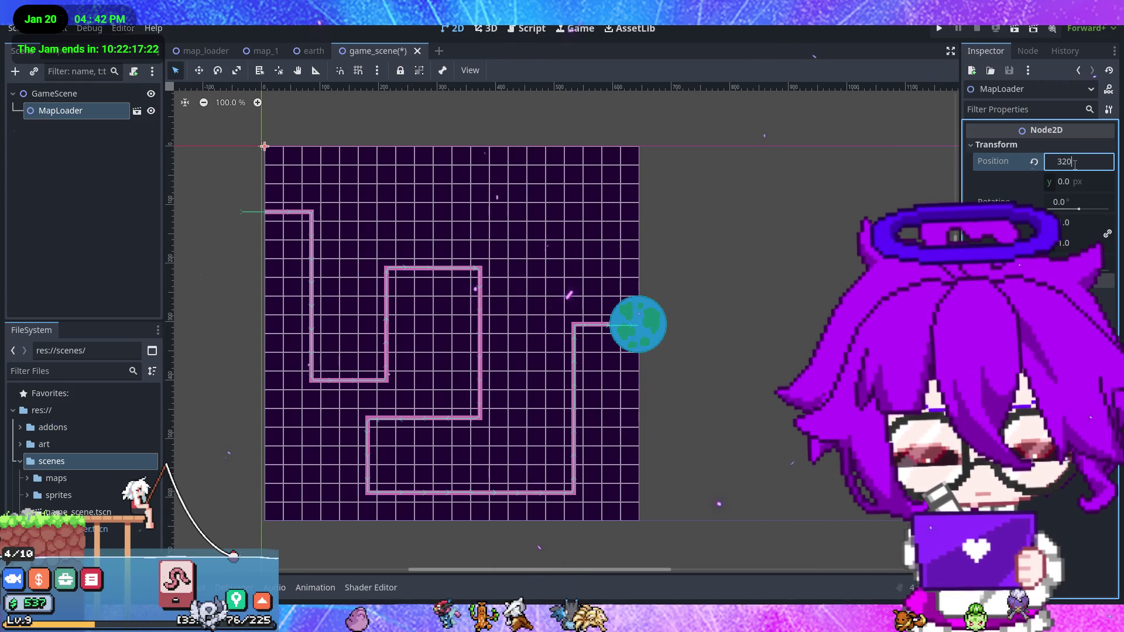
key(Return)
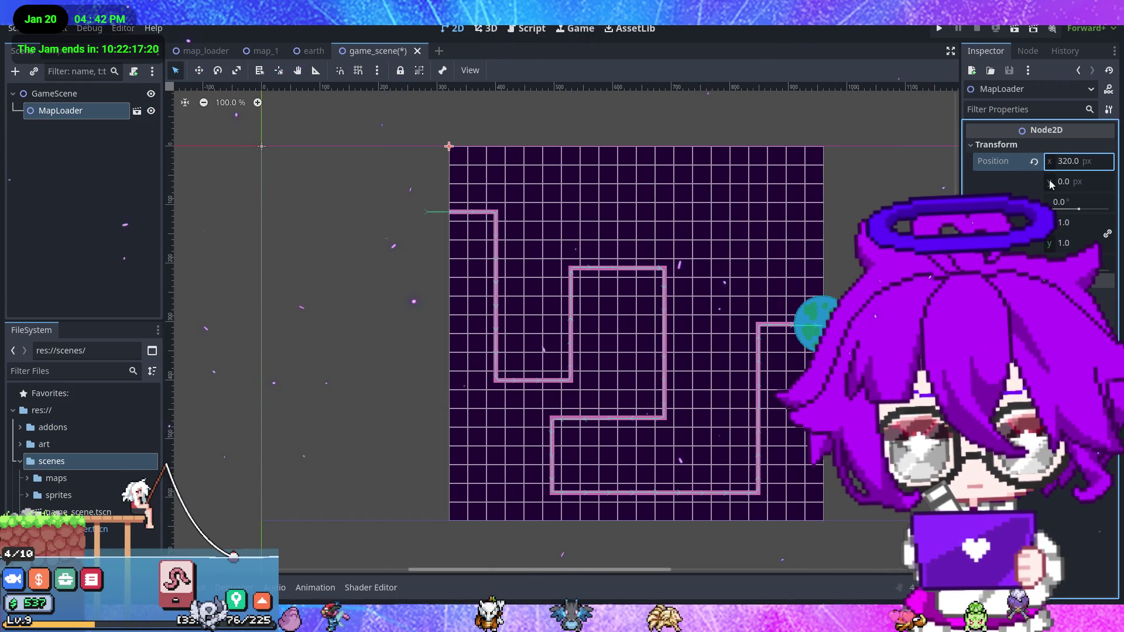
scroll(673, 395, right, 5)
scroll(516, 357, left, 4)
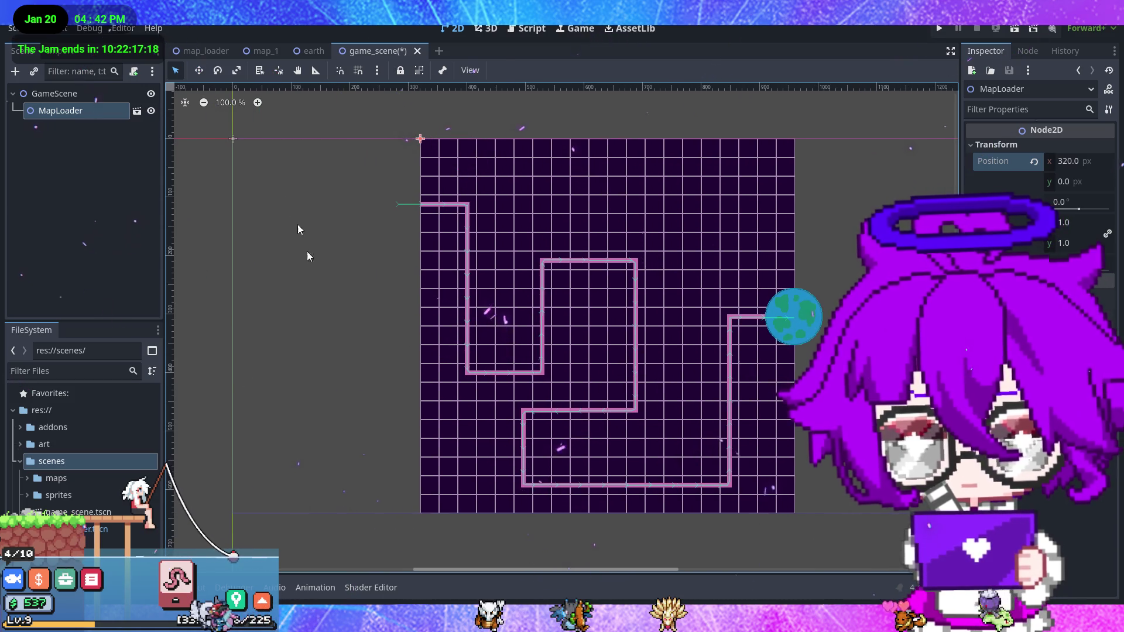
key(ctrl+s)
Step: Set game_scene.tscn as the project's main scene and run the game with F5
click(76, 512)
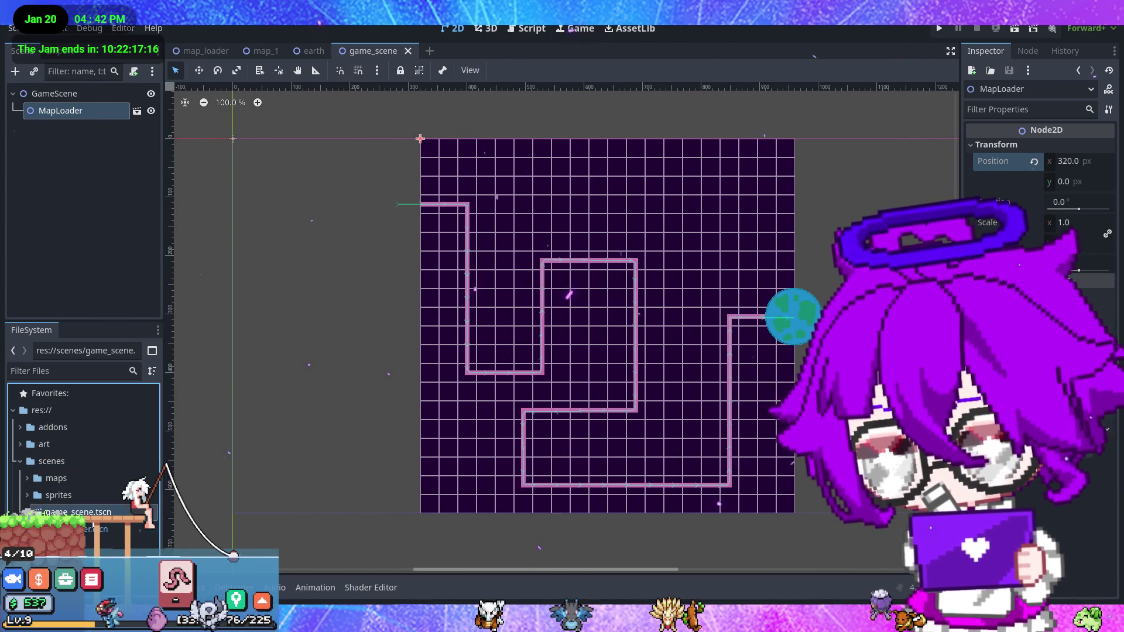
right_click(91, 508)
click(181, 323)
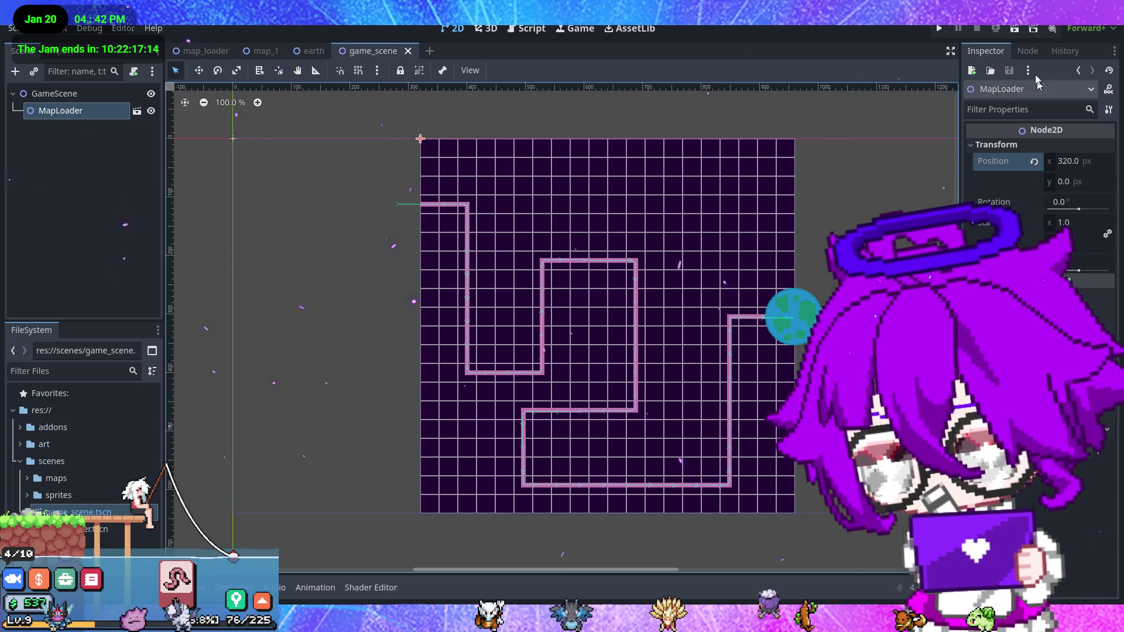
key(F5)
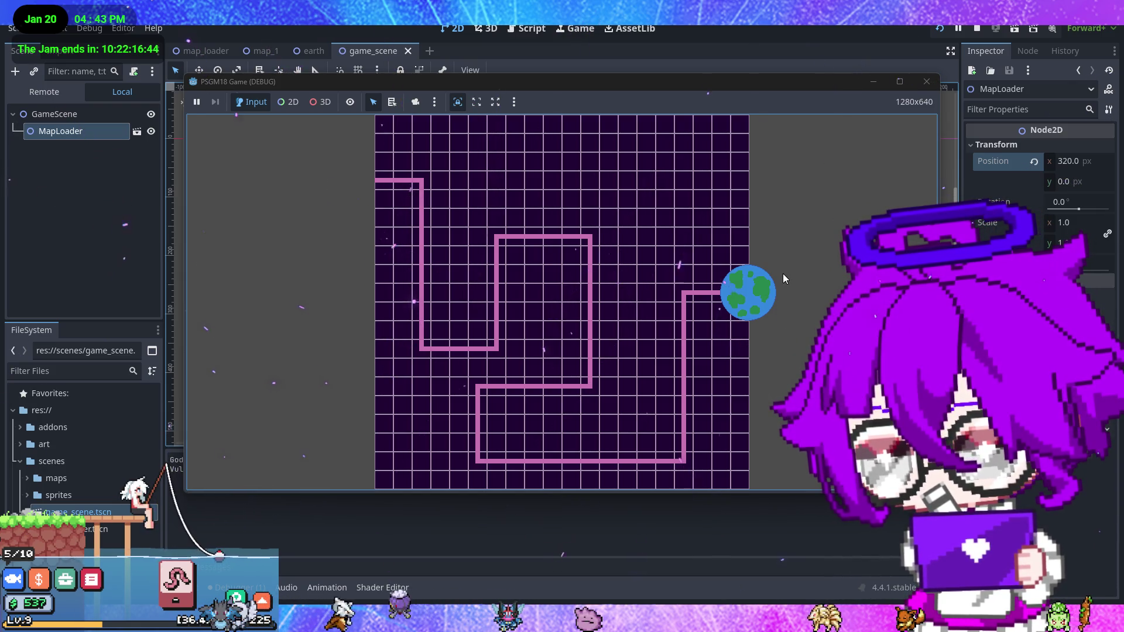
Step: Close the running game, check the GameScene, MapLoader and Map1 nodes, then return to Obsidian
click(926, 82)
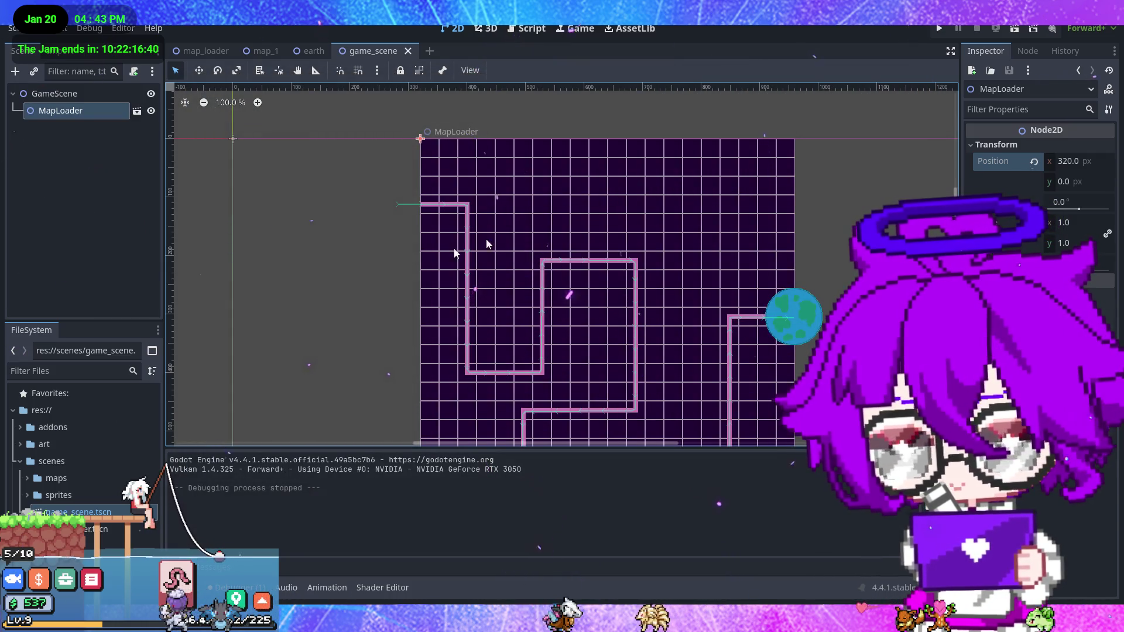
click(88, 94)
click(88, 110)
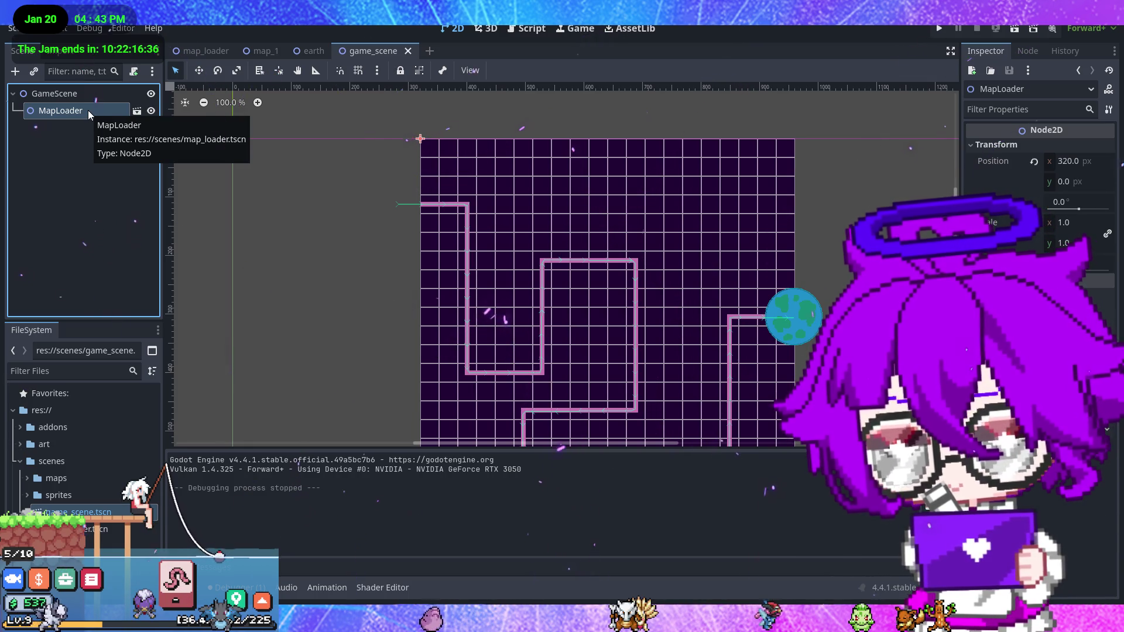
click(205, 51)
click(78, 110)
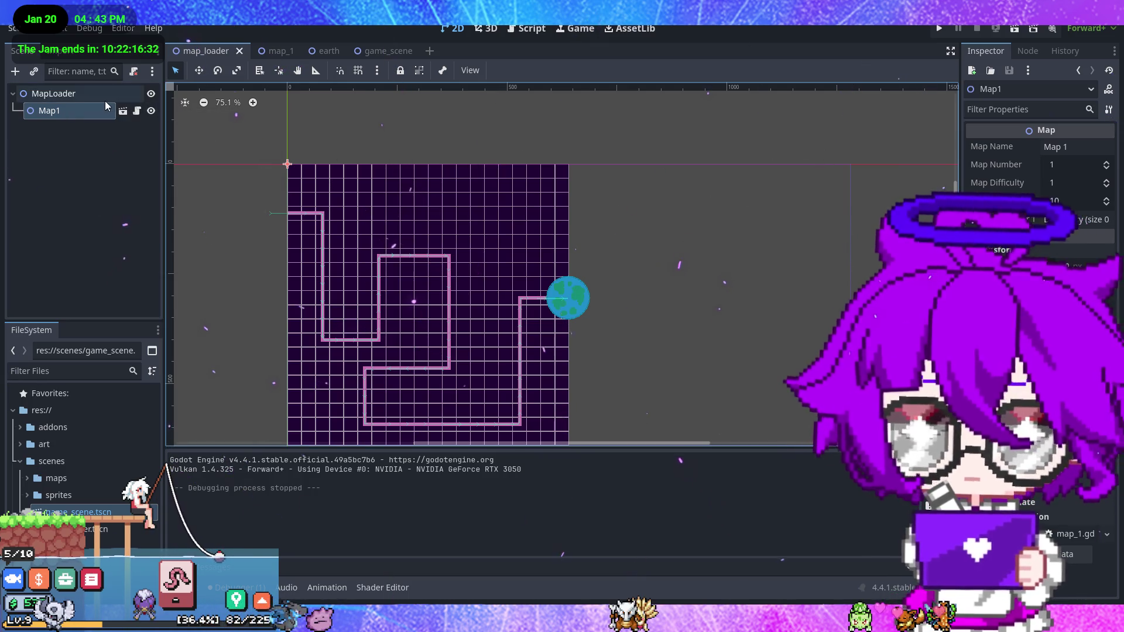
click(104, 97)
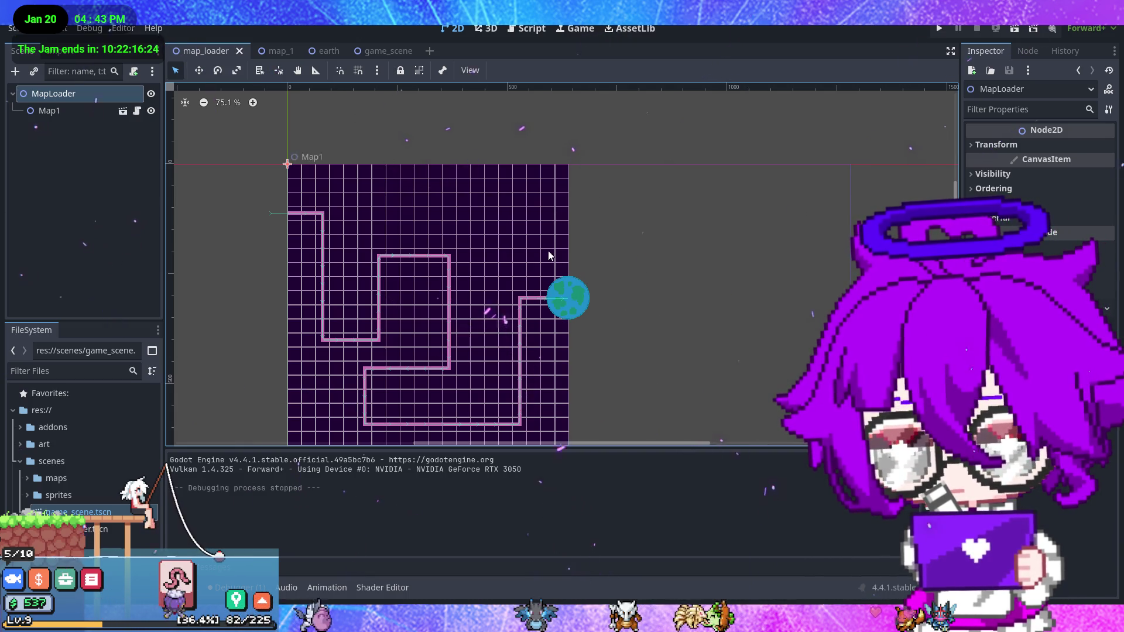
key(alt+Tab)
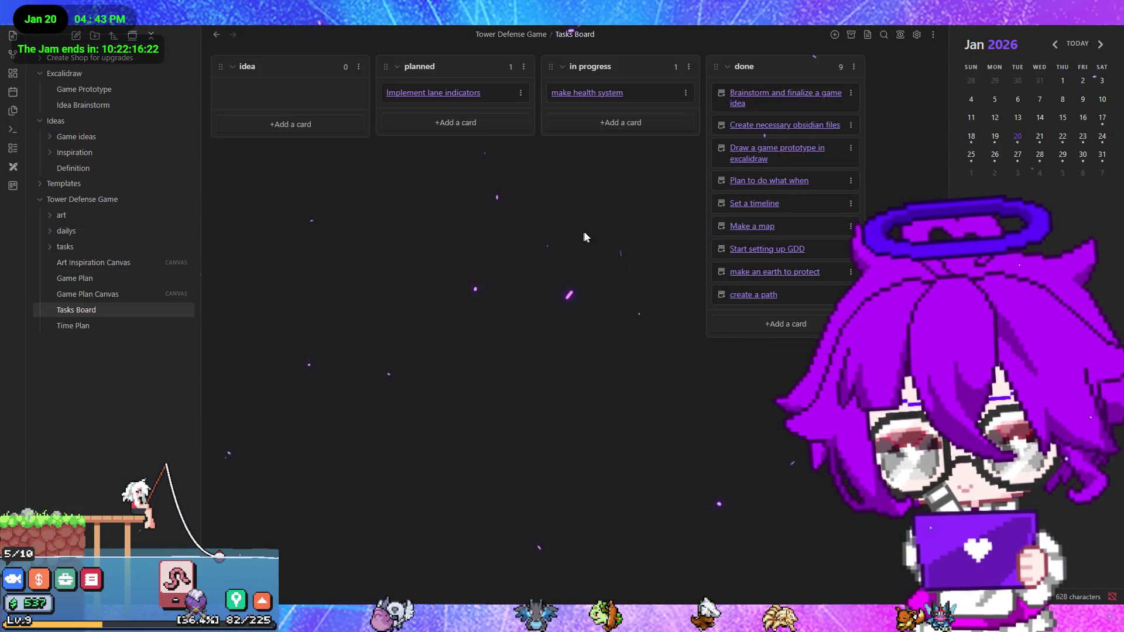
Step: Open the make health system note and rewrite its description as a UI element showing Earth's current health
click(598, 95)
drag(559, 127, 367, 127)
text(Have)
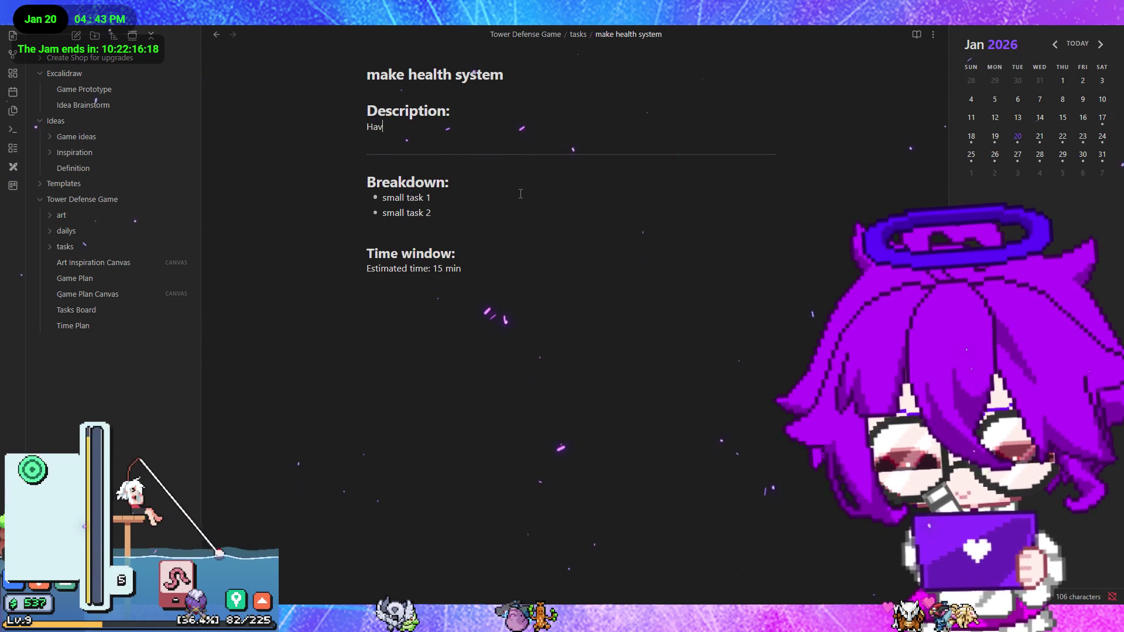
key(BackSpace)
key(BackSpace)
key(BackSpace)
text(Create a )
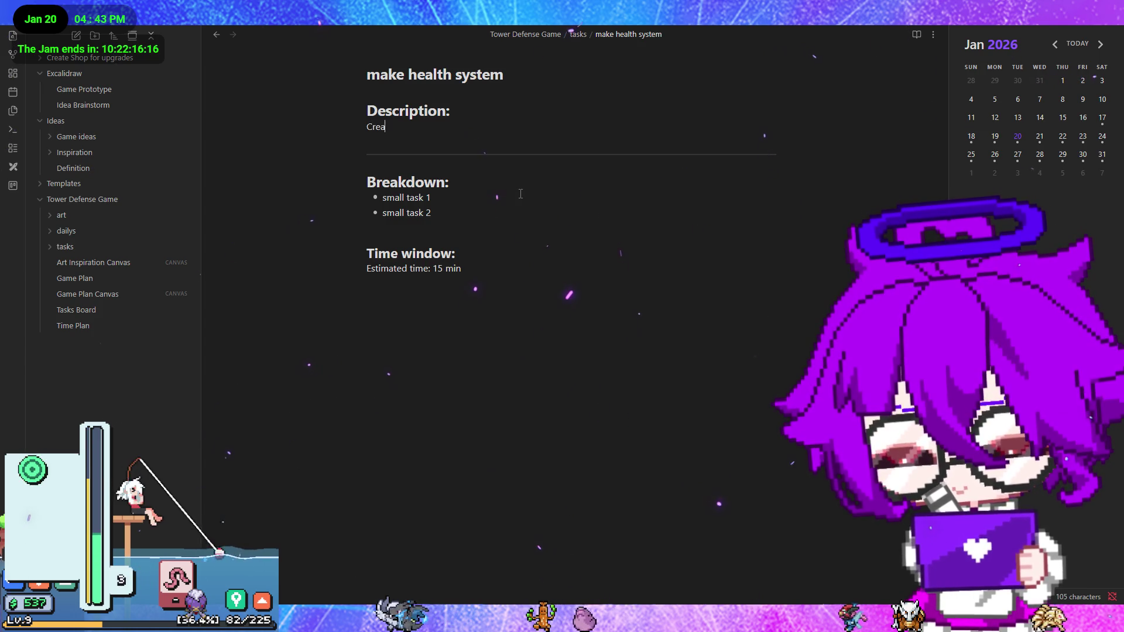
text(UI elem)
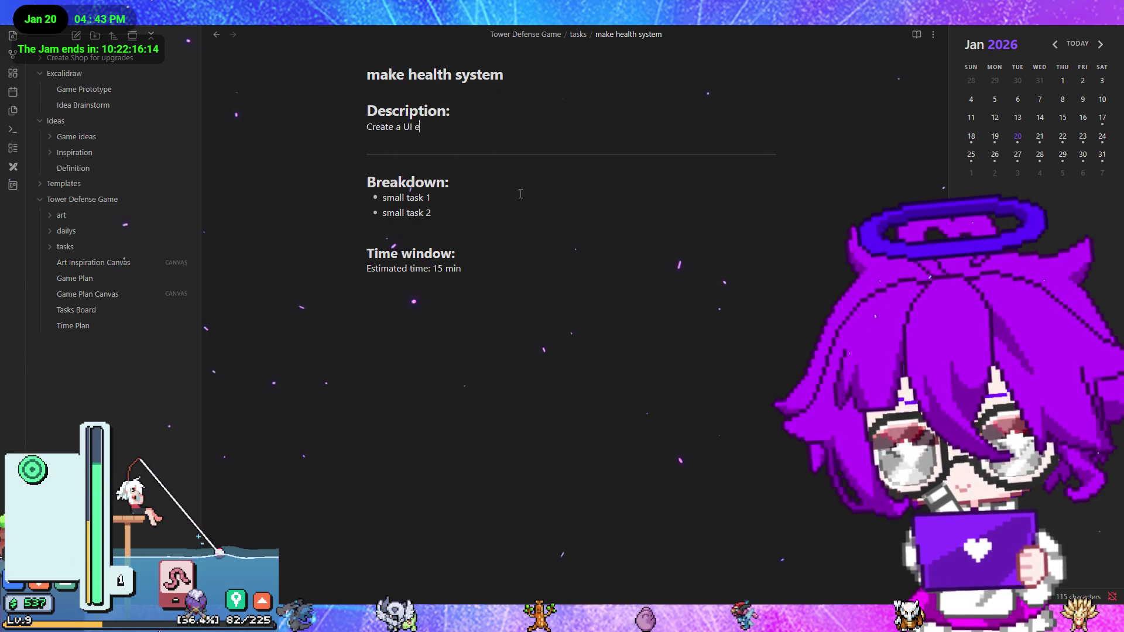
text(e)
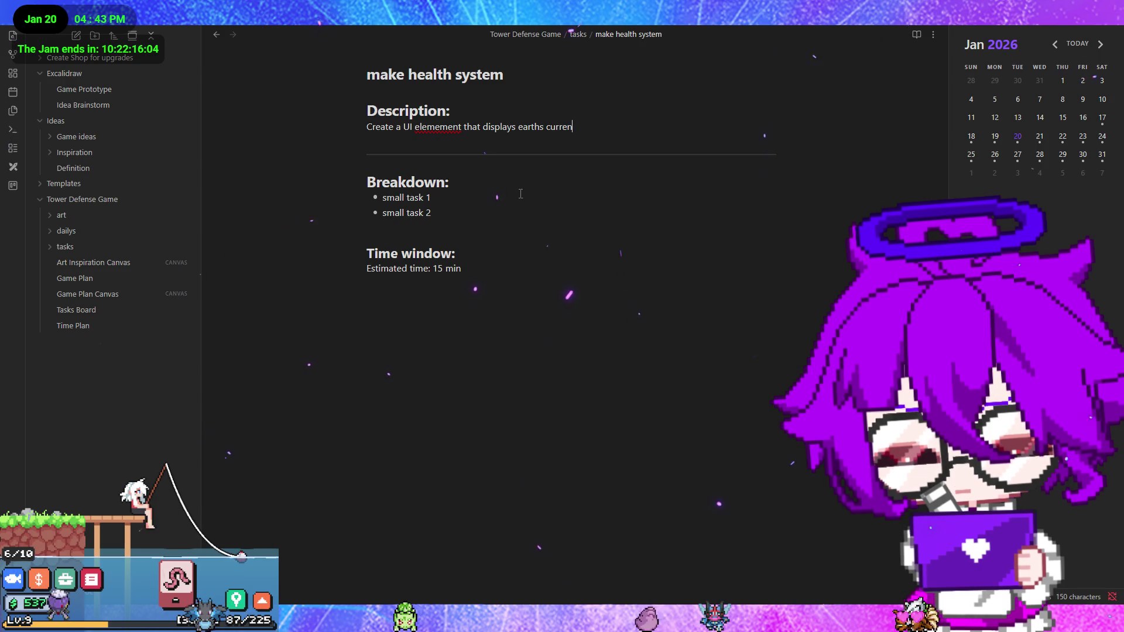
text(health)
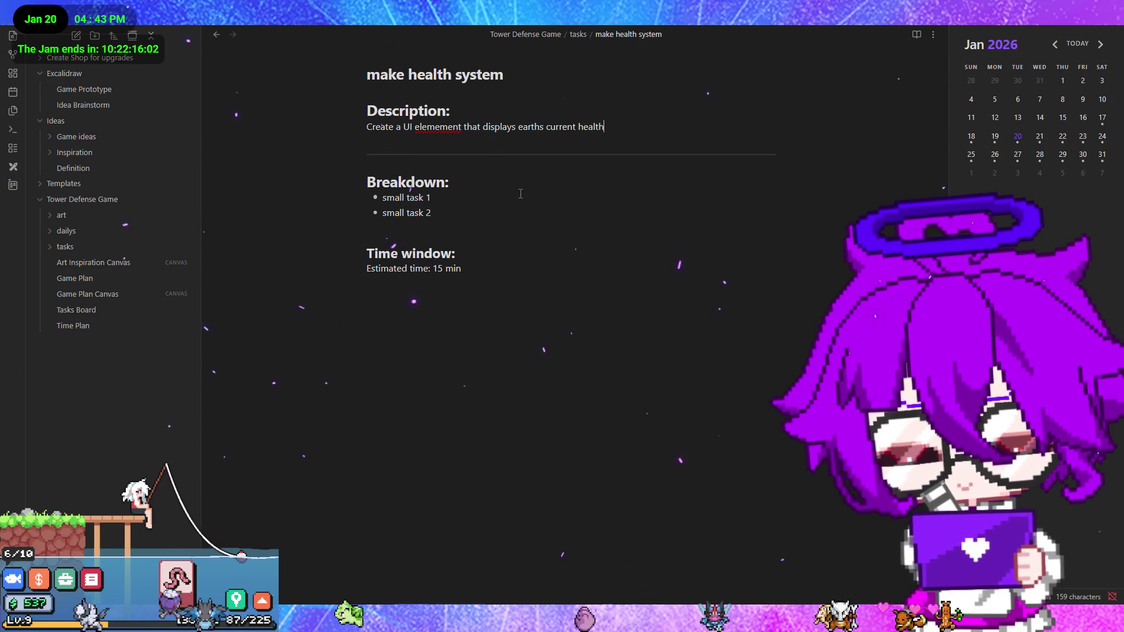
text(. Make i)
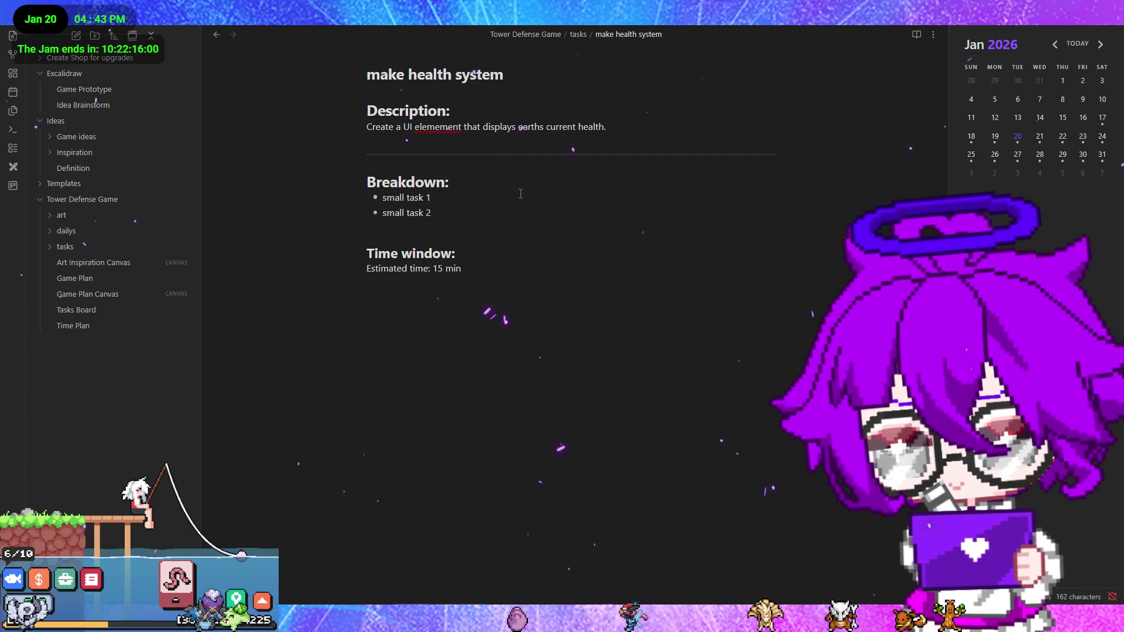
text(t)
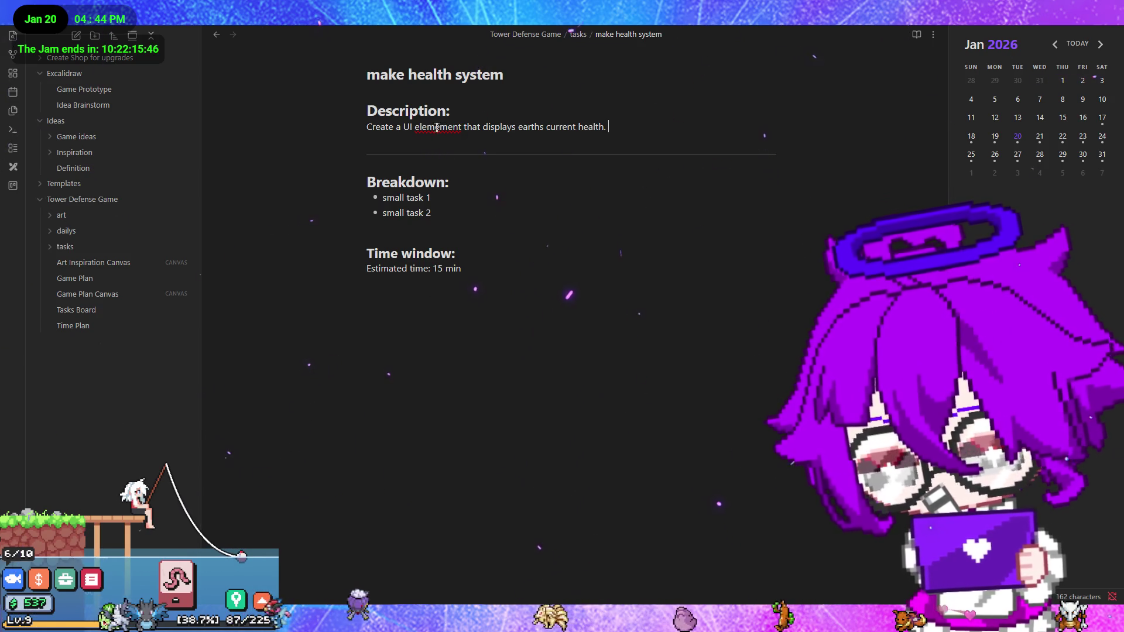
Step: Fix the 'elemement' typo and end the description with 'Also make hurt and game over logic'
click(441, 128)
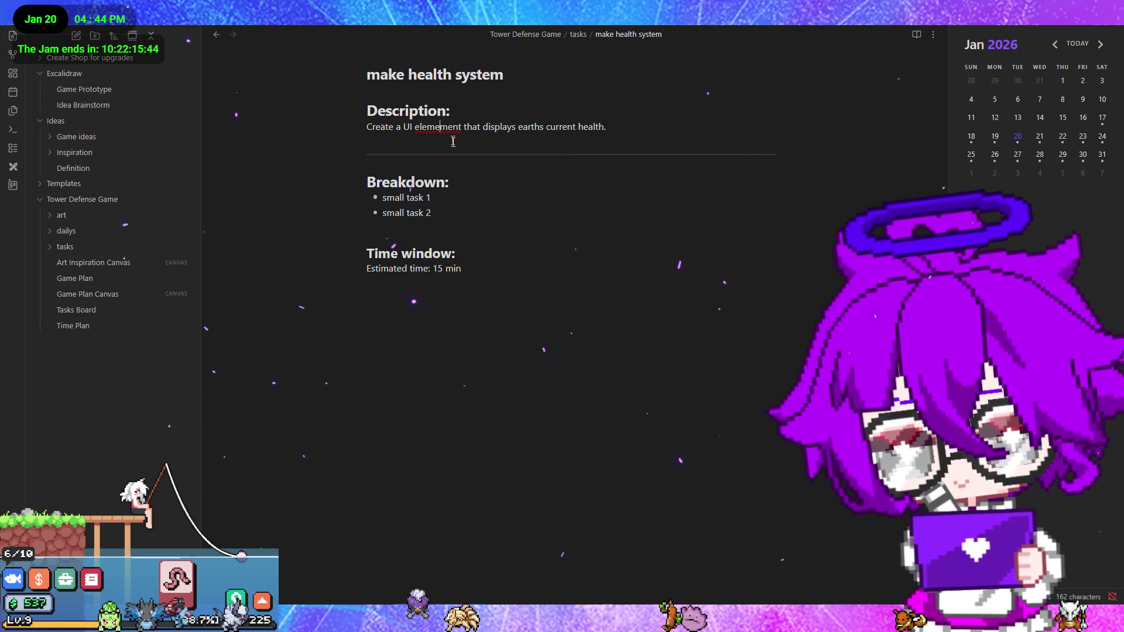
key(BackSpace)
key(BackSpace)
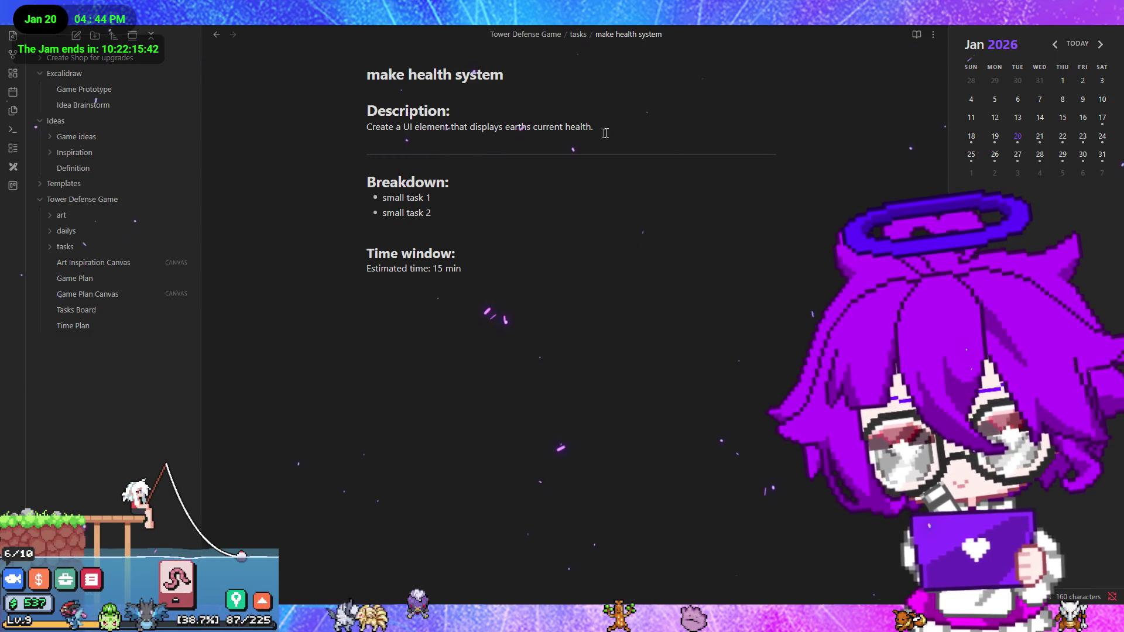
click(632, 128)
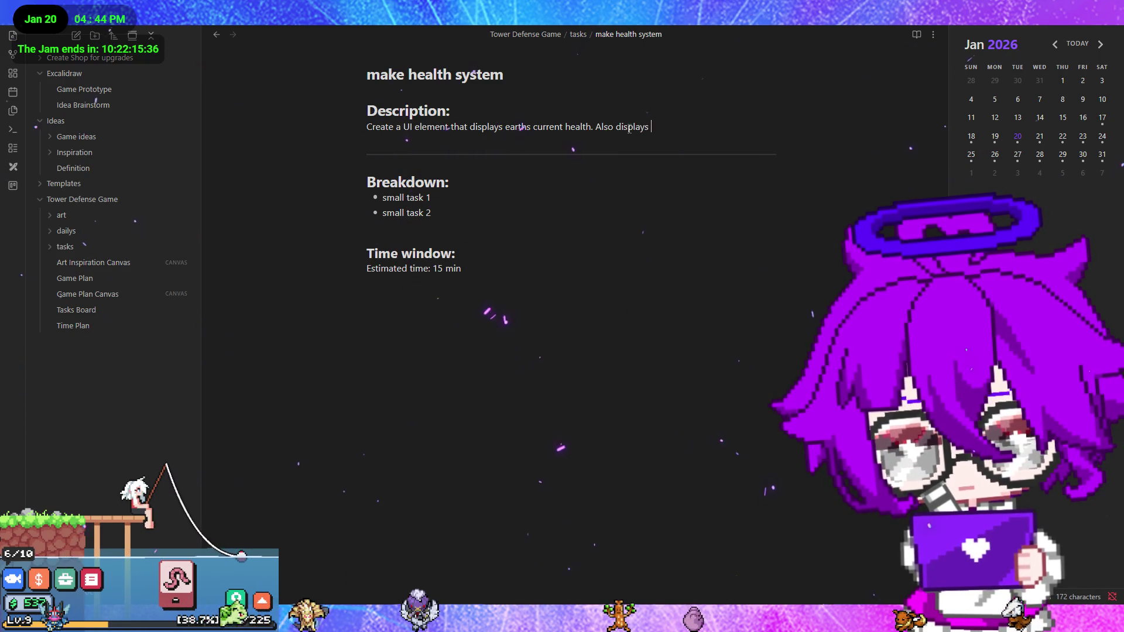
key(BackSpace)
key(BackSpace)
key(BackSpace)
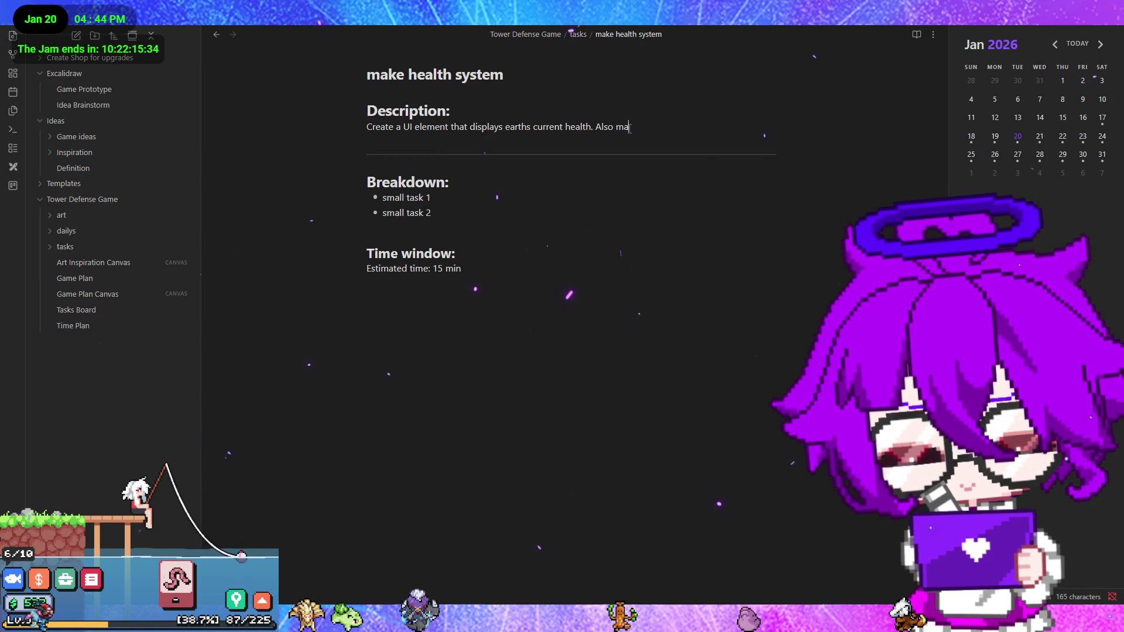
text(hurt and game over logic)
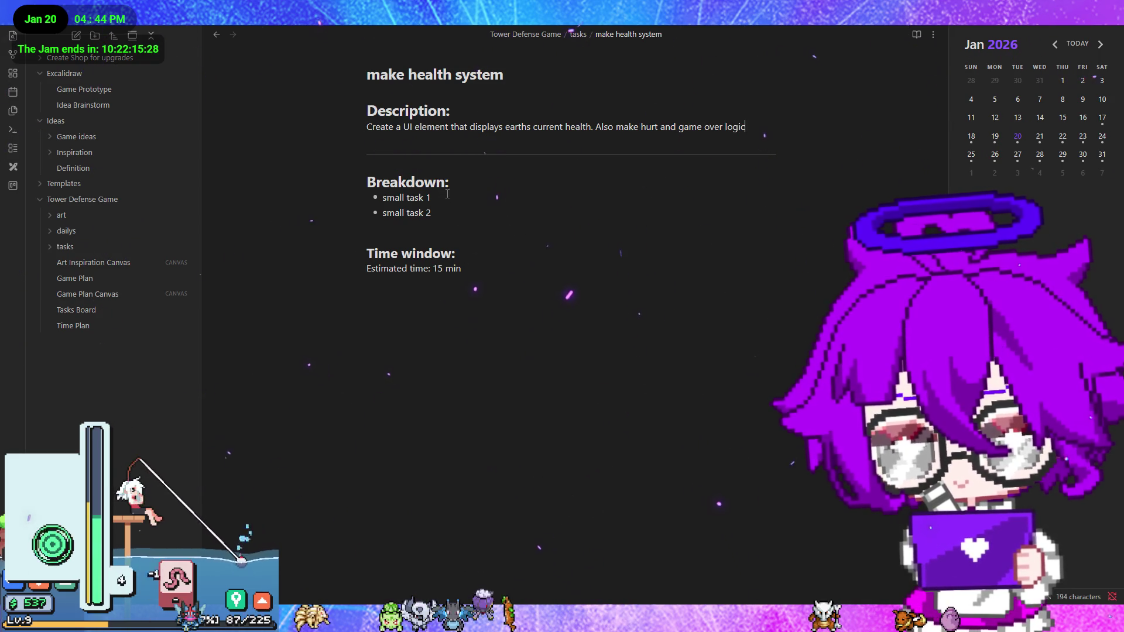
drag(447, 194, 390, 200)
Step: List Breakdown bullets: Create health UI, make health logic, build damage mechanic, build game over
text(Create )
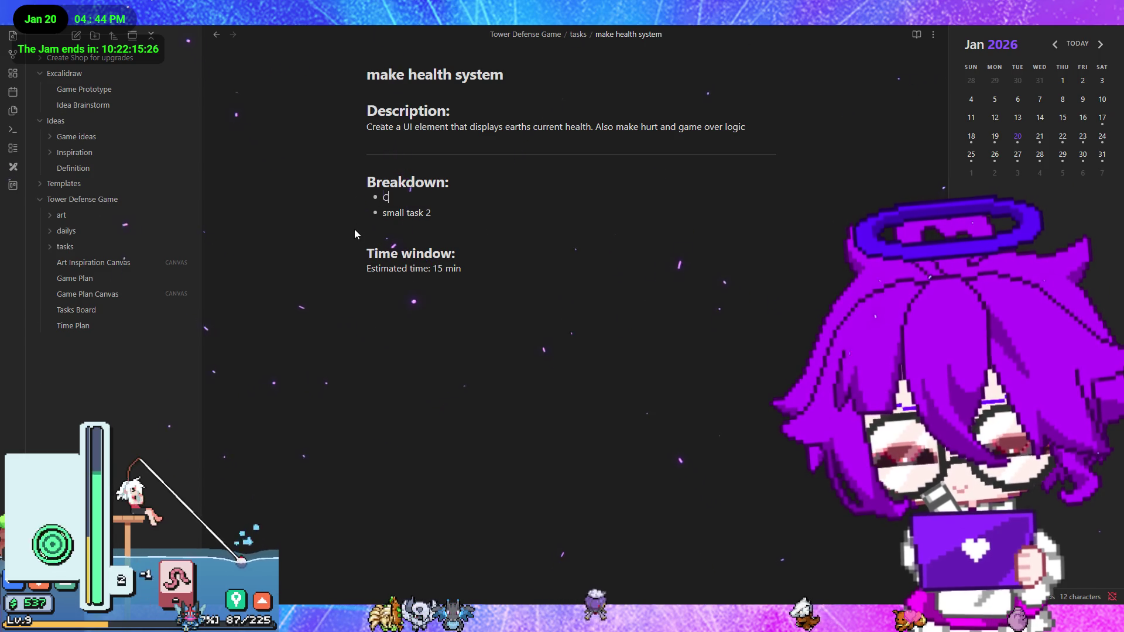
text(hea)
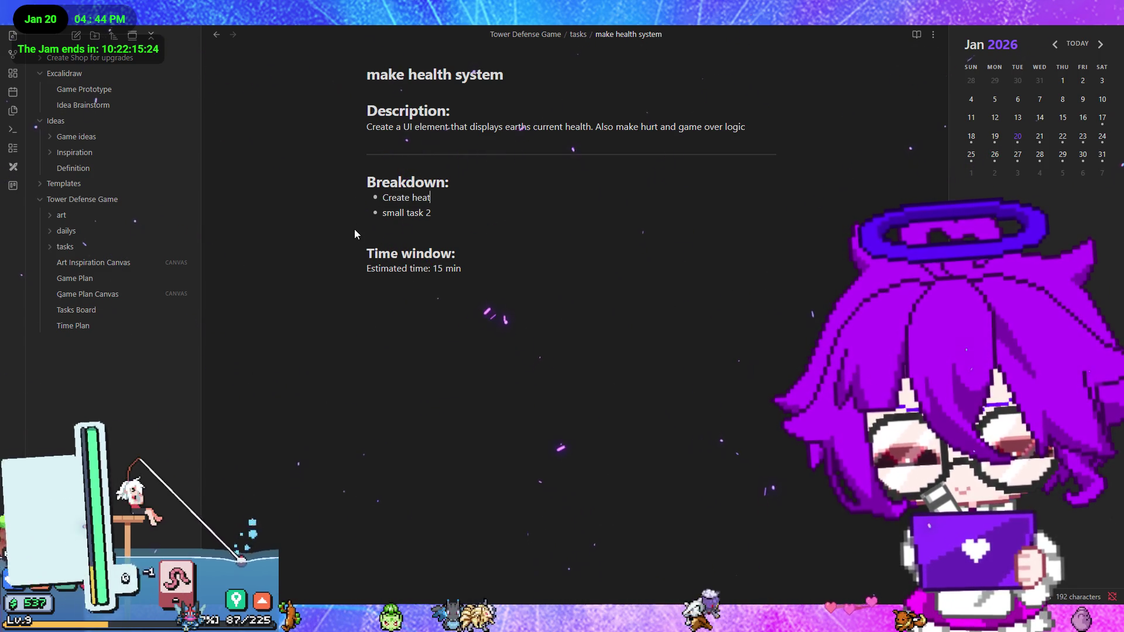
text(lth UI)
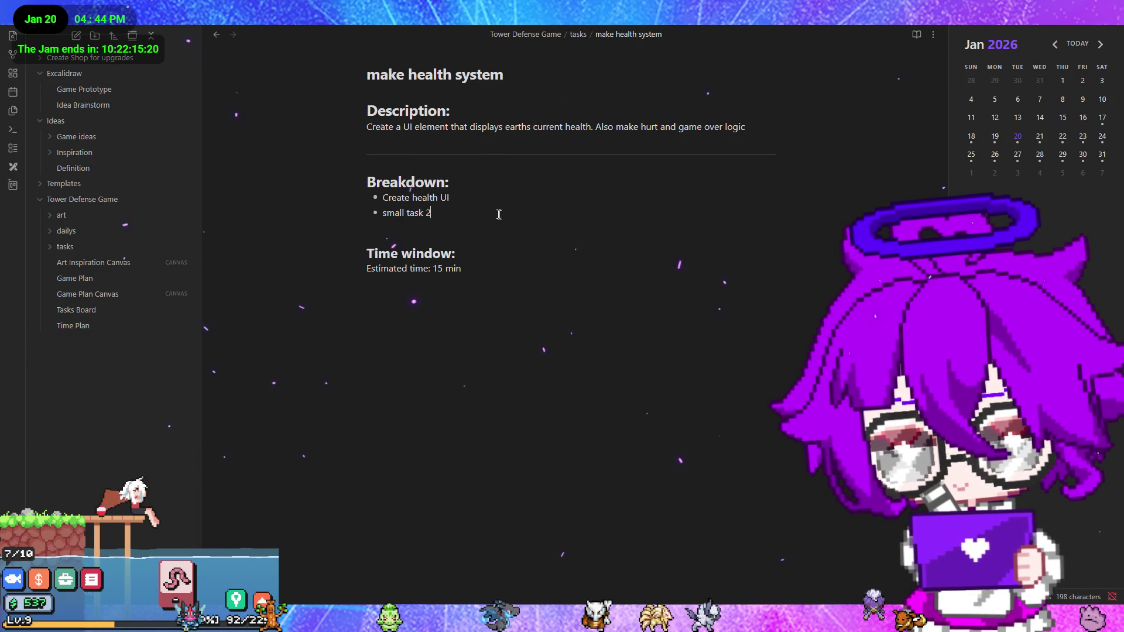
drag(497, 213, 383, 214)
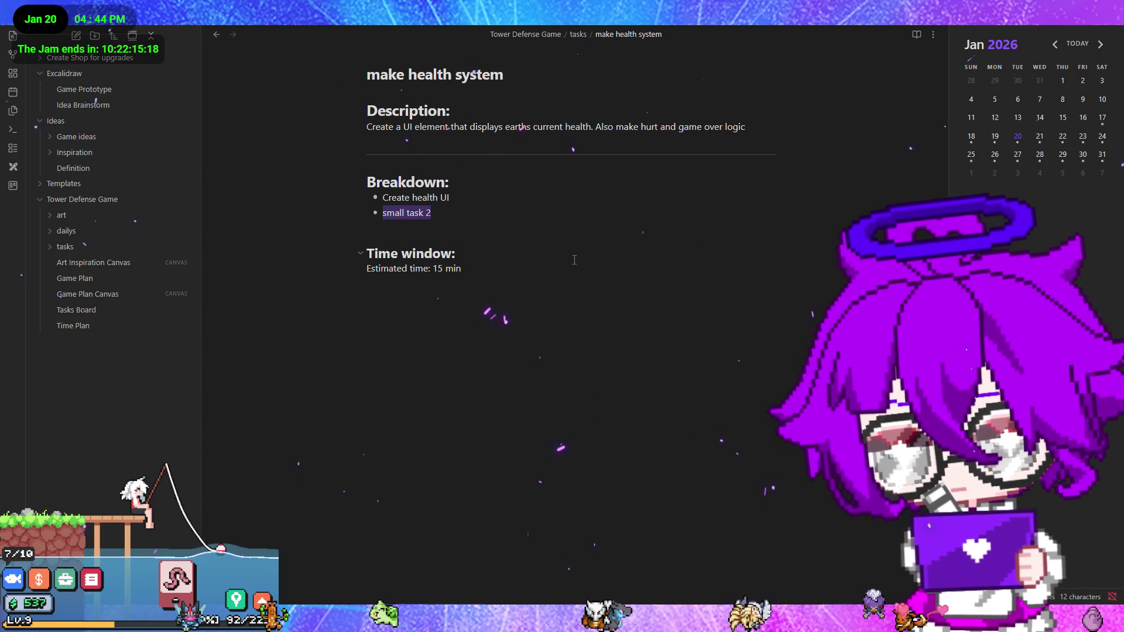
key(BackSpace)
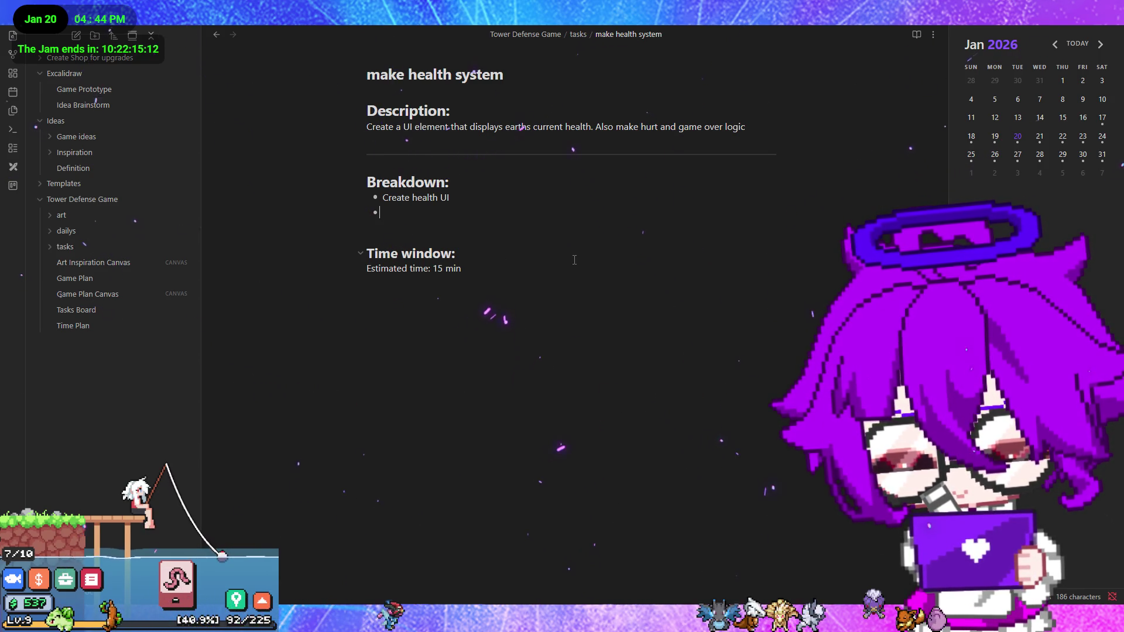
text(make health logic)
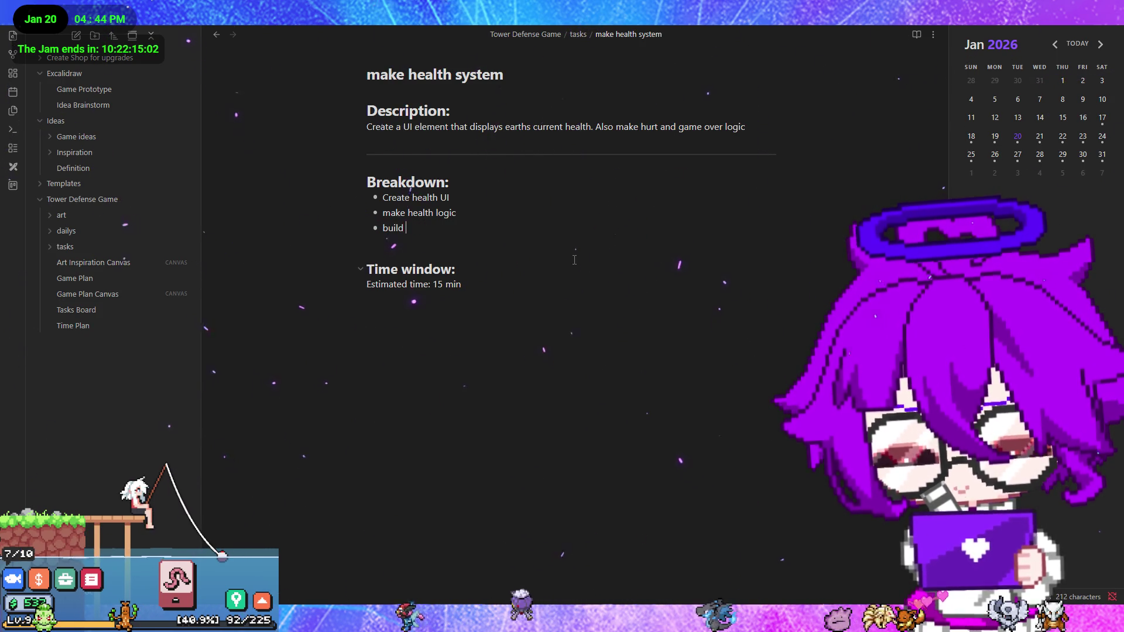
text(damage )
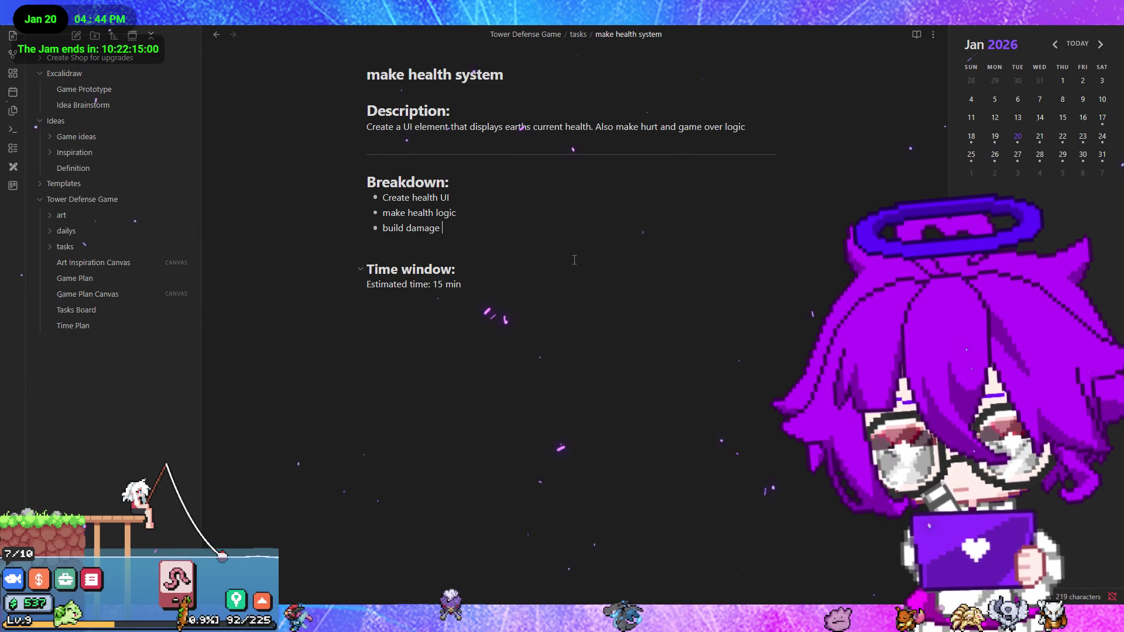
text(mechani)
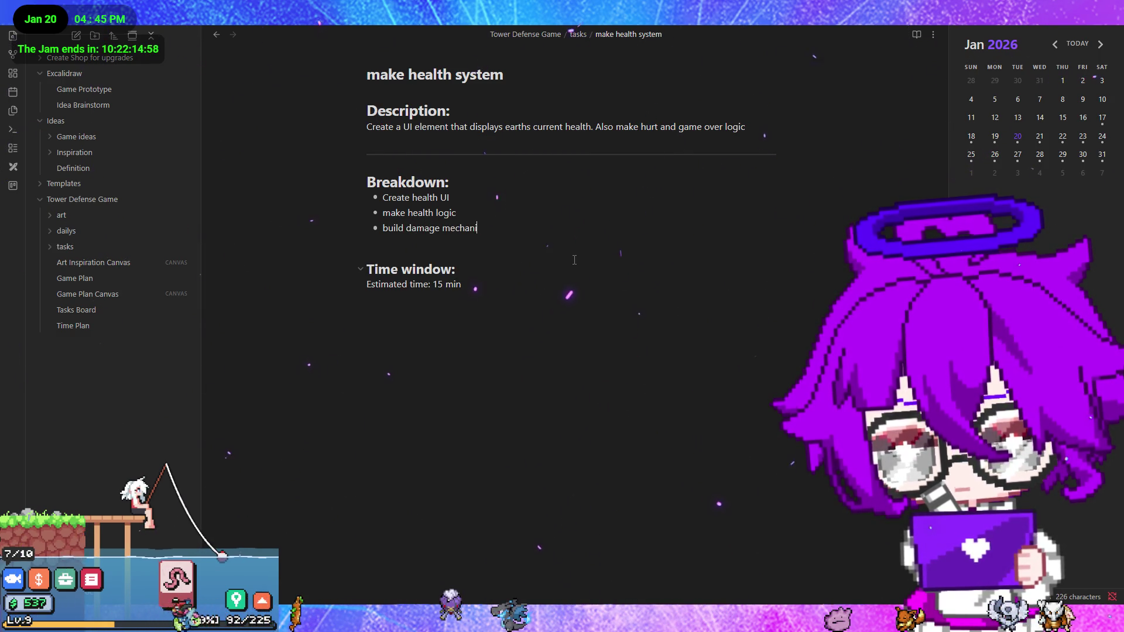
text(c)
key(Return)
text(build game over)
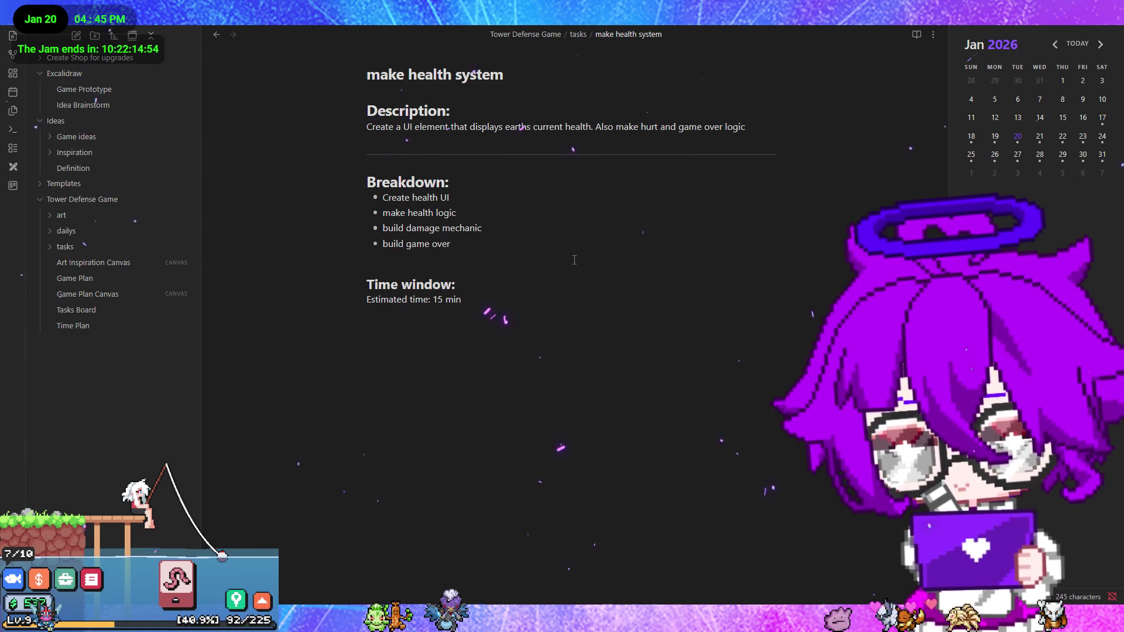
key(alt+Tab)
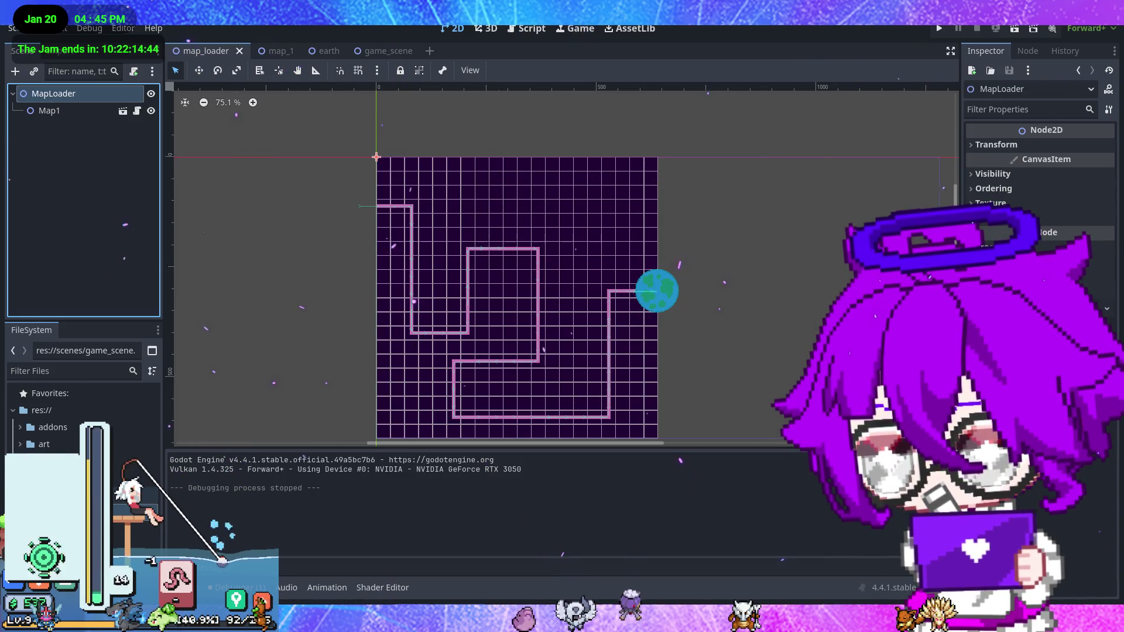
Step: Create a new left_ui scene in the scenes folder with a CanvasLayer root
click(59, 462)
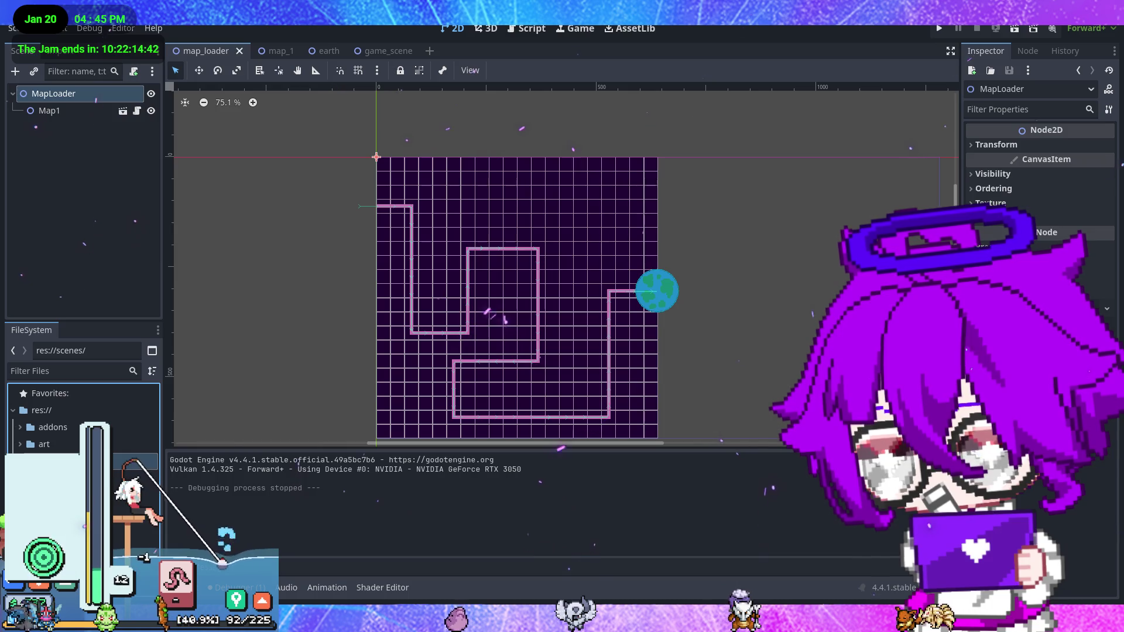
right_click(82, 461)
mouse_move(199, 355)
click(258, 372)
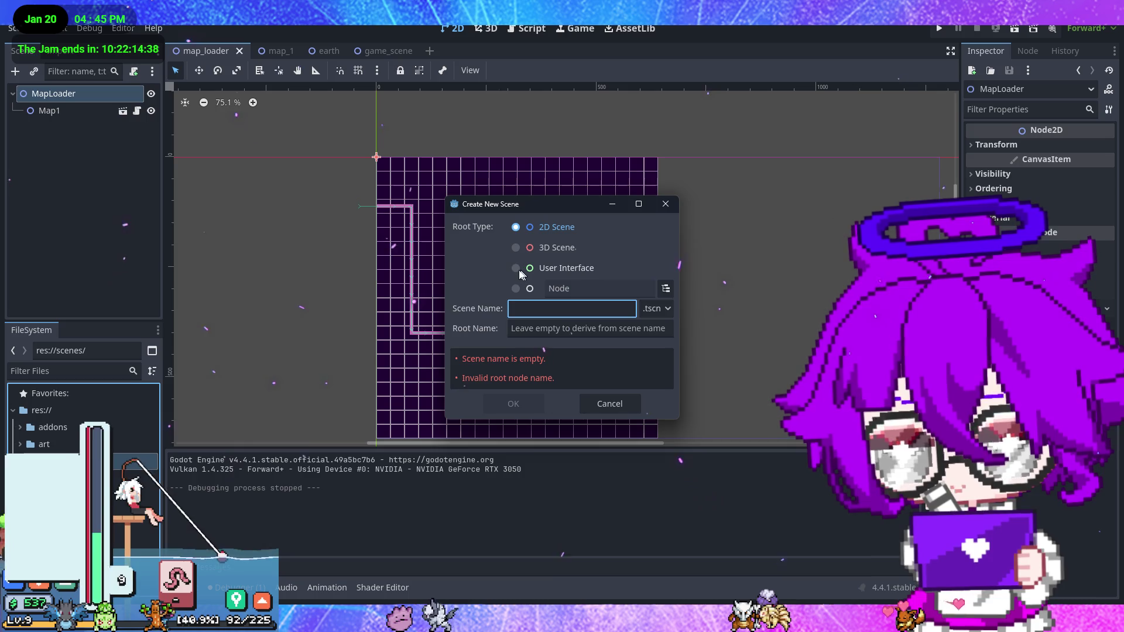
click(516, 289)
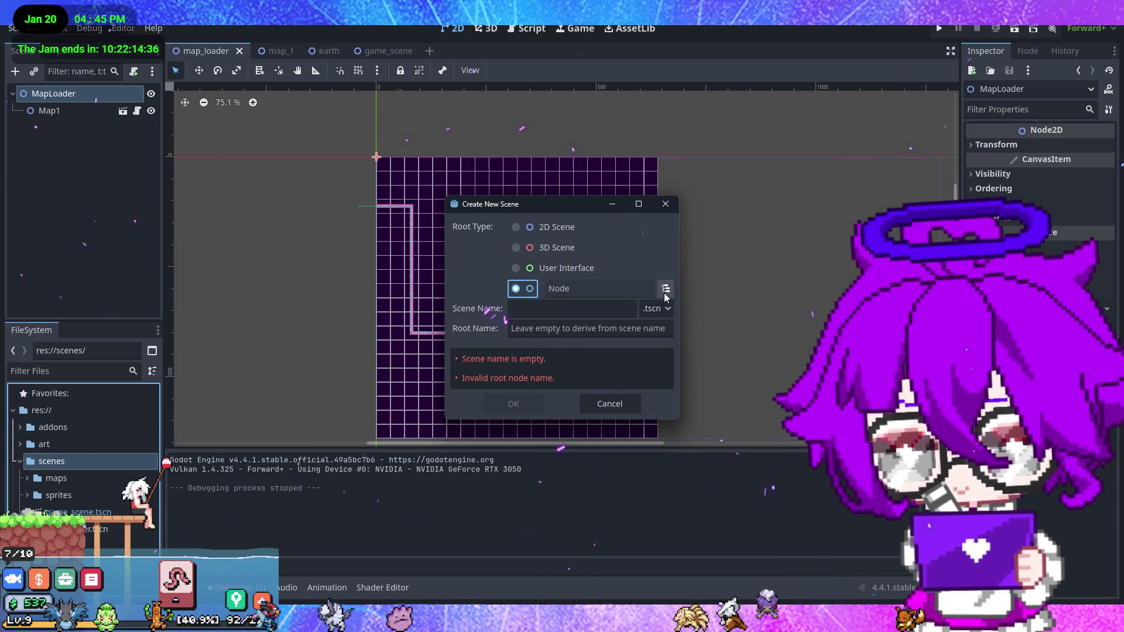
click(666, 288)
scroll(527, 363, down, 1)
click(493, 363)
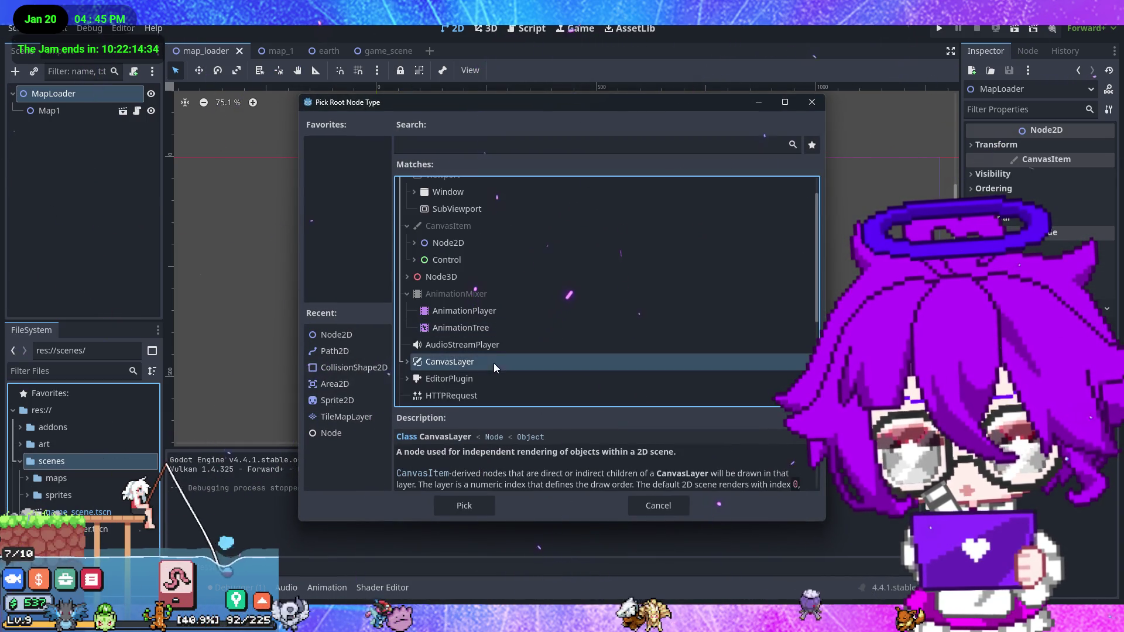
click(476, 501)
click(569, 311)
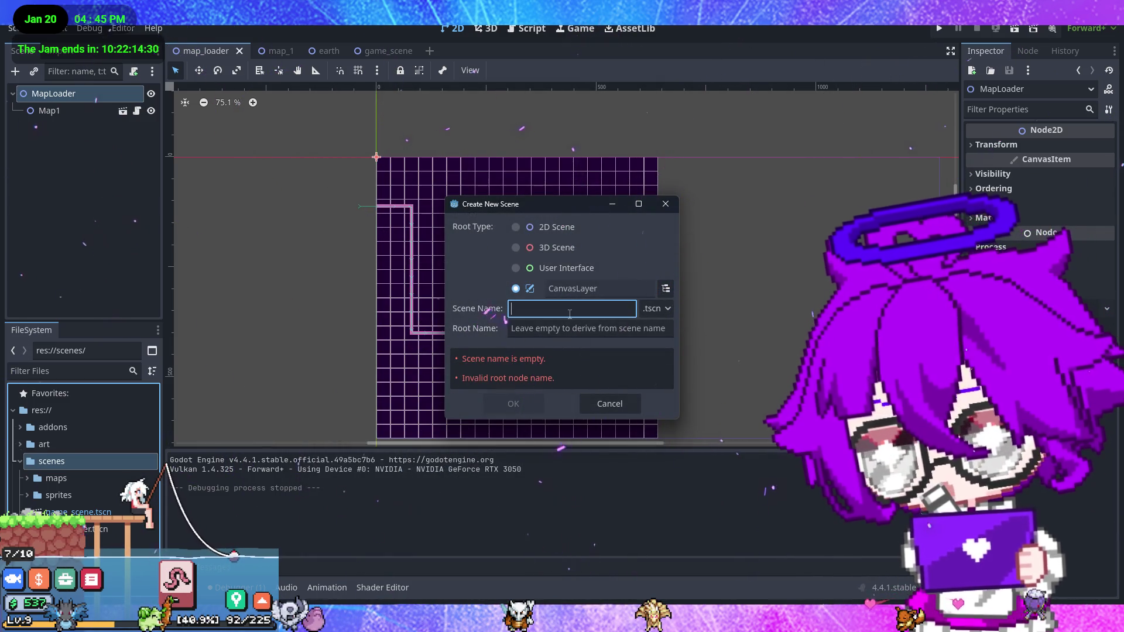
text(L)
key(BackSpace)
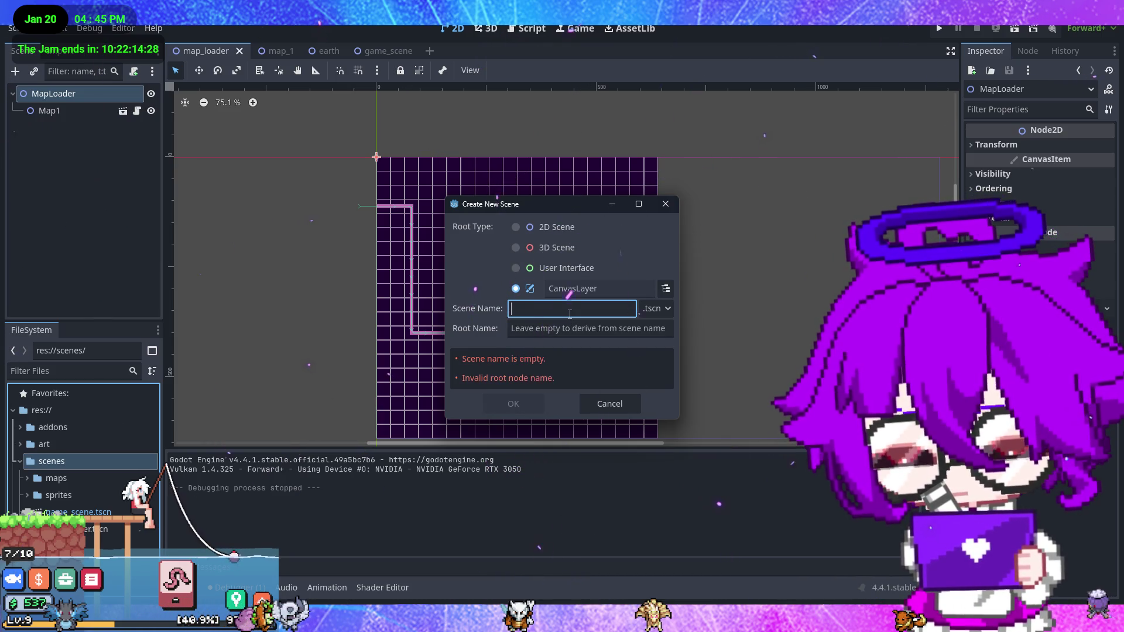
text(left)
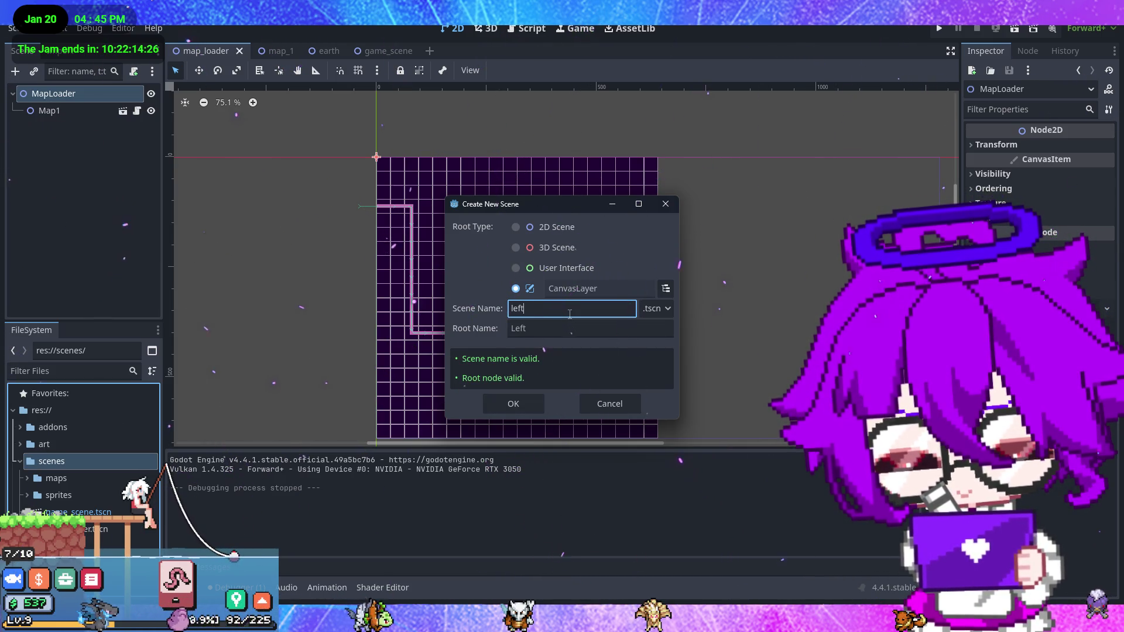
text(_ui)
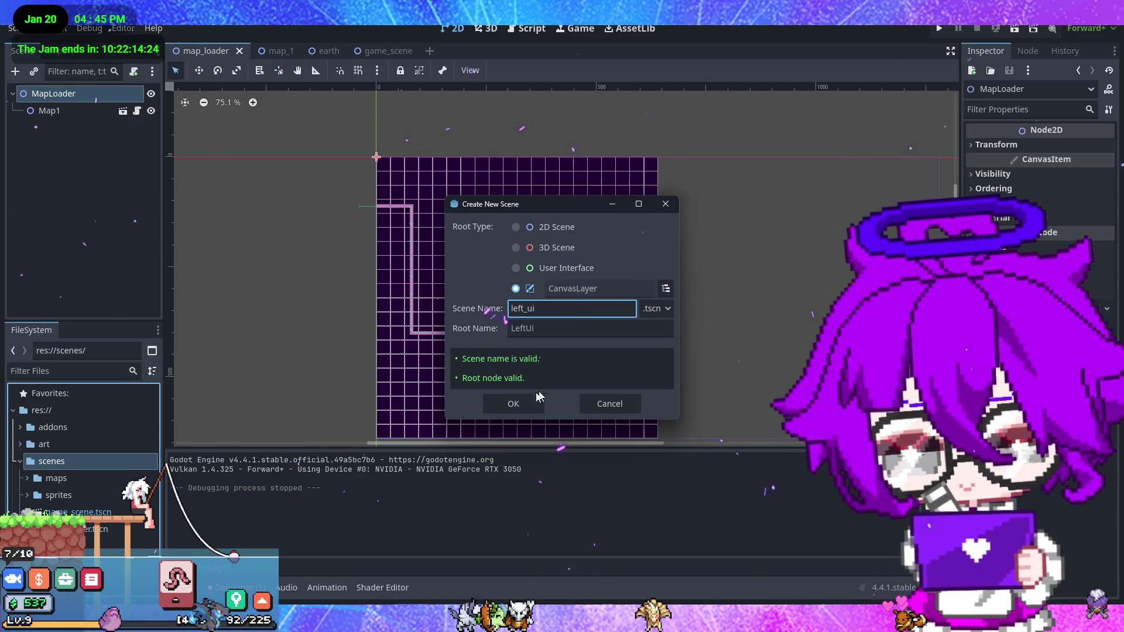
click(537, 393)
Step: Add a Control child node under the LeftUi root
click(105, 99)
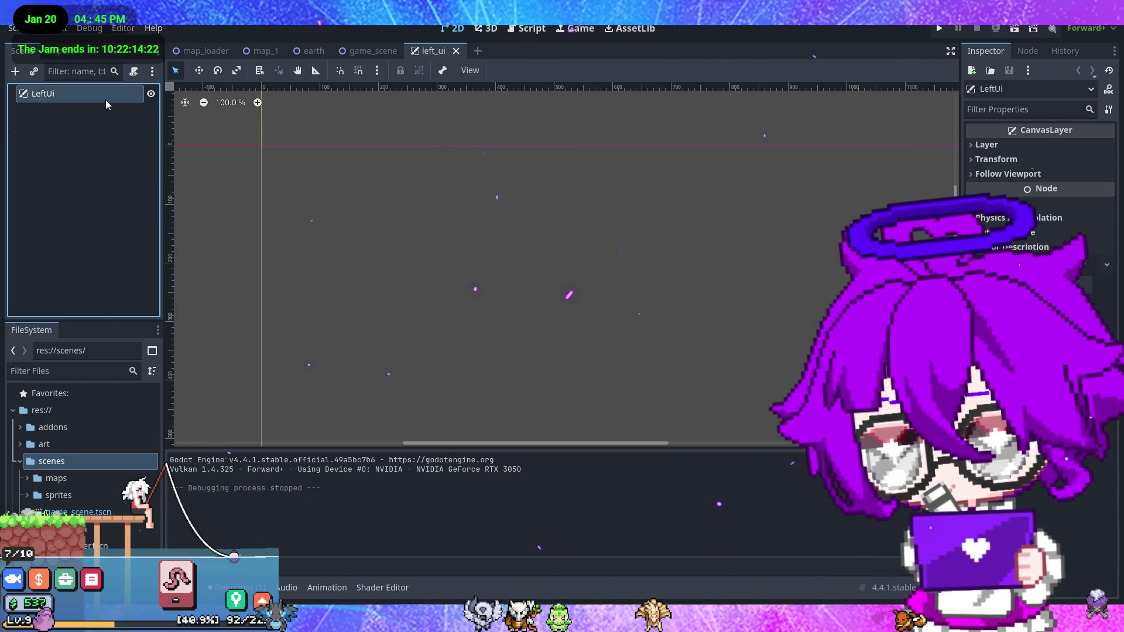
right_click(106, 100)
click(187, 112)
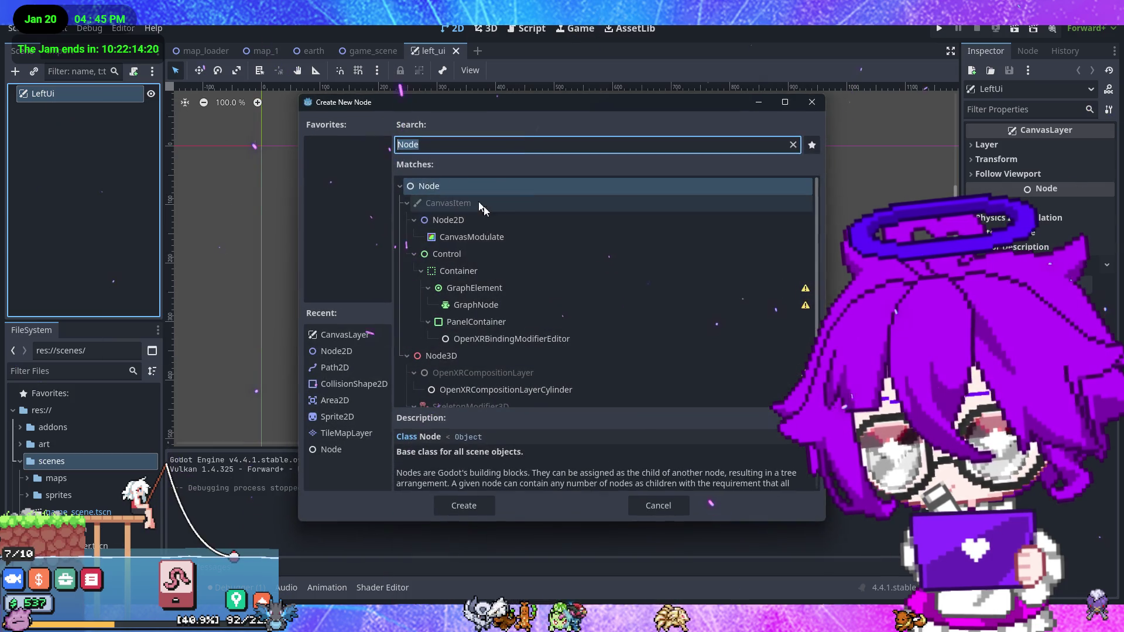
click(493, 256)
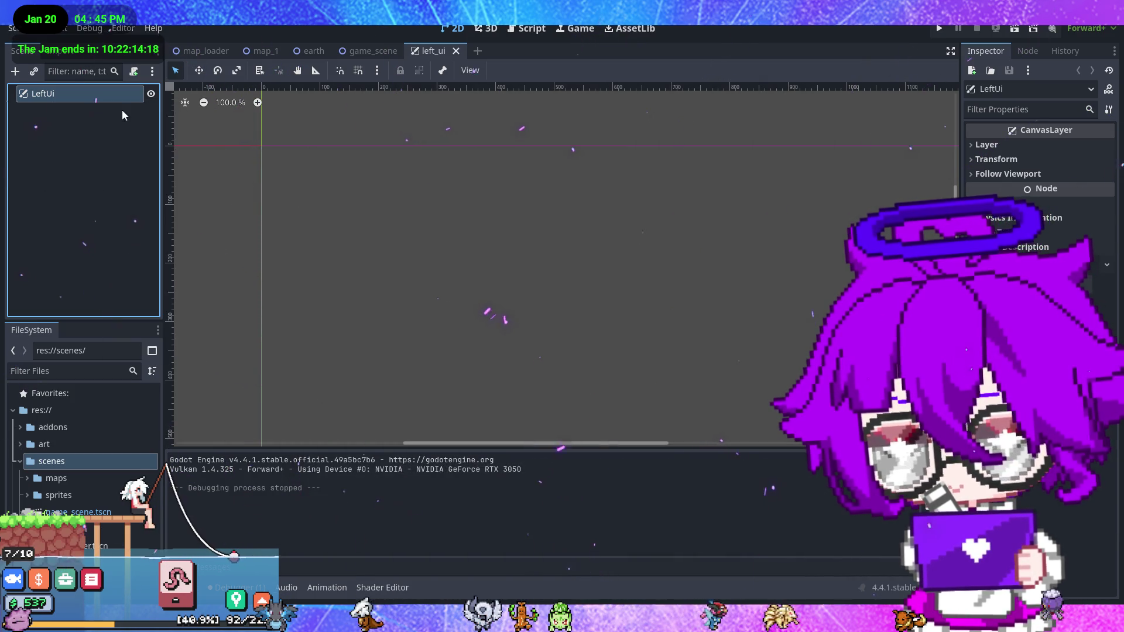
key(ctrl+a)
key(Return)
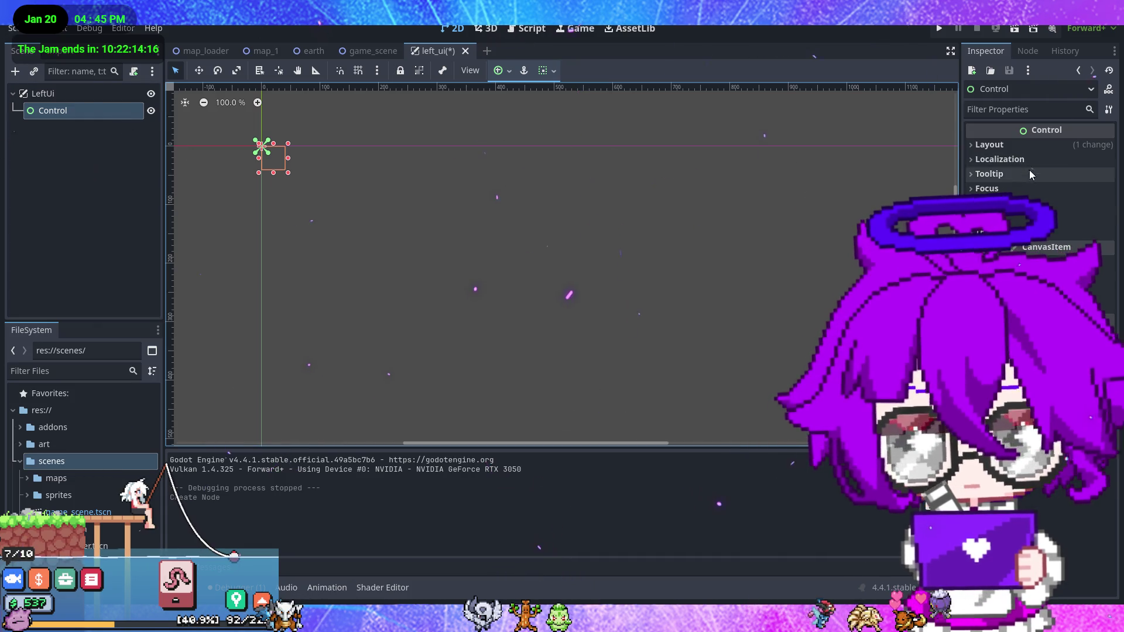
Step: Set the Control's custom minimum size, with the width at 320 px
click(1030, 145)
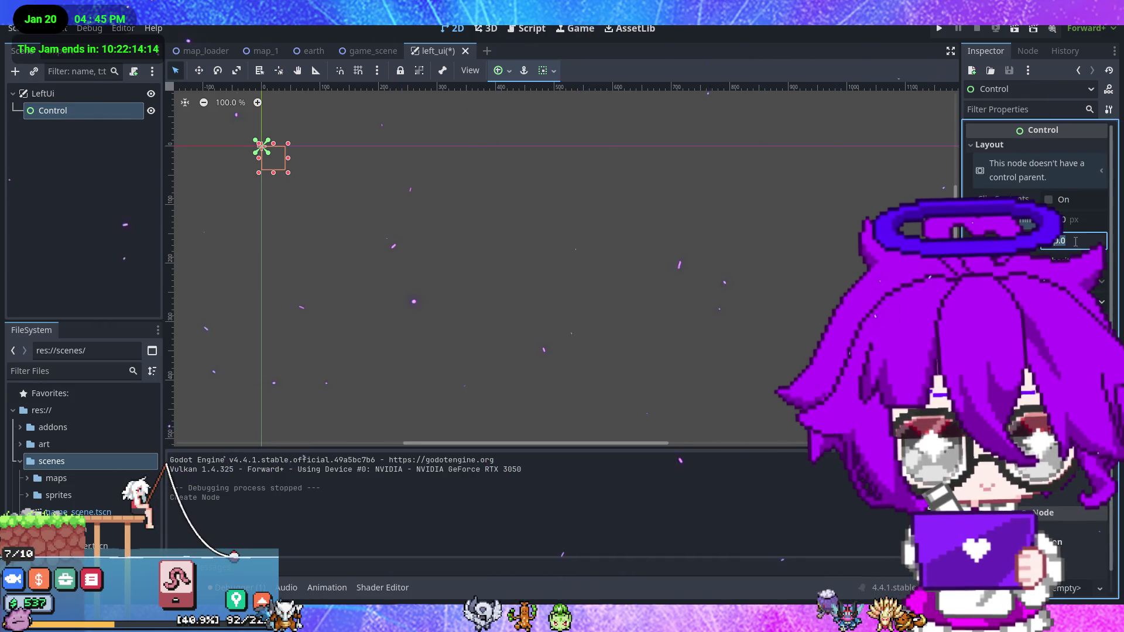
text(640)
key(Return)
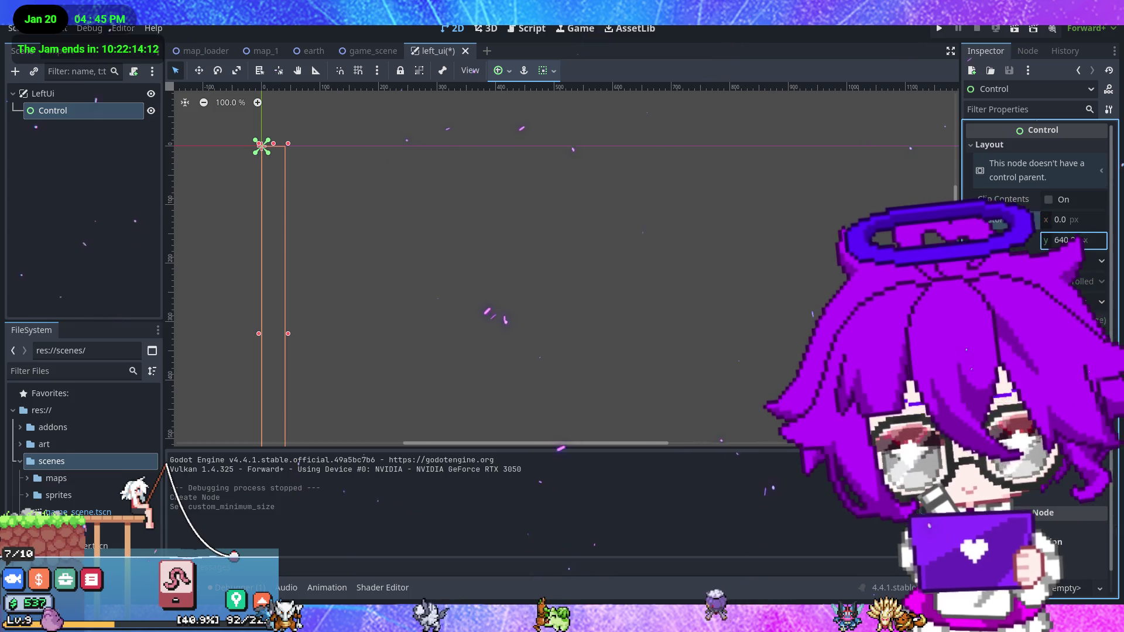
click(1074, 218)
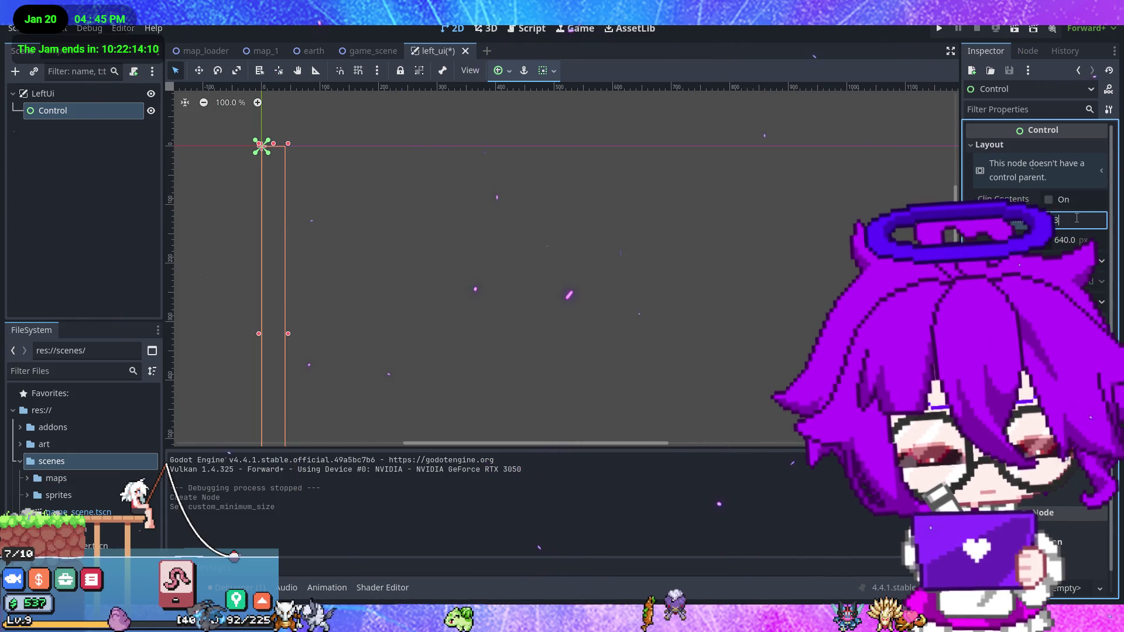
text(320)
key(Return)
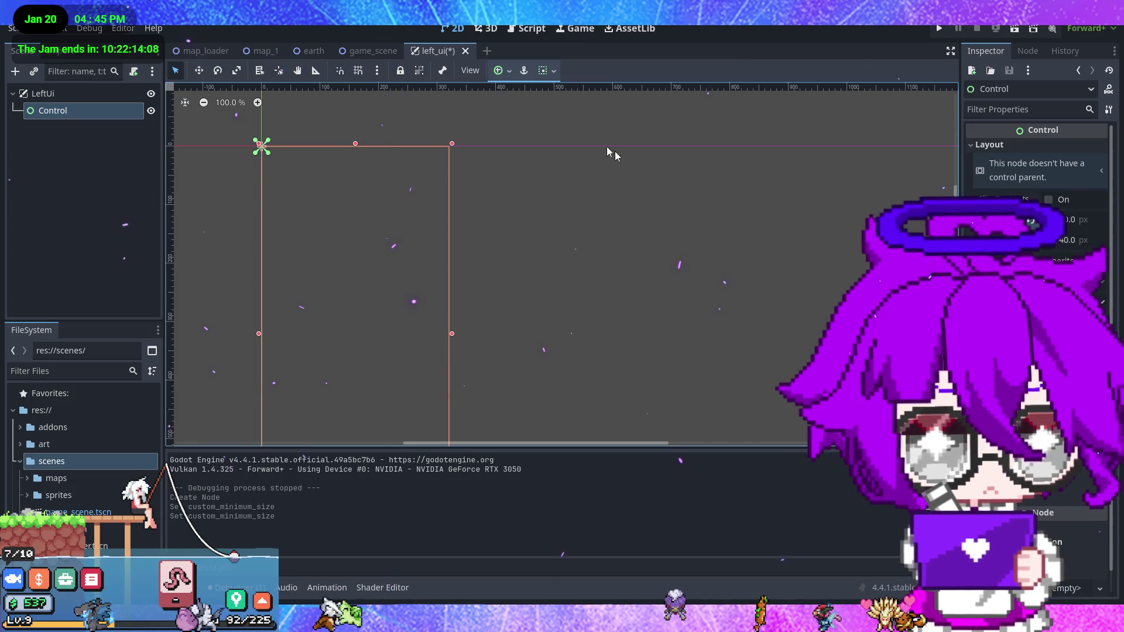
Step: Anchor the Control to Full Rect and correct the minimum height to 340 px
click(503, 70)
click(570, 186)
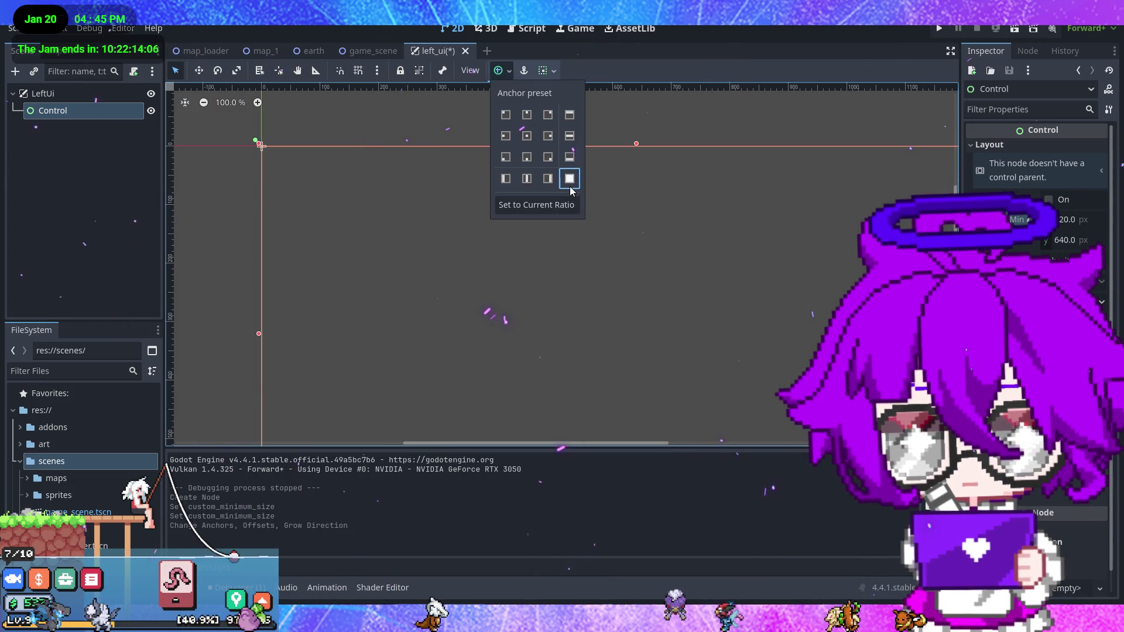
click(1080, 220)
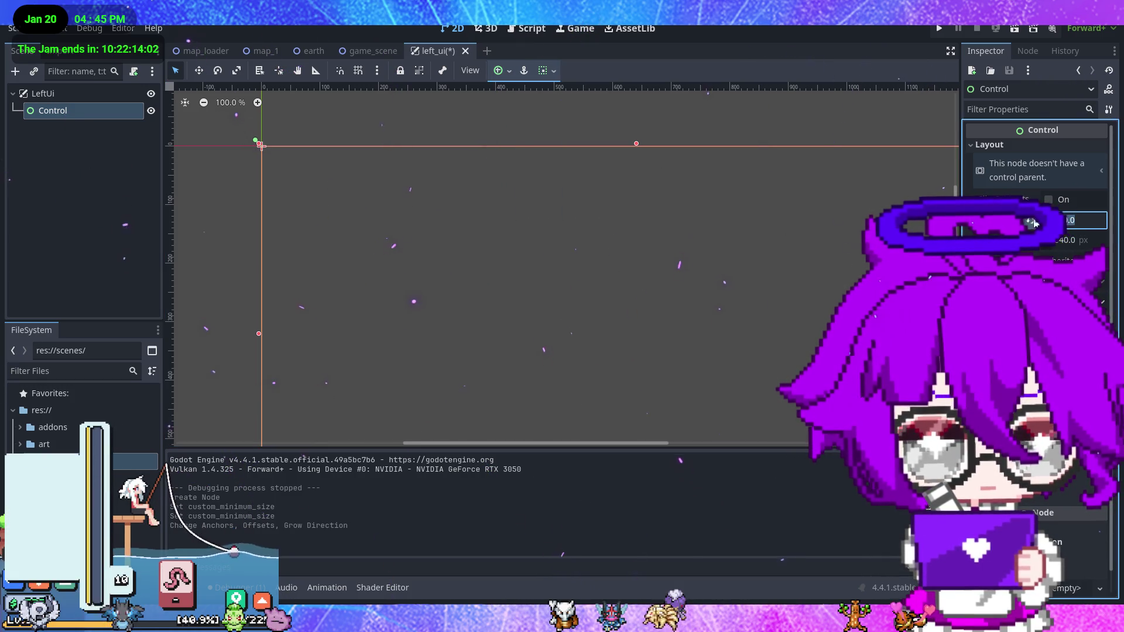
key(Return)
click(1069, 221)
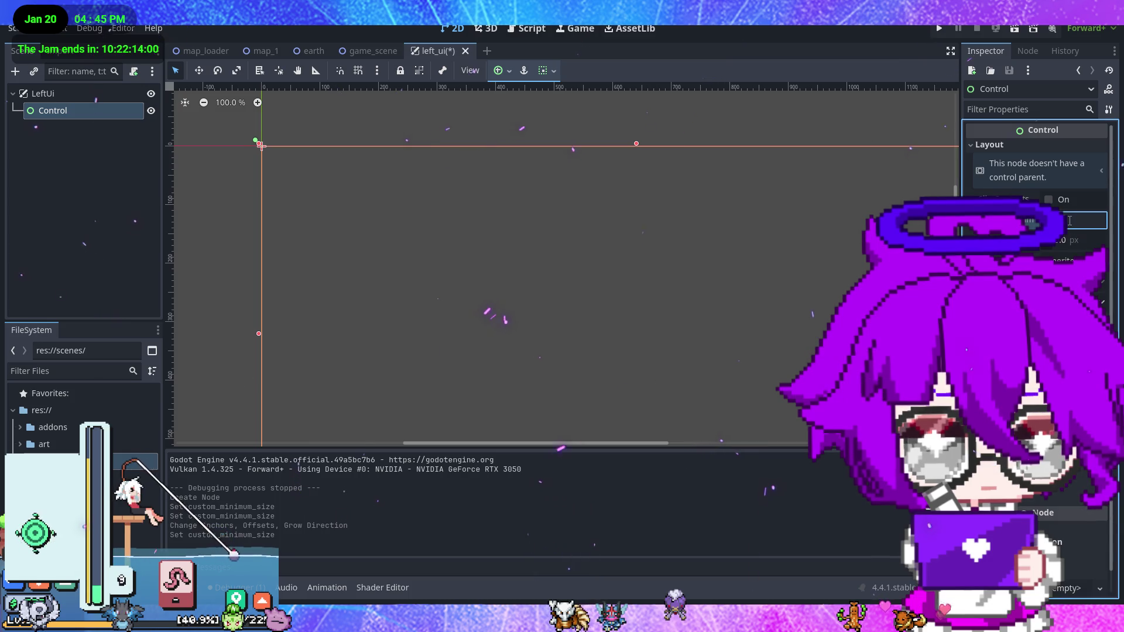
text(20)
key(Return)
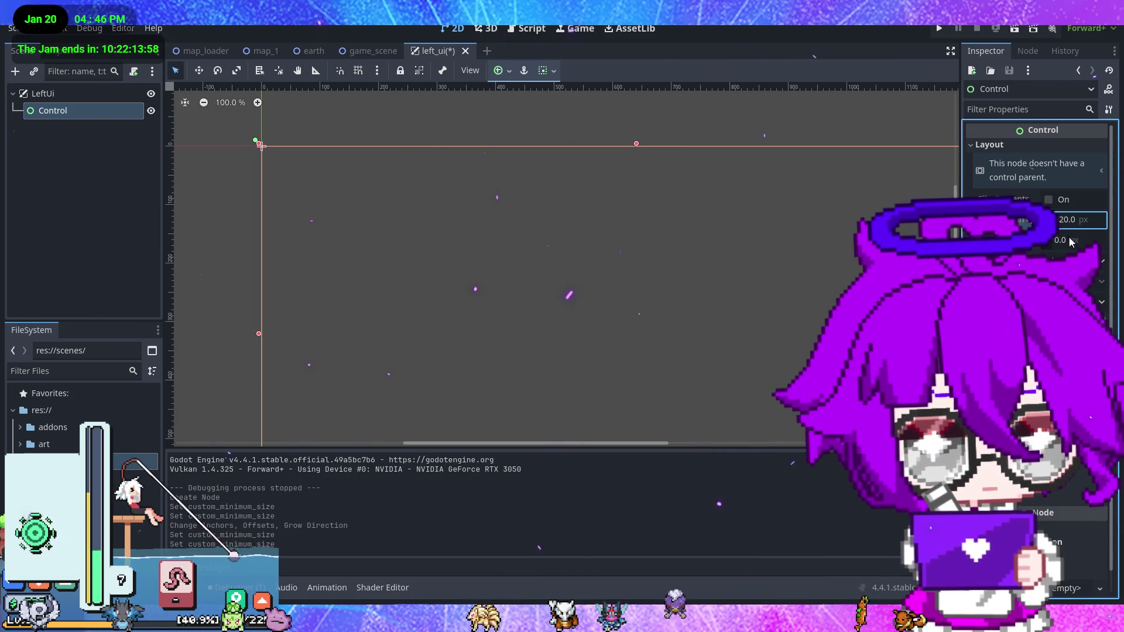
key(Return)
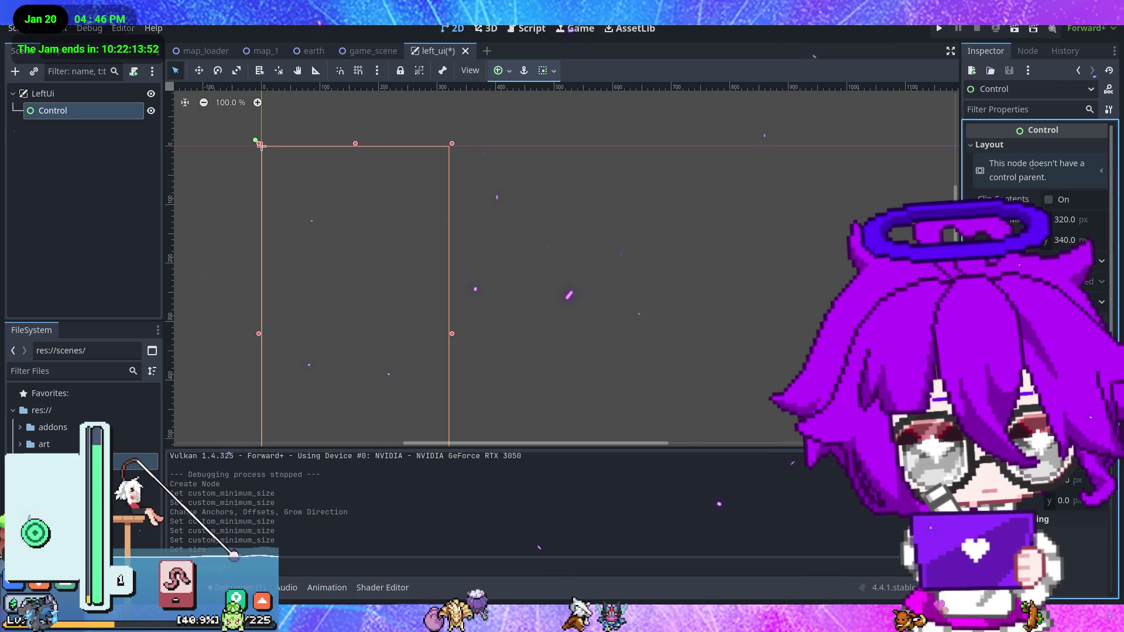
scroll(644, 304, down, 4)
Step: Bring the whole Control panel into view and set its anchors to the current ratio
drag(617, 326, 587, 240)
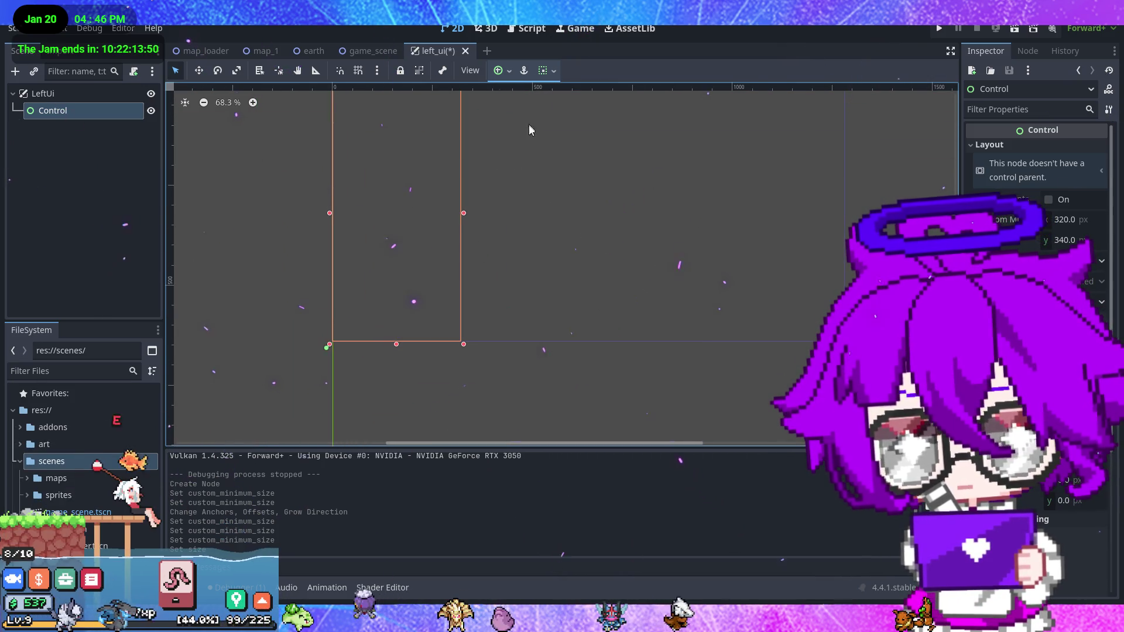
click(545, 70)
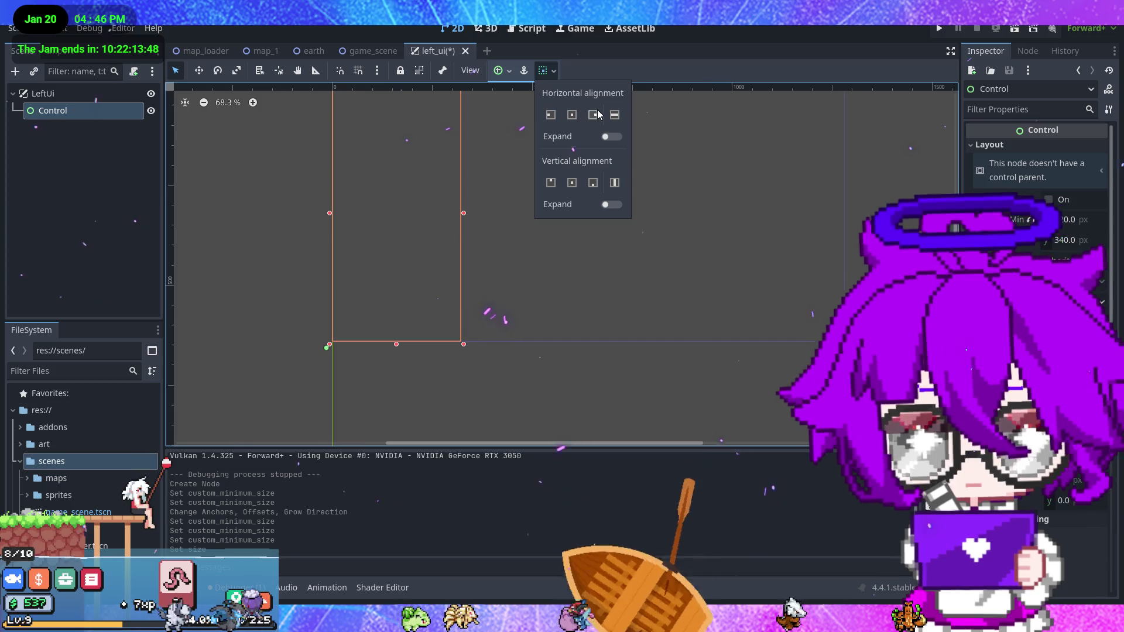
click(511, 72)
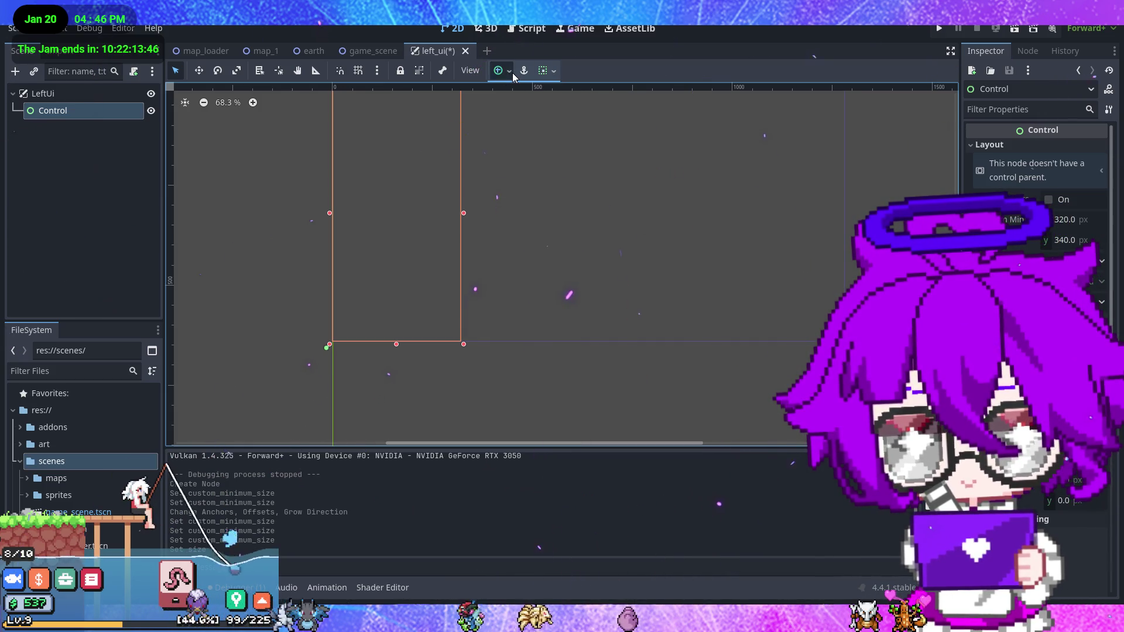
click(511, 73)
click(536, 204)
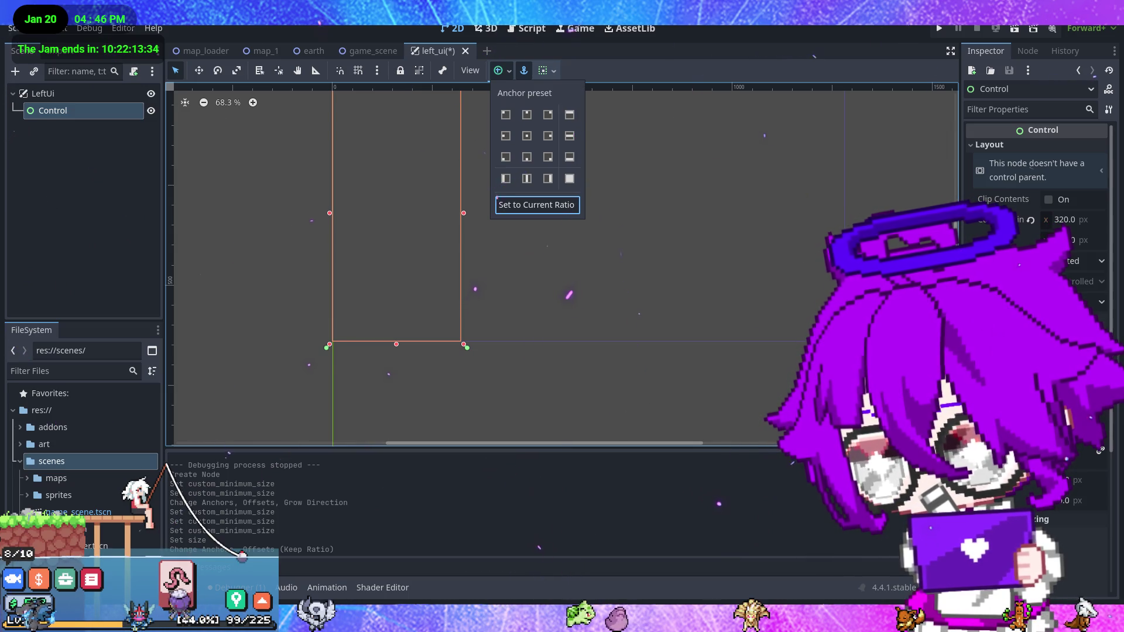
click(13, 579)
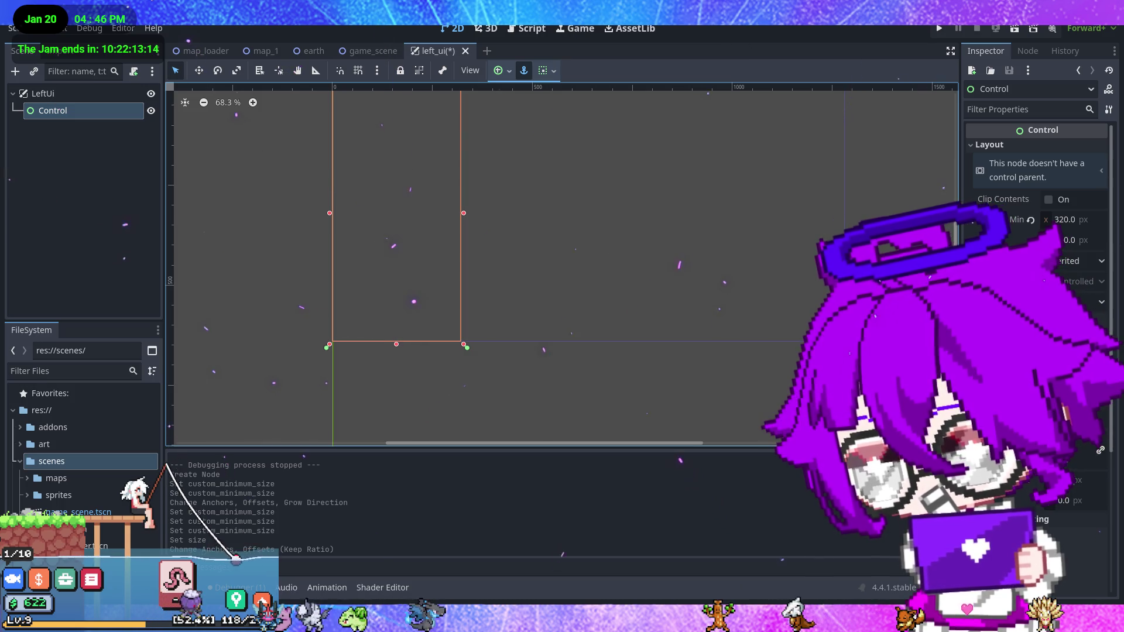
scroll(703, 343, up, 3)
scroll(702, 342, left, 3)
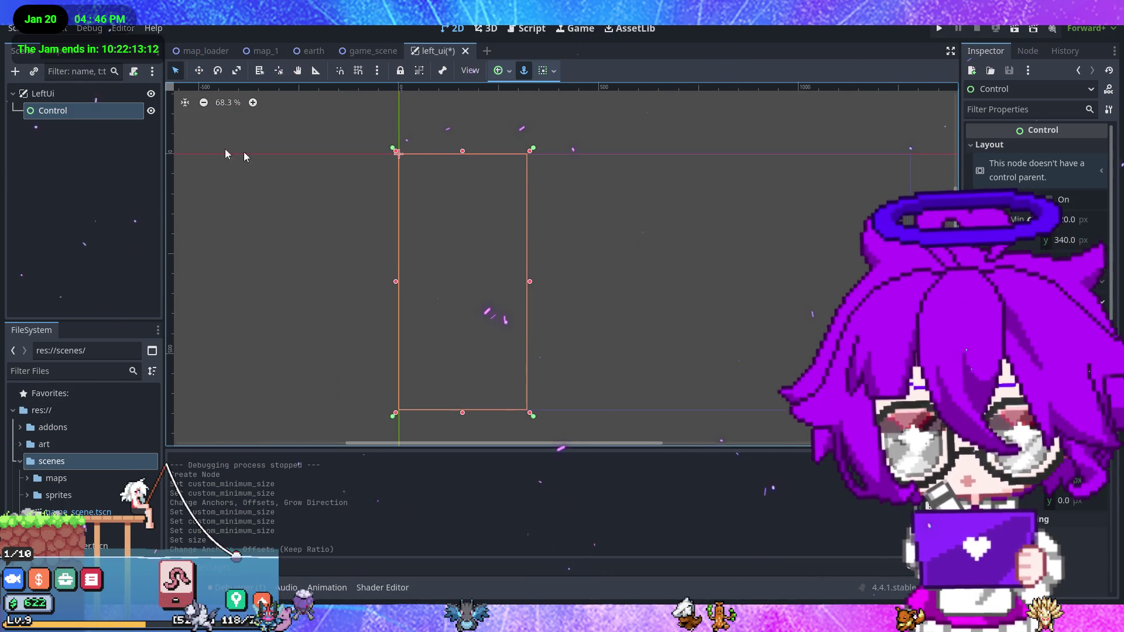
right_click(114, 116)
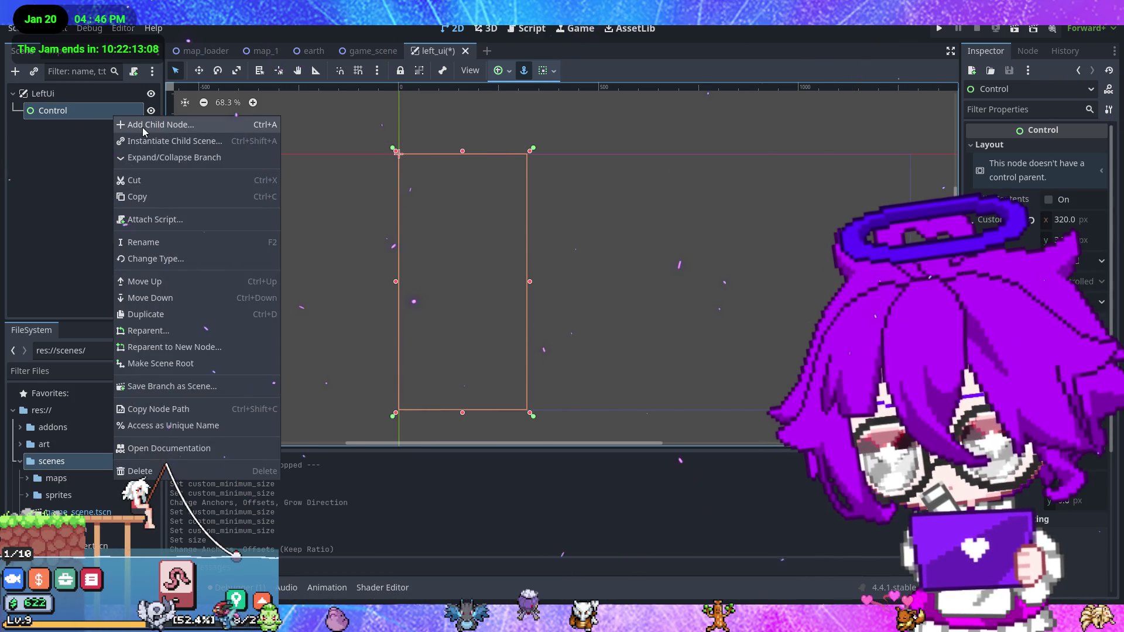
key(alt+Tab)
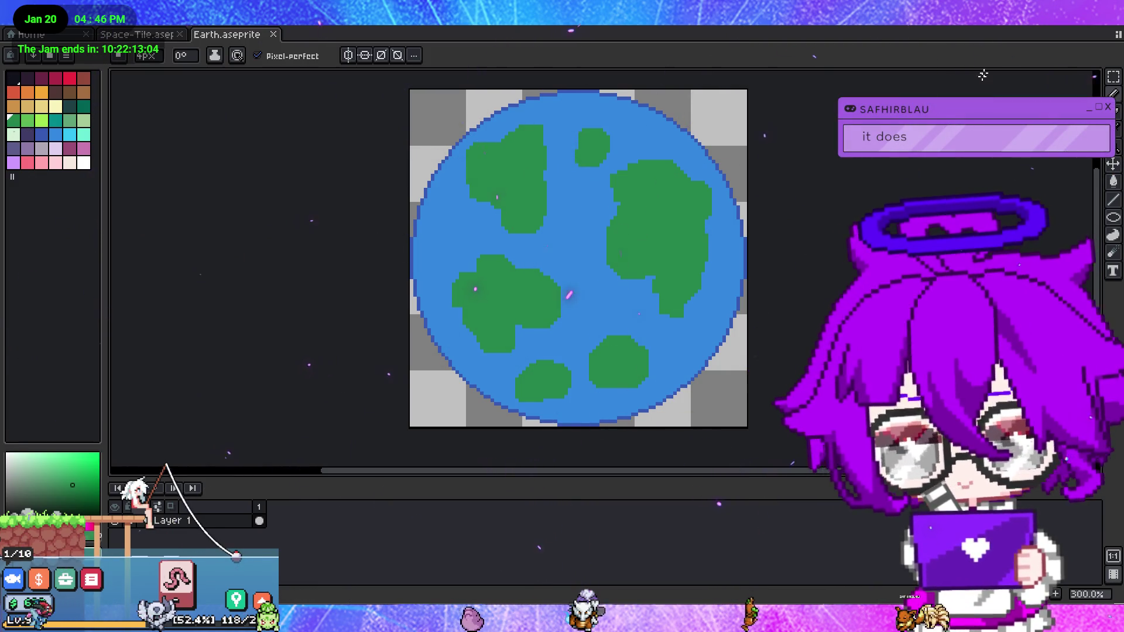
Step: Create a new transparent 320 × 32 px sprite in Aseprite
key(alt+Tab)
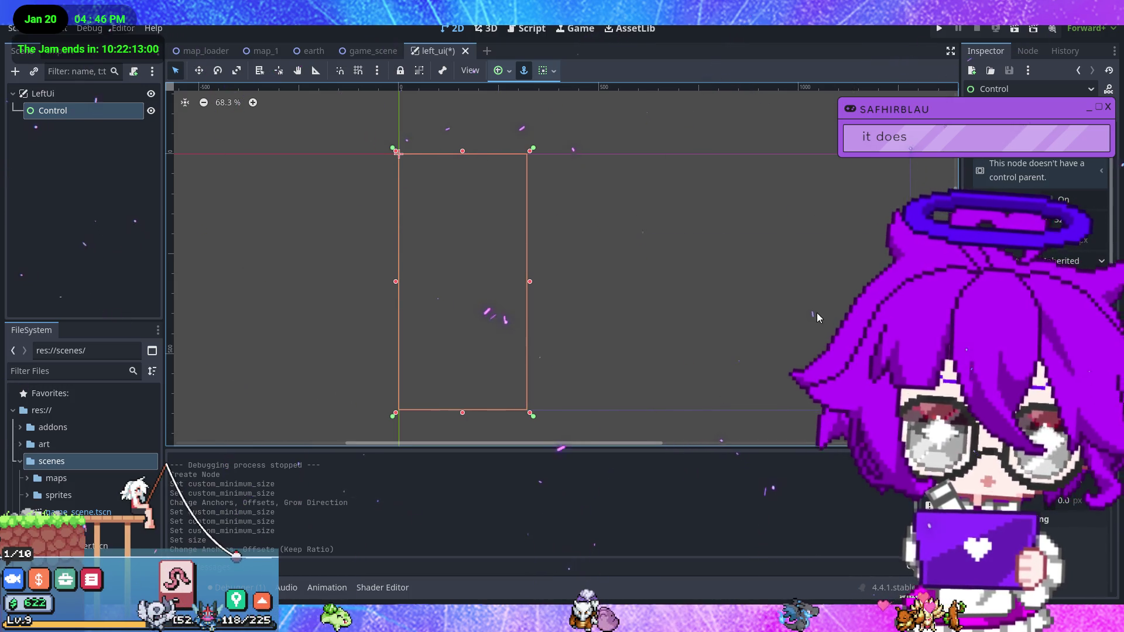
key(alt+Tab)
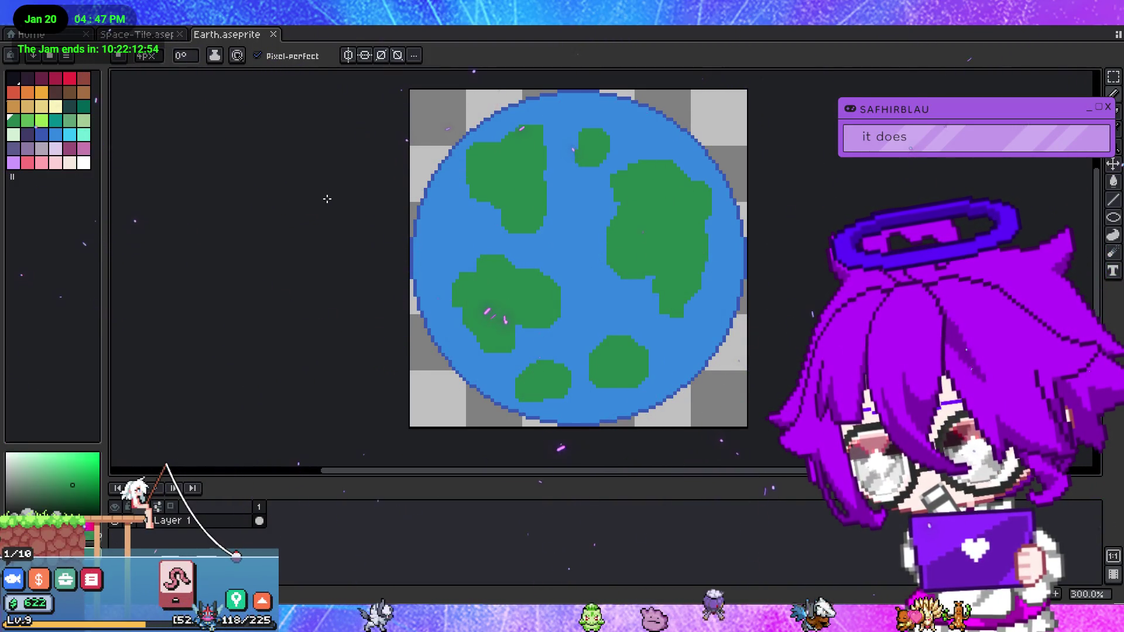
click(18, 26)
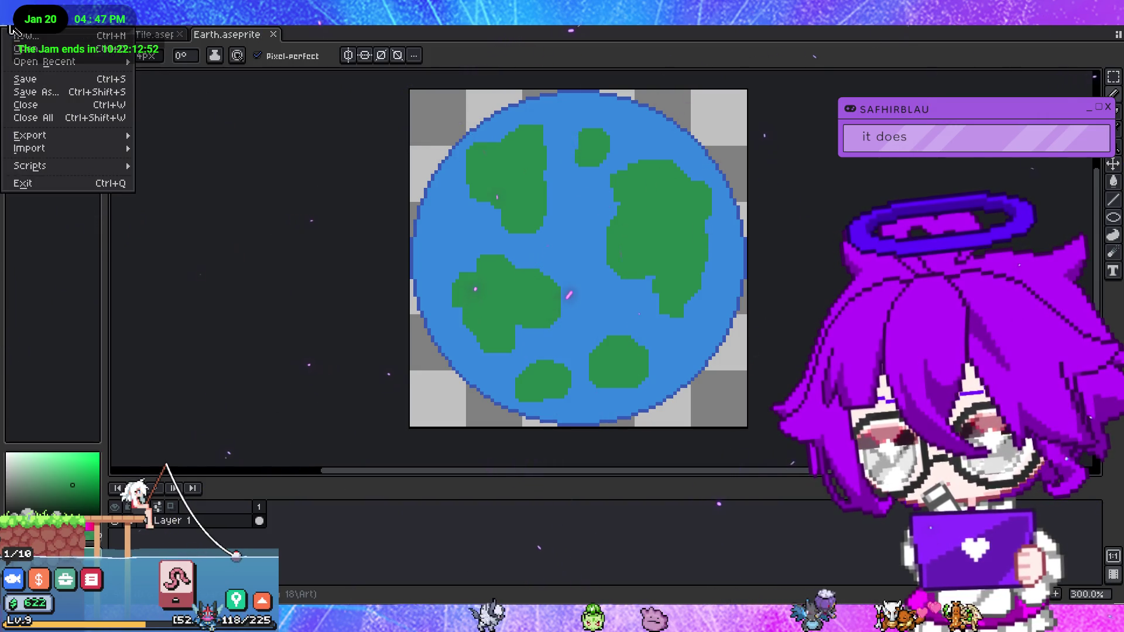
click(27, 57)
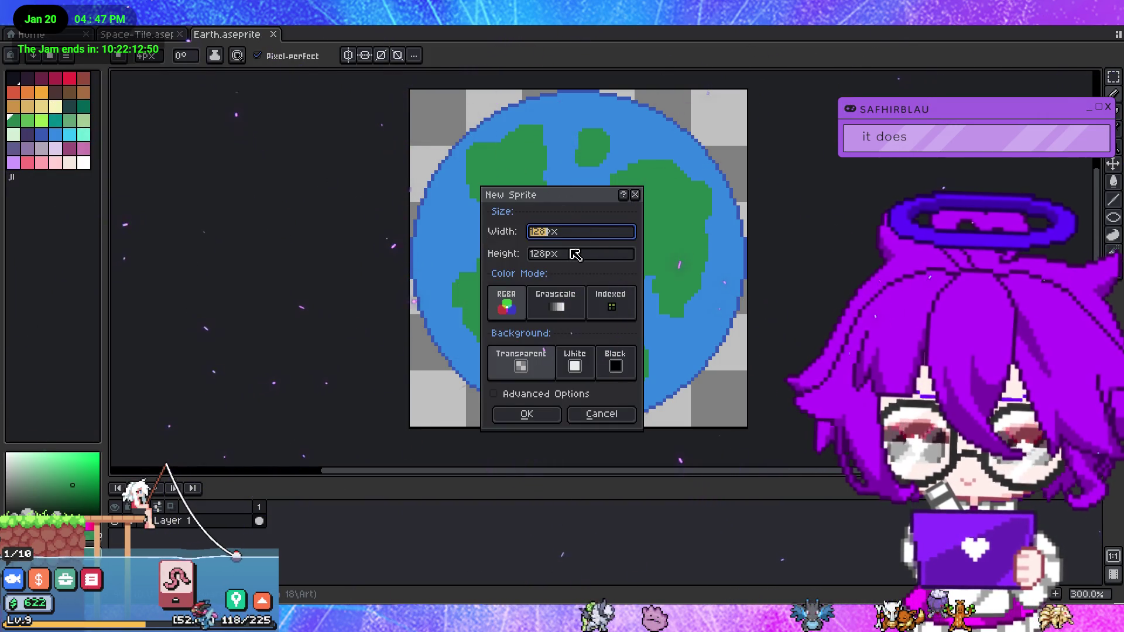
click(546, 253)
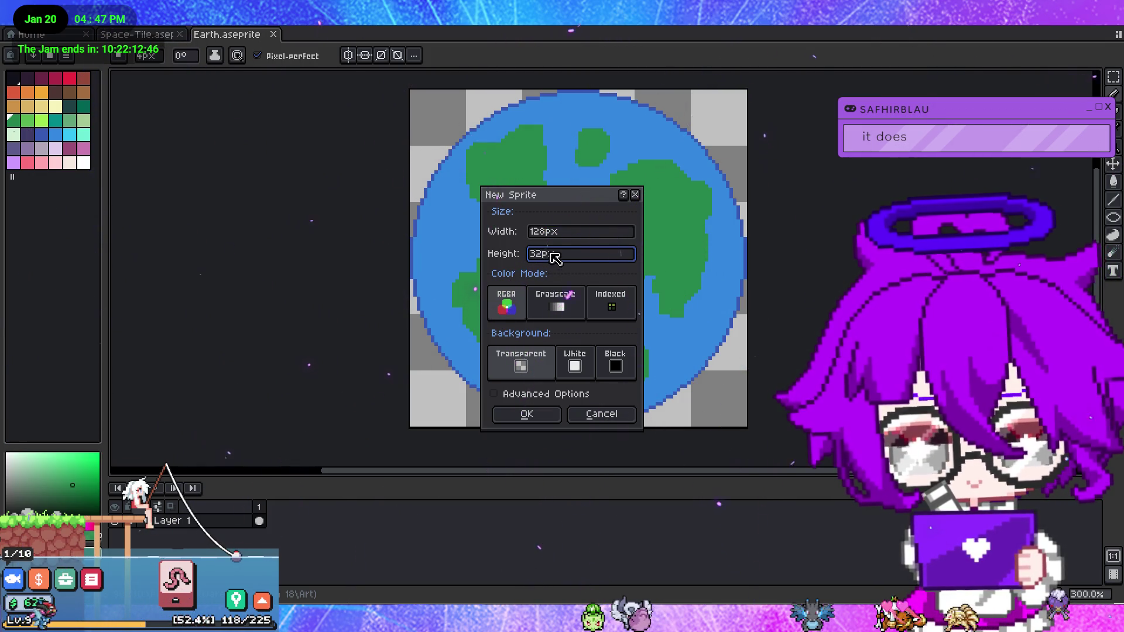
click(549, 233)
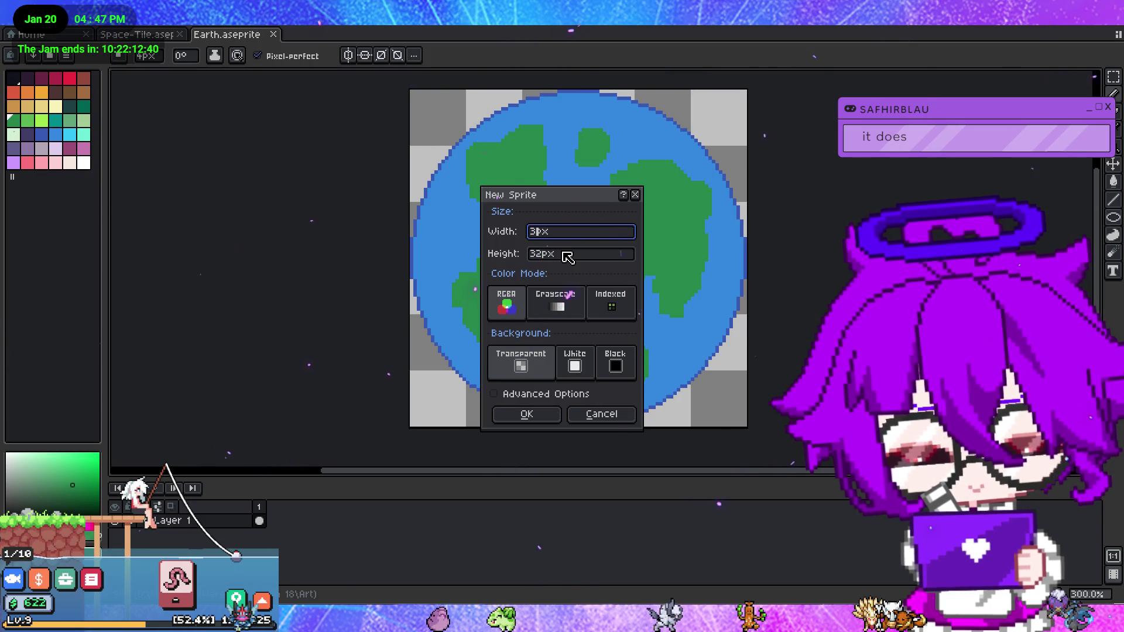
text(20)
click(535, 413)
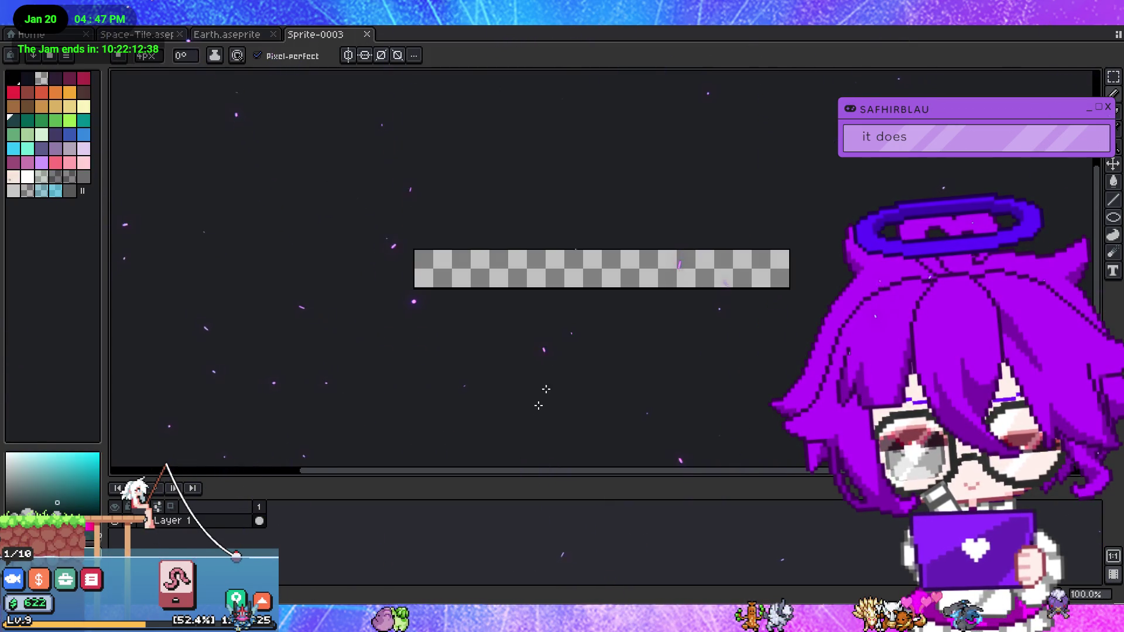
Step: Zoom in, shrink the brush to 1 px, load a different palette, and pick red
scroll(488, 276, up, 4)
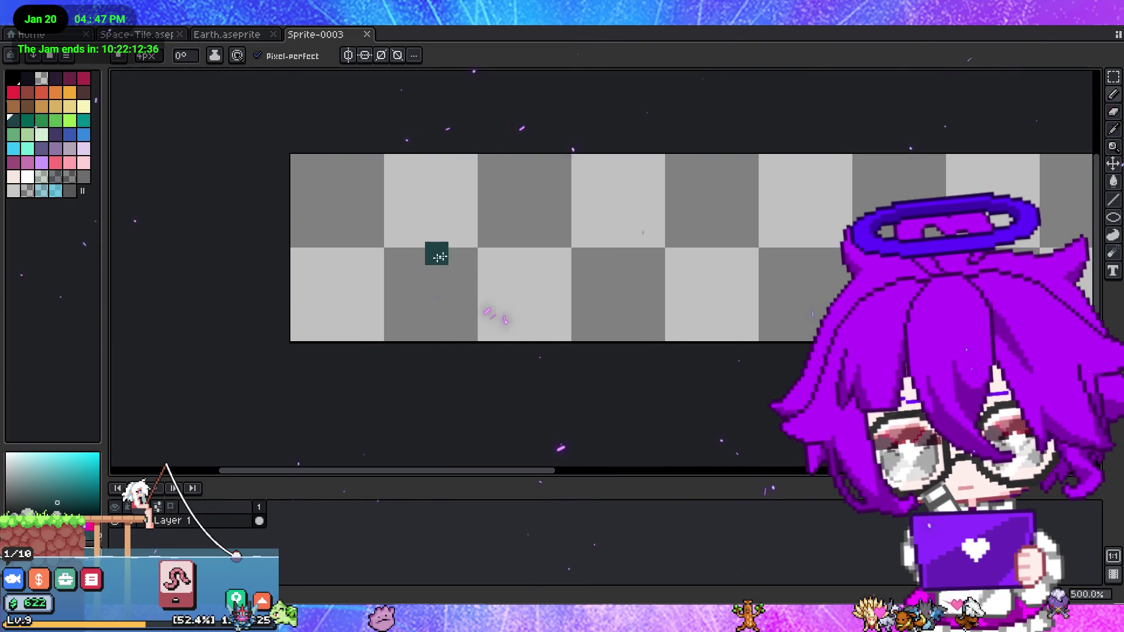
key(minus)
key(minus)
key(minus)
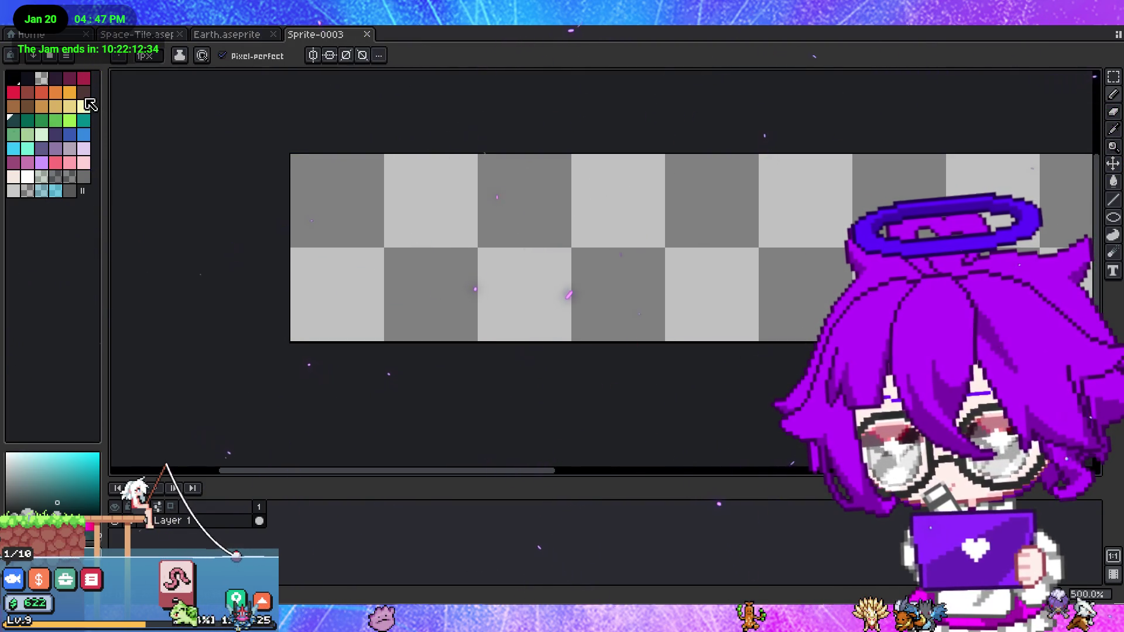
click(68, 57)
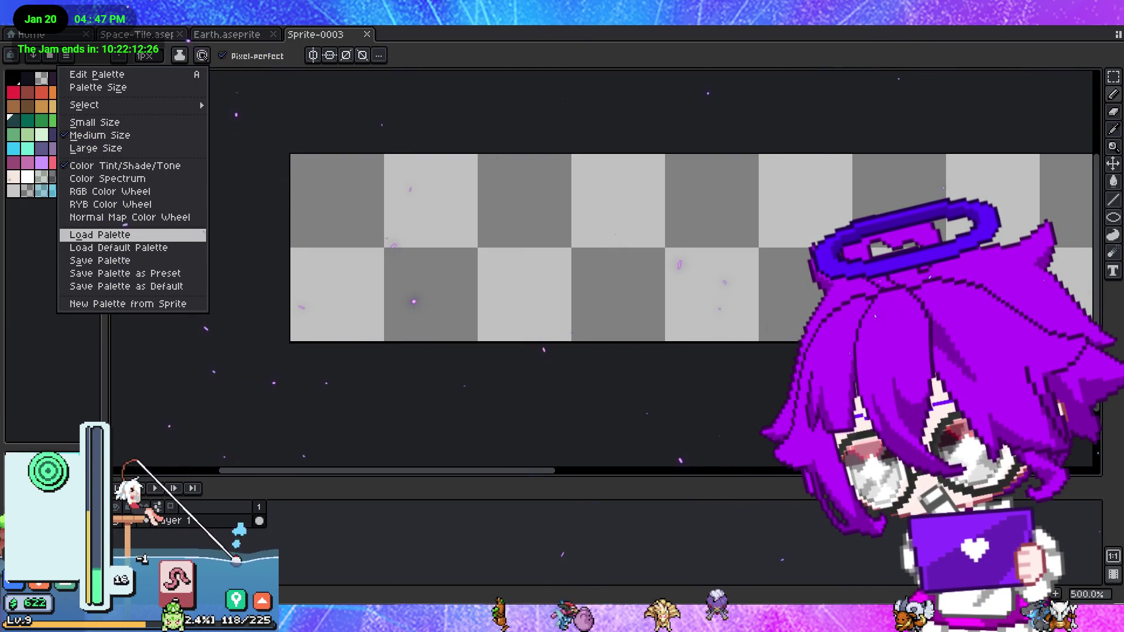
key(Return)
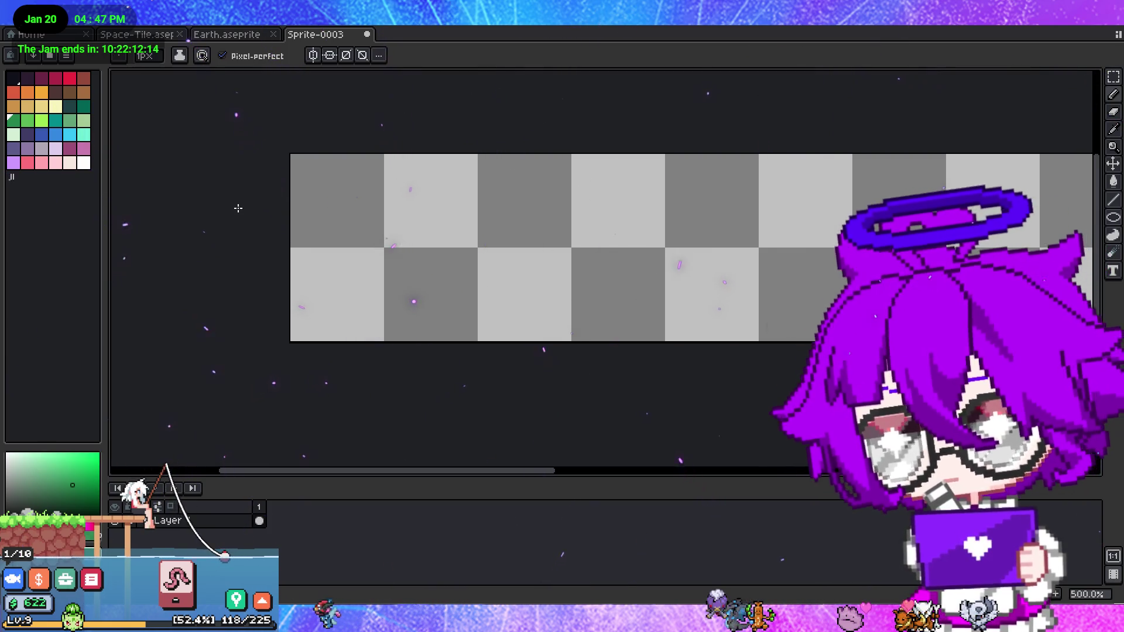
click(71, 79)
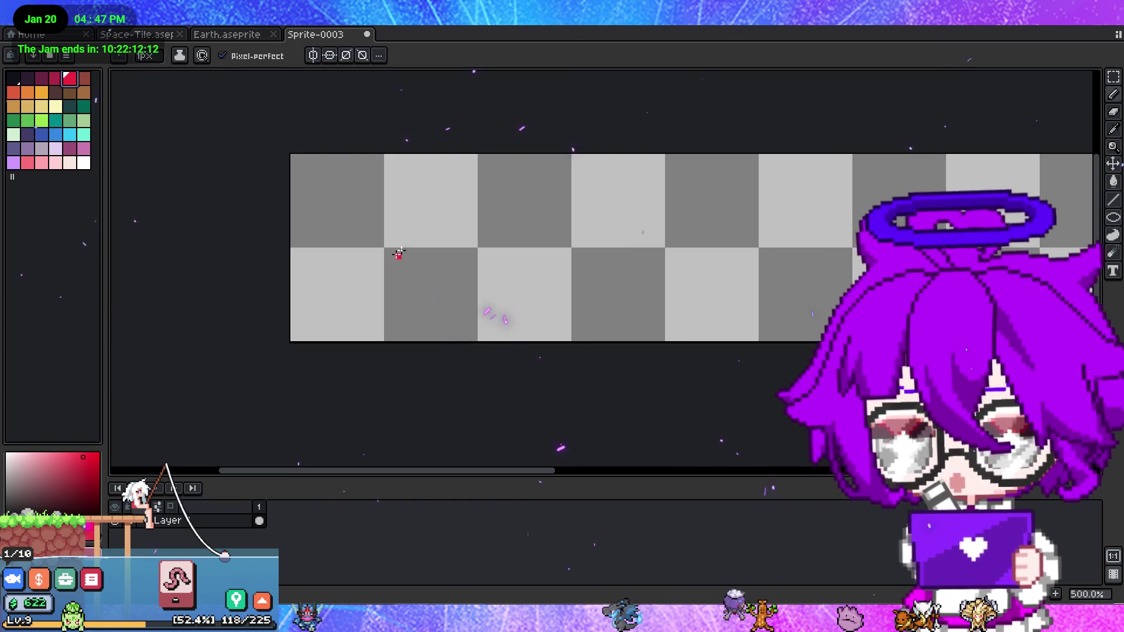
Step: Rename Layer 1 to Background and add a Border layer above it
double_click(197, 524)
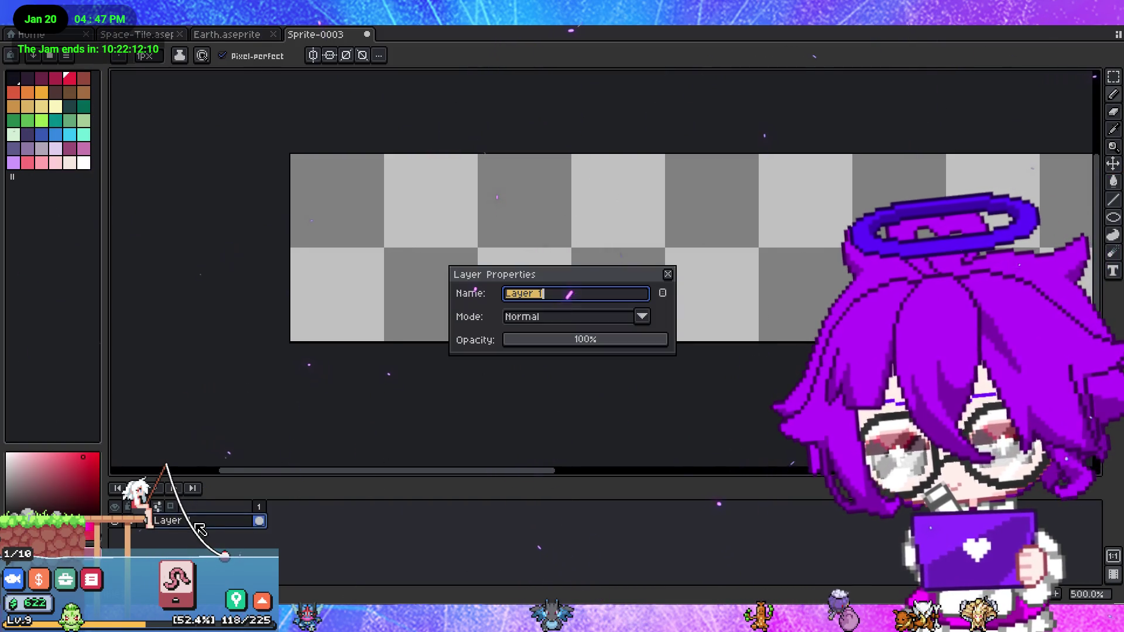
text(ackground)
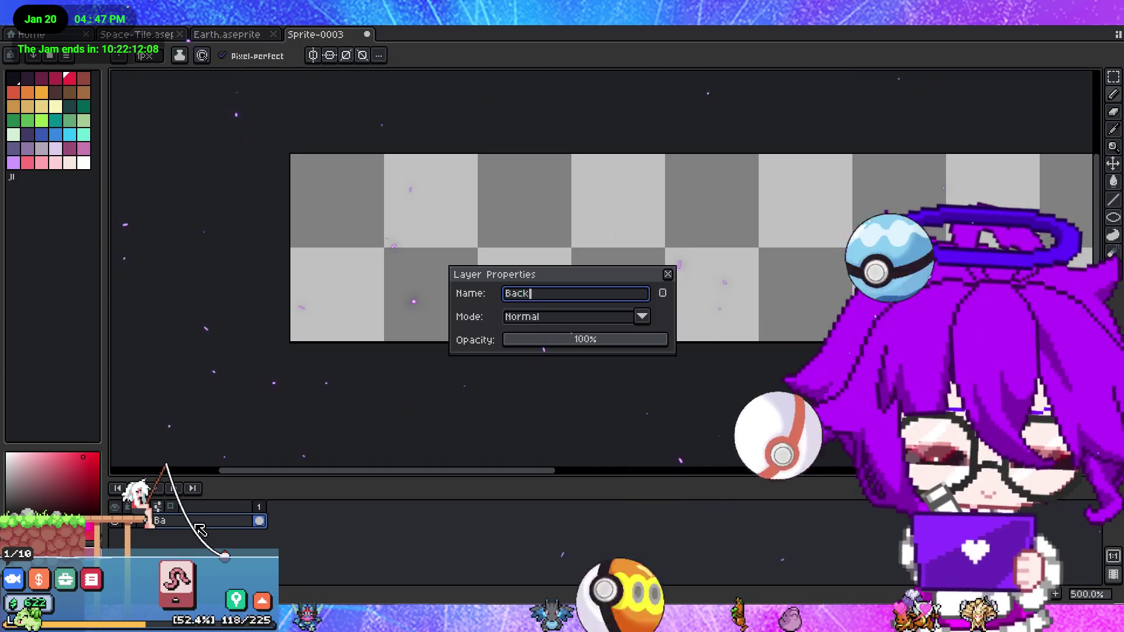
key(Return)
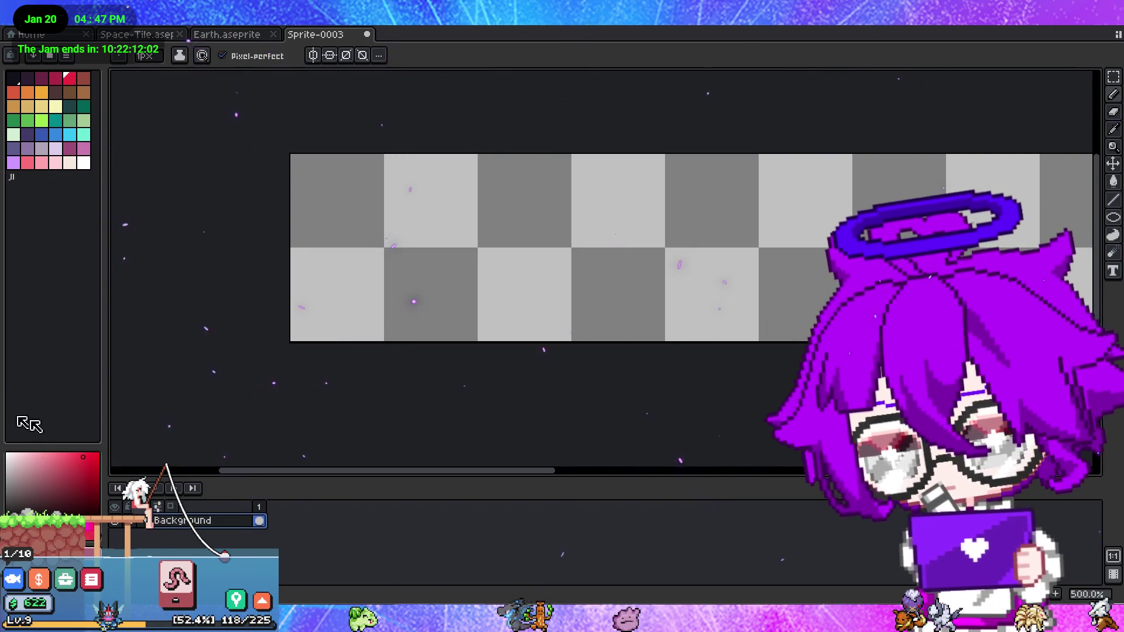
right_click(199, 520)
mouse_move(264, 511)
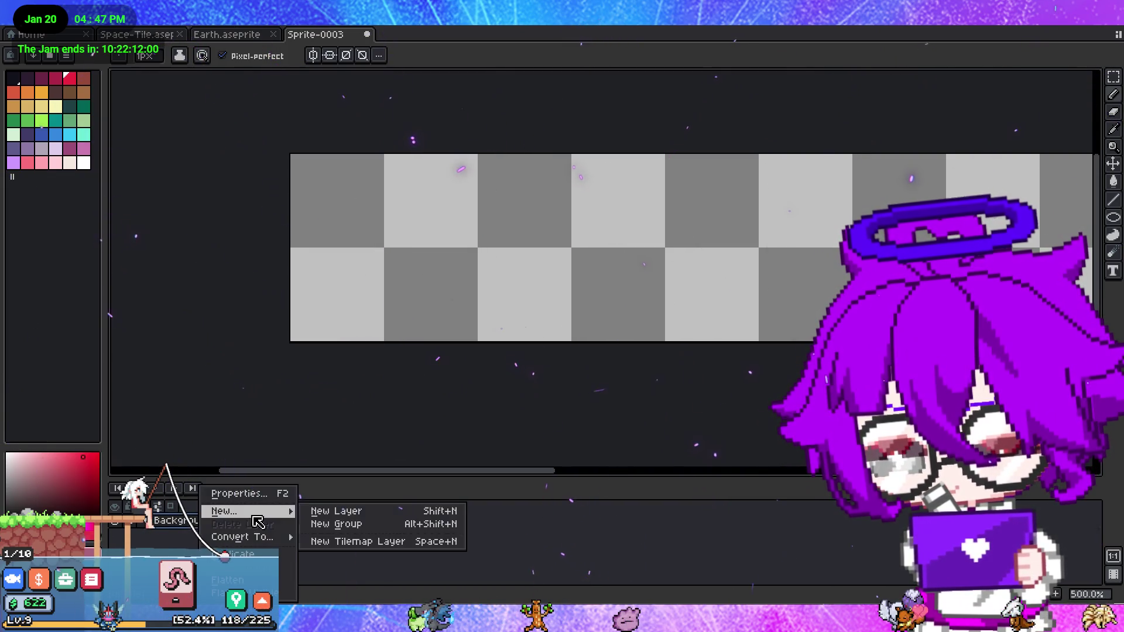
click(355, 513)
double_click(240, 524)
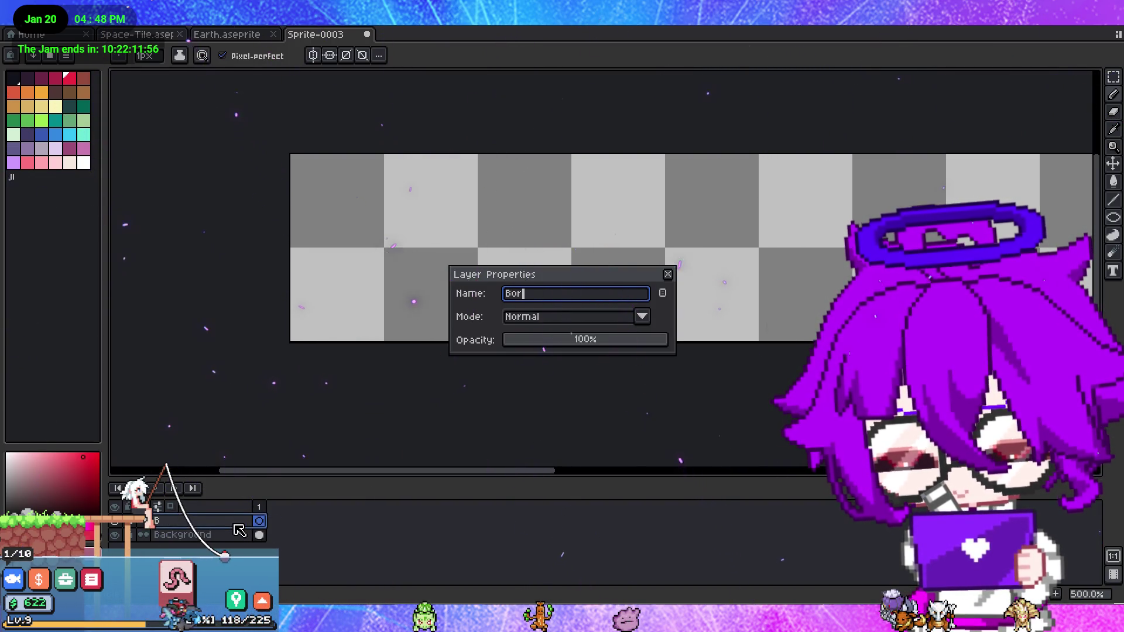
key(Return)
Step: Add a third layer named Details above Border
right_click(234, 520)
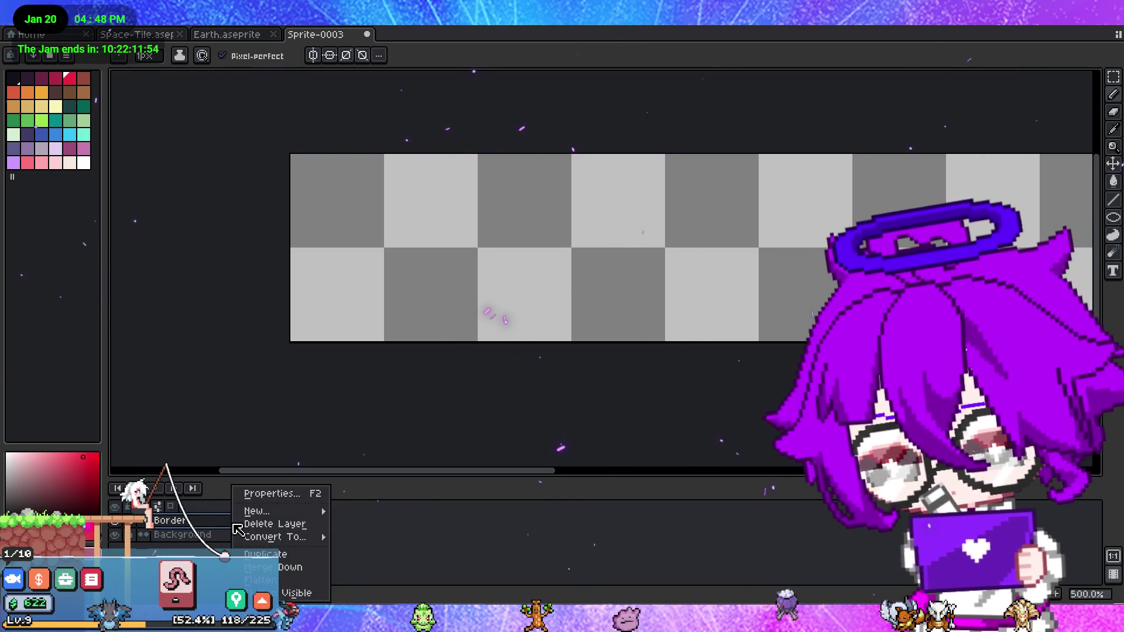
mouse_move(275, 512)
click(363, 512)
double_click(225, 522)
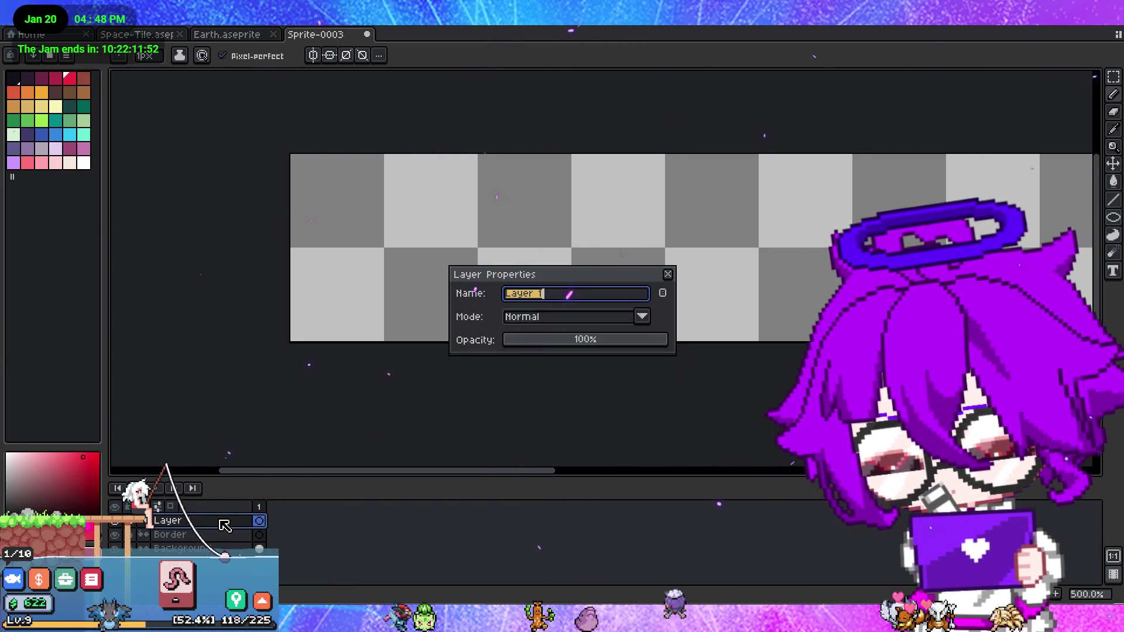
text(Details)
key(Return)
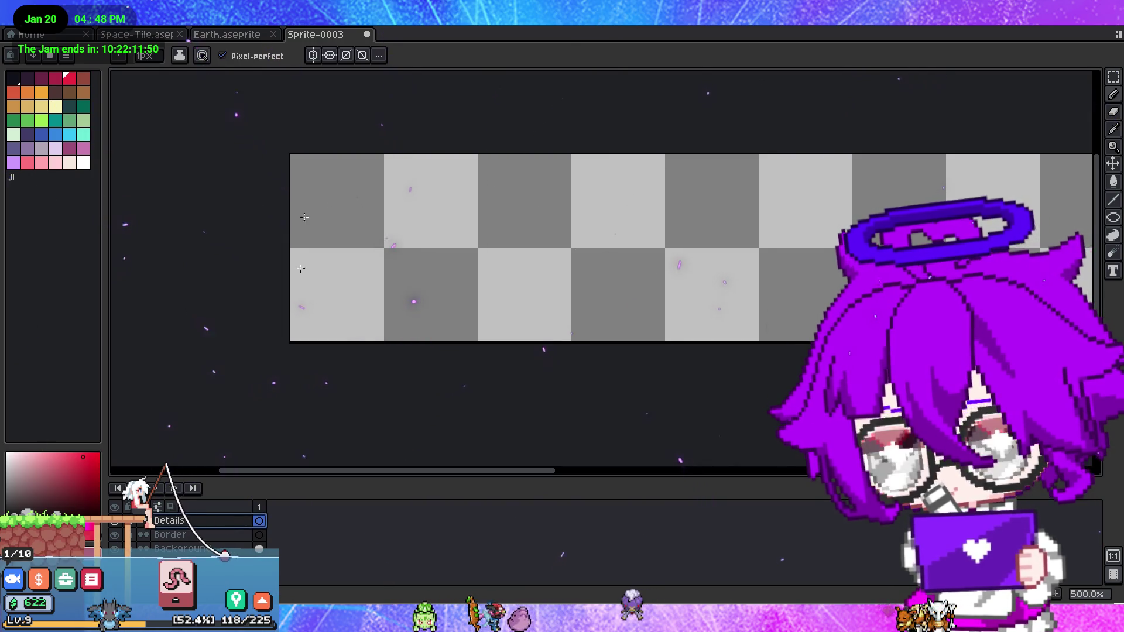
click(20, 24)
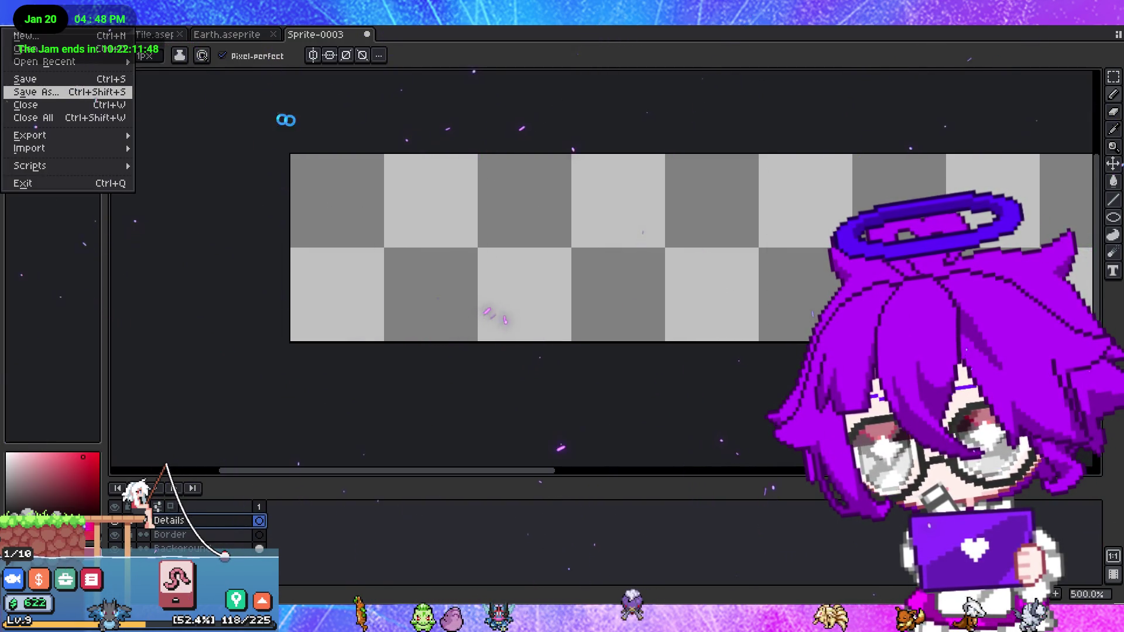
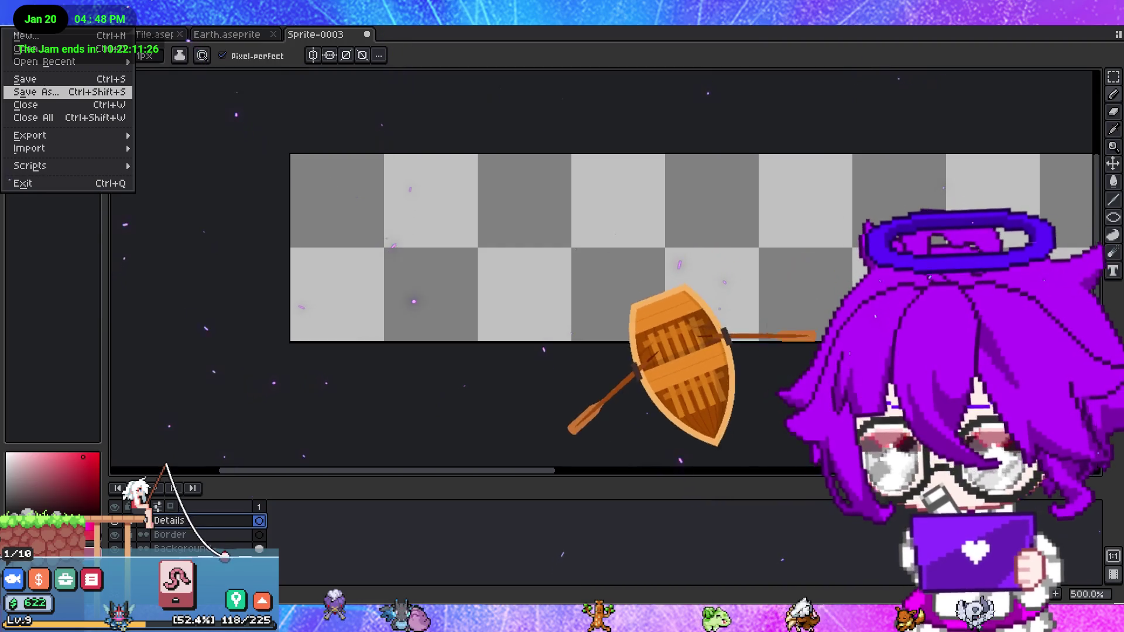
Step: Save the sprite as Hearts.aseprite and marquee-select the first square of the strip
key(Return)
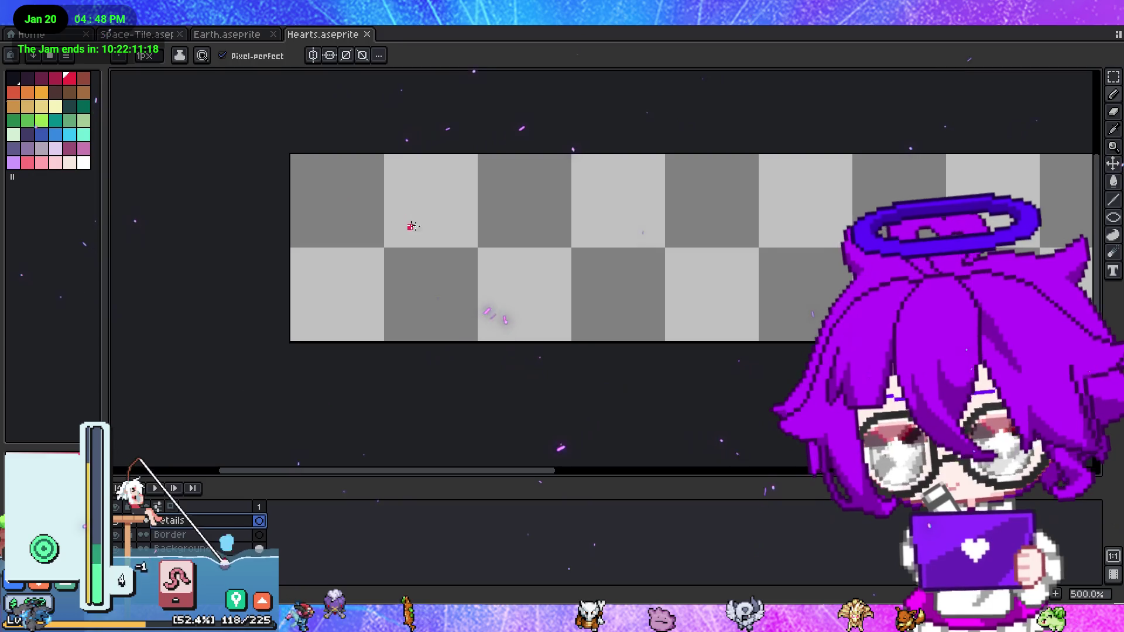
click(1114, 79)
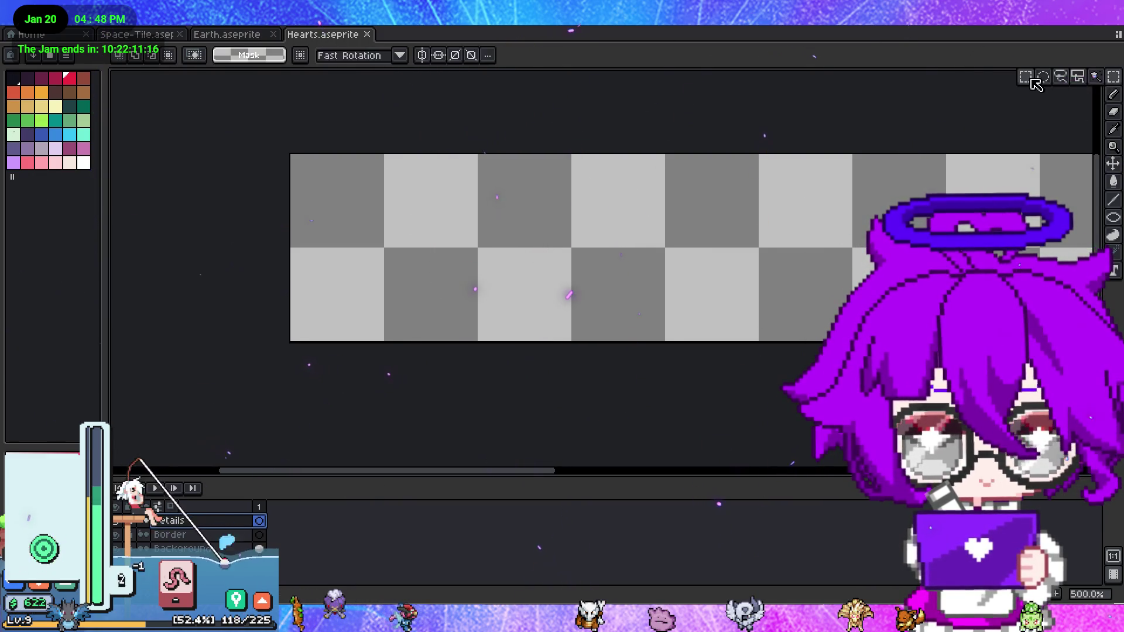
mouse_move(475, 338)
mouse_down()
mouse_move(355, 186)
mouse_move(291, 153)
mouse_up()
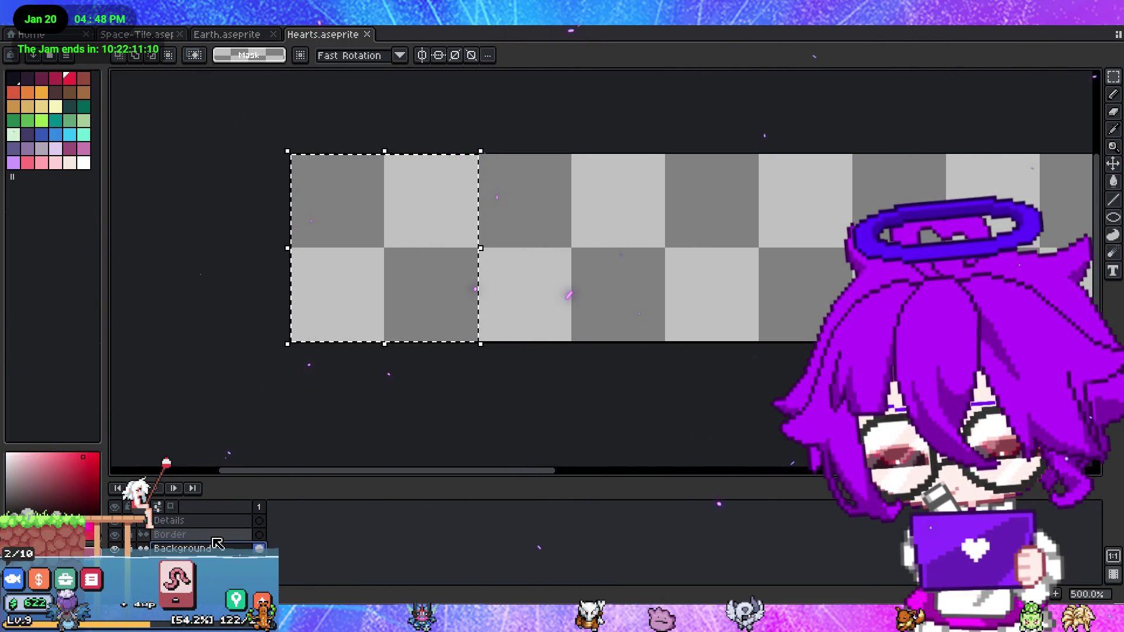
Step: Pick dark red, choose the Pencil and turn on vertical symmetry
scroll(410, 280, up, 2)
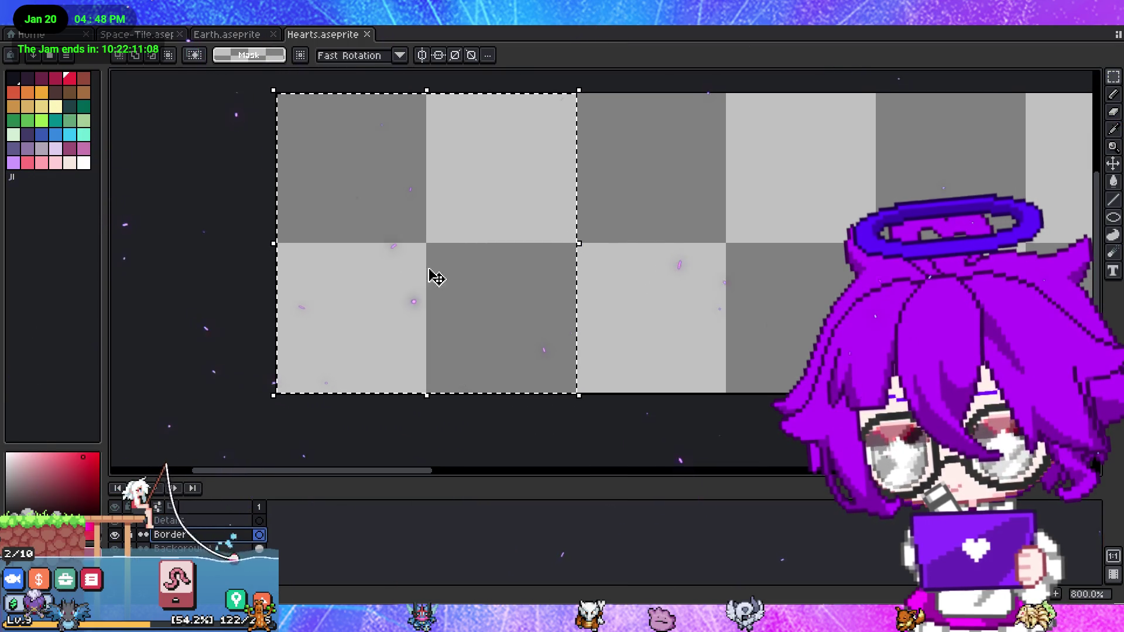
click(56, 78)
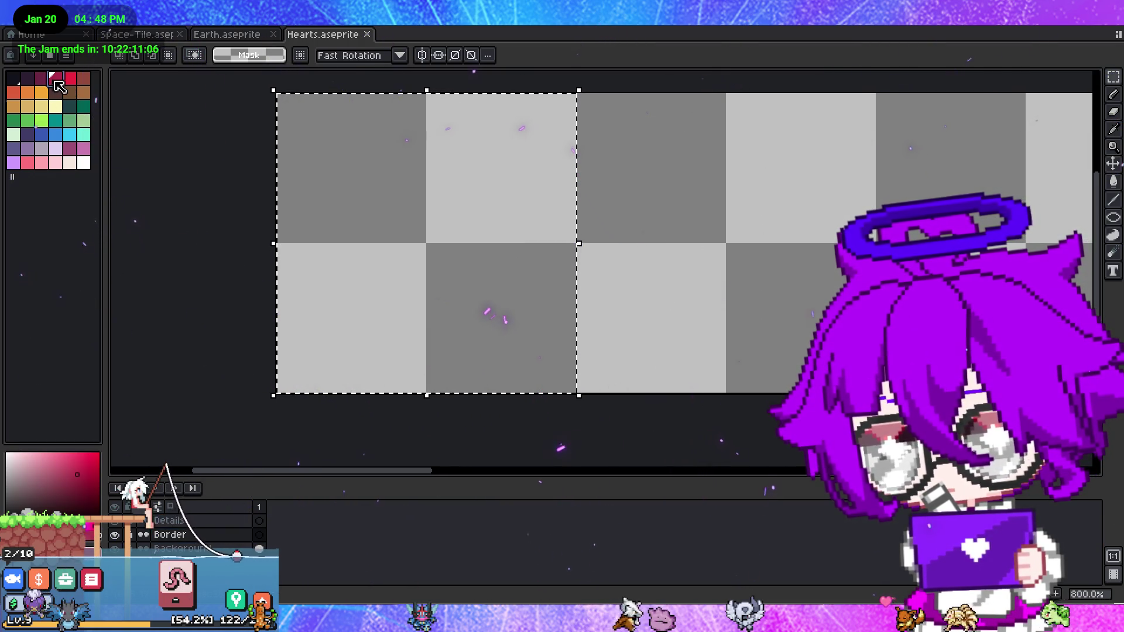
click(1115, 95)
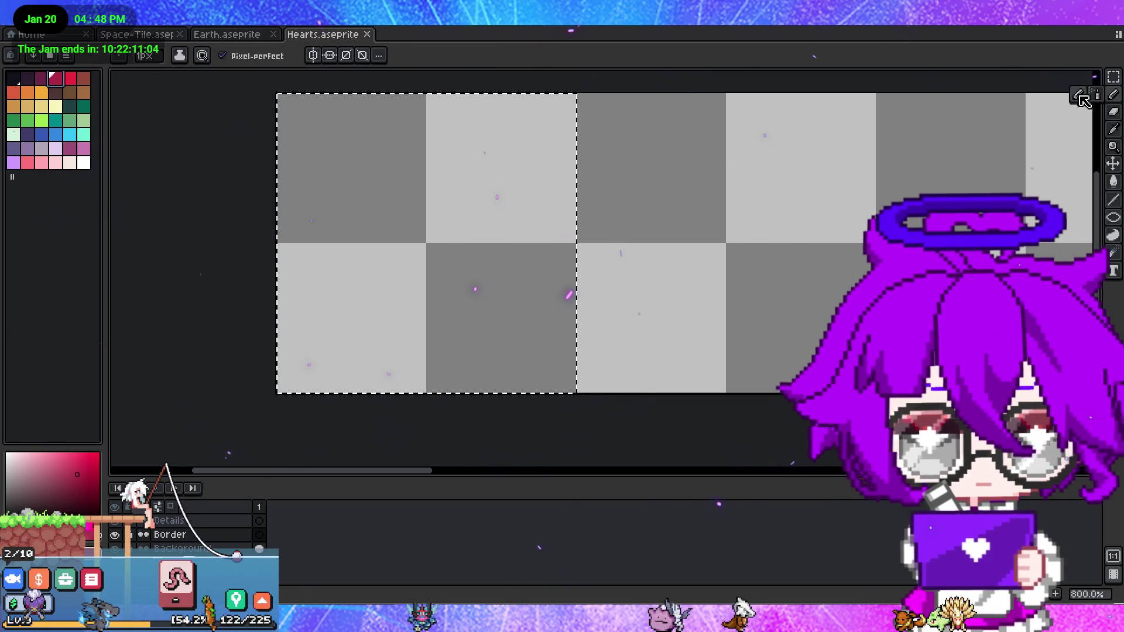
click(313, 55)
Step: Move the vertical symmetry axis to the centre of the first square
key(1)
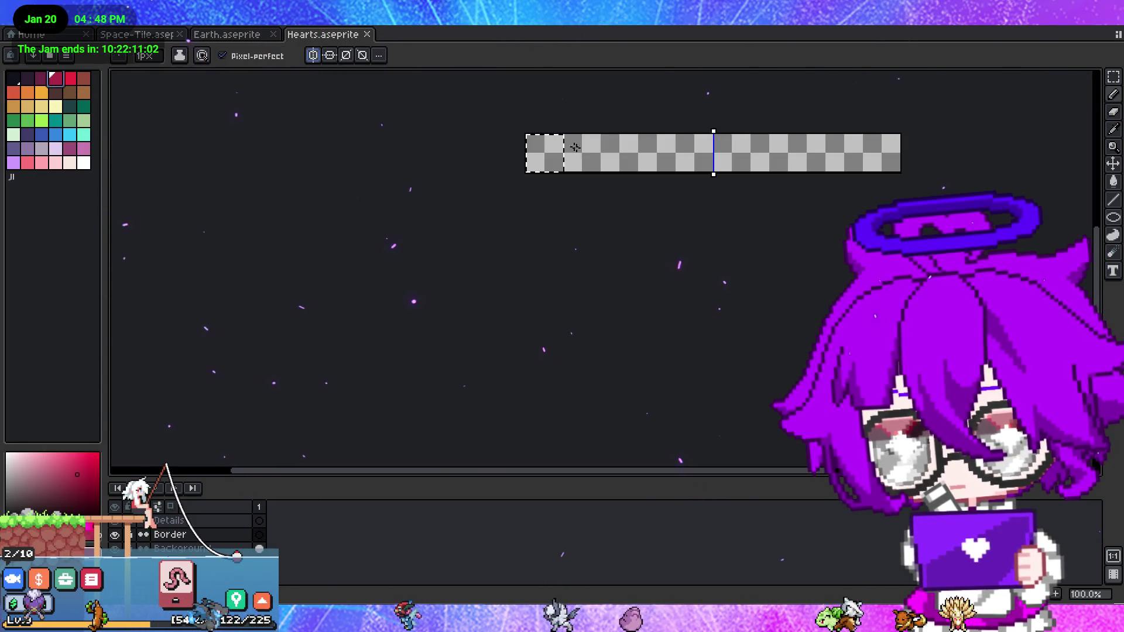
key(3)
drag(708, 88, 202, 76)
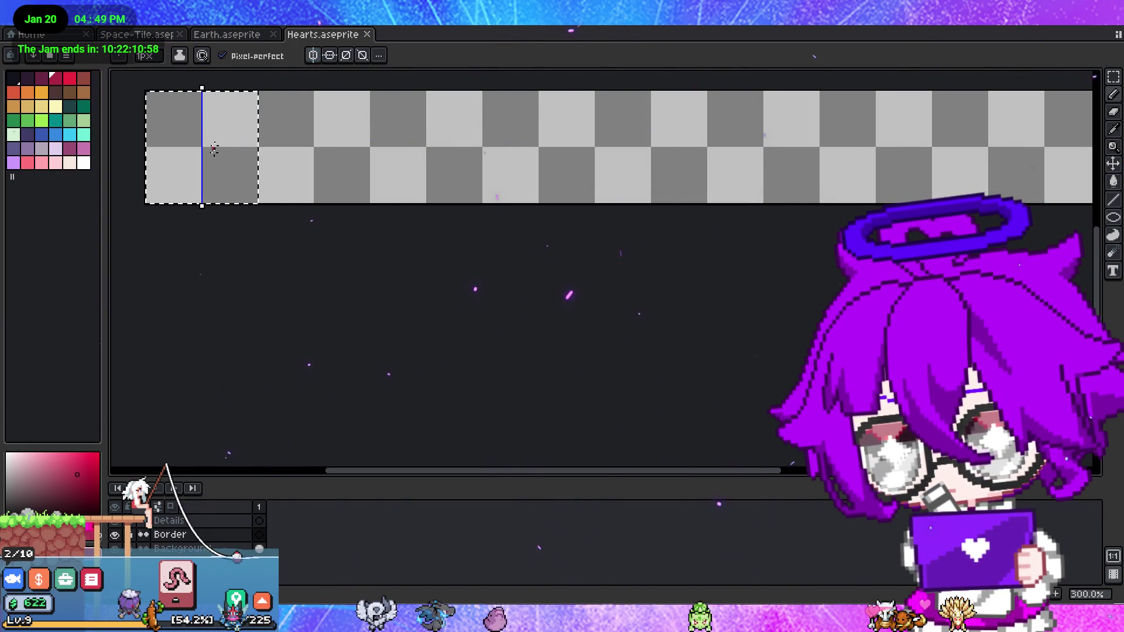
scroll(204, 135, up, 3)
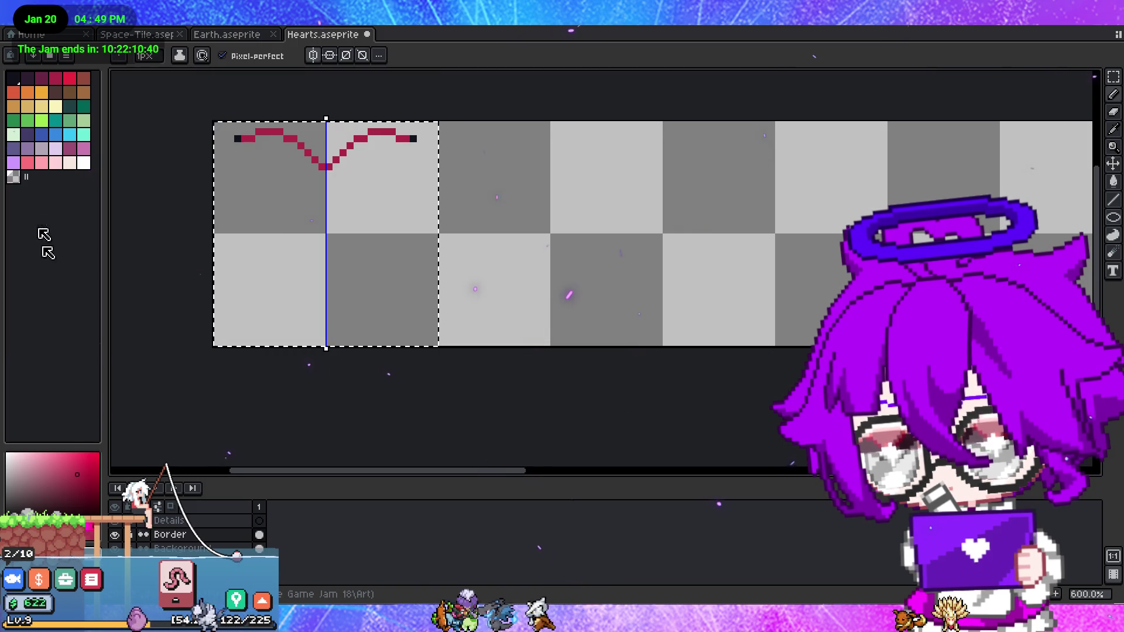
drag(12, 176, 26, 175)
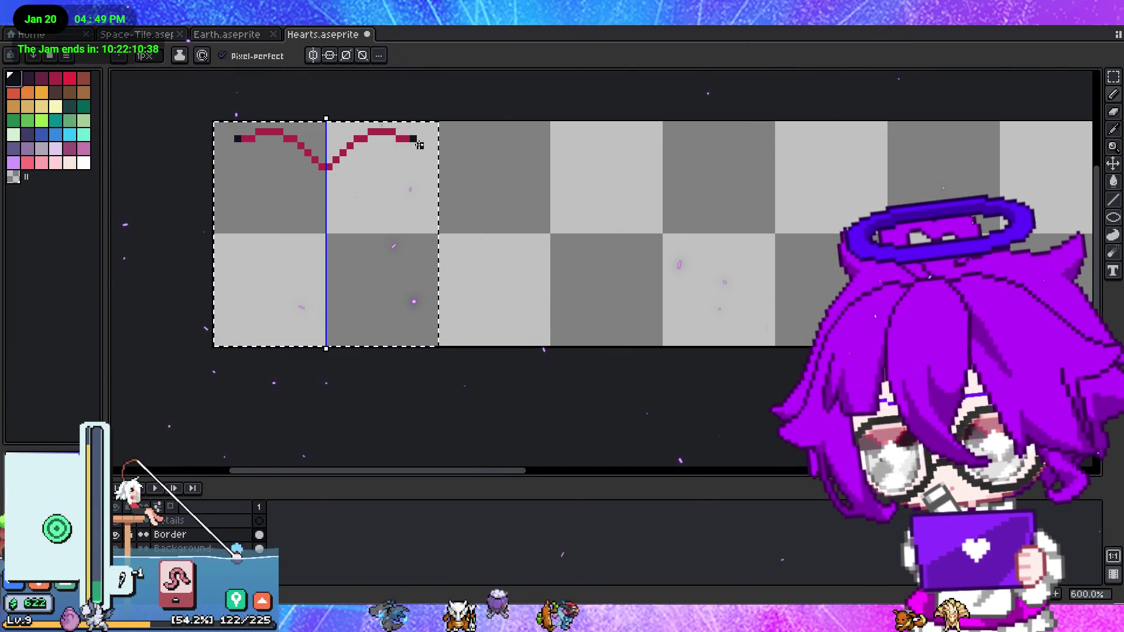
Step: Pencil the crimson heart outline, extending the top curves and tidying the sides
alt+click(408, 139)
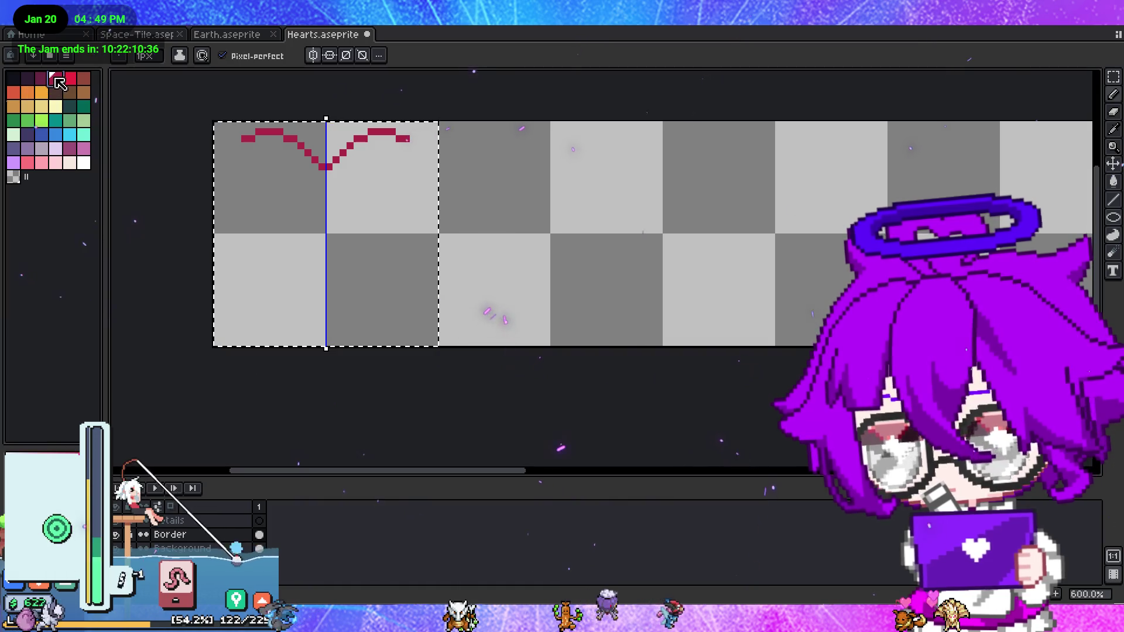
click(413, 146)
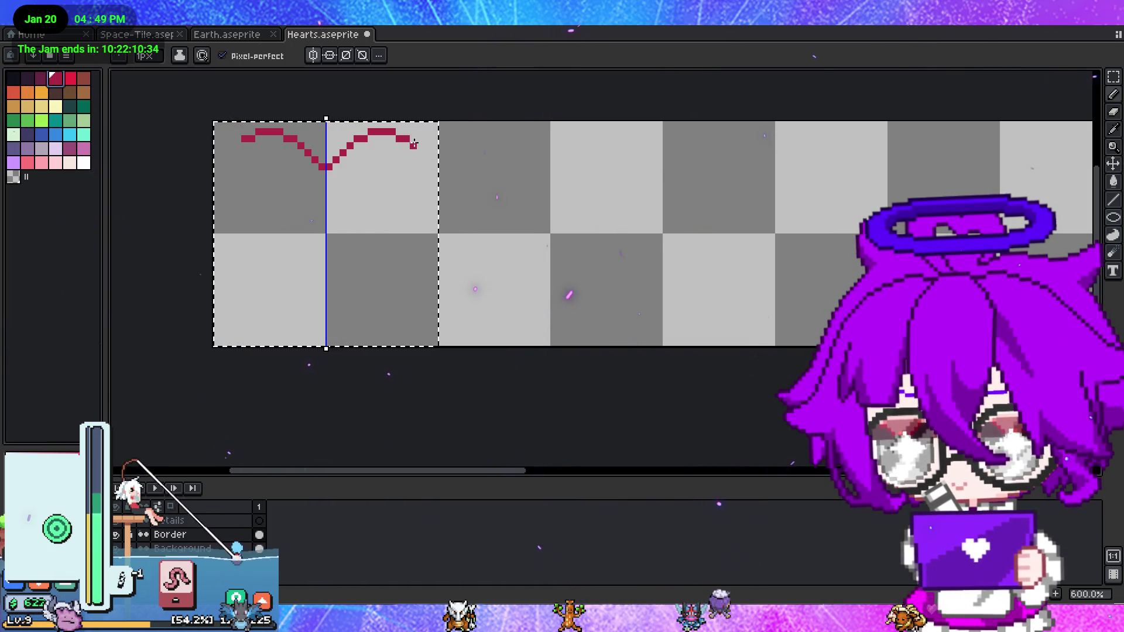
click(419, 139)
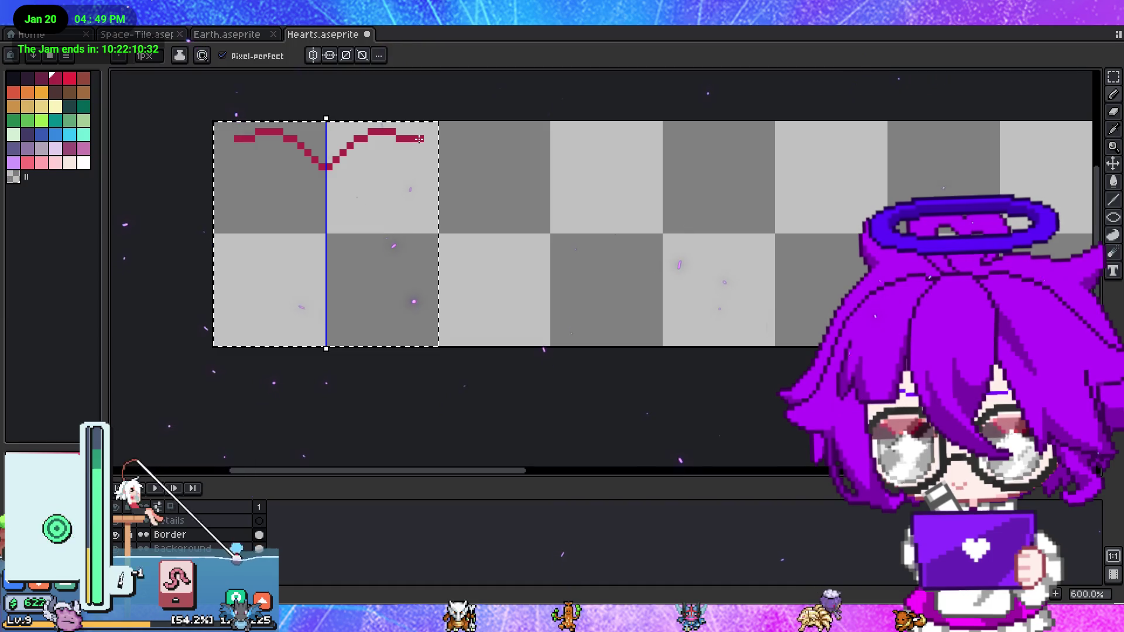
click(427, 153)
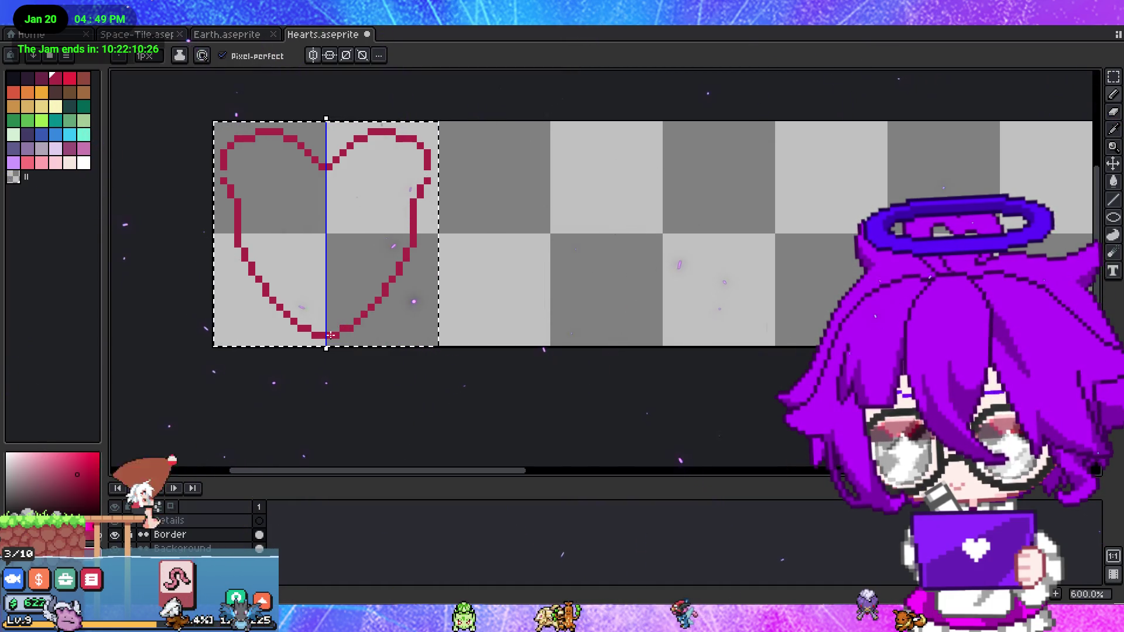
mouse_move(237, 227)
mouse_down()
mouse_move(240, 199)
mouse_move(223, 176)
mouse_up()
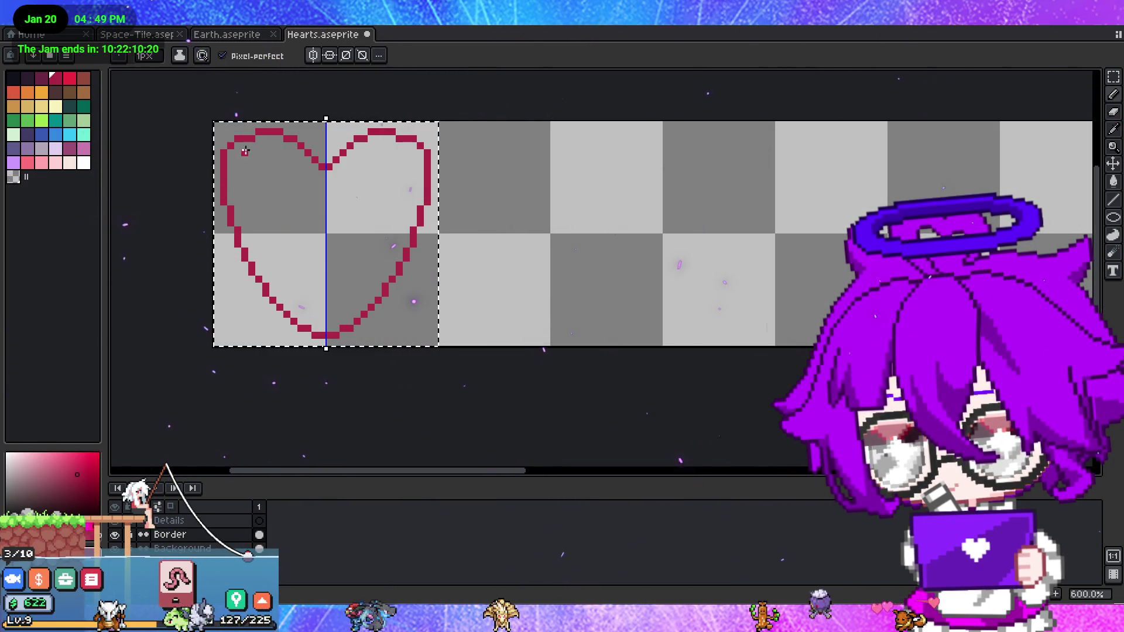
Step: Fix pixels on the top-left lobe, lowering its curve and corner pixel
right_click(259, 132)
click(259, 140)
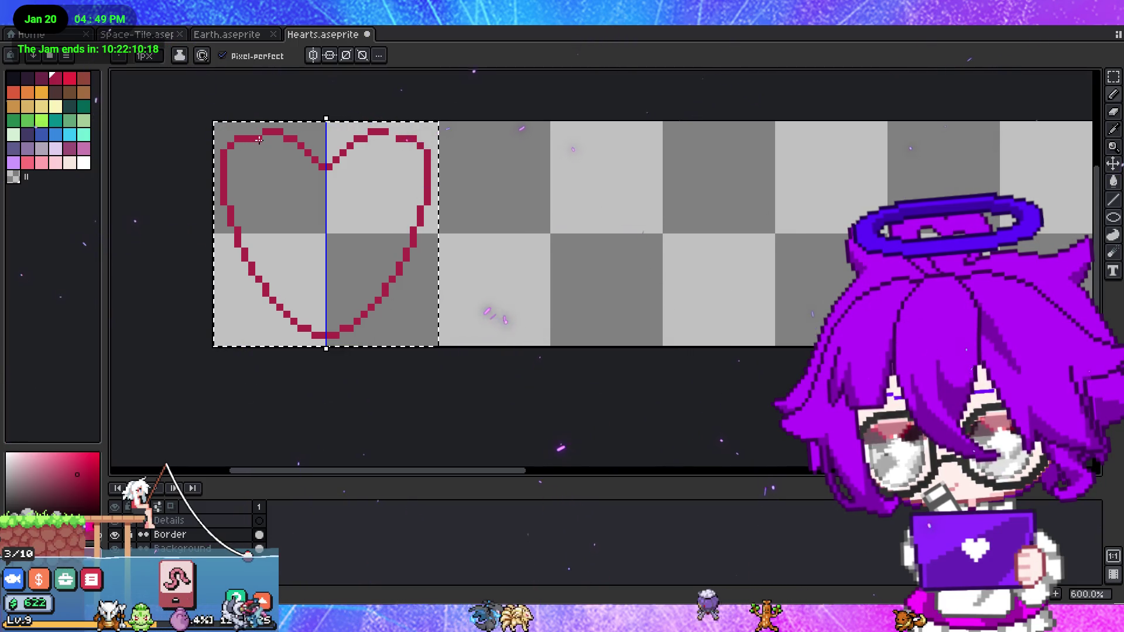
right_click(245, 139)
click(251, 145)
click(245, 146)
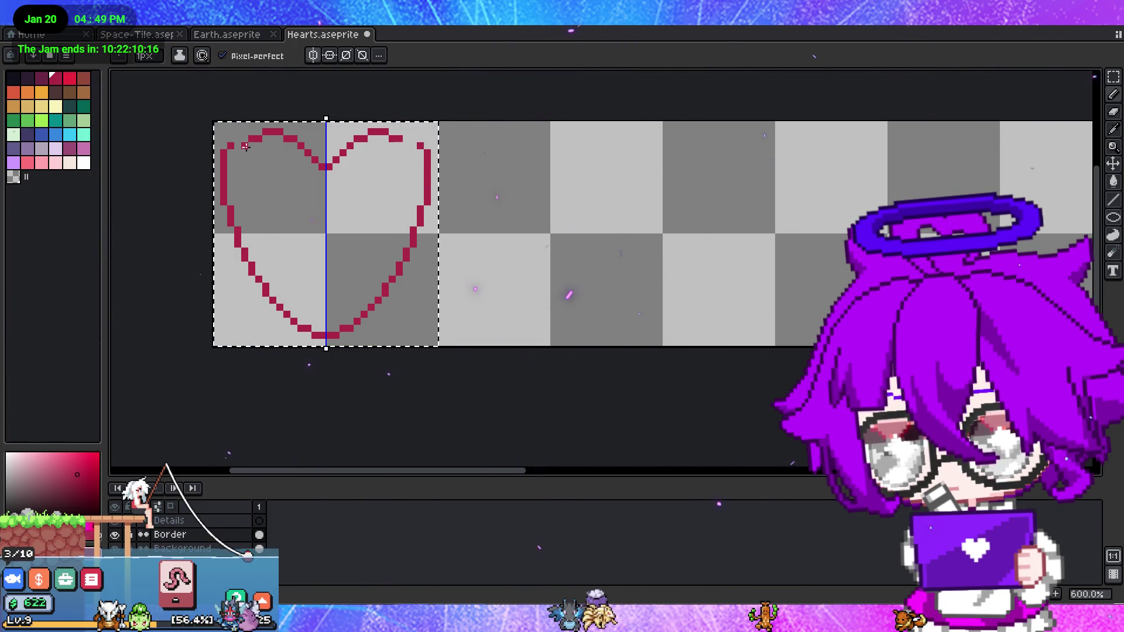
click(238, 145)
right_click(230, 144)
click(231, 153)
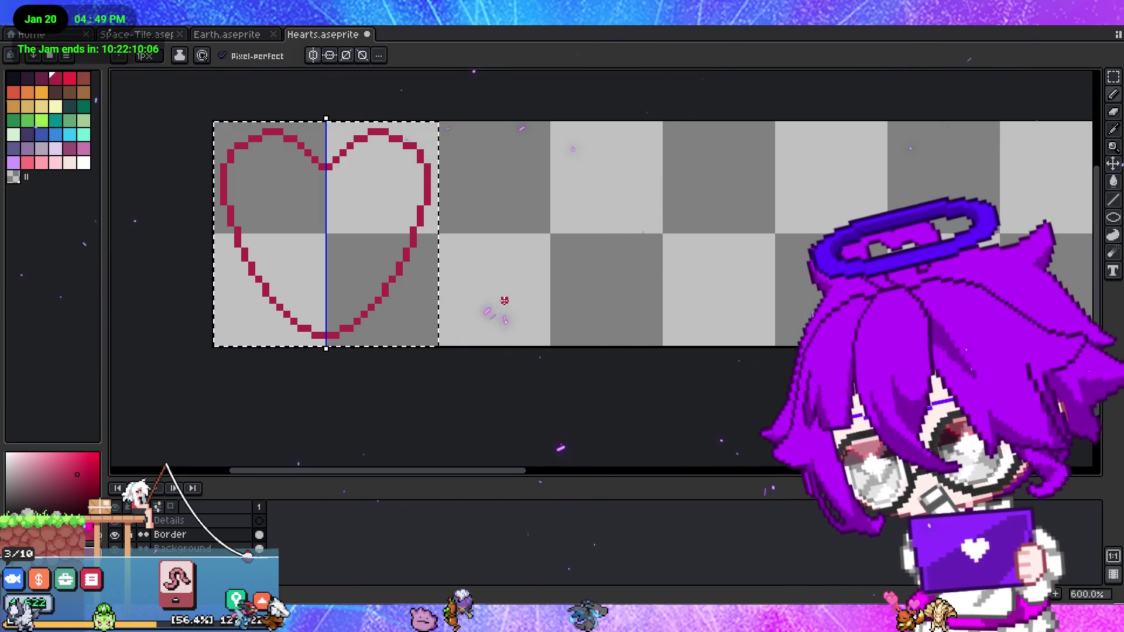
drag(526, 347, 605, 383)
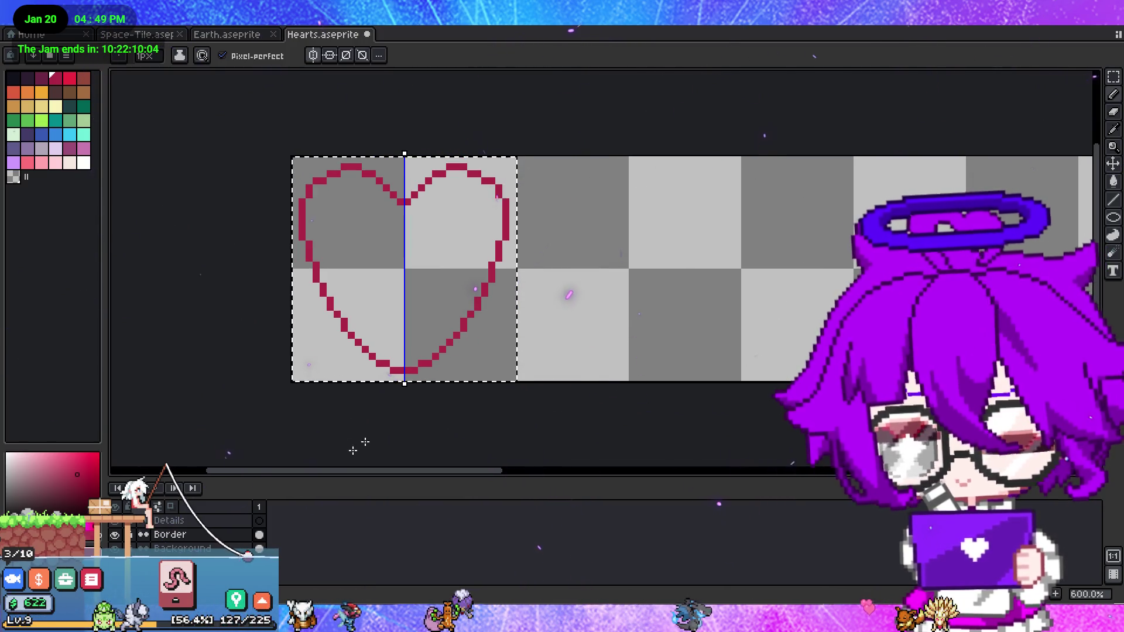
Step: Undo a trial red fill and repaint the heart's top-right outline in brighter red
click(223, 523)
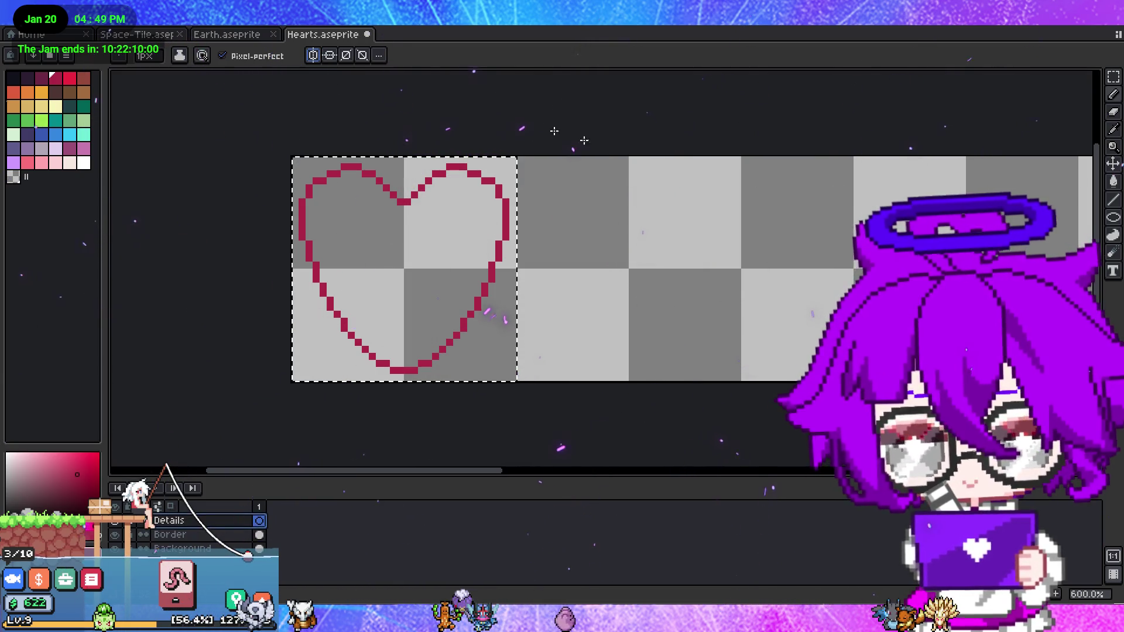
click(1114, 183)
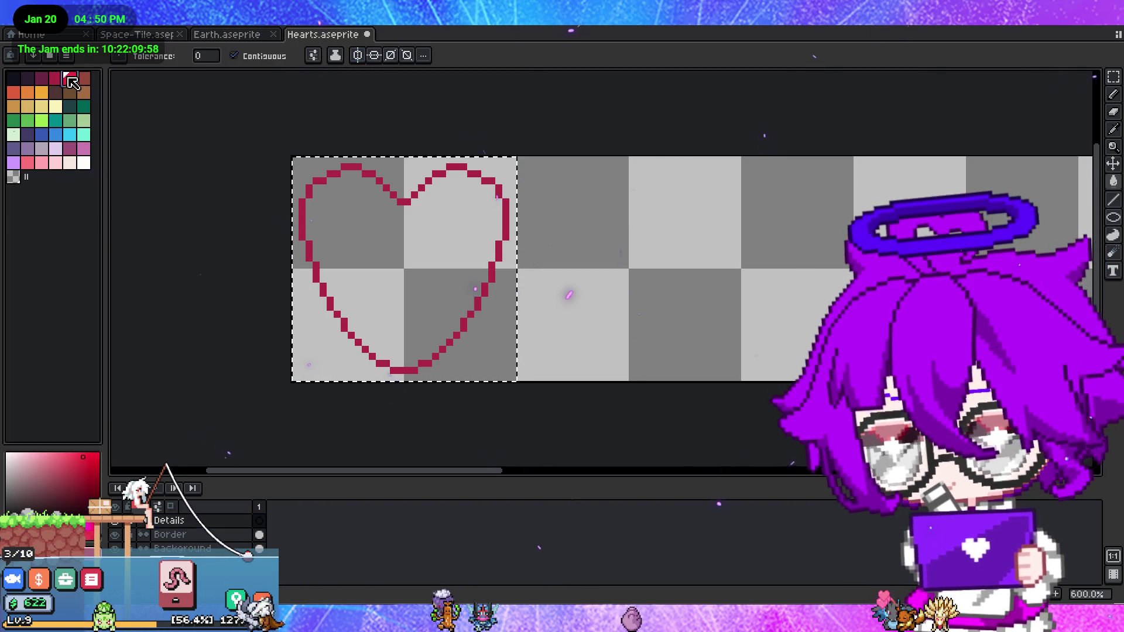
click(409, 252)
key(ctrl+z)
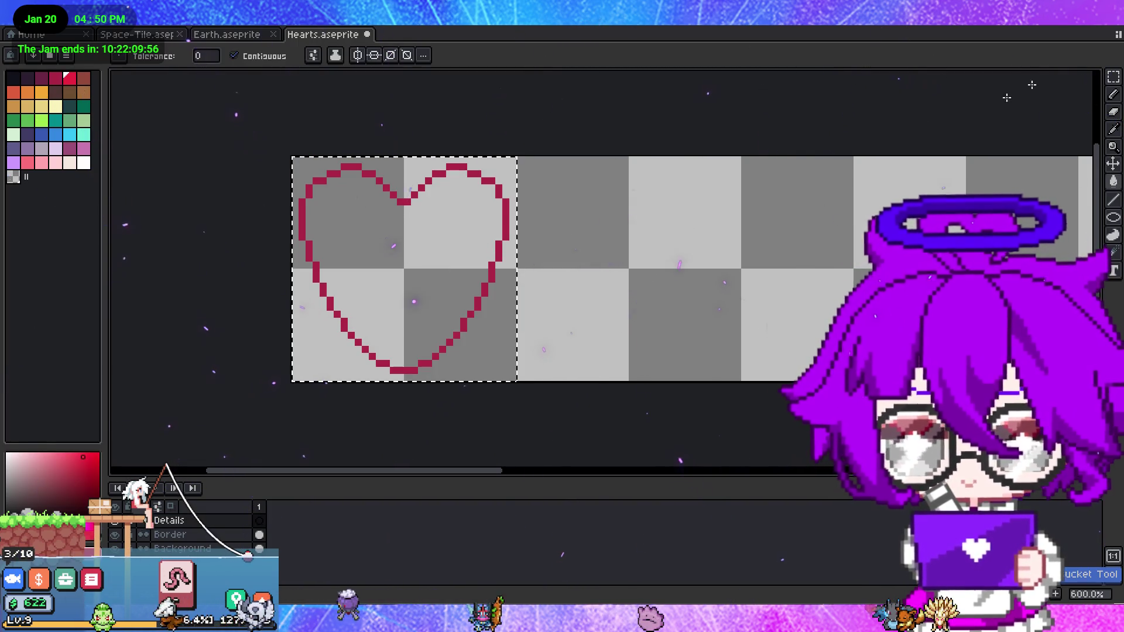
click(1116, 94)
click(1114, 79)
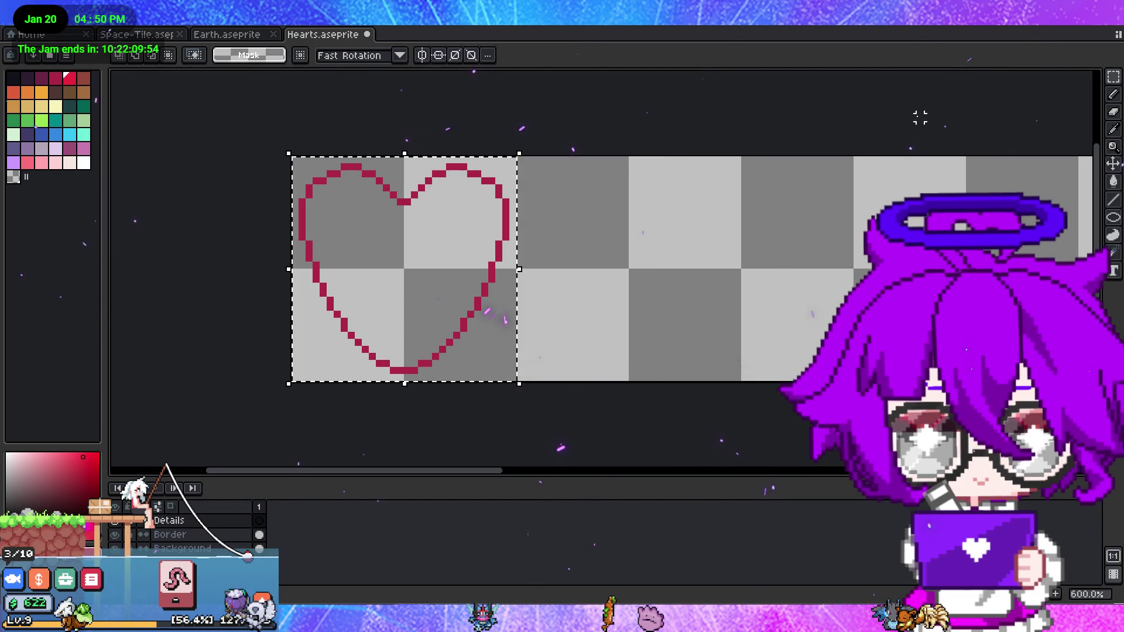
click(1114, 182)
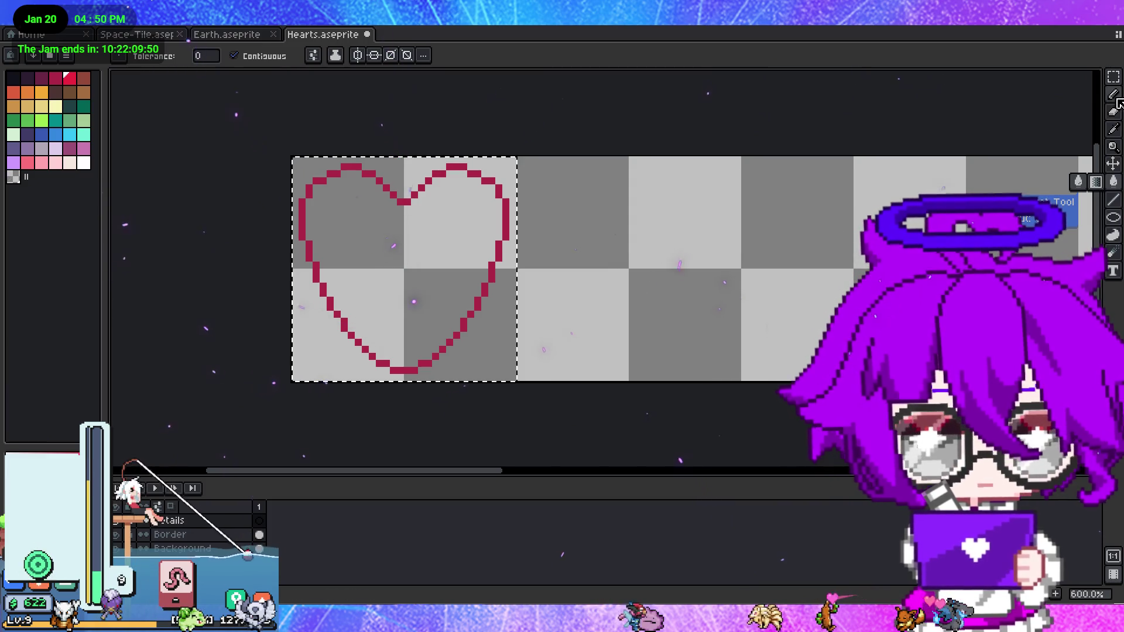
key(b)
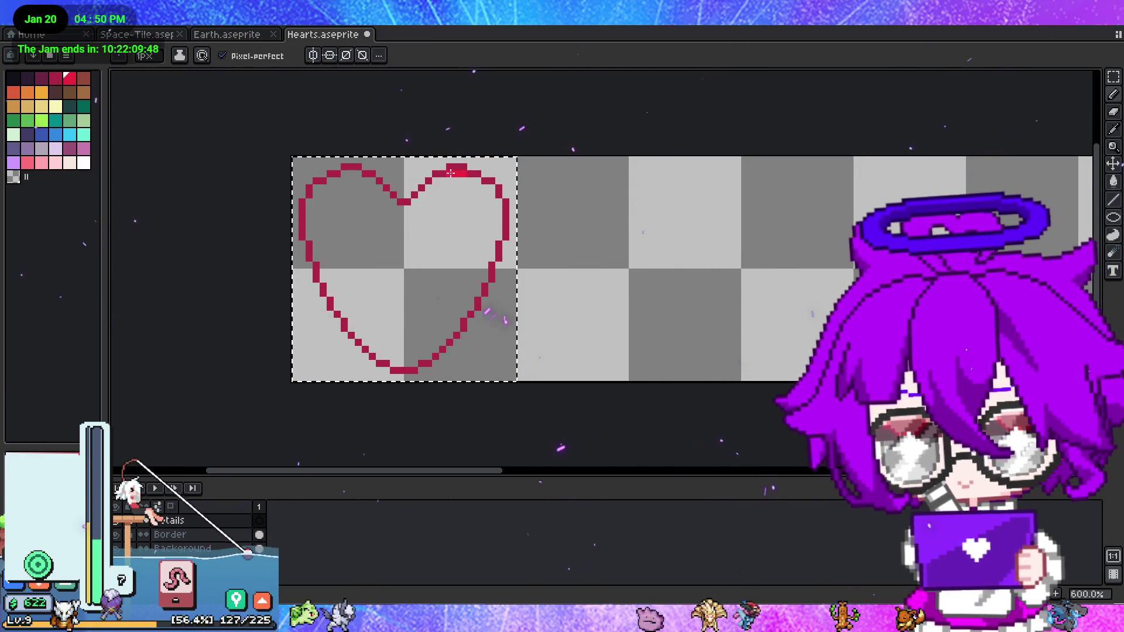
mouse_move(451, 173)
mouse_down()
mouse_move(415, 197)
mouse_move(361, 178)
mouse_up()
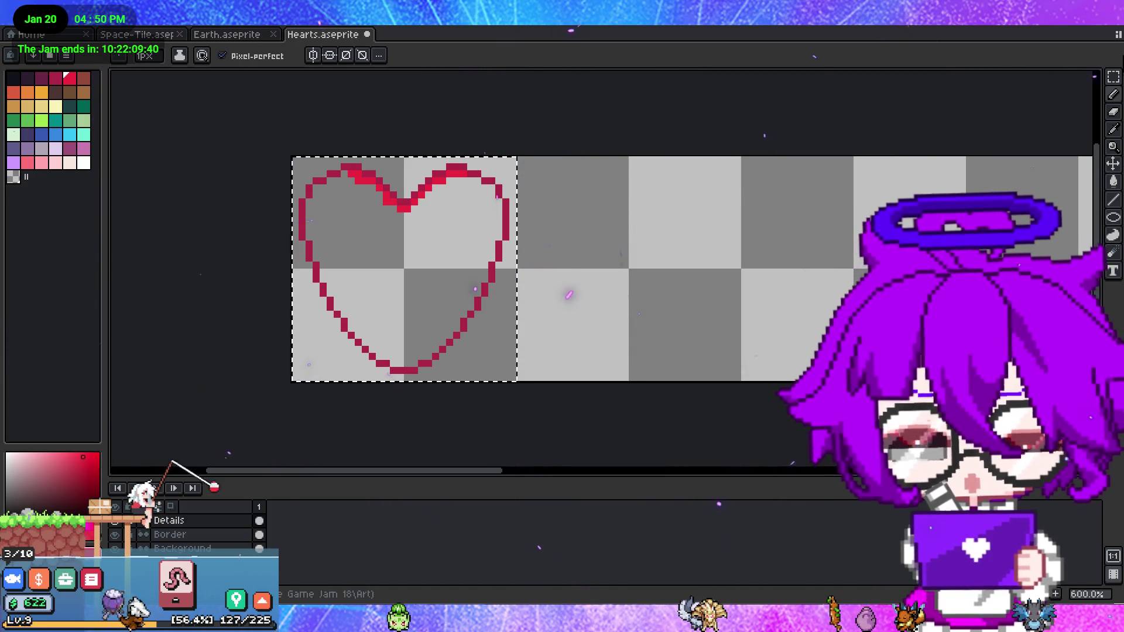
Step: Magic-wand select the heart's interior and fill it with red on the Details layer
key(w)
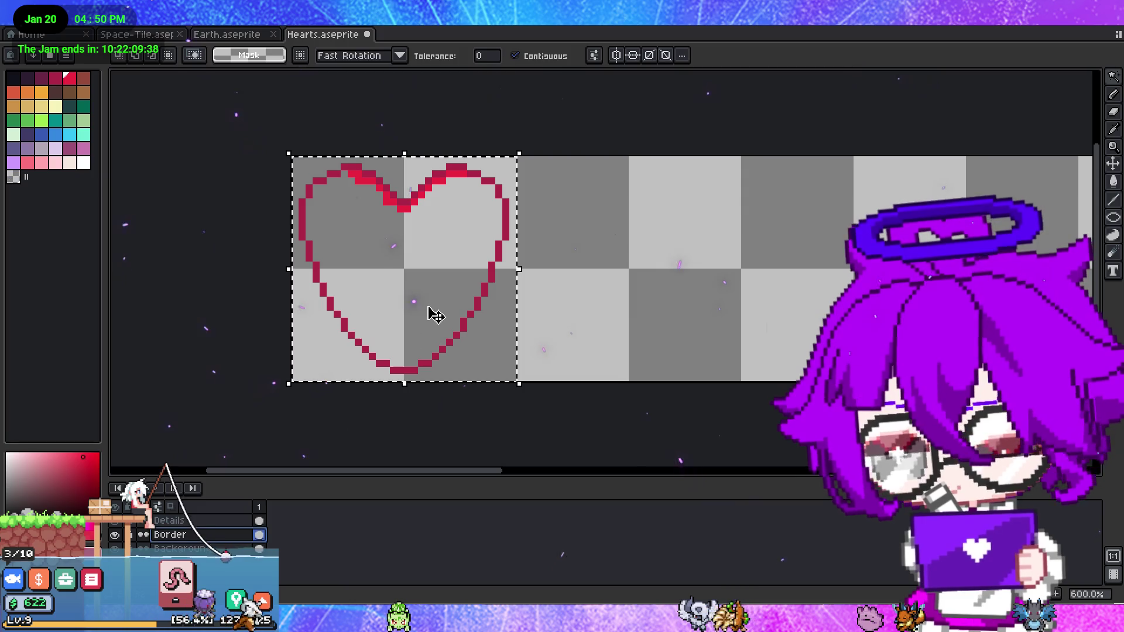
click(683, 281)
click(433, 269)
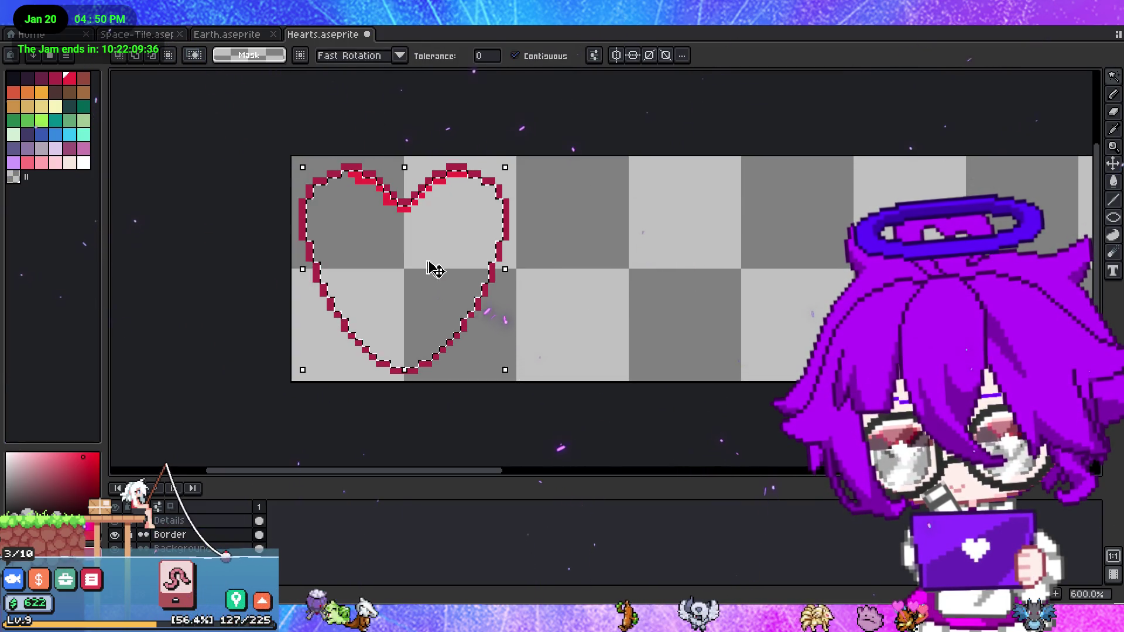
click(220, 520)
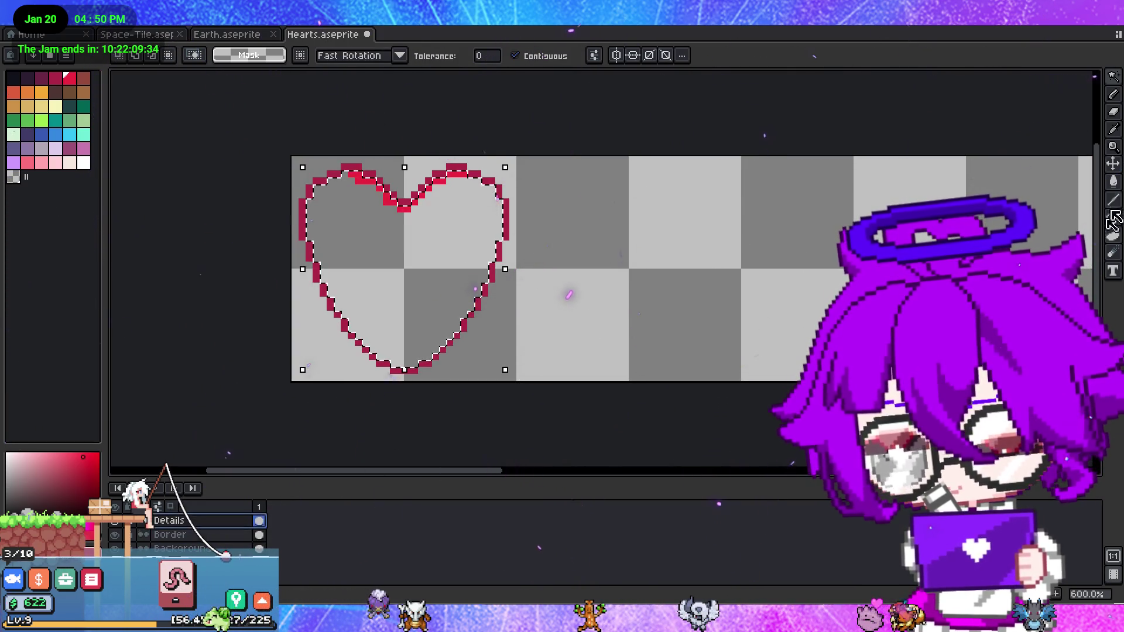
click(1113, 181)
click(553, 265)
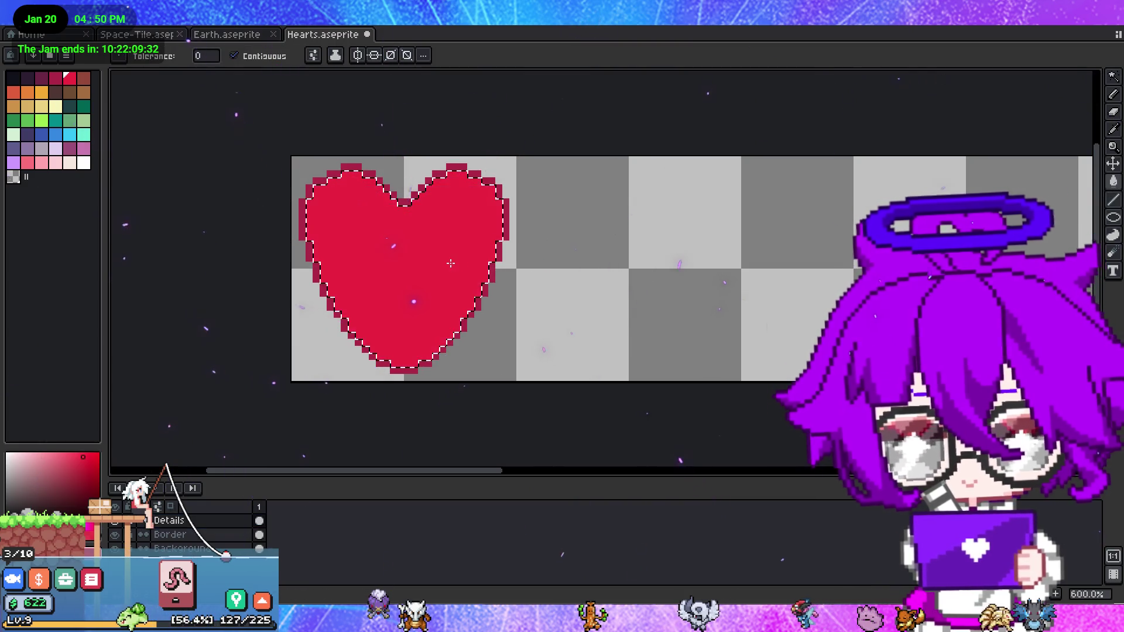
click(1113, 77)
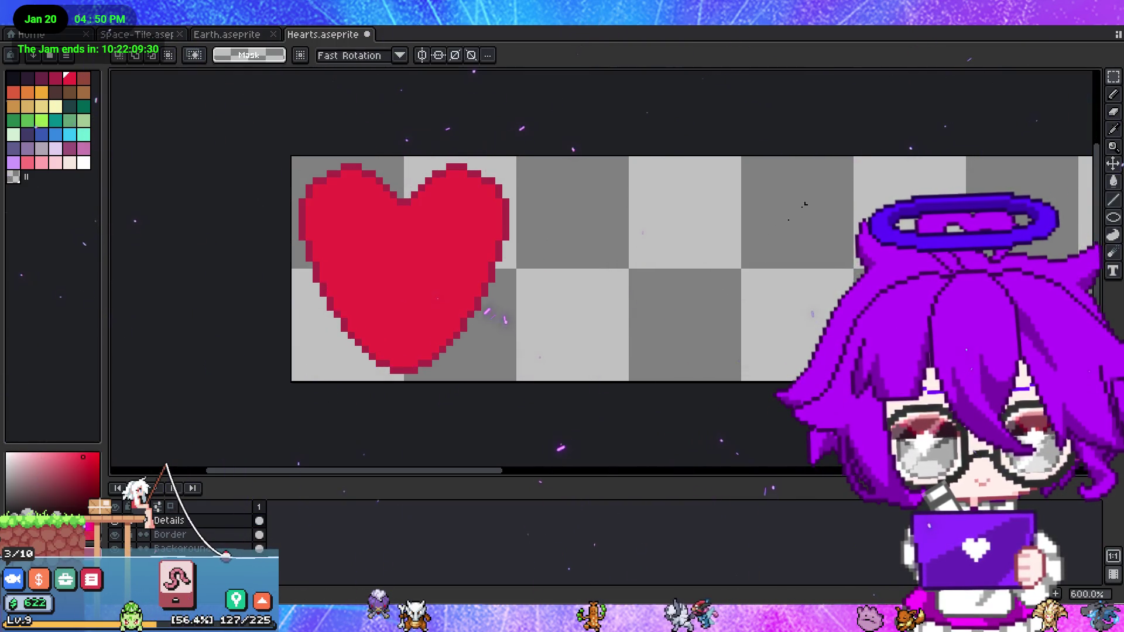
mouse_move(632, 245)
mouse_down()
mouse_move(652, 284)
mouse_move(559, 263)
mouse_move(579, 291)
mouse_up()
scroll(652, 284, down, 4)
scroll(534, 286, up, 1)
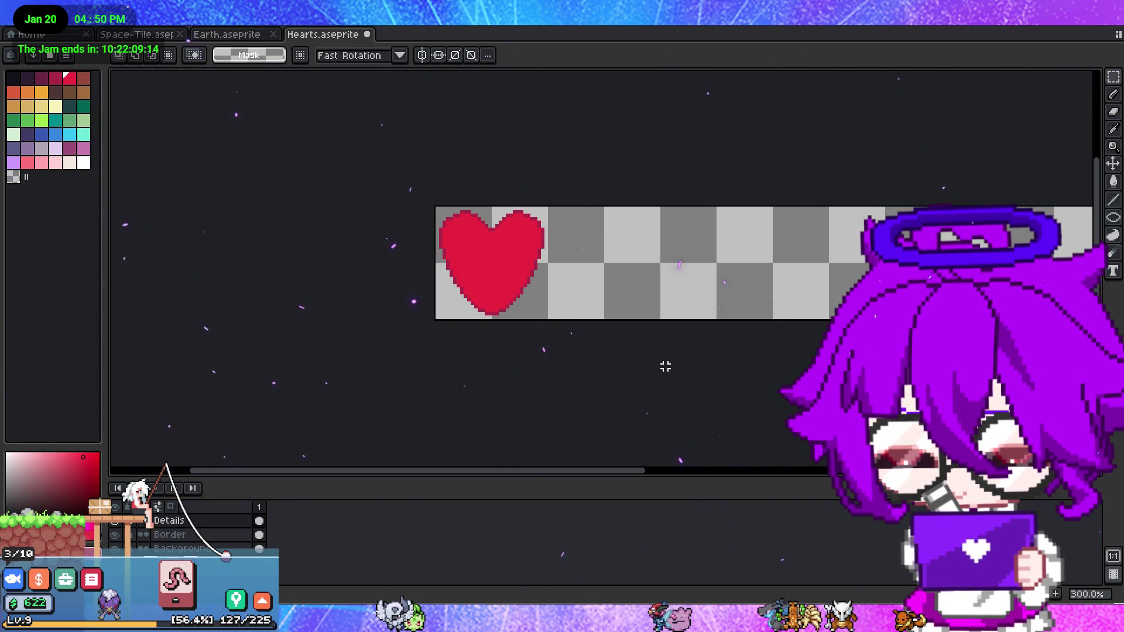
scroll(685, 346, right, 5)
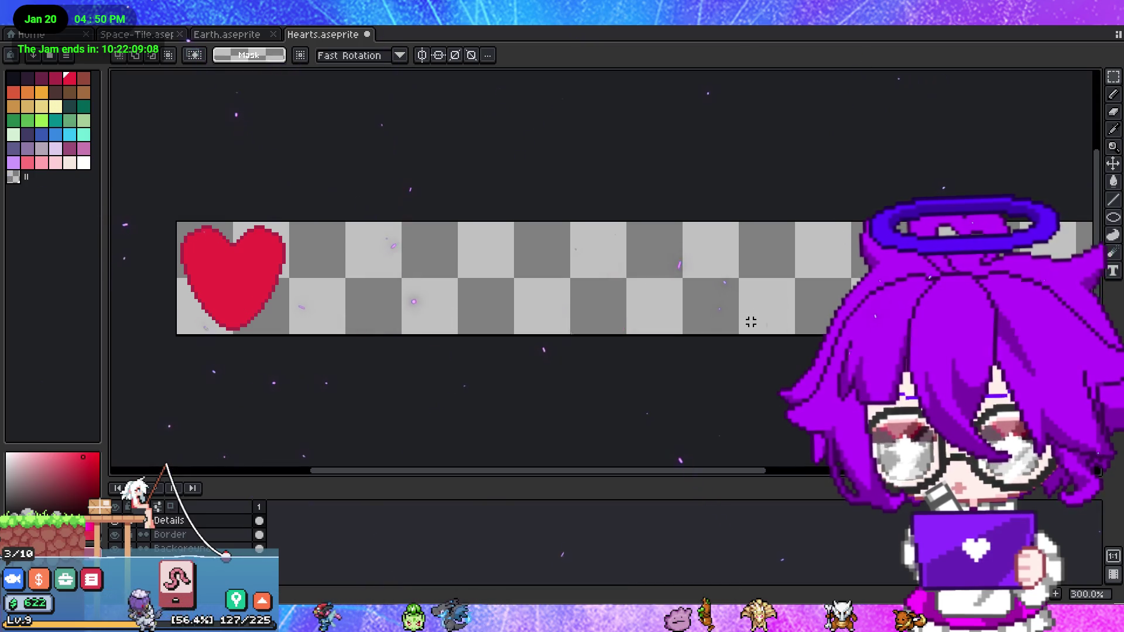
scroll(644, 331, right, 4)
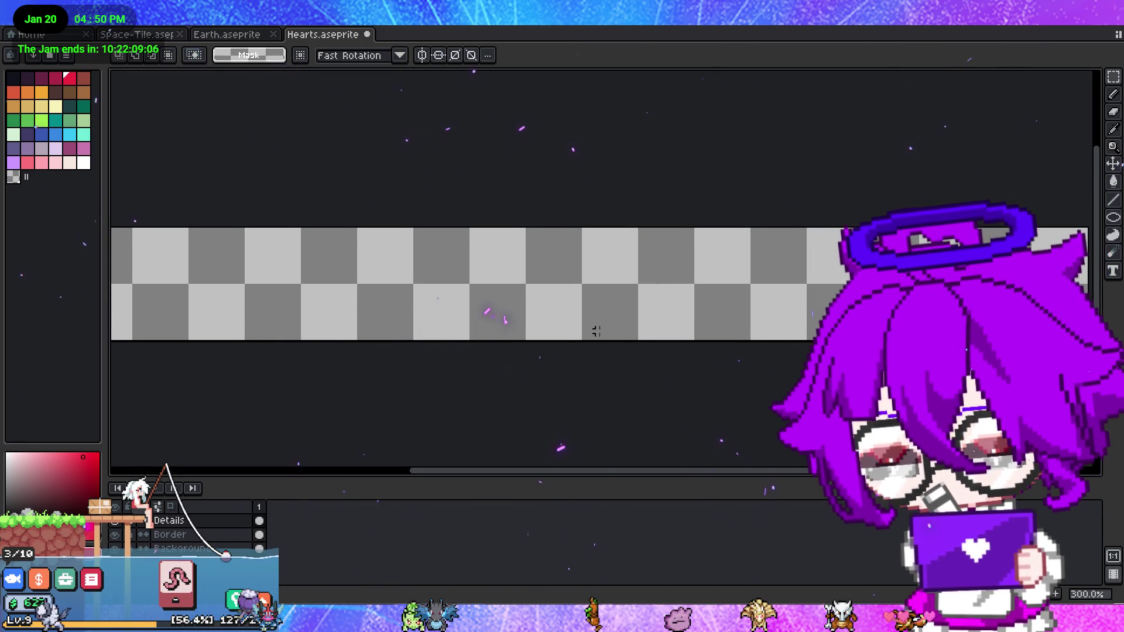
scroll(546, 338, left, 2)
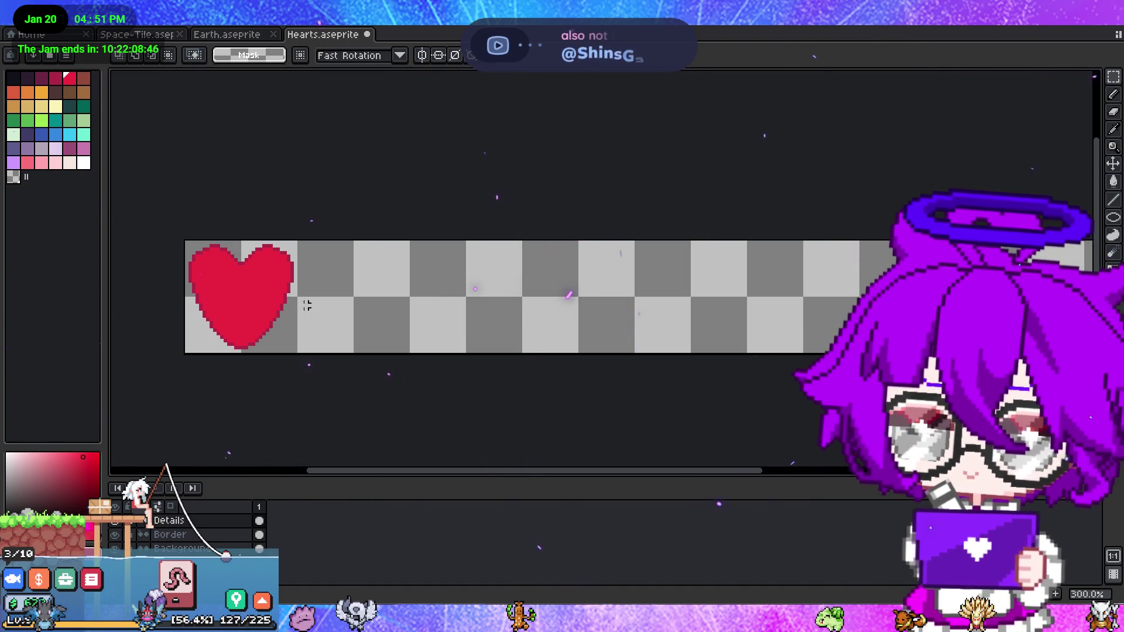
Step: Try resizing the sprite to 32 px wide with Sprite Size, then undo it
click(80, 28)
click(88, 83)
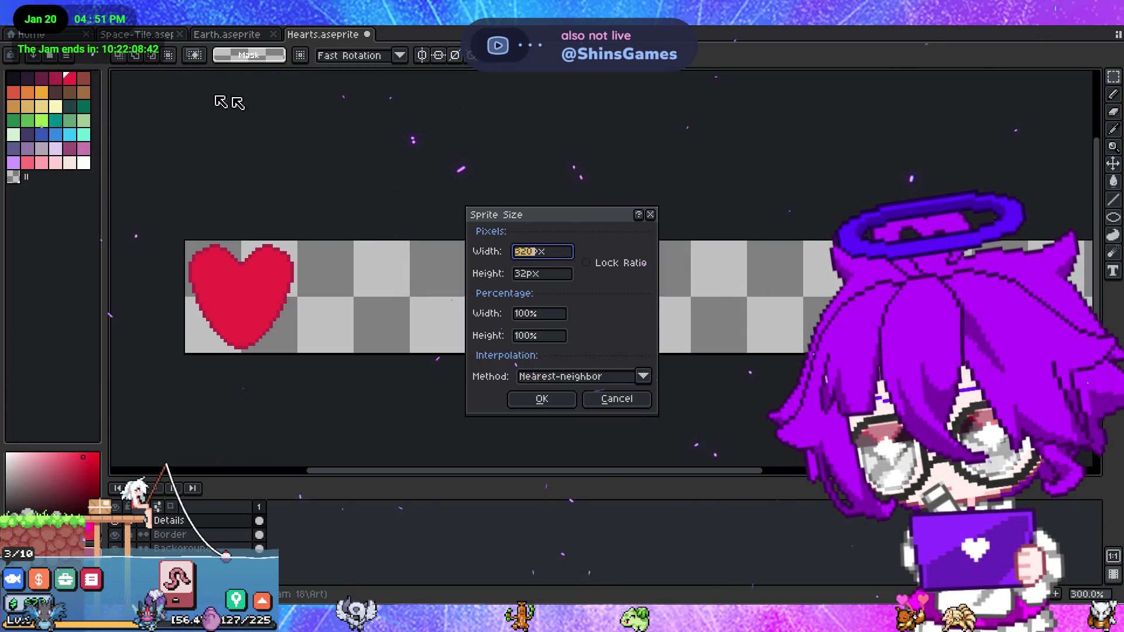
click(544, 258)
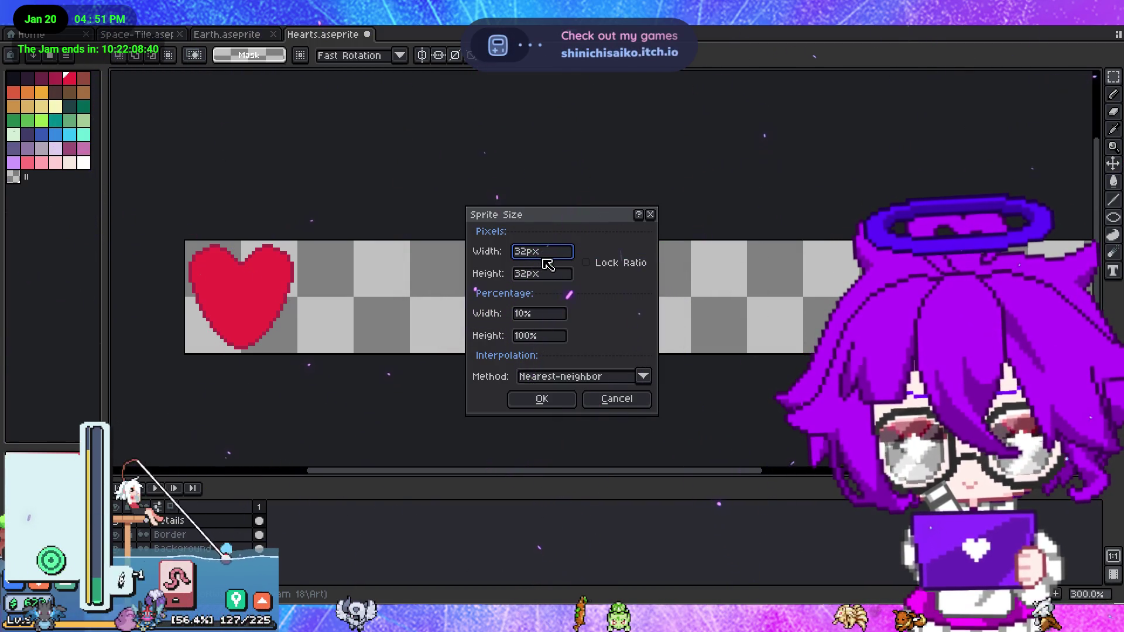
key(Return)
key(ctrl+z)
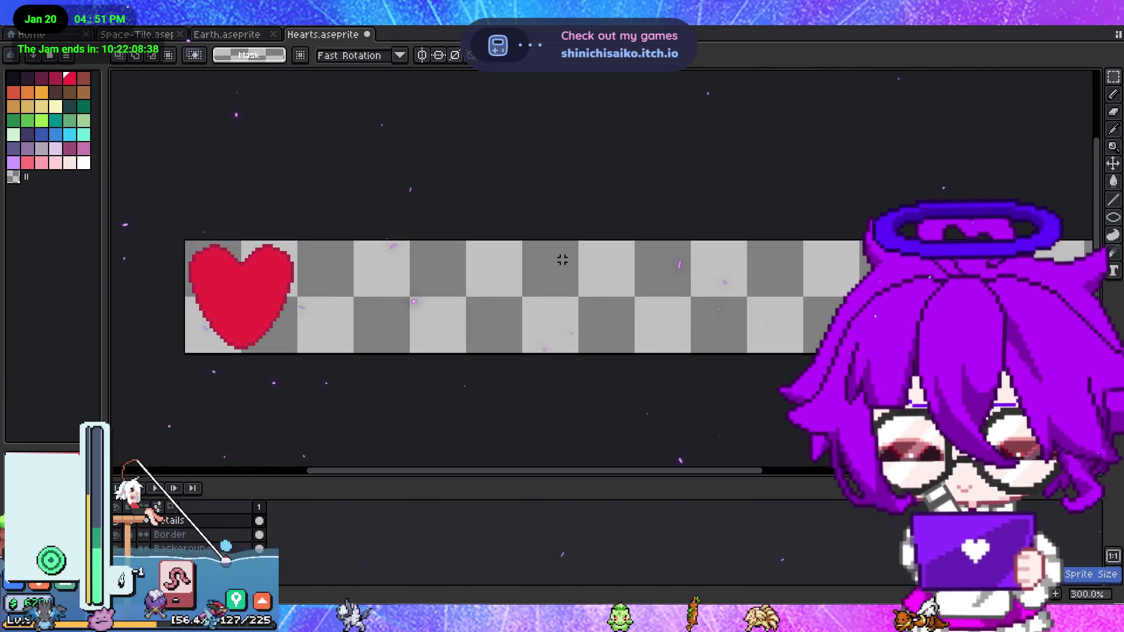
Step: Resize the sprite to 32 px width, unlocked ratio, Nearest-neighbor, then undo the squashed result
click(93, 27)
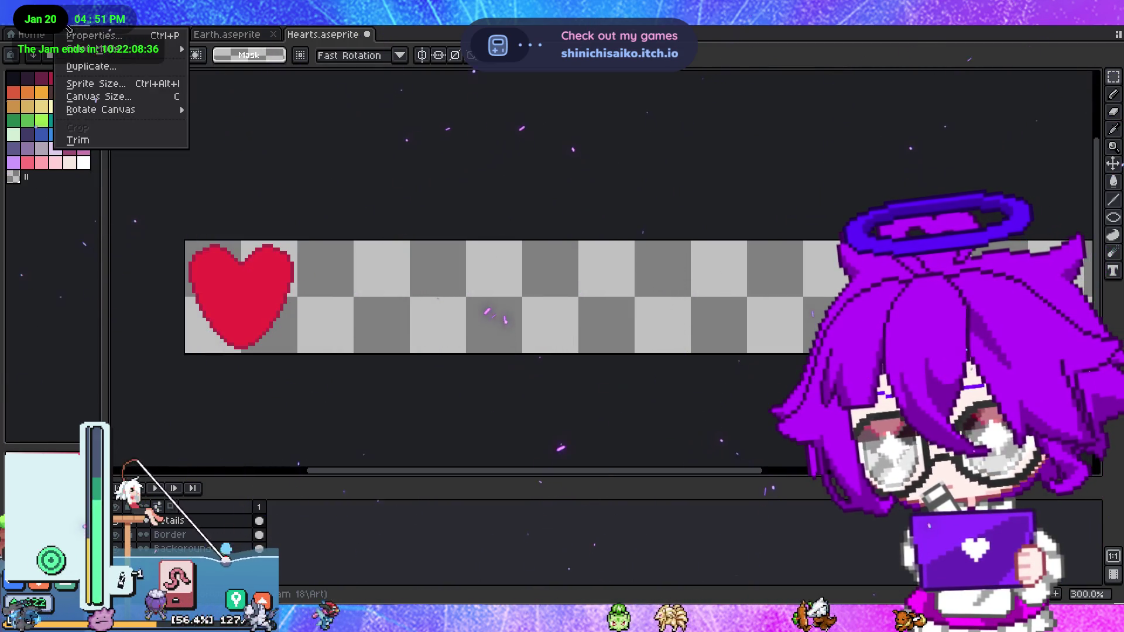
click(87, 85)
click(586, 262)
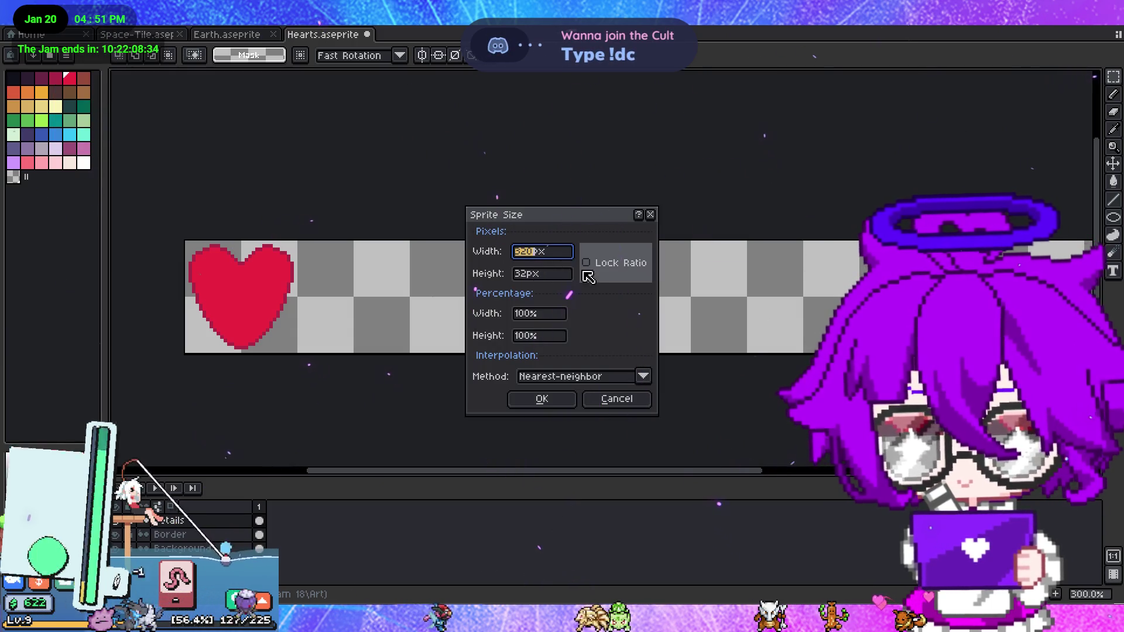
text(32)
click(586, 262)
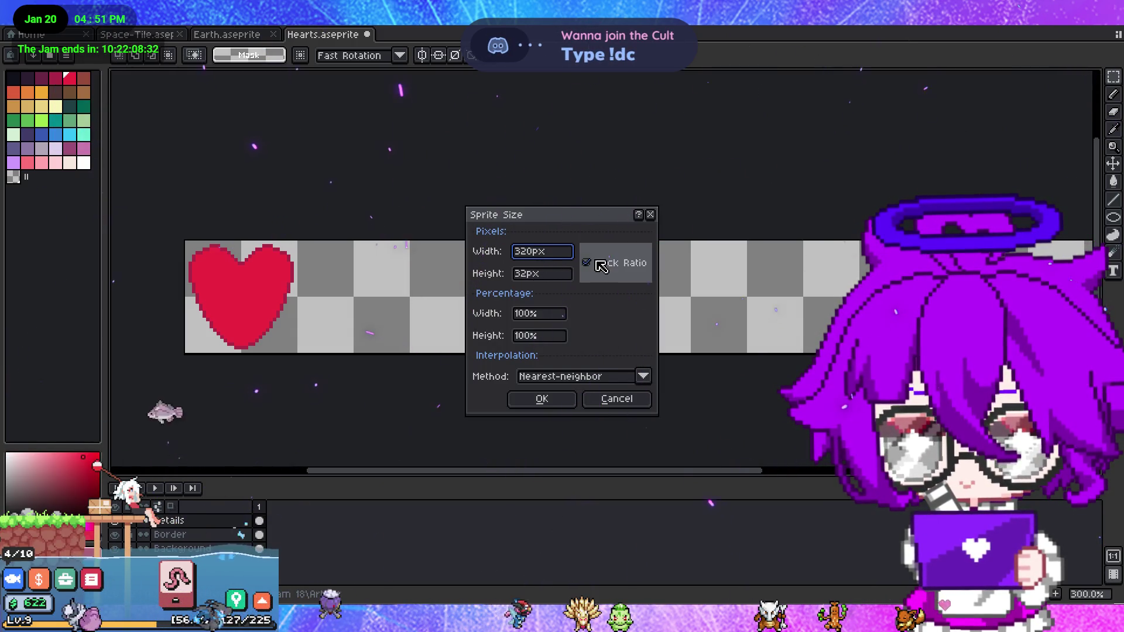
click(536, 251)
key(BackSpace)
key(BackSpace)
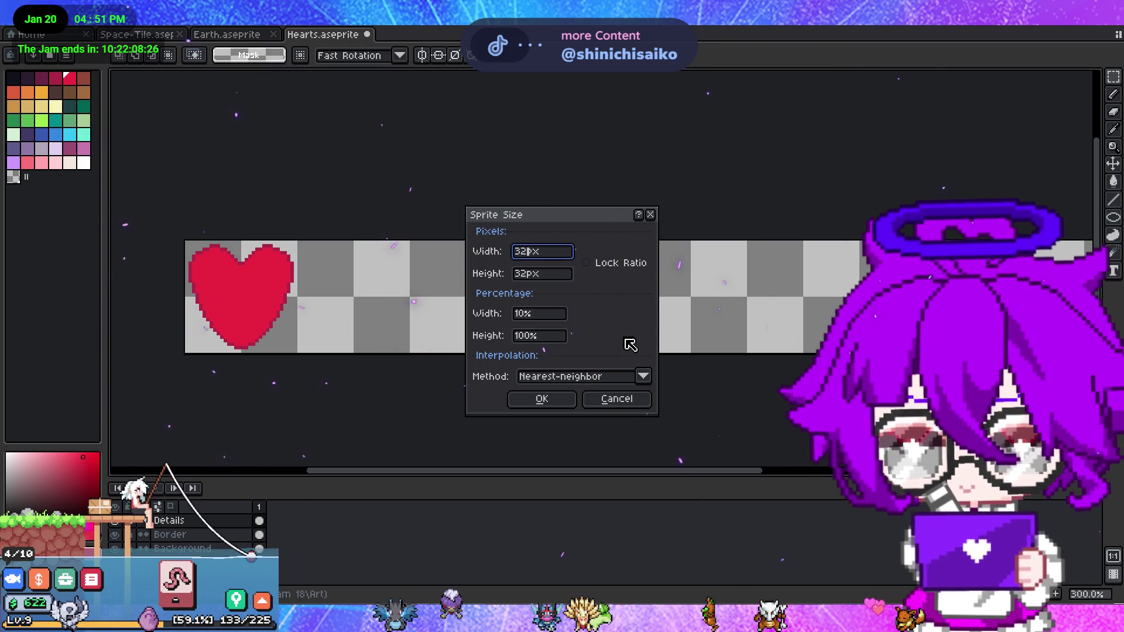
click(643, 376)
click(643, 377)
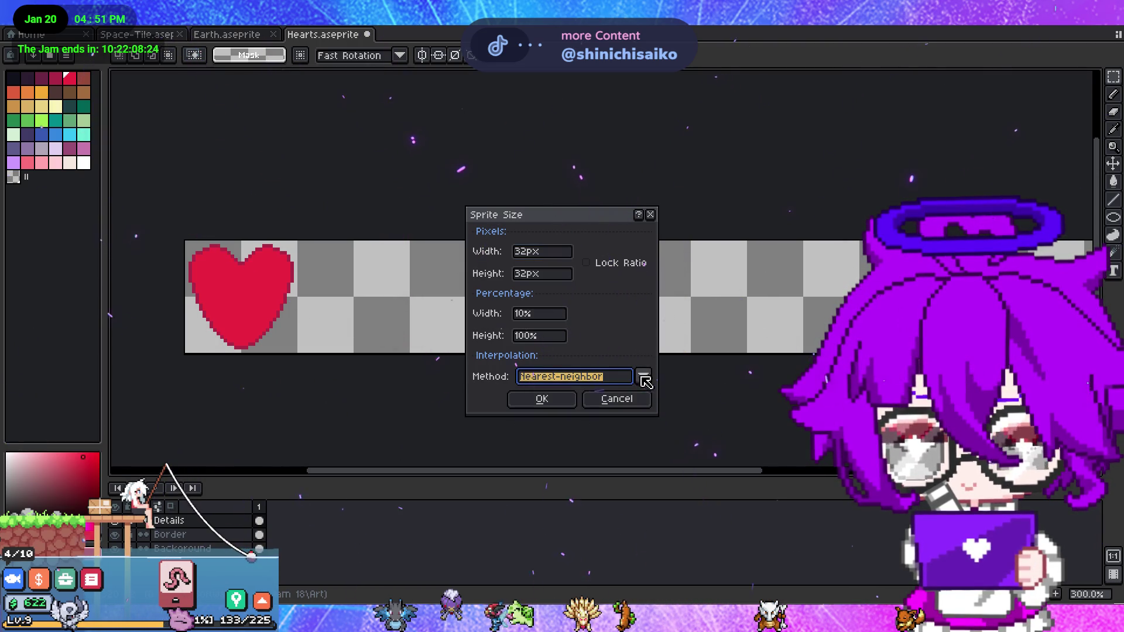
click(563, 402)
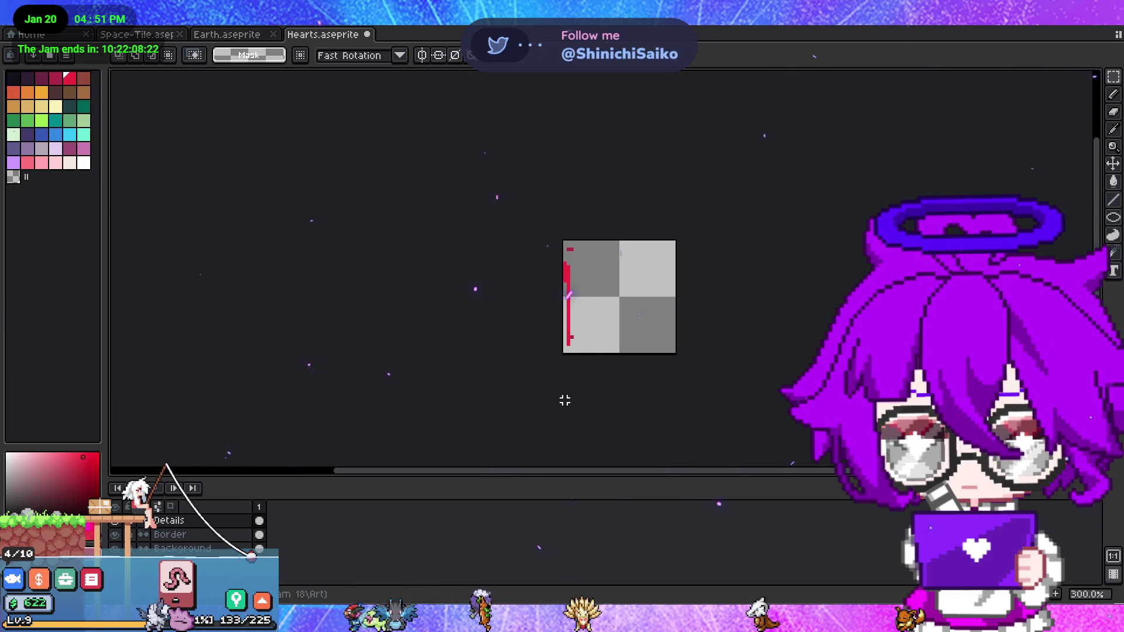
key(ctrl+z)
Step: Set Canvas Size width to 32 px anchored middle-left to crop around the heart
click(69, 22)
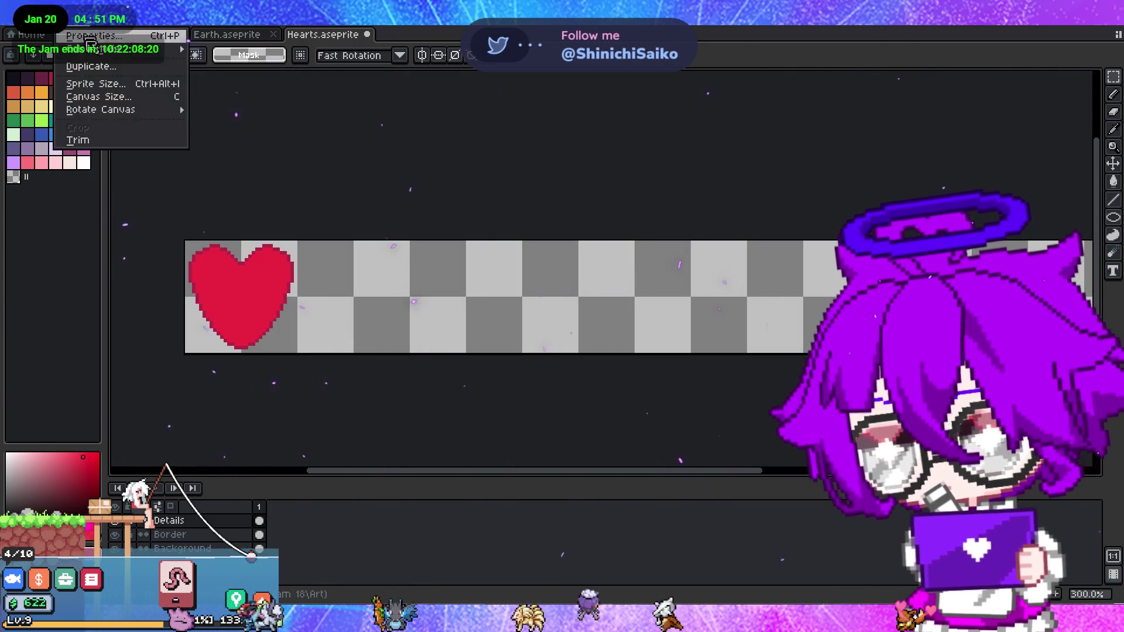
click(111, 98)
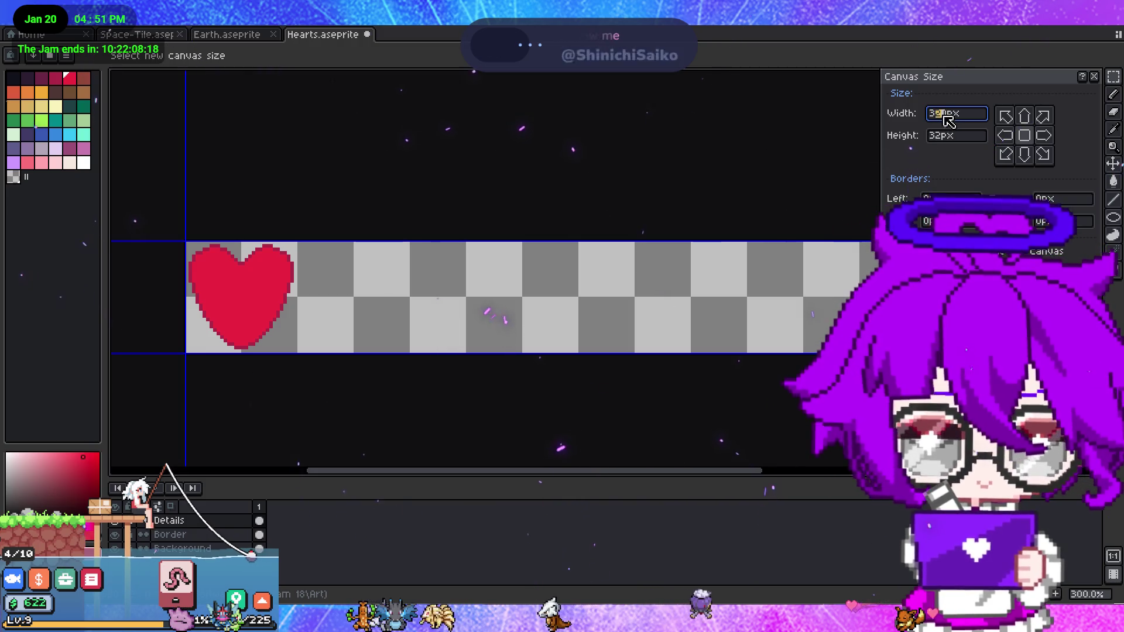
text(32)
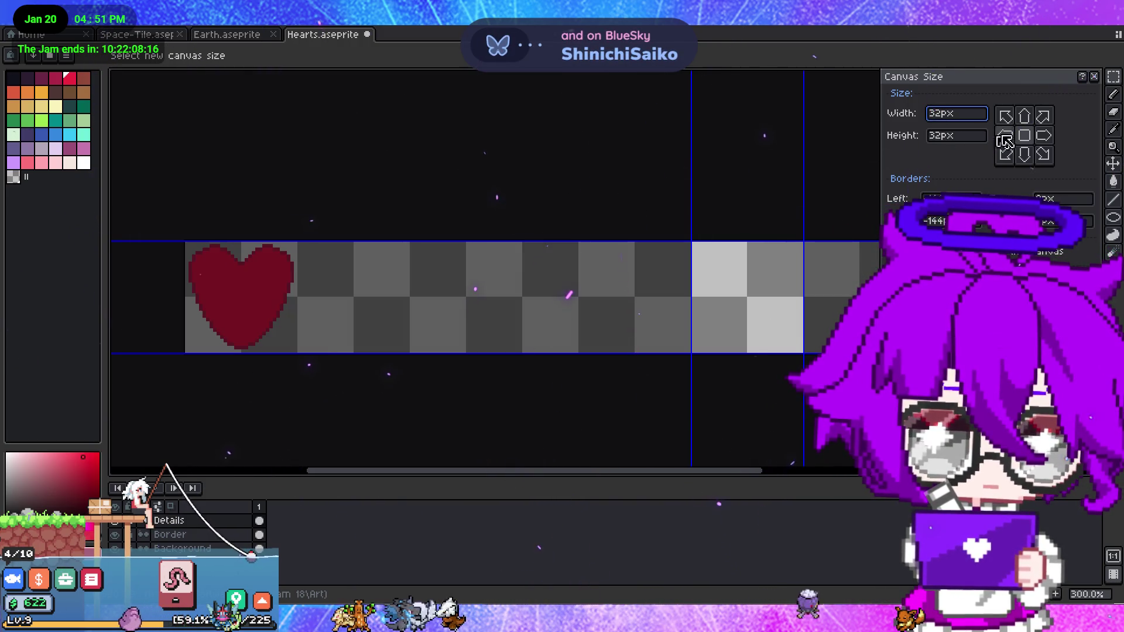
click(1005, 137)
key(Return)
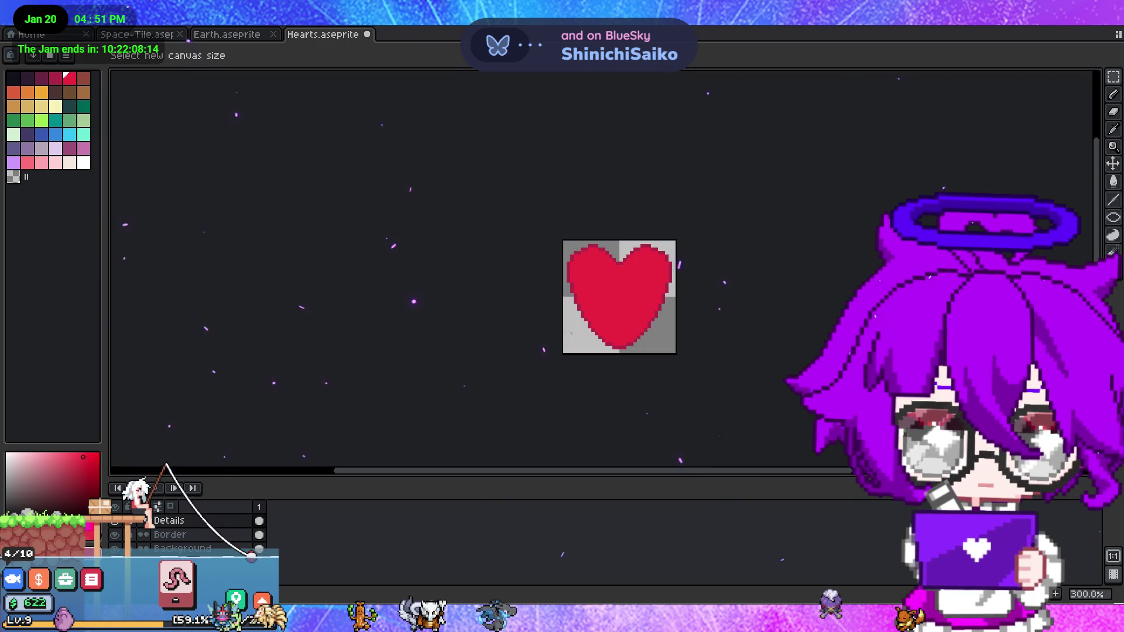
key(plus)
key(plus)
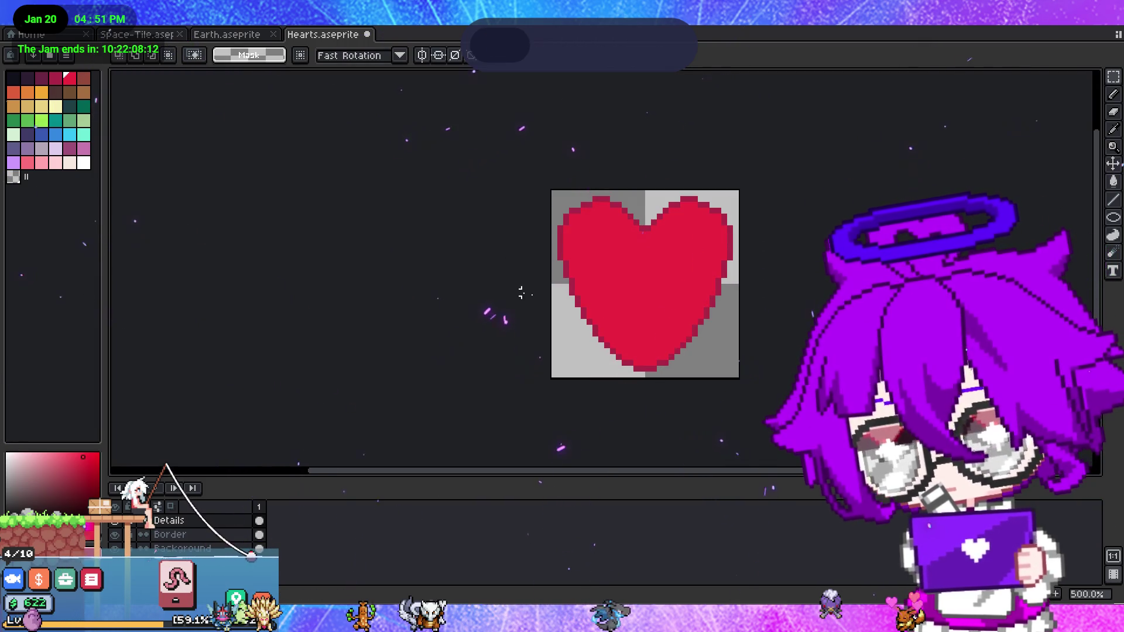
drag(677, 300, 581, 296)
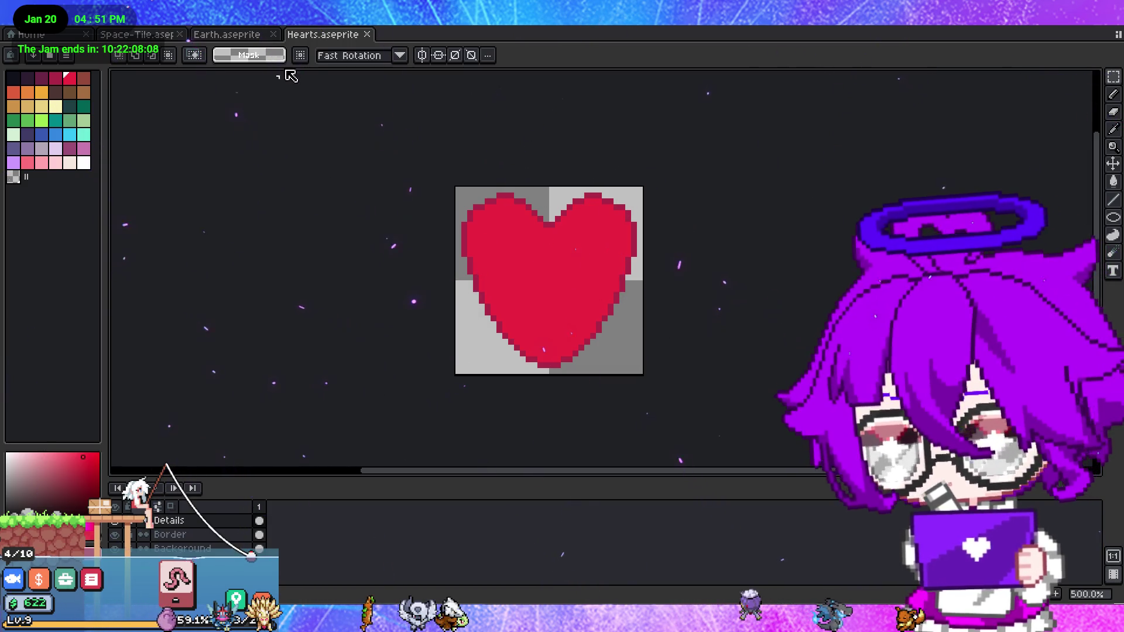
key(alt+f)
mouse_move(58, 135)
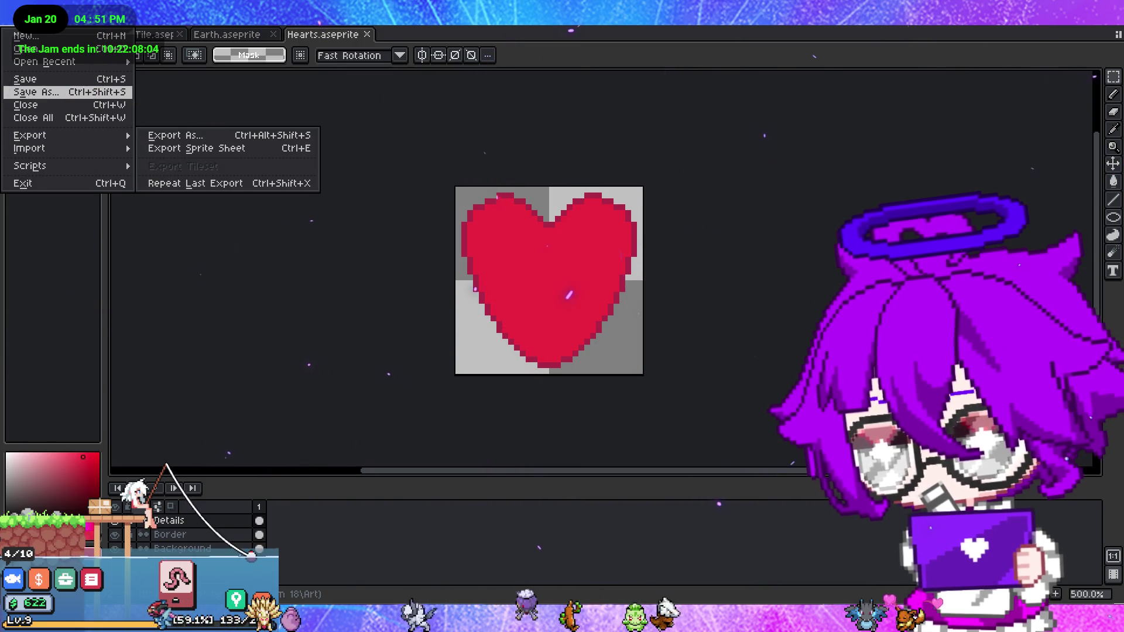
Step: Export the 32×32 heart as Hearts.png via Export As, then bring Godot forward
key(Escape)
key(alt+f)
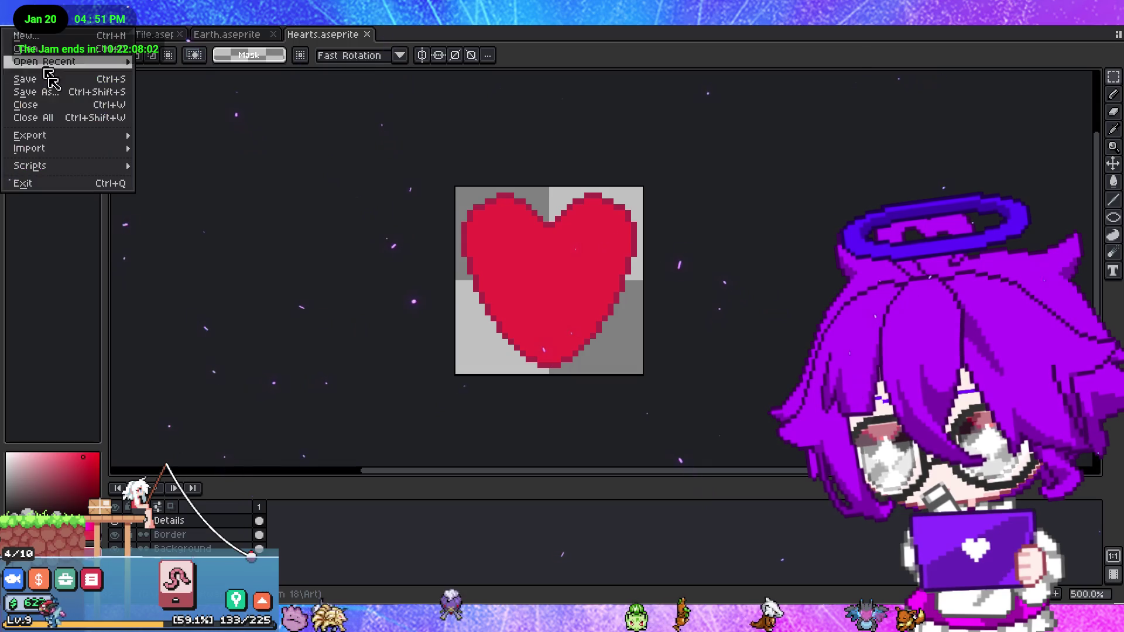
click(226, 142)
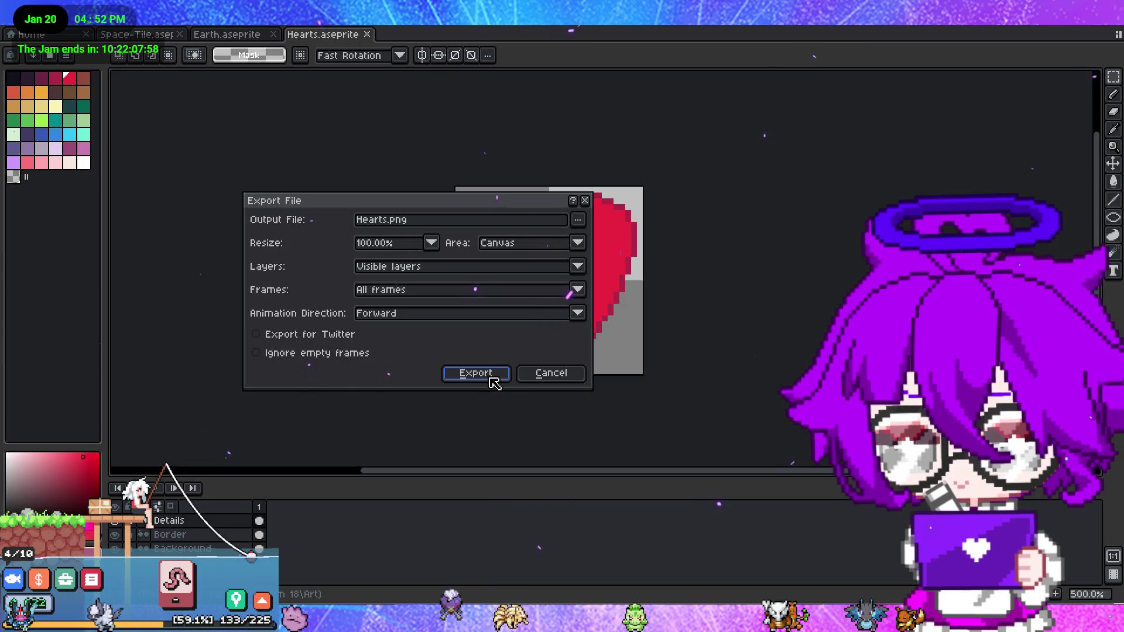
click(384, 221)
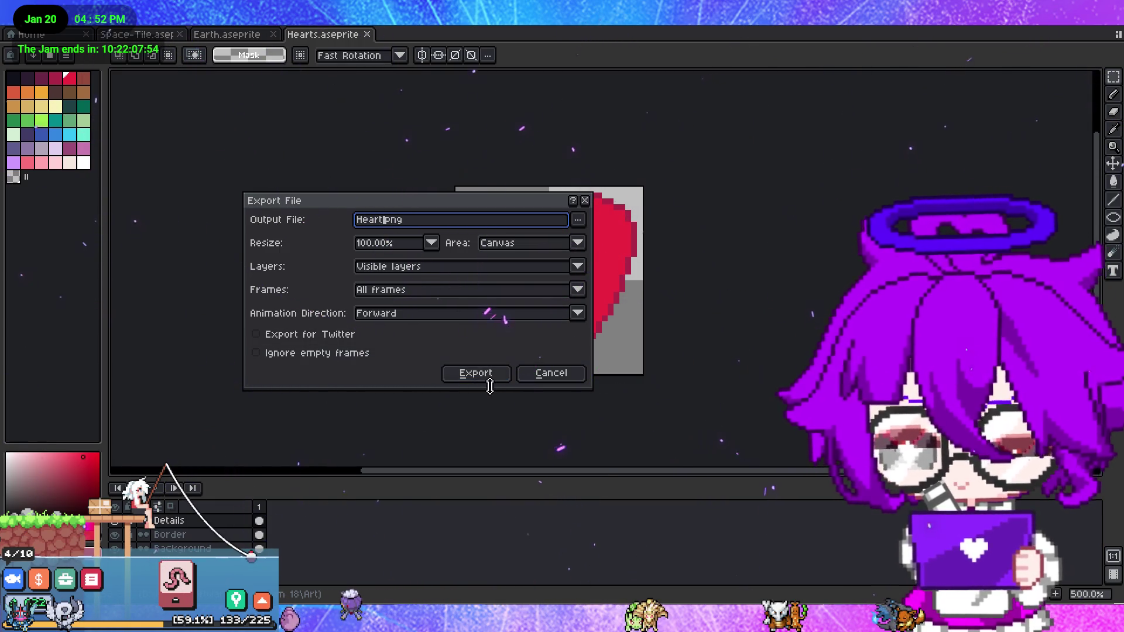
click(476, 373)
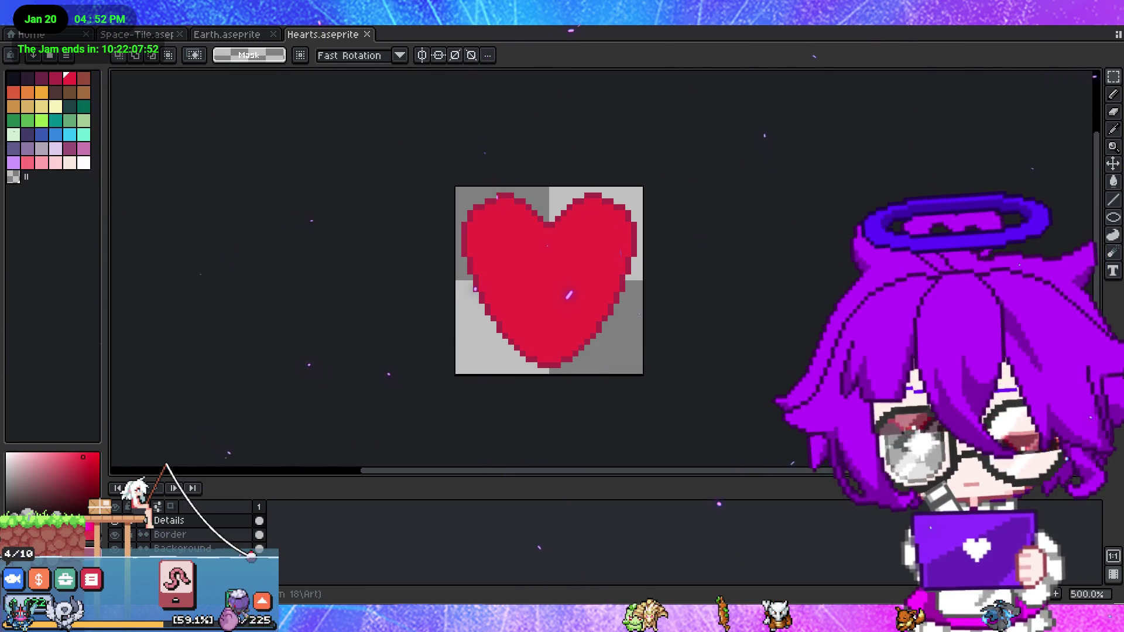
key(alt+Tab)
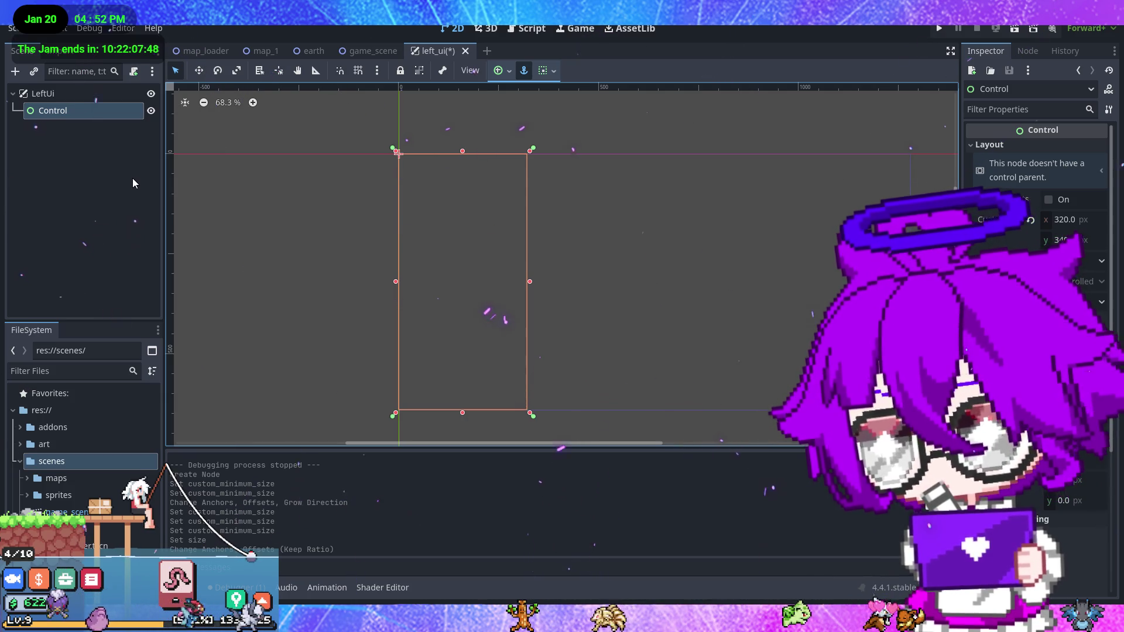
Step: Open Add Child Node on the Control node and clear the node-type search
click(100, 115)
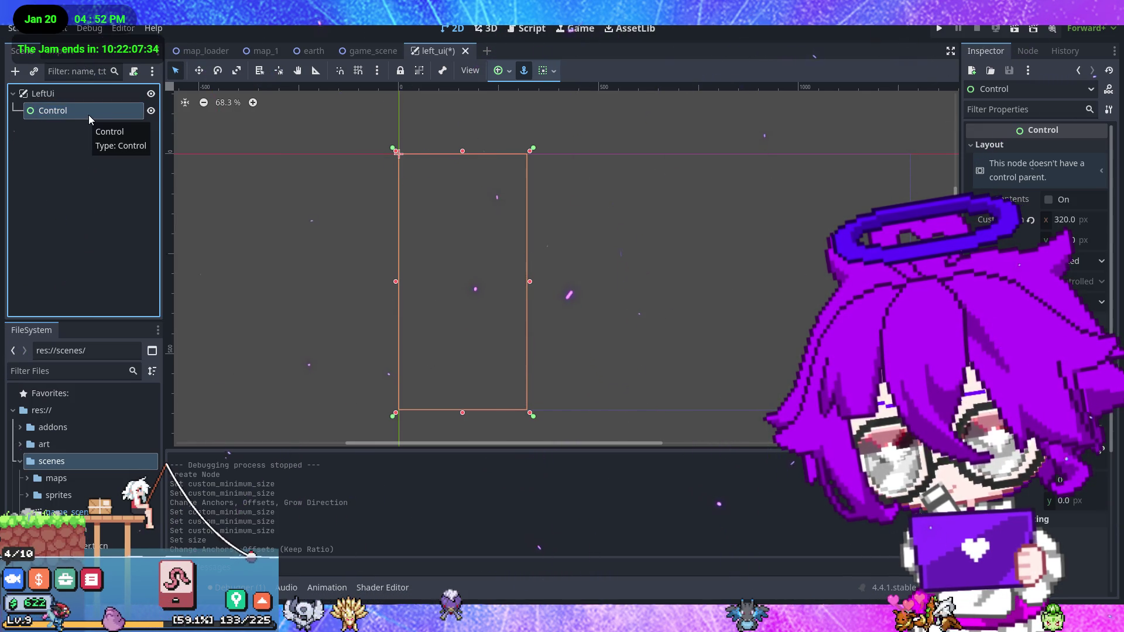
right_click(89, 119)
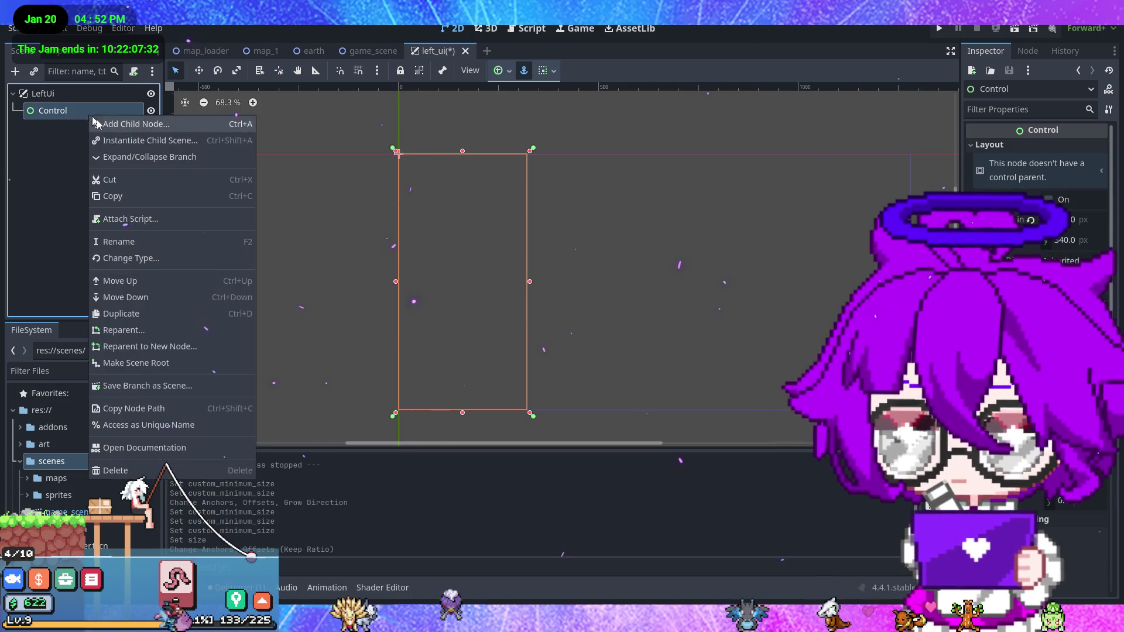
click(102, 122)
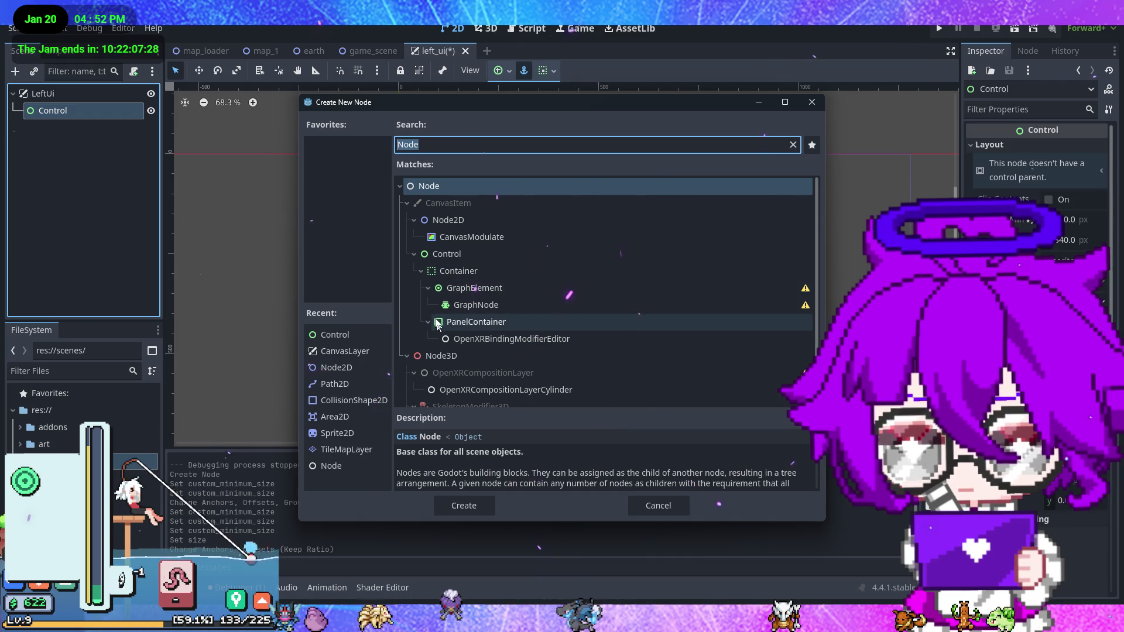
click(420, 273)
click(422, 273)
click(455, 272)
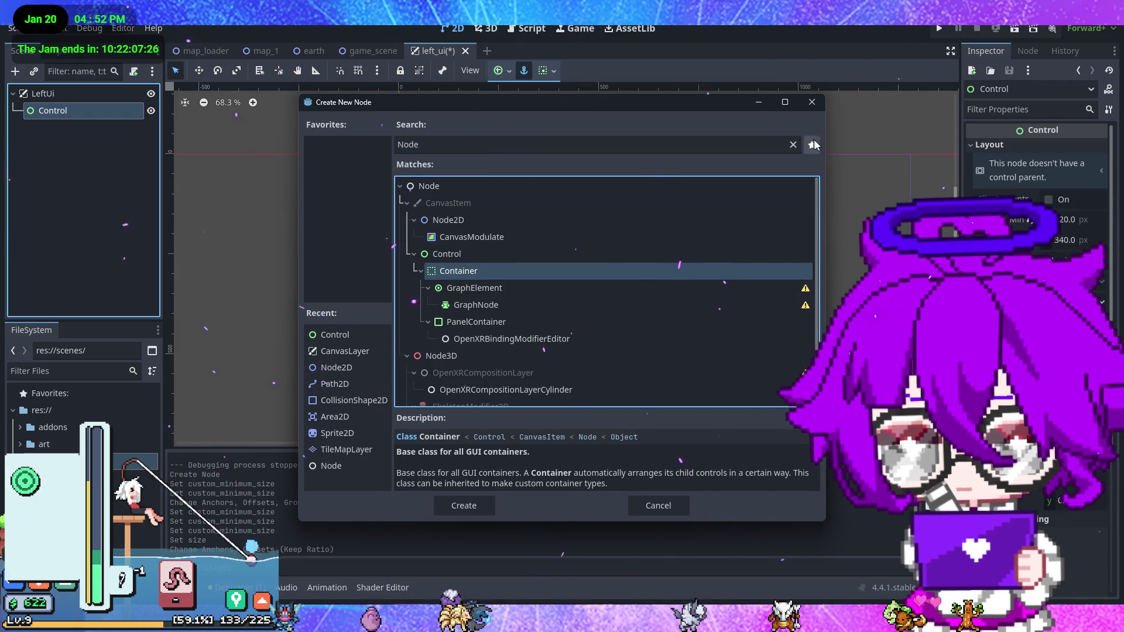
click(792, 145)
Step: Expand Control > Container > BoxContainer and create an HBoxContainer
click(414, 288)
scroll(466, 286, down, 2)
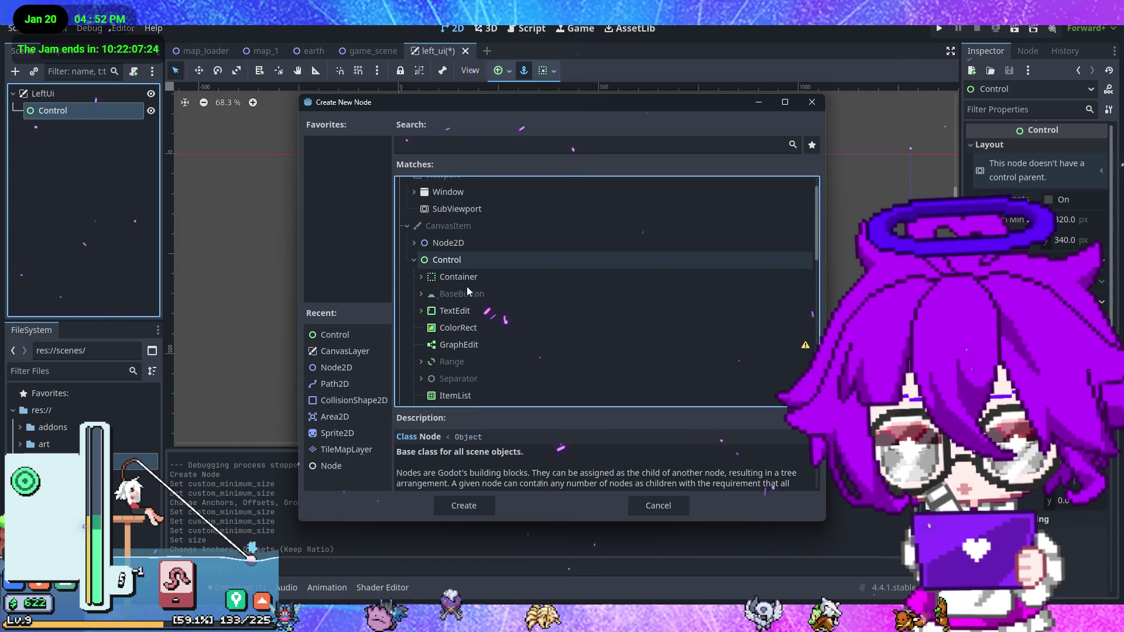
click(421, 276)
scroll(484, 285, down, 3)
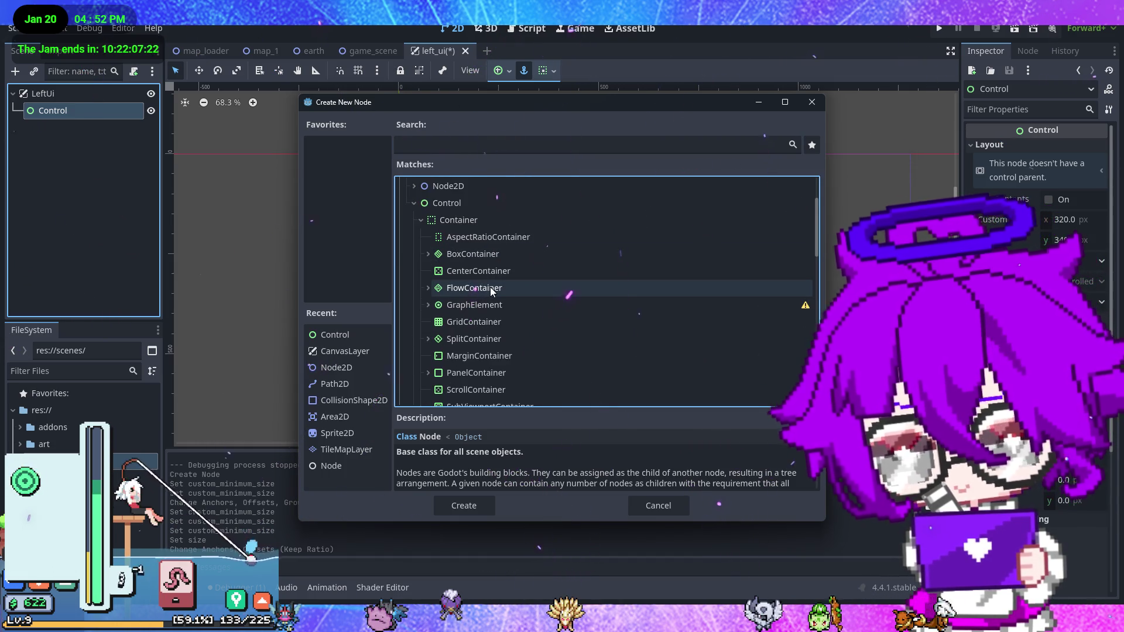
click(433, 255)
click(428, 253)
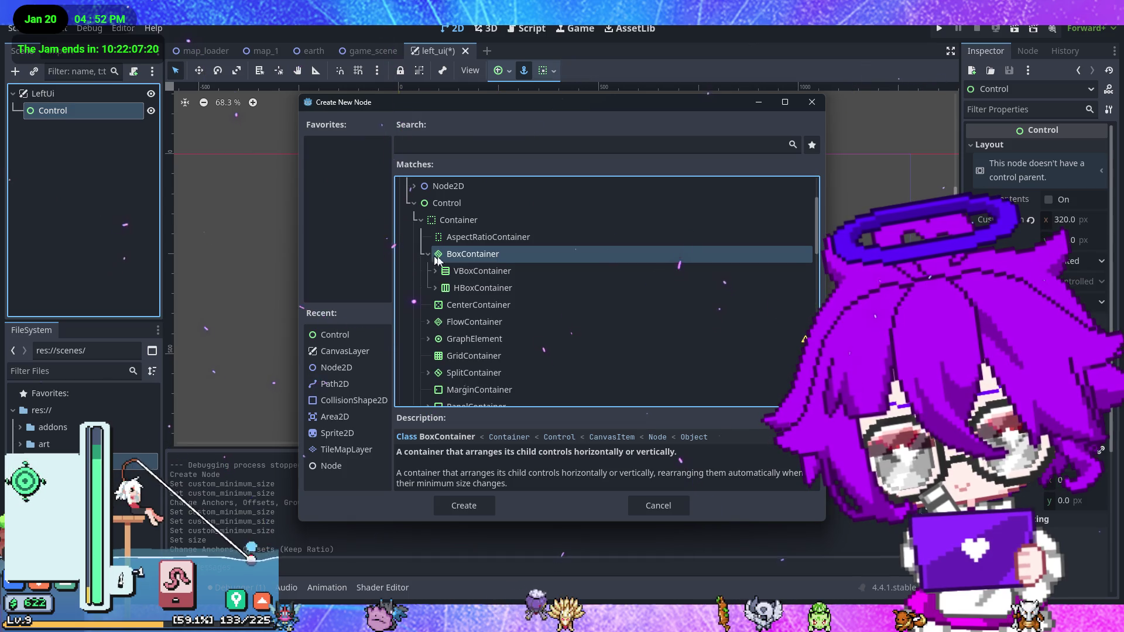
click(507, 288)
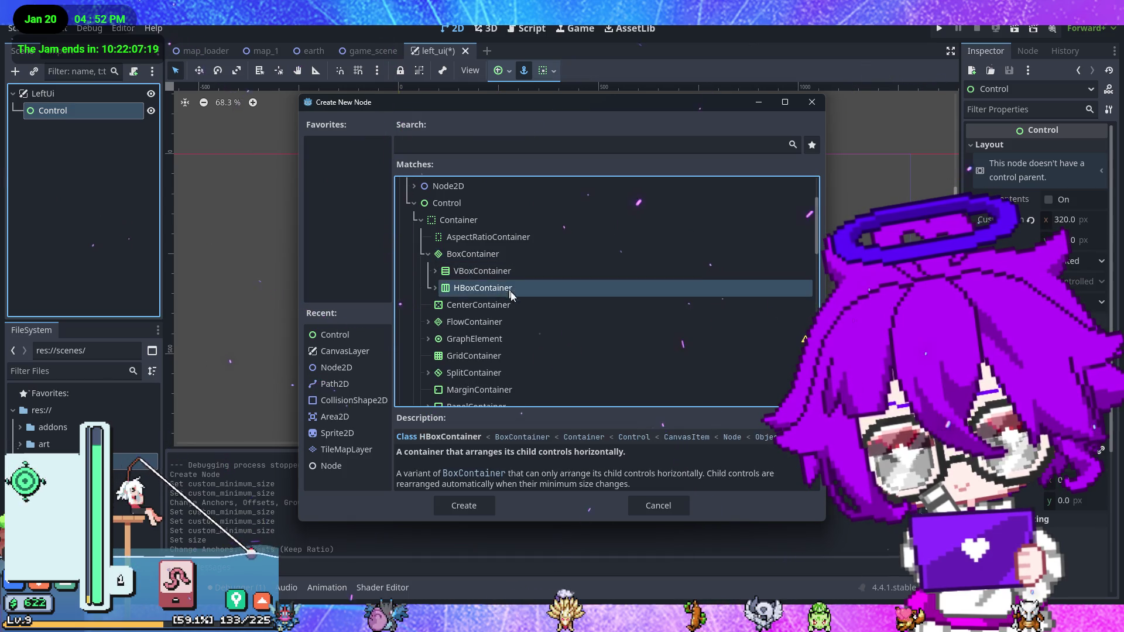
click(436, 287)
key(Return)
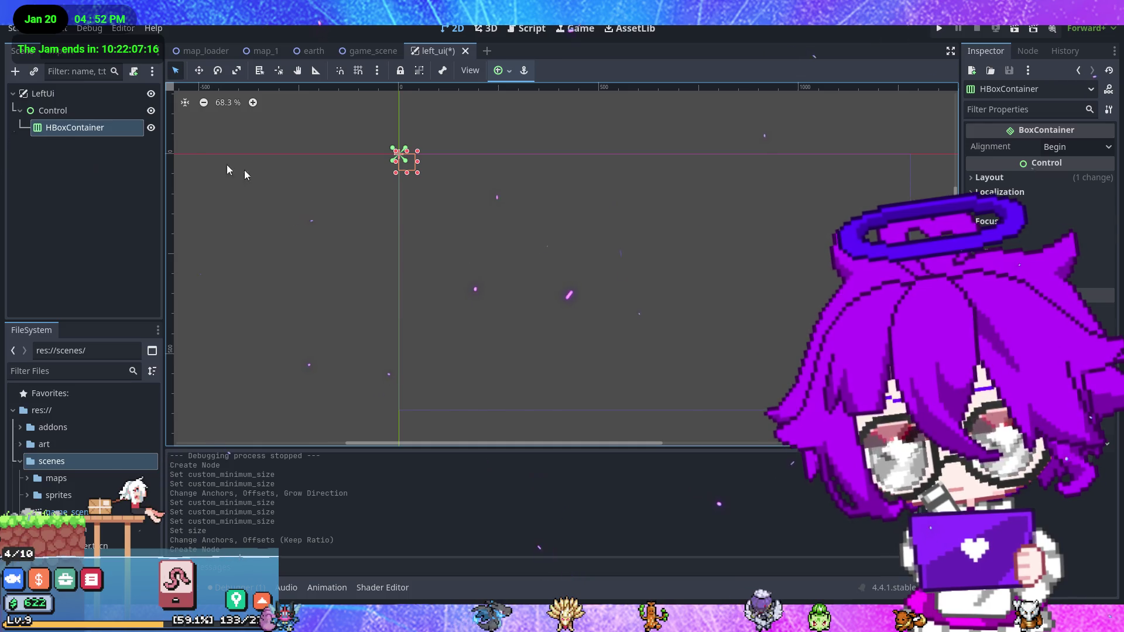
Step: Apply the Top Wide anchor preset and give HBoxContainer a Custom Minimum Size Y
click(501, 70)
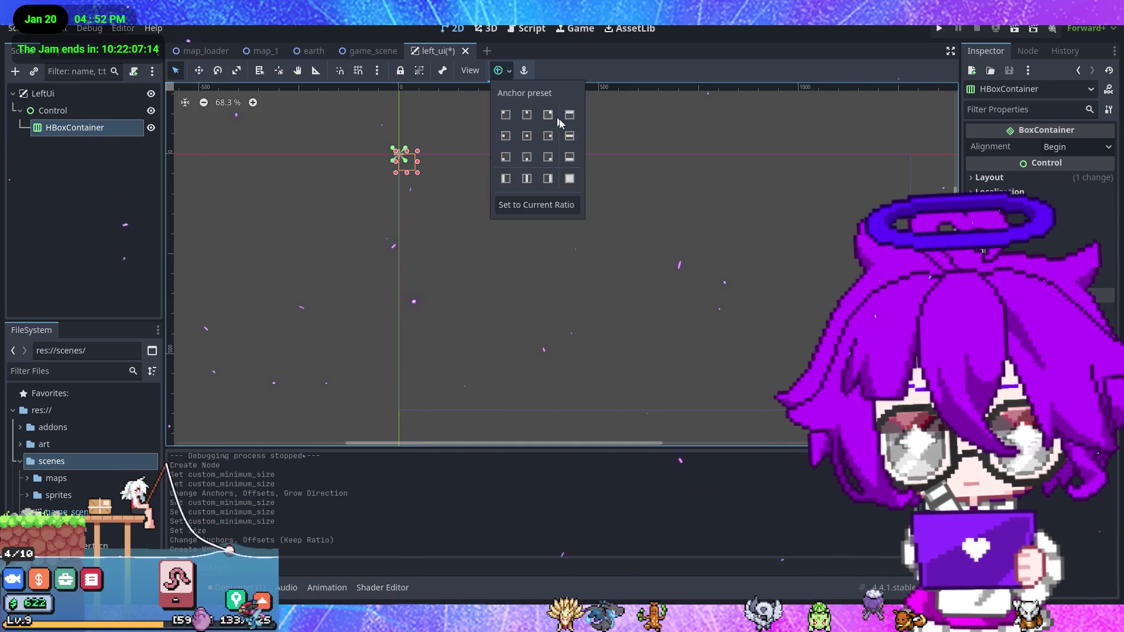
click(571, 120)
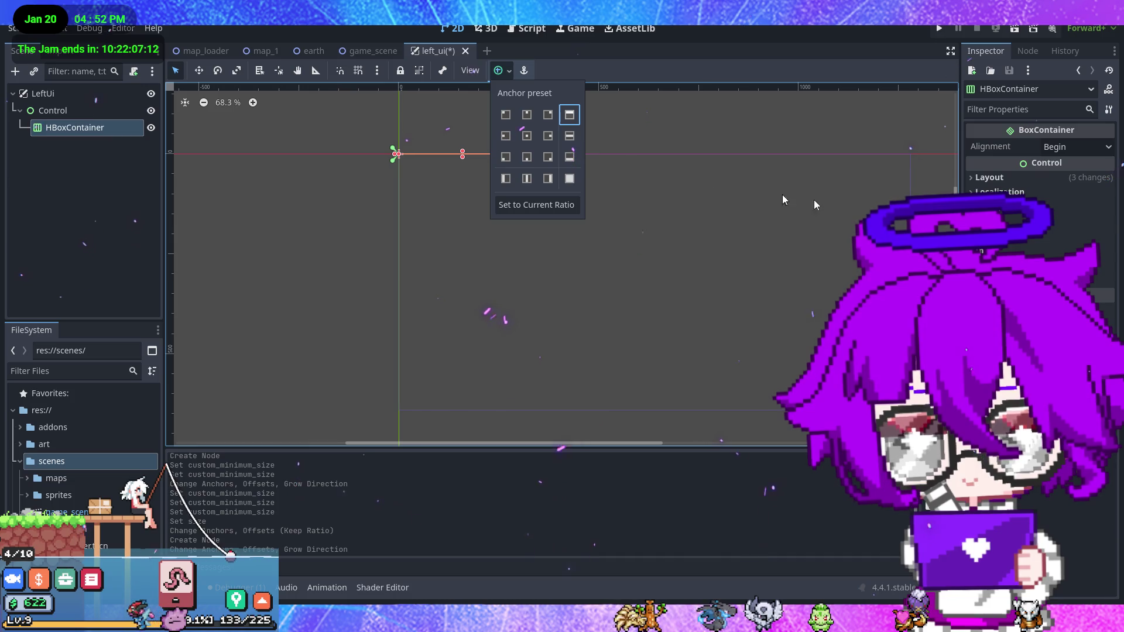
click(989, 178)
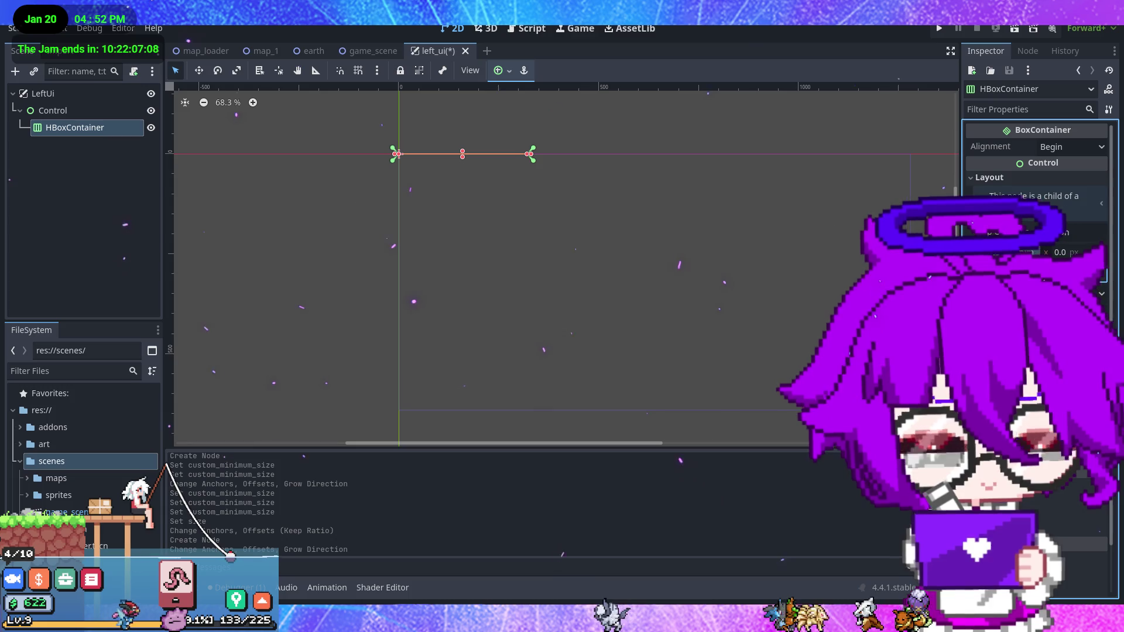
drag(1078, 273, 1087, 273)
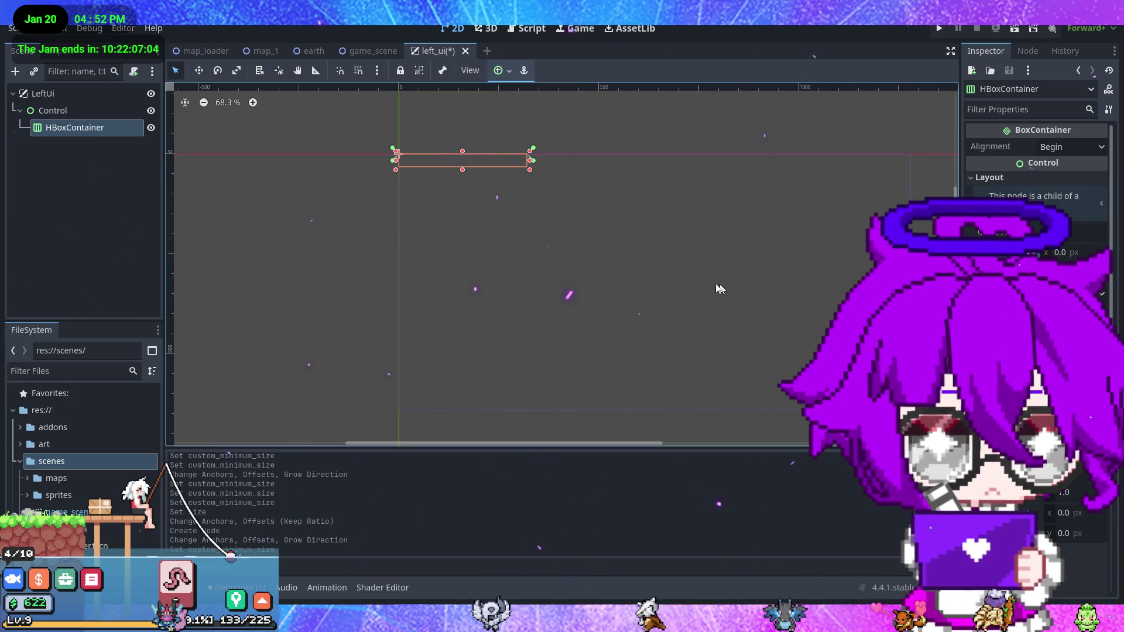
scroll(489, 193, up, 5)
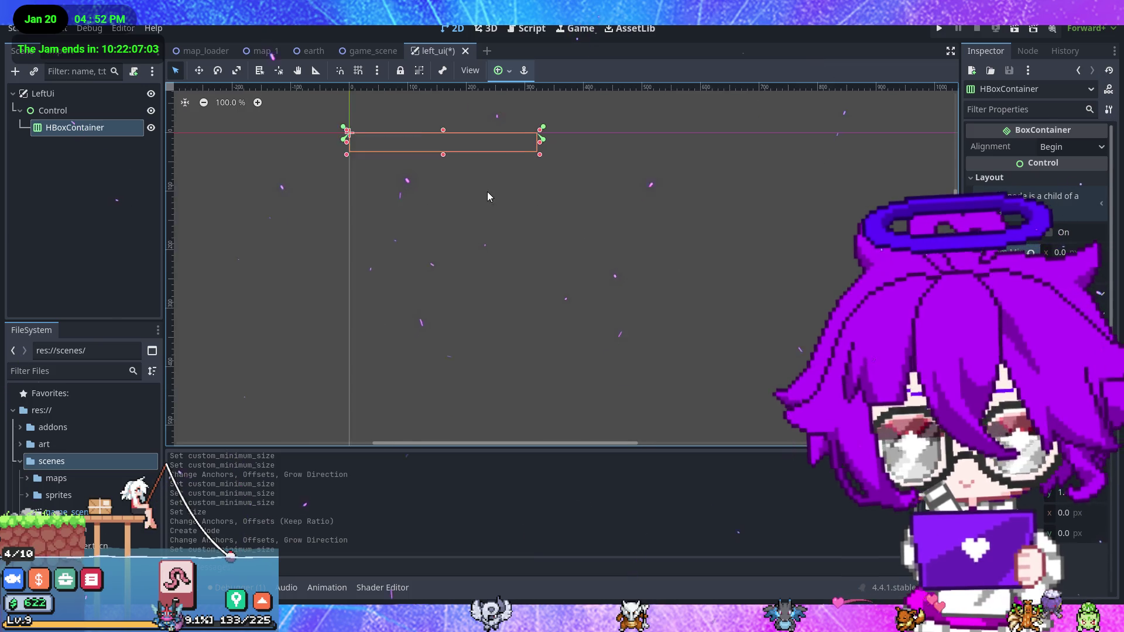
click(503, 75)
click(272, 189)
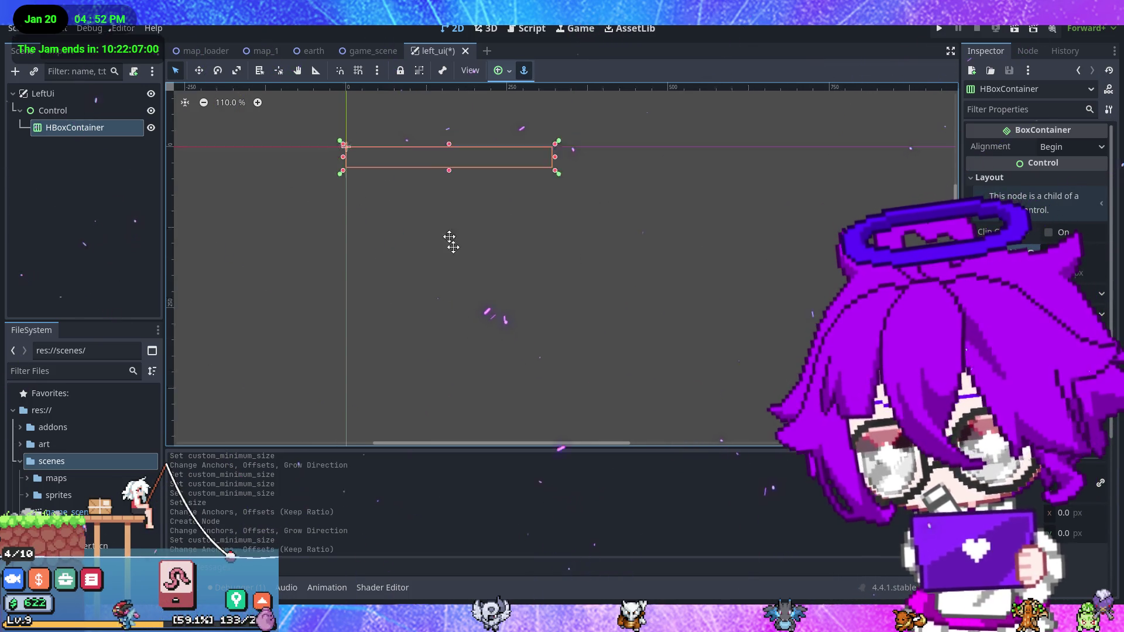
right_click(99, 129)
click(117, 138)
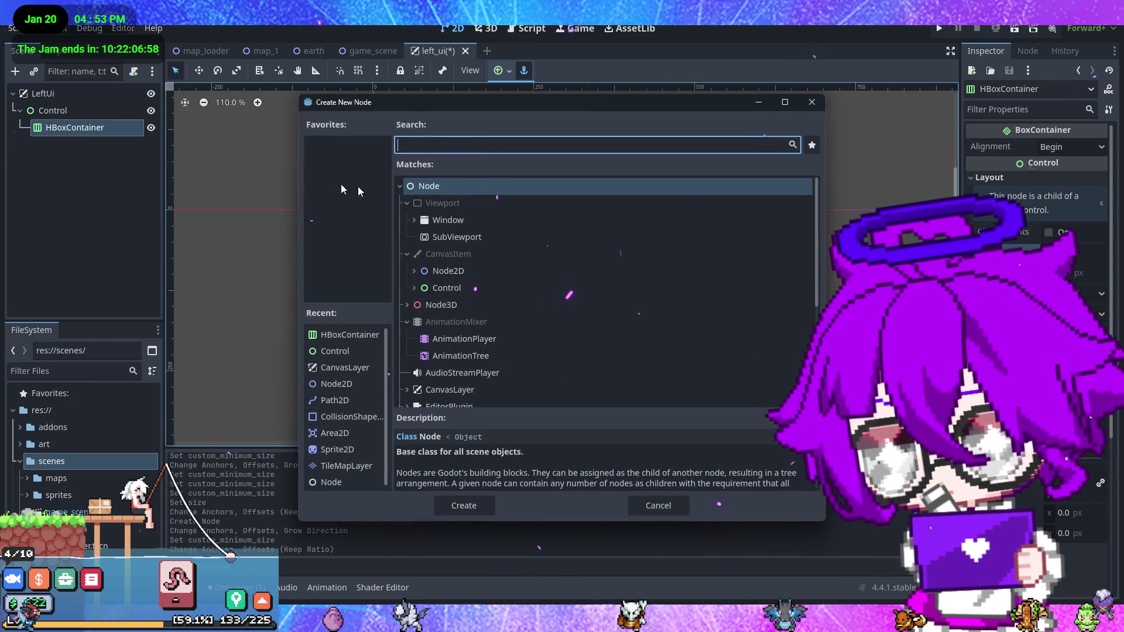
text(spri)
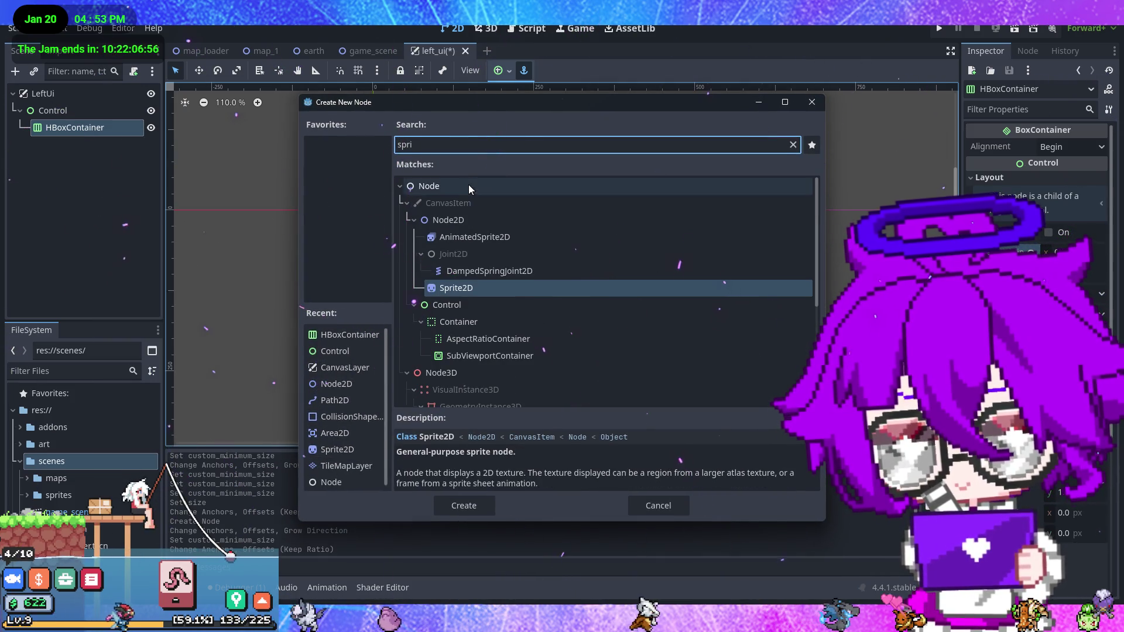
key(BackSpace)
key(BackSpace)
key(BackSpace)
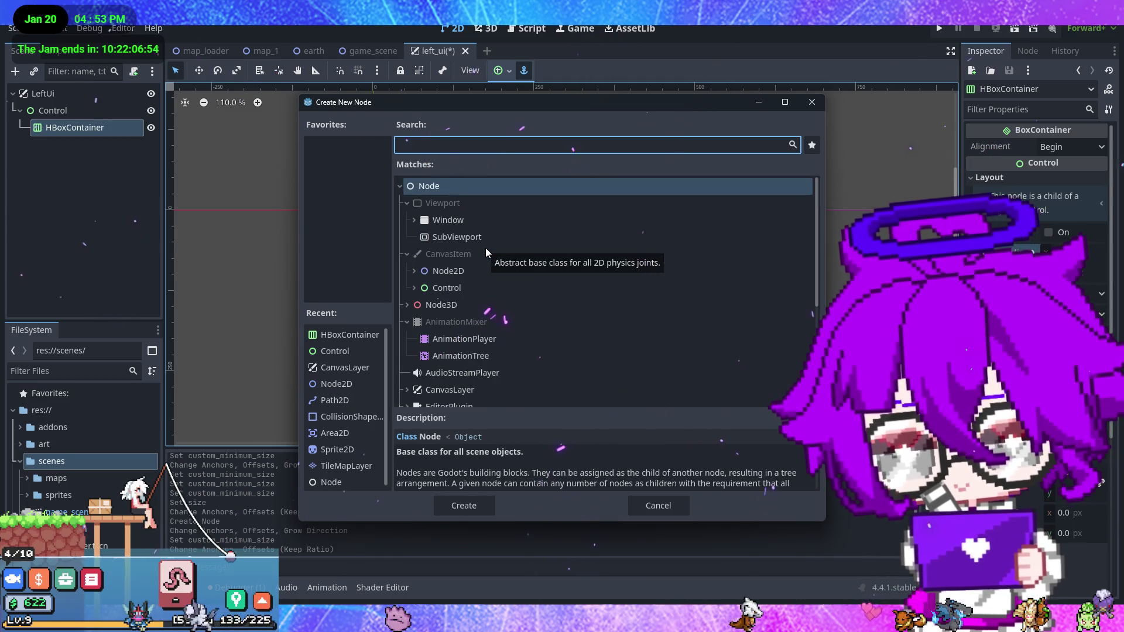
click(415, 288)
scroll(456, 299, down, 2)
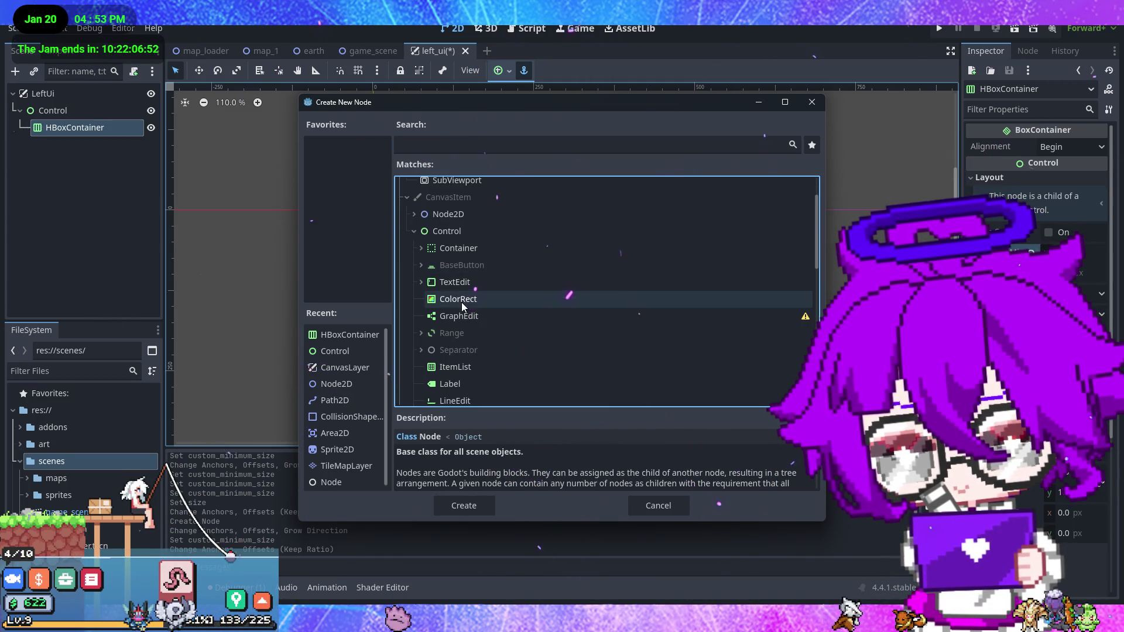
text(texture)
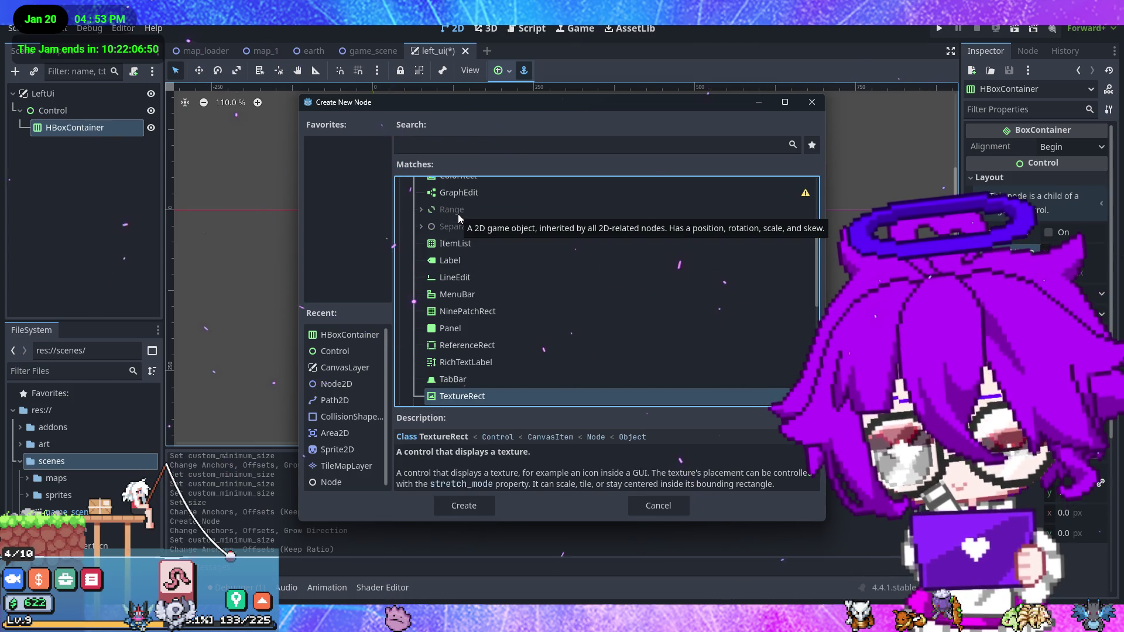
double_click(489, 397)
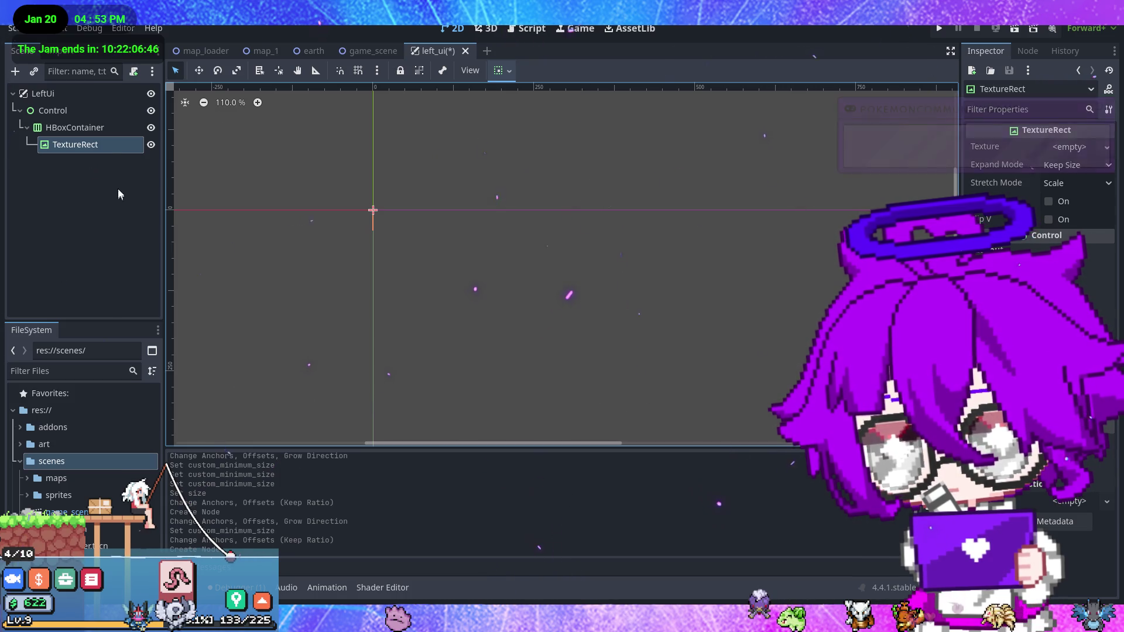
right_click(109, 146)
click(211, 501)
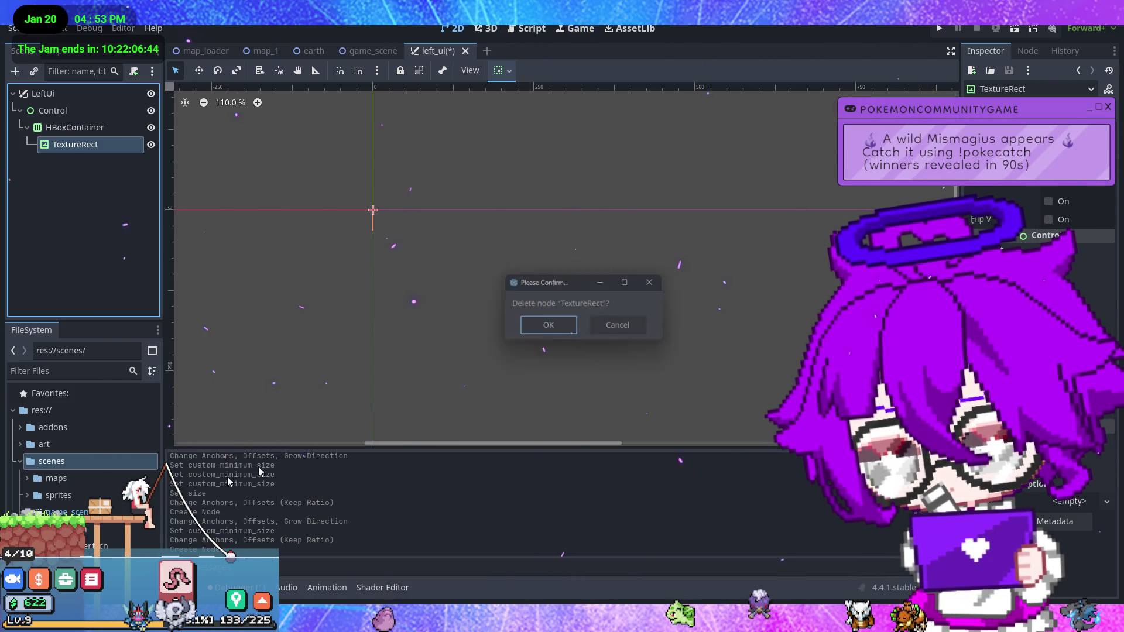
click(540, 326)
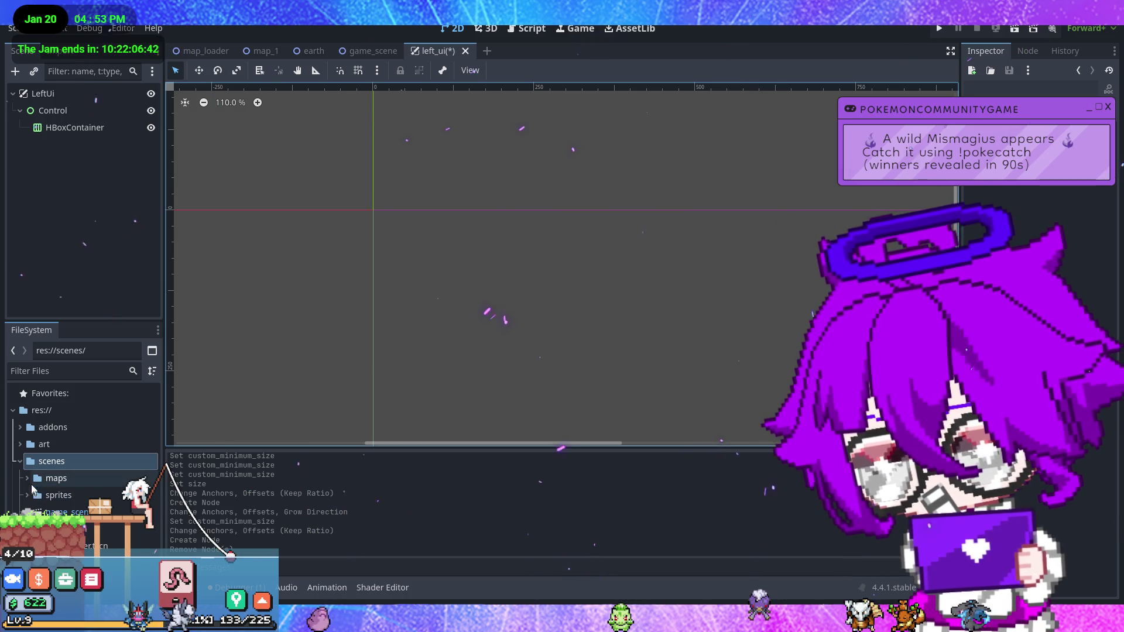
Step: Start a new folder in the scenes folder, then cancel it
right_click(58, 463)
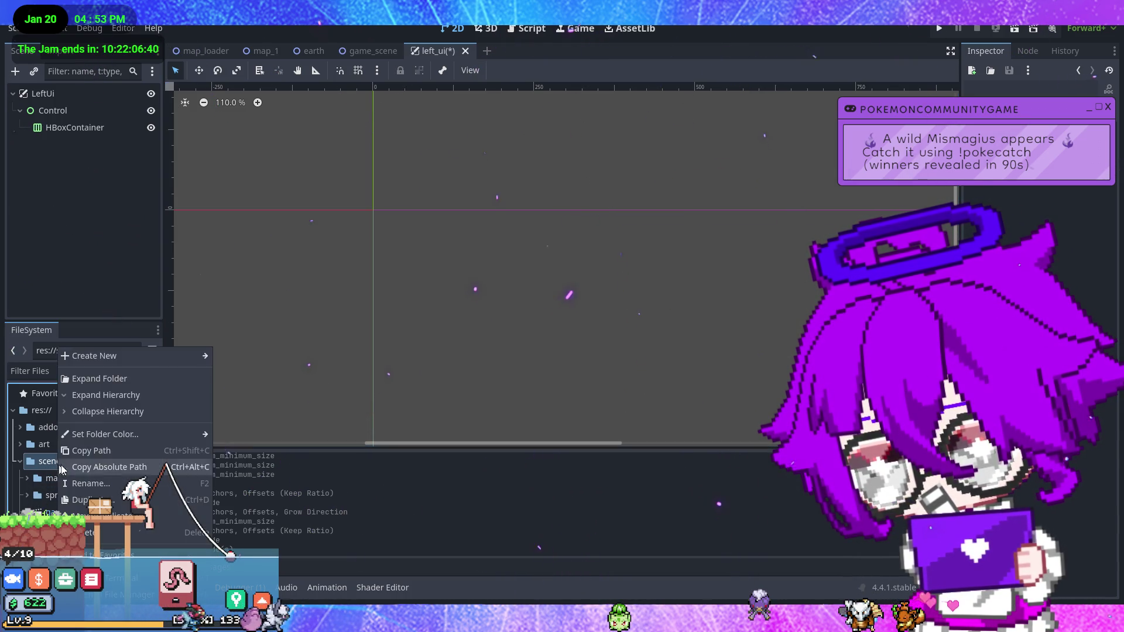
mouse_move(163, 357)
click(243, 357)
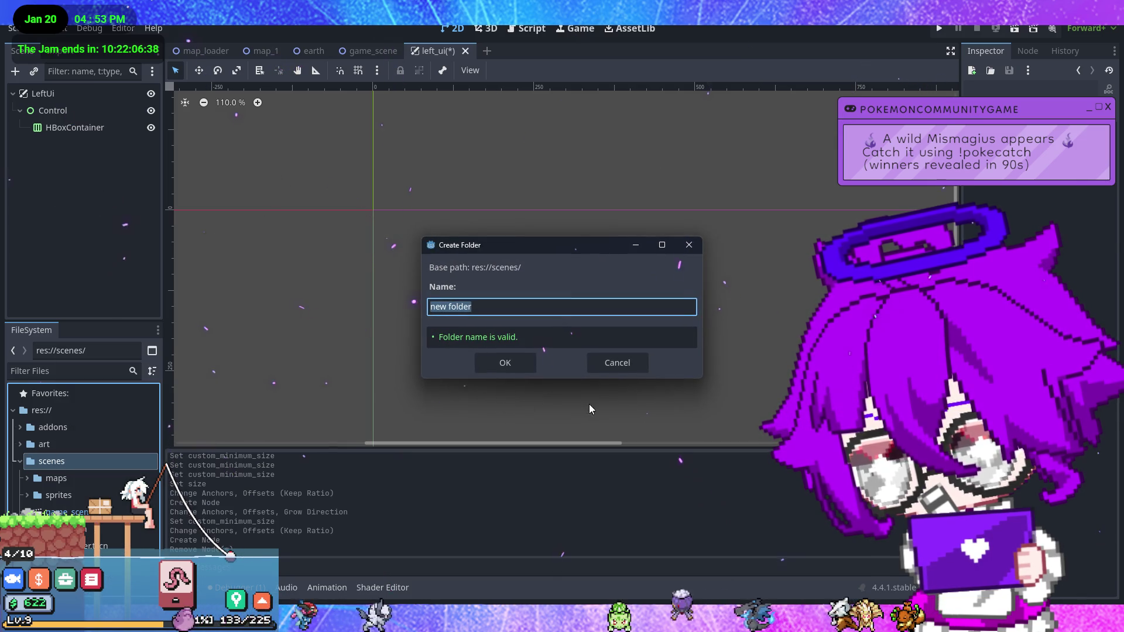
click(617, 363)
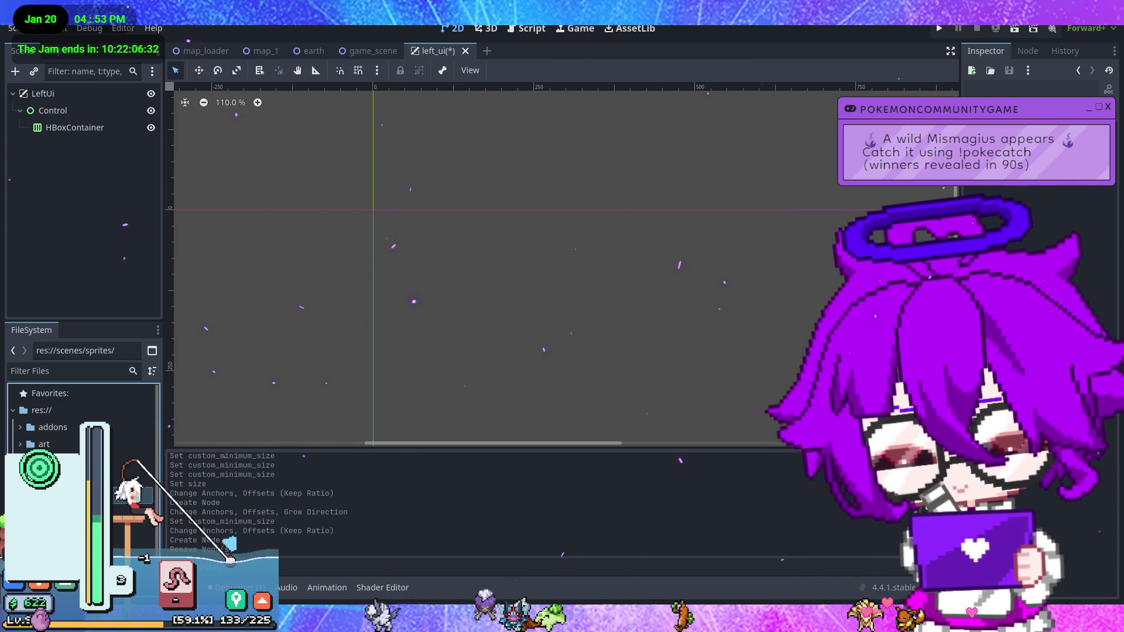
Step: Create a new scene in sprites with a TextureRect root named heart
right_click(79, 443)
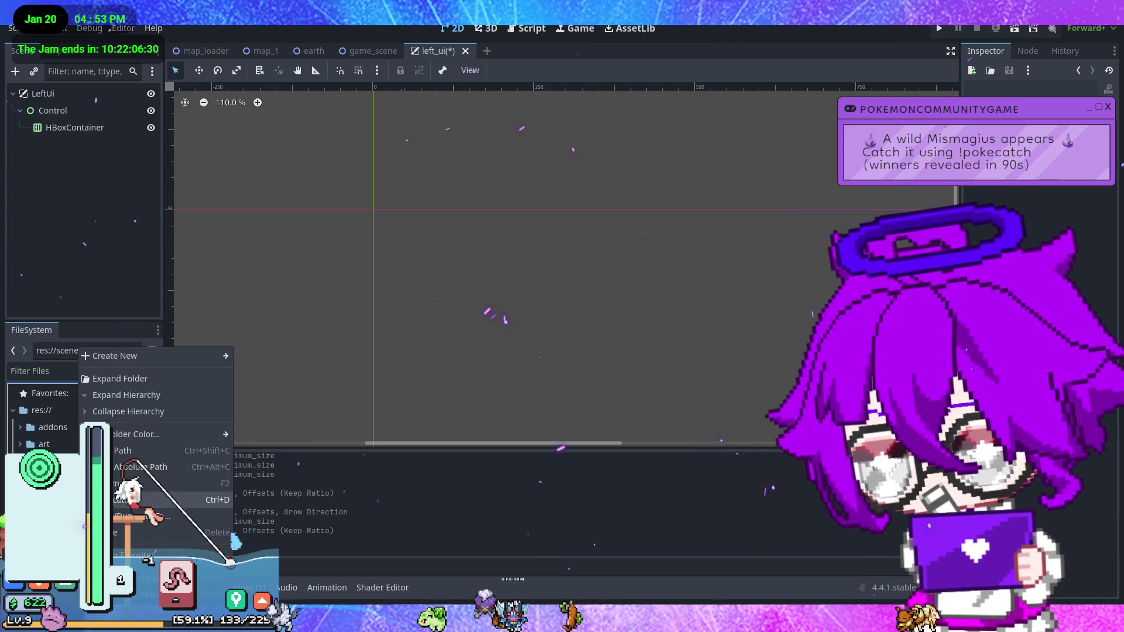
mouse_move(209, 354)
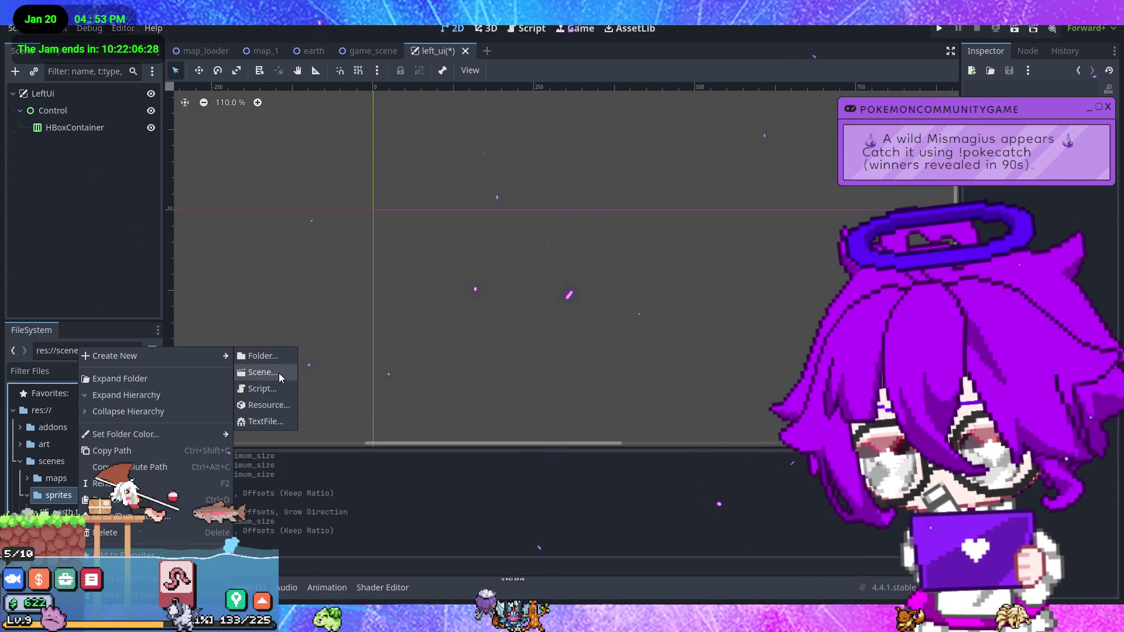
click(279, 372)
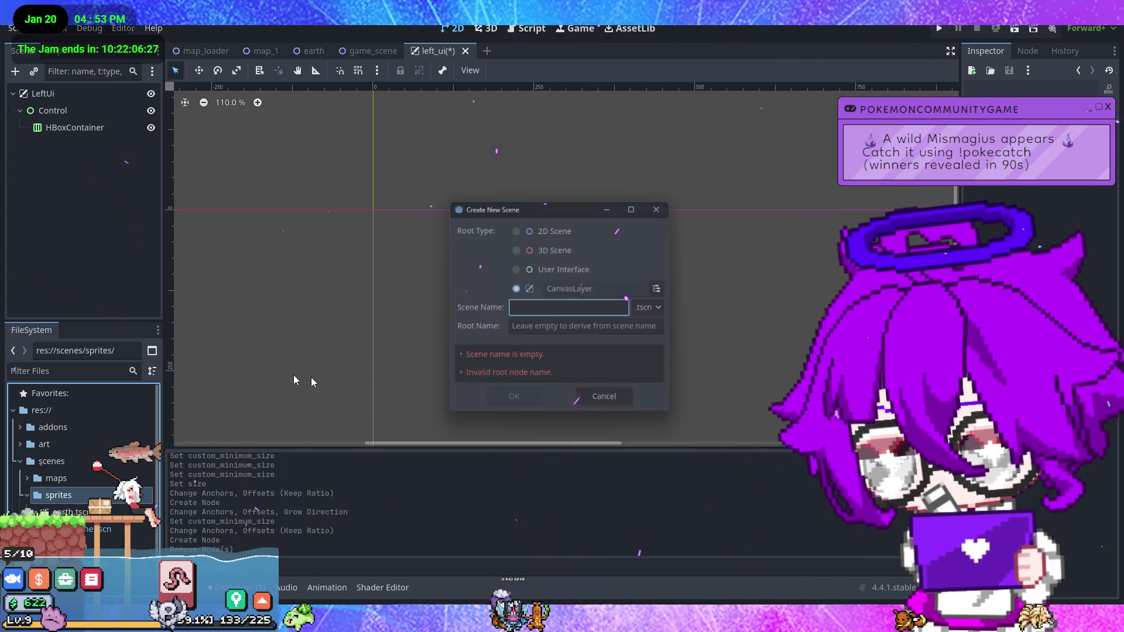
click(519, 269)
click(666, 289)
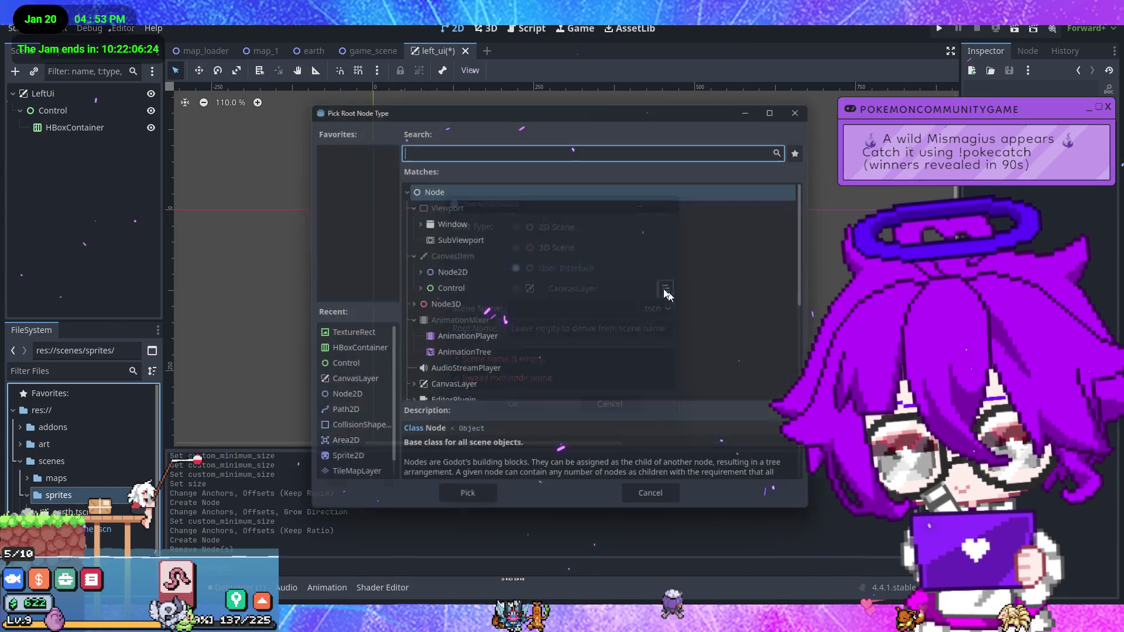
text(tet)
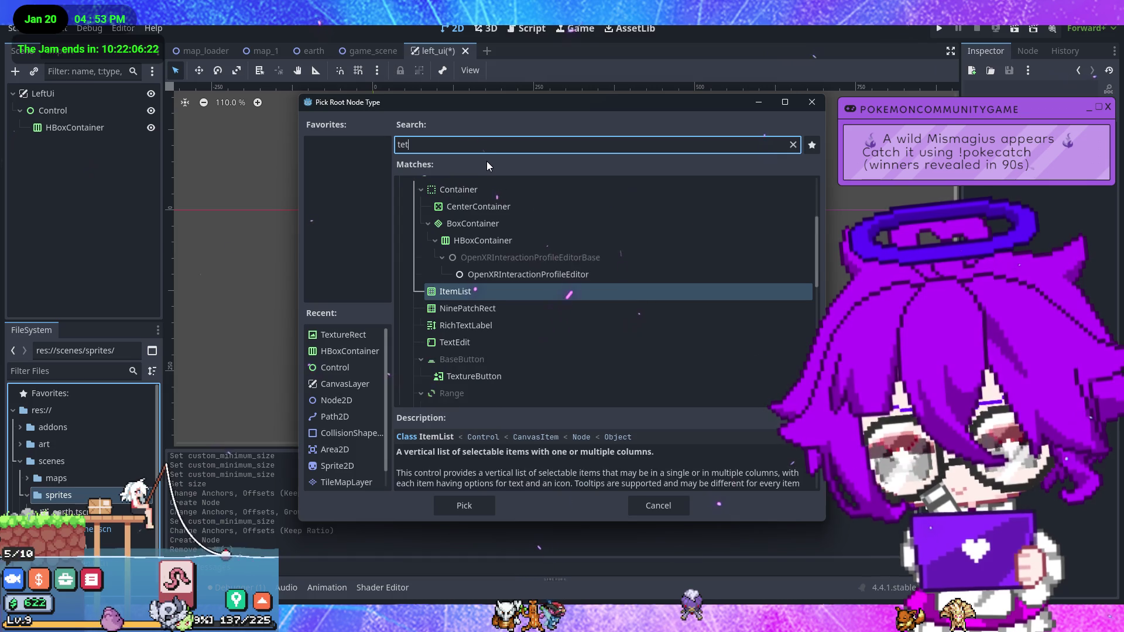
key(BackSpace)
text(xt)
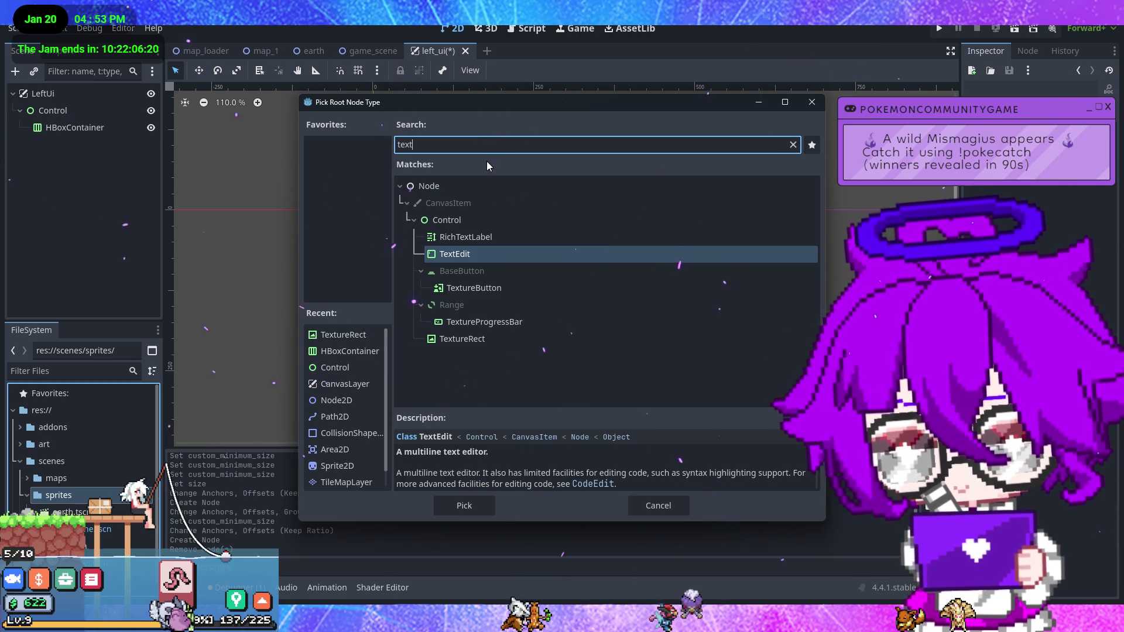
double_click(493, 340)
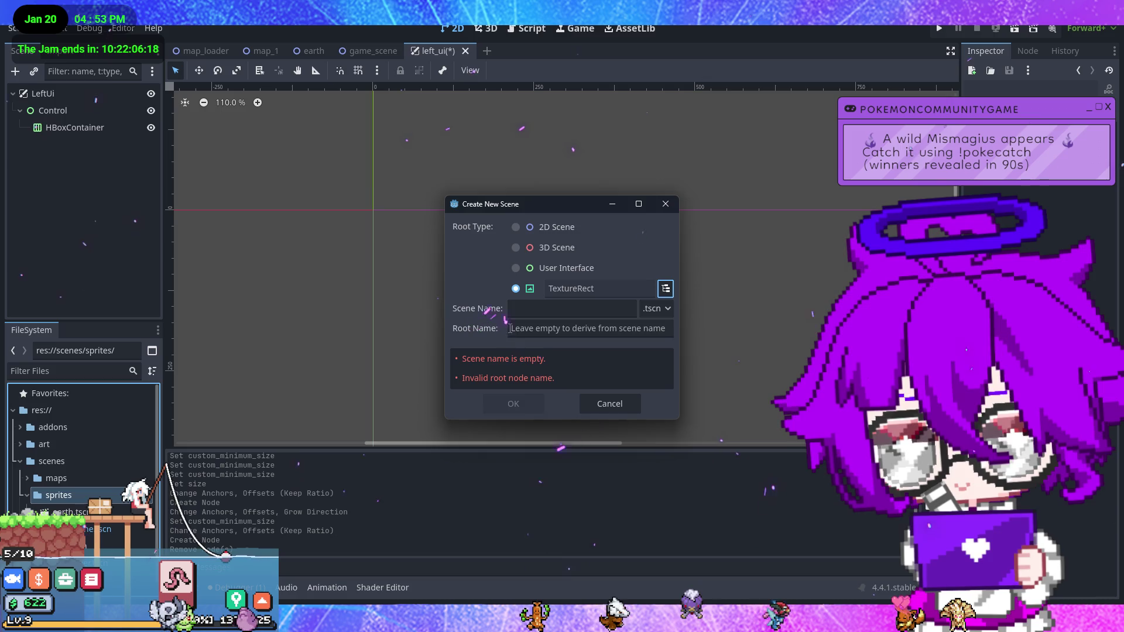
click(563, 313)
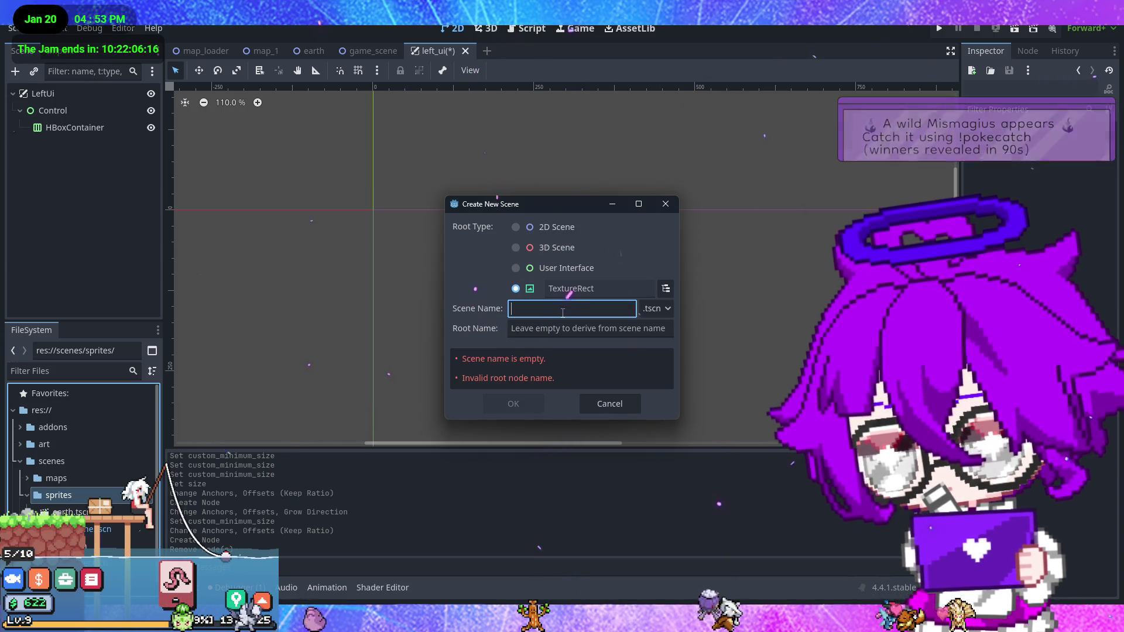
text(heart)
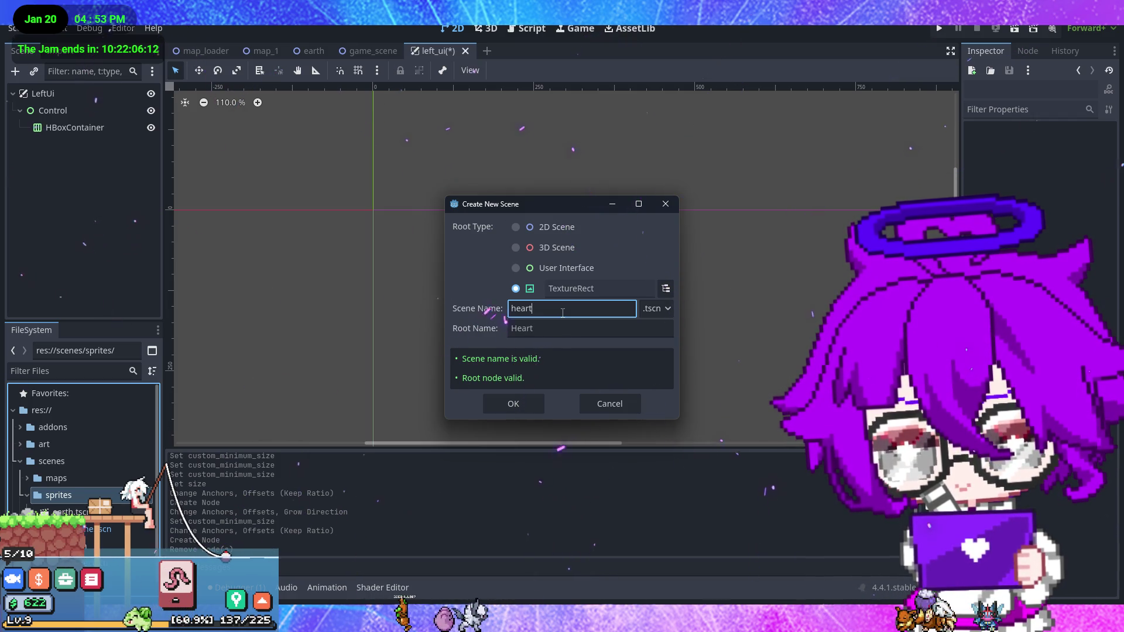
click(527, 404)
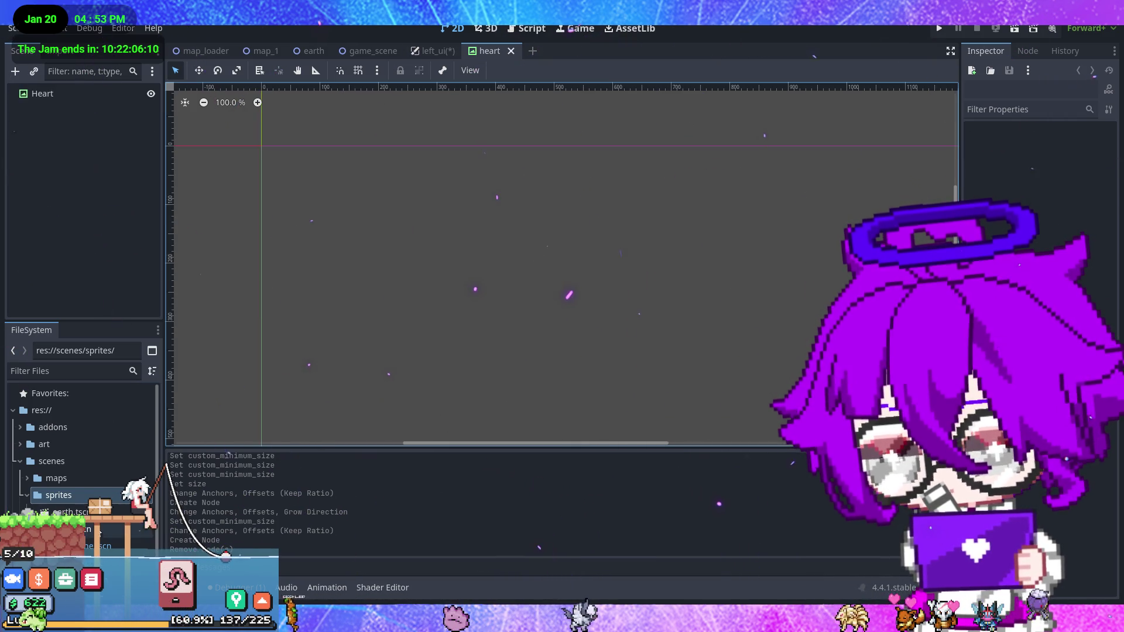
Step: Import Heart.png into res://art/sprites and assign it to the Heart node's texture
click(99, 545)
click(94, 94)
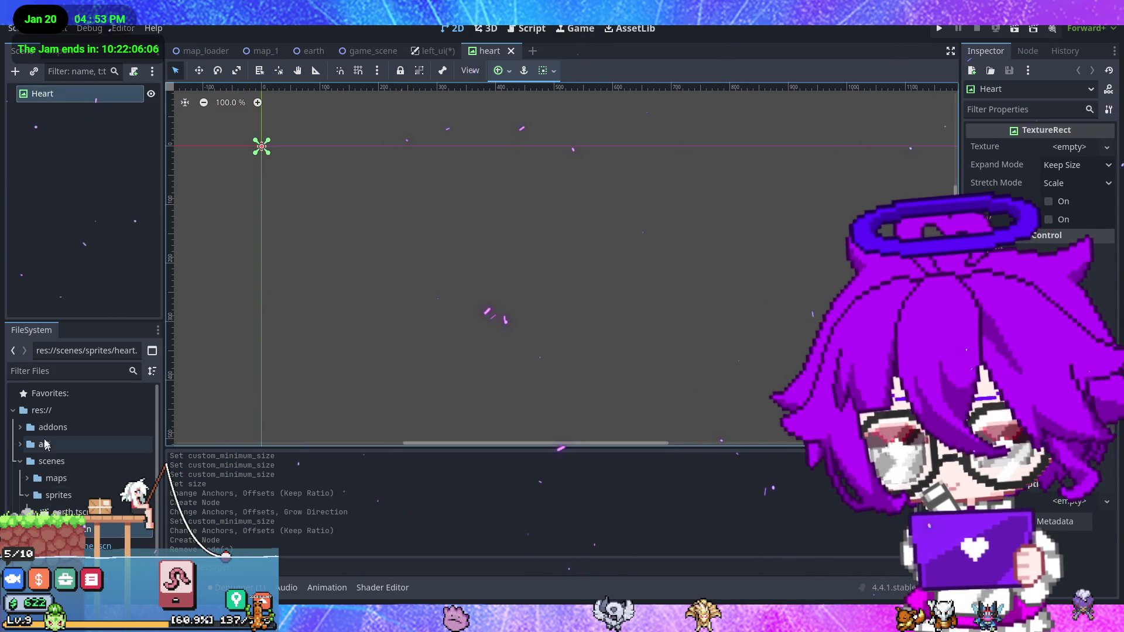
click(20, 445)
click(71, 465)
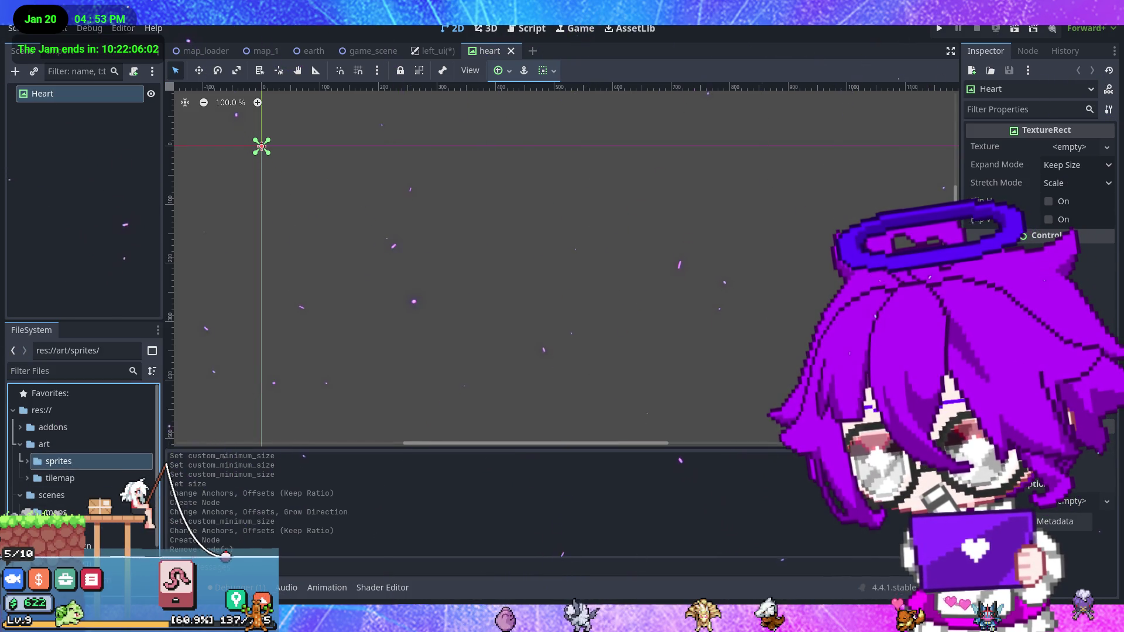
mouse_move(61, 468)
mouse_down()
mouse_move(78, 463)
mouse_move(261, 146)
mouse_move(1074, 147)
mouse_up()
click(54, 498)
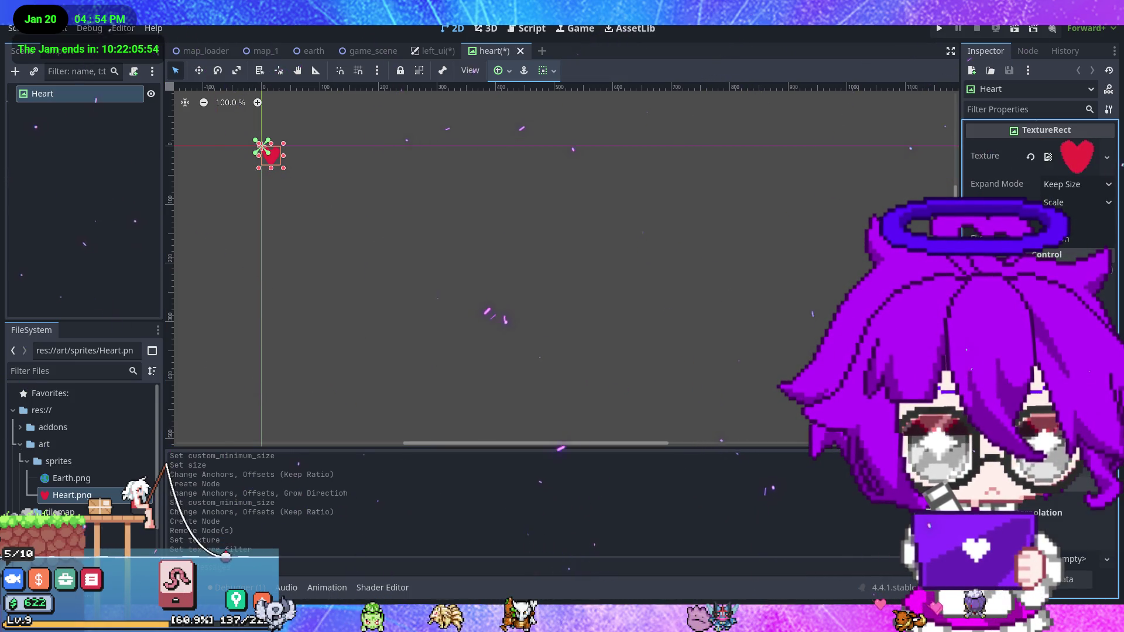
Step: Set the Heart's Texture Filter and Stretch Mode Keep, then return to left_ui
click(1054, 468)
click(1090, 202)
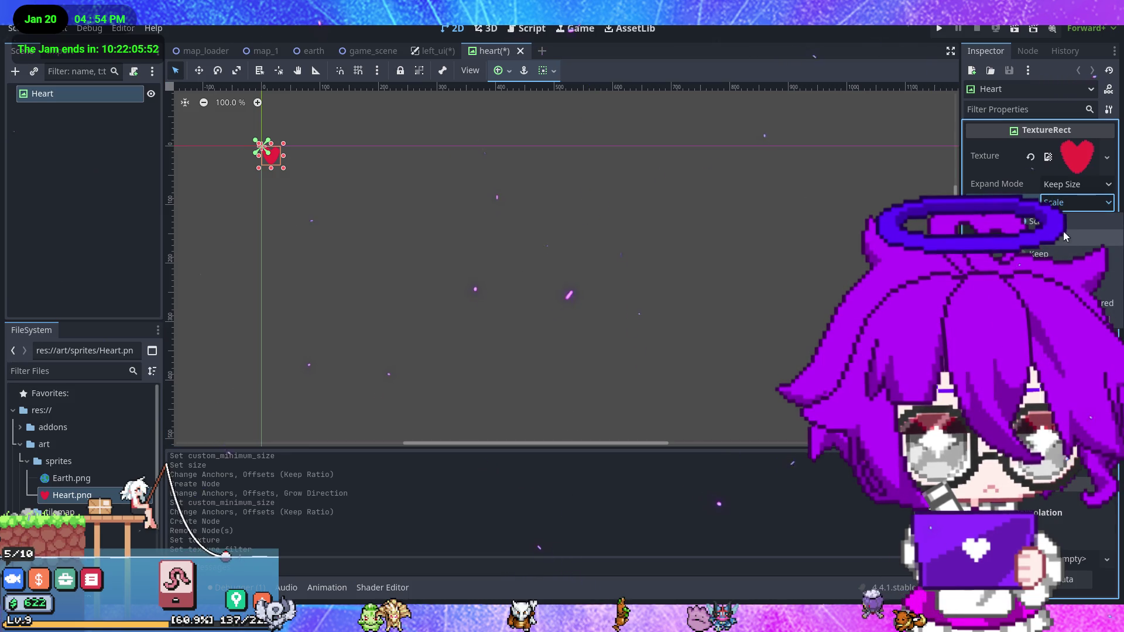
click(1057, 251)
click(442, 183)
scroll(271, 164, up, 1)
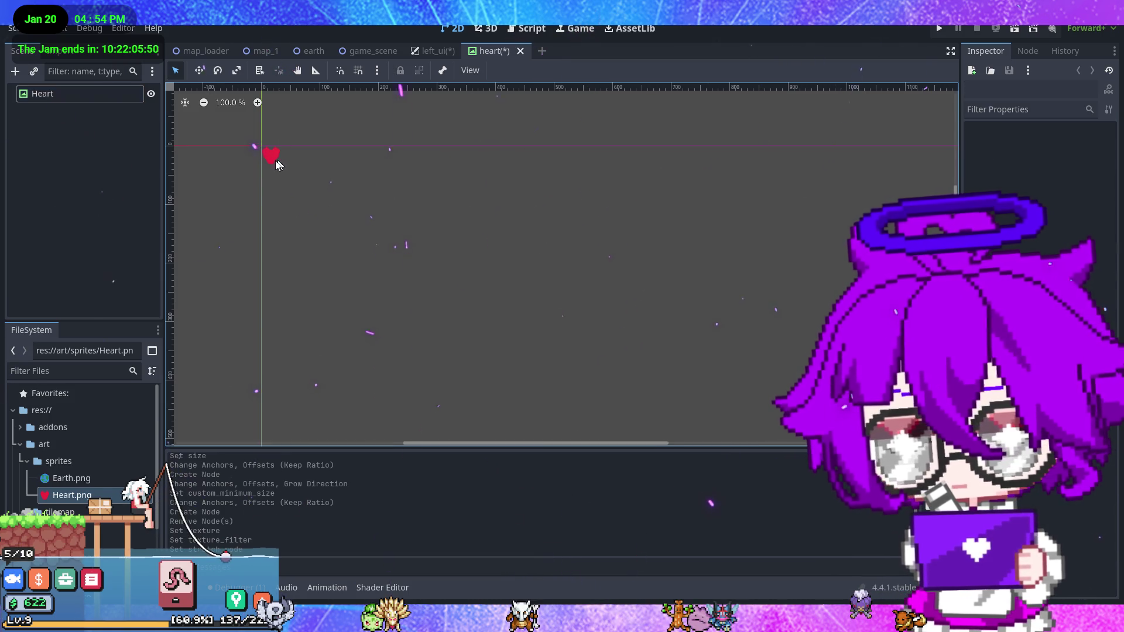
click(47, 97)
click(342, 199)
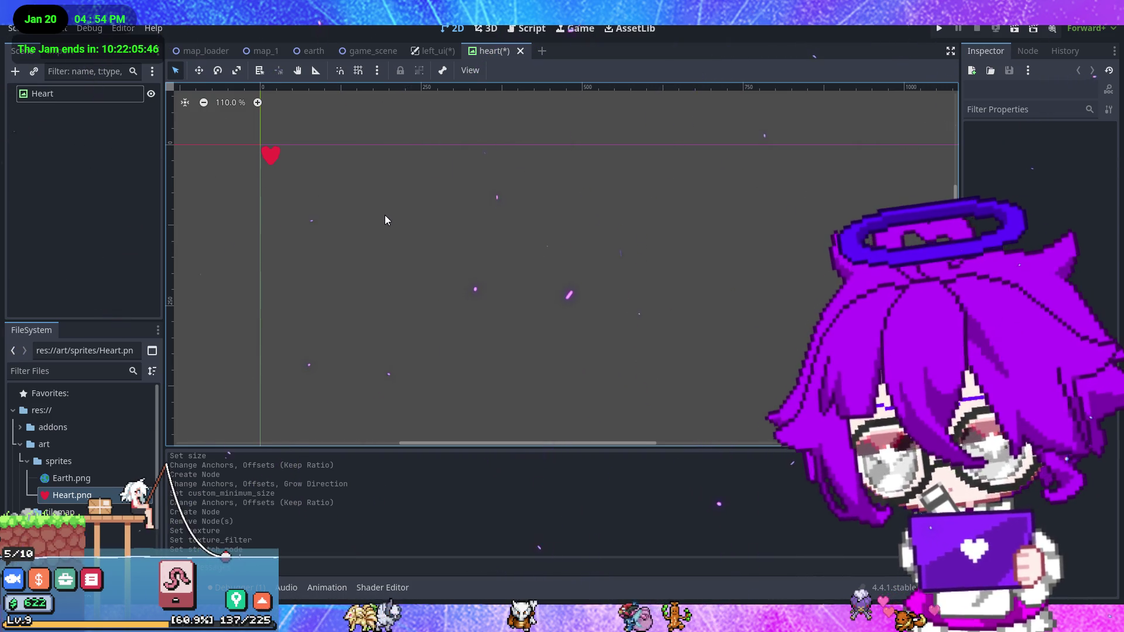
click(433, 51)
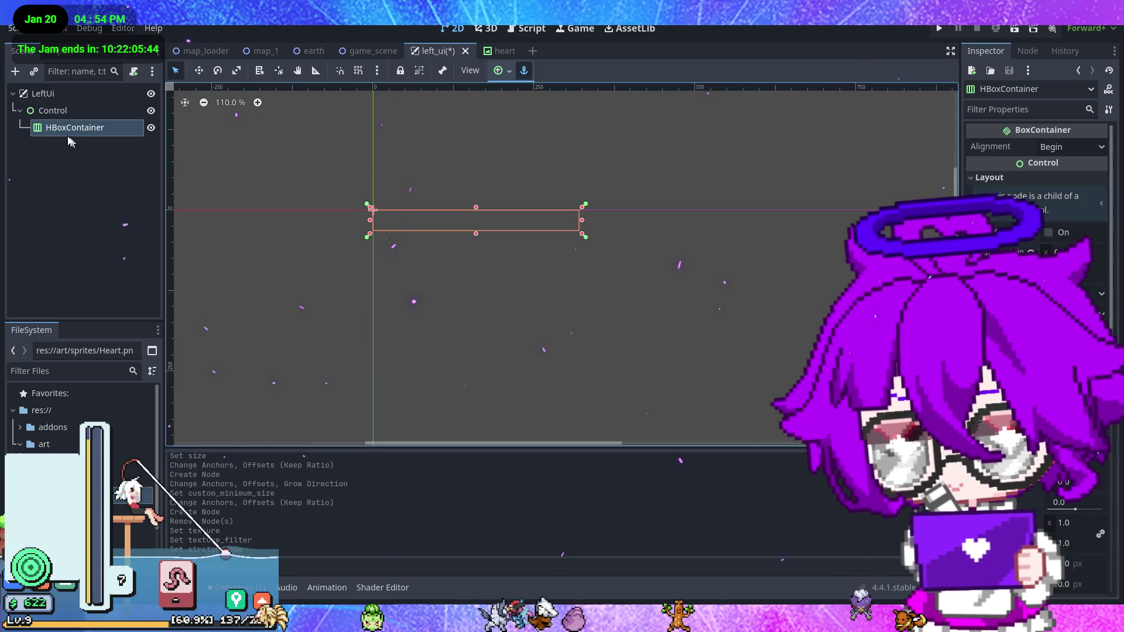
Step: Instance heart.tscn as a child of HBoxContainer and check the Heart instance
right_click(85, 132)
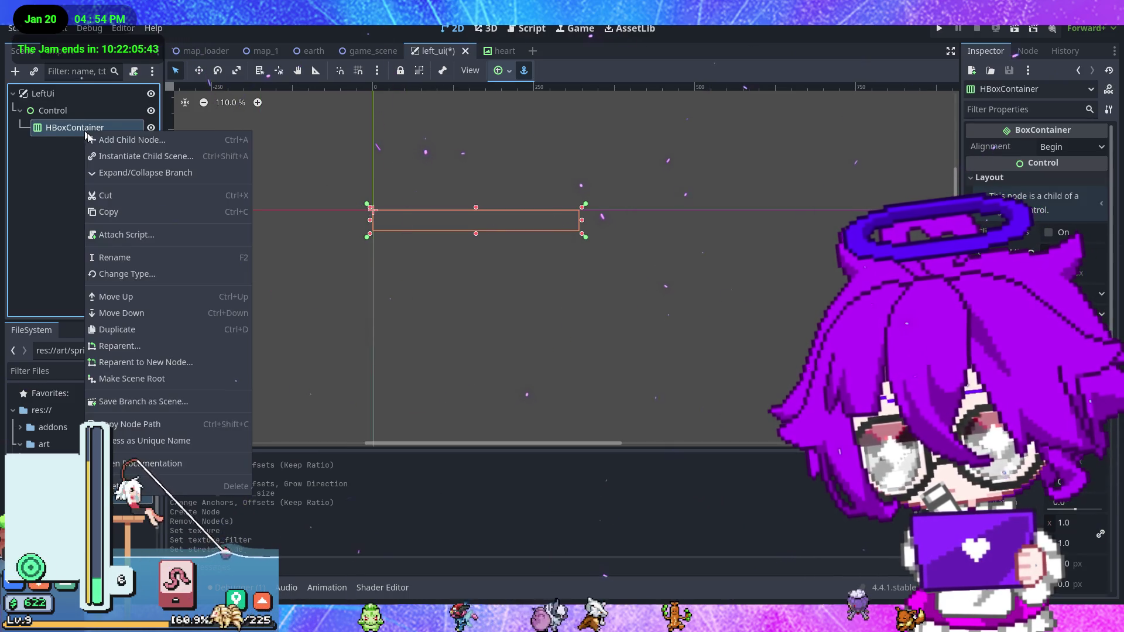
click(134, 156)
double_click(441, 231)
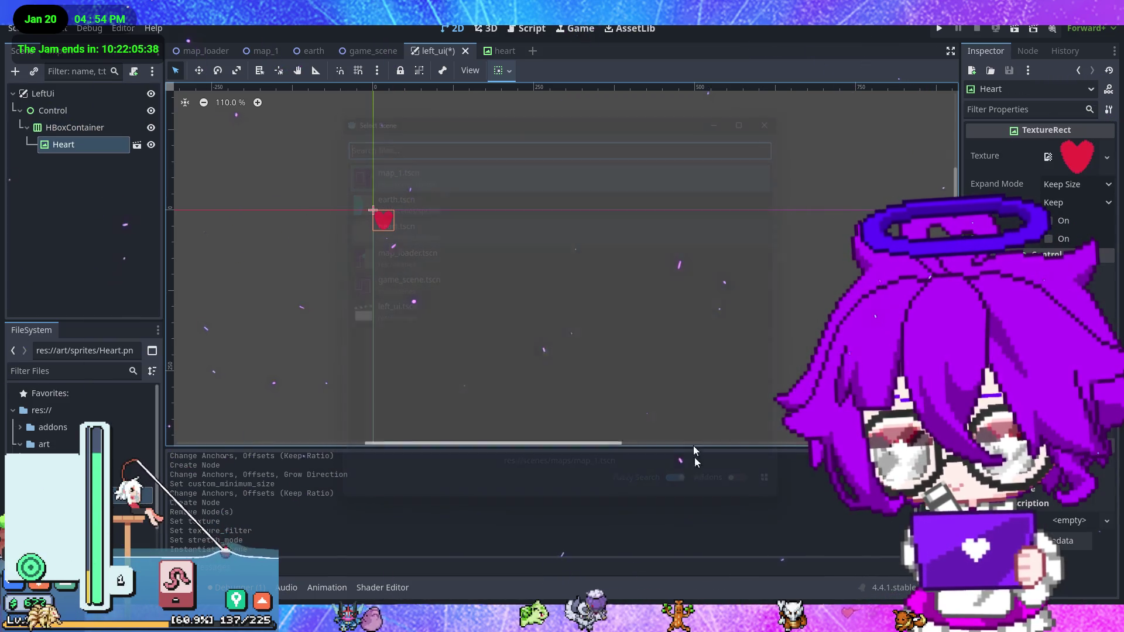
scroll(402, 231, up, 2)
click(89, 130)
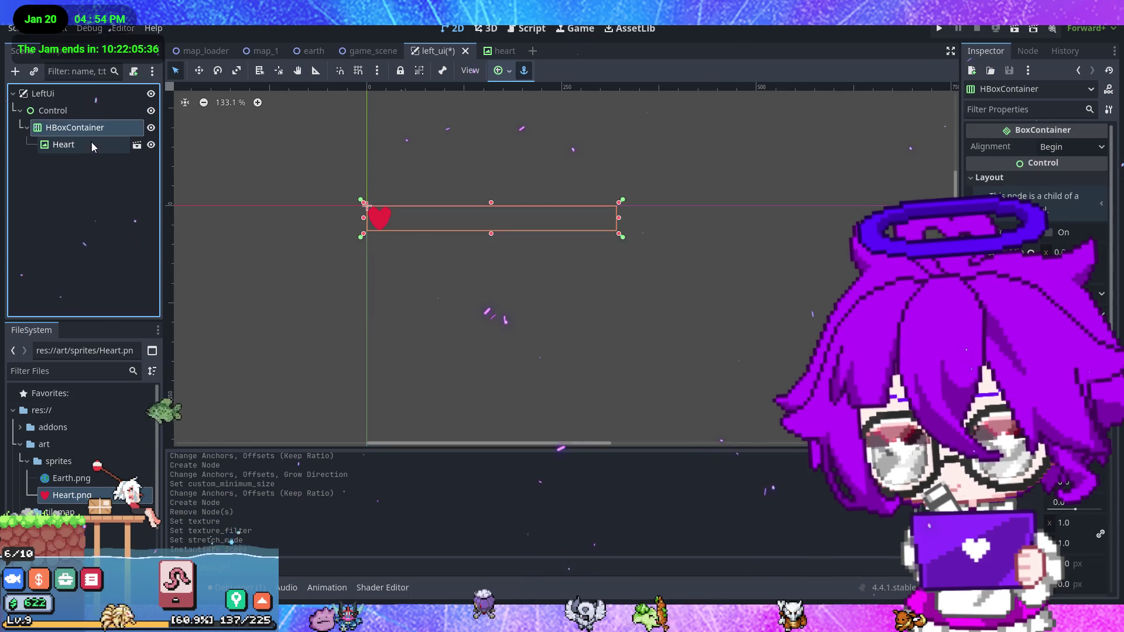
click(91, 143)
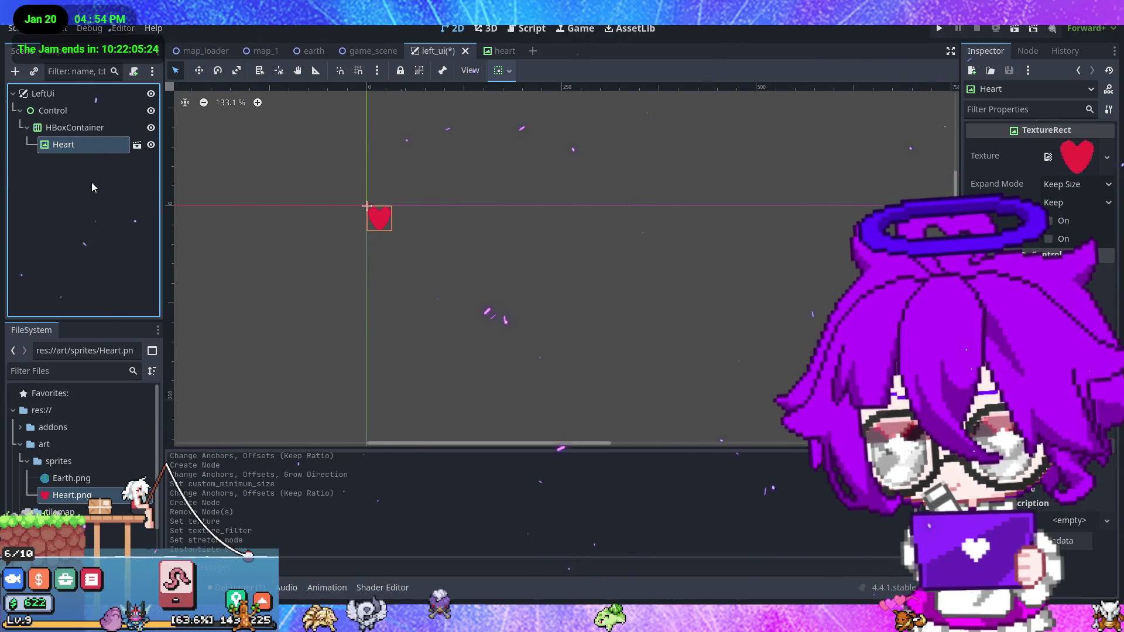
click(102, 130)
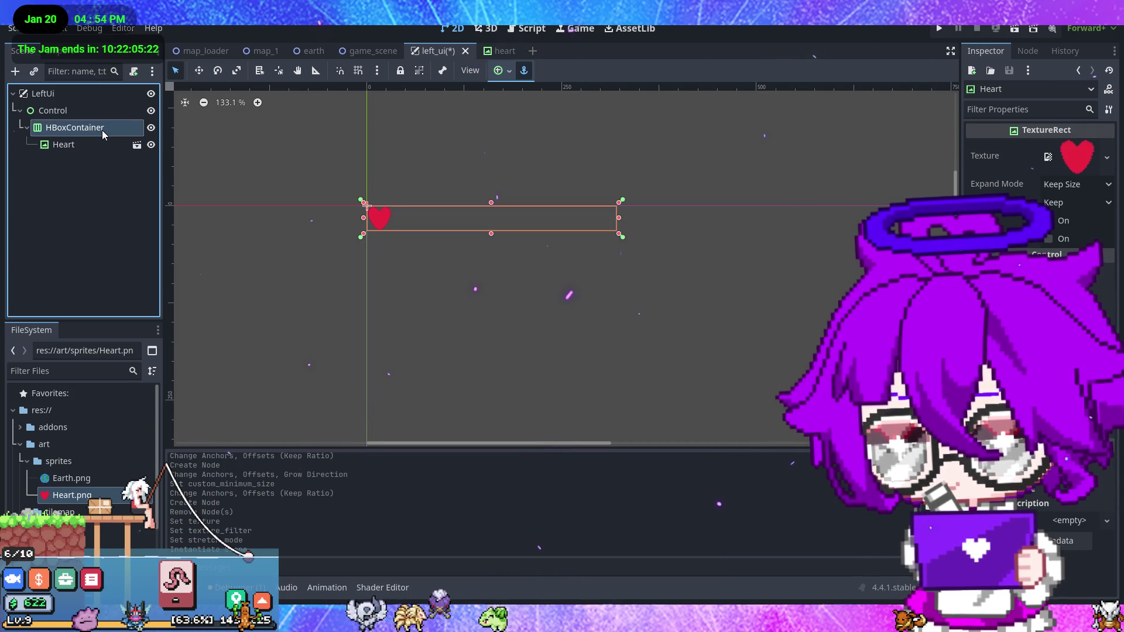
click(111, 99)
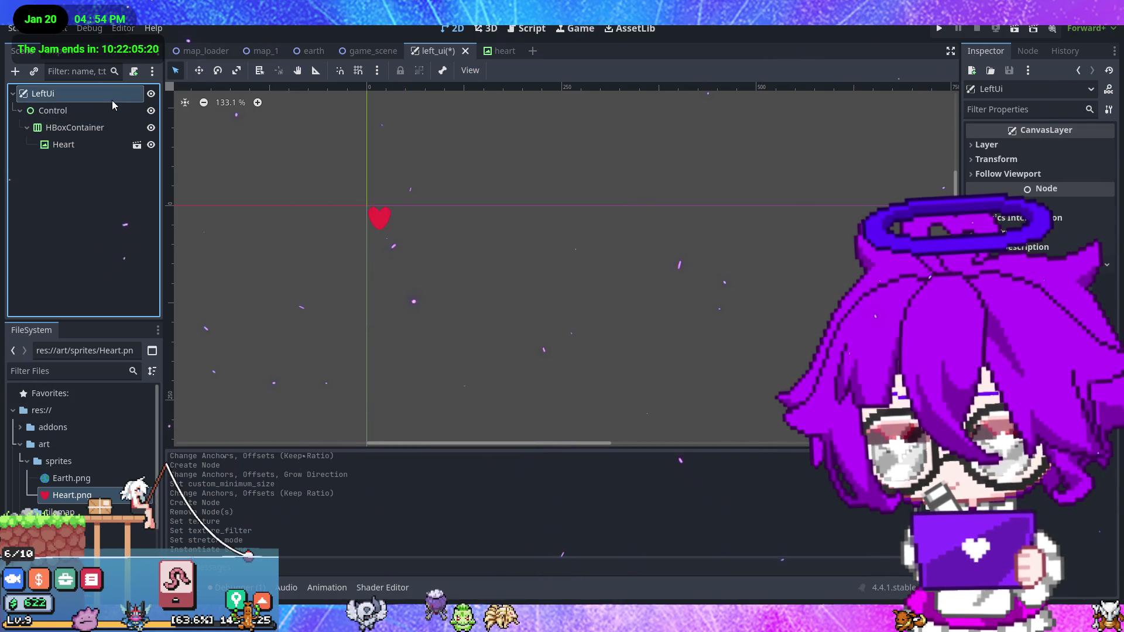
Step: Attach a new script, left_ui.gd, to LeftUi and save it in the scripts folder
click(134, 72)
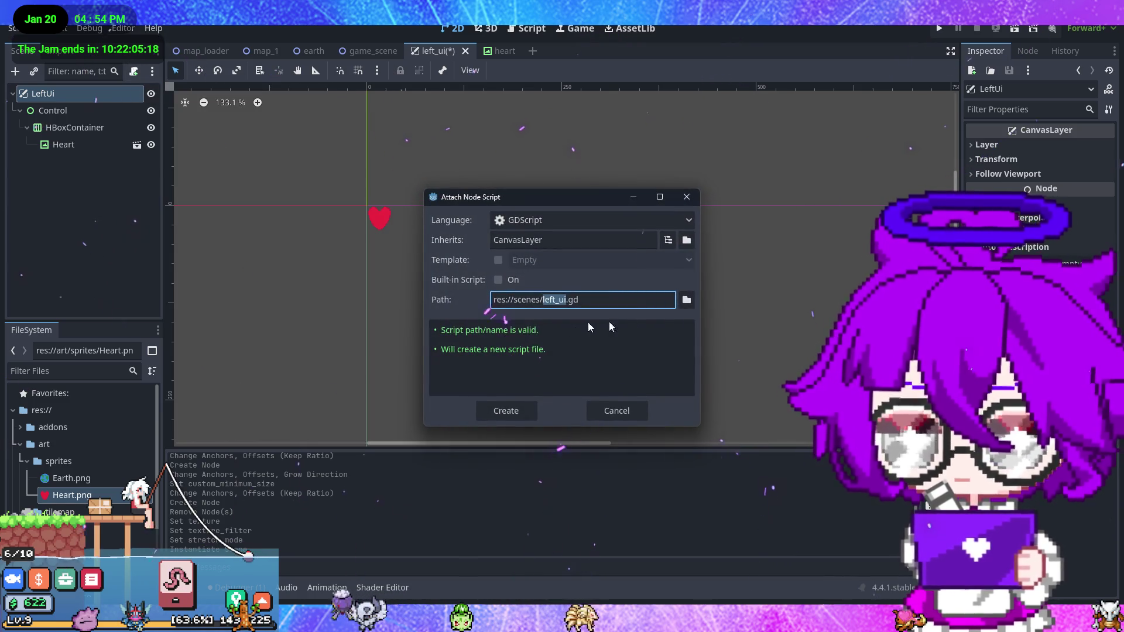
click(687, 300)
key(BackSpace)
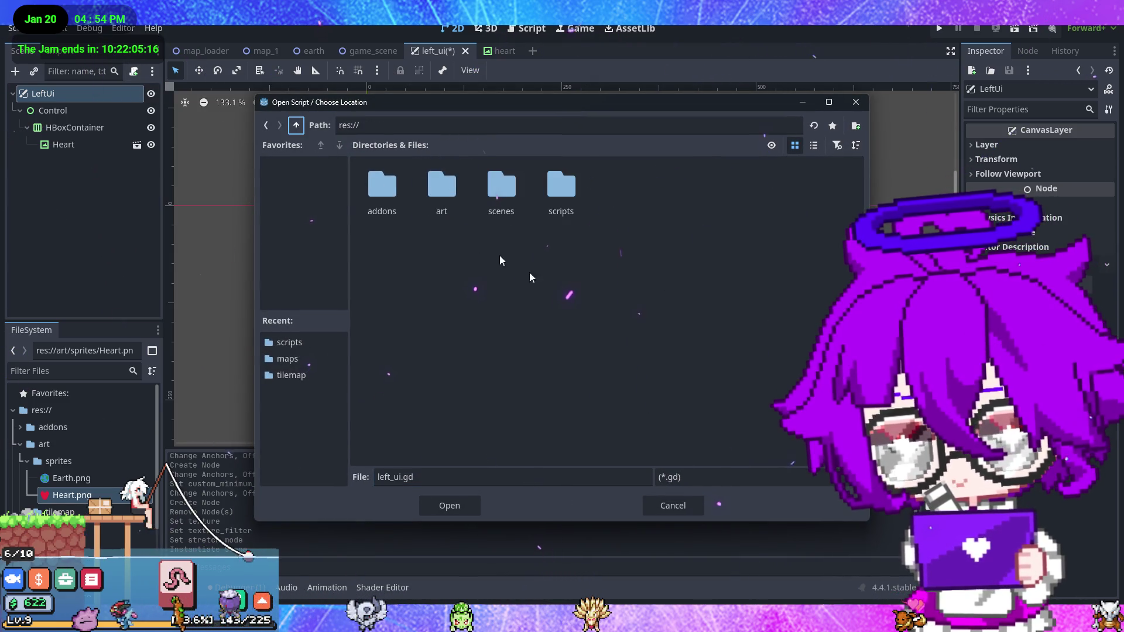
double_click(568, 197)
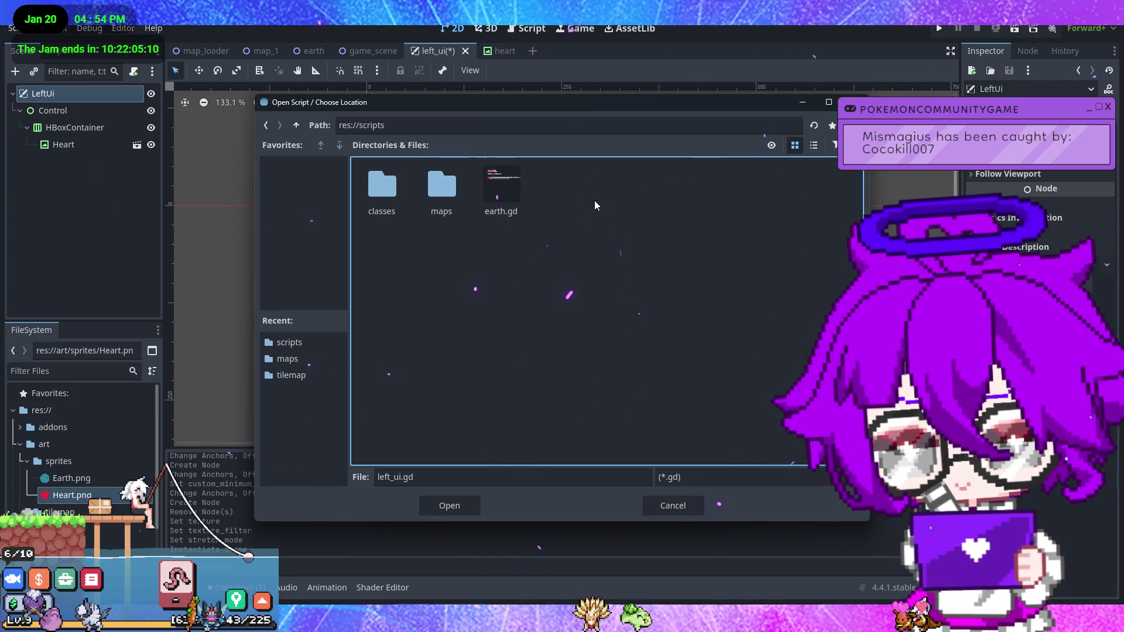
click(453, 511)
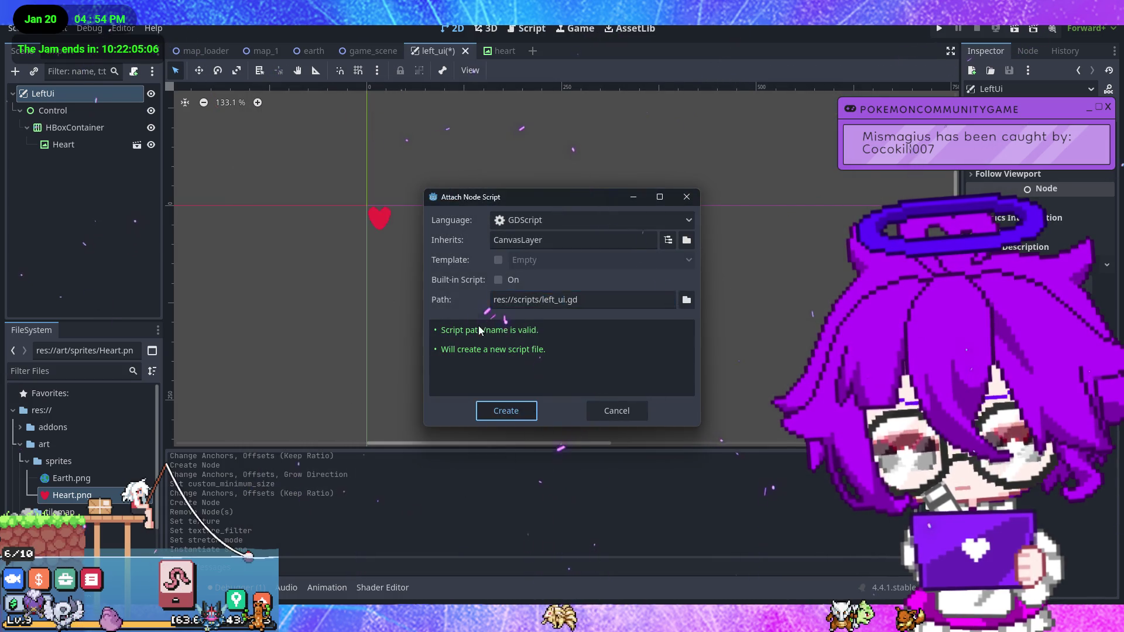
key(Return)
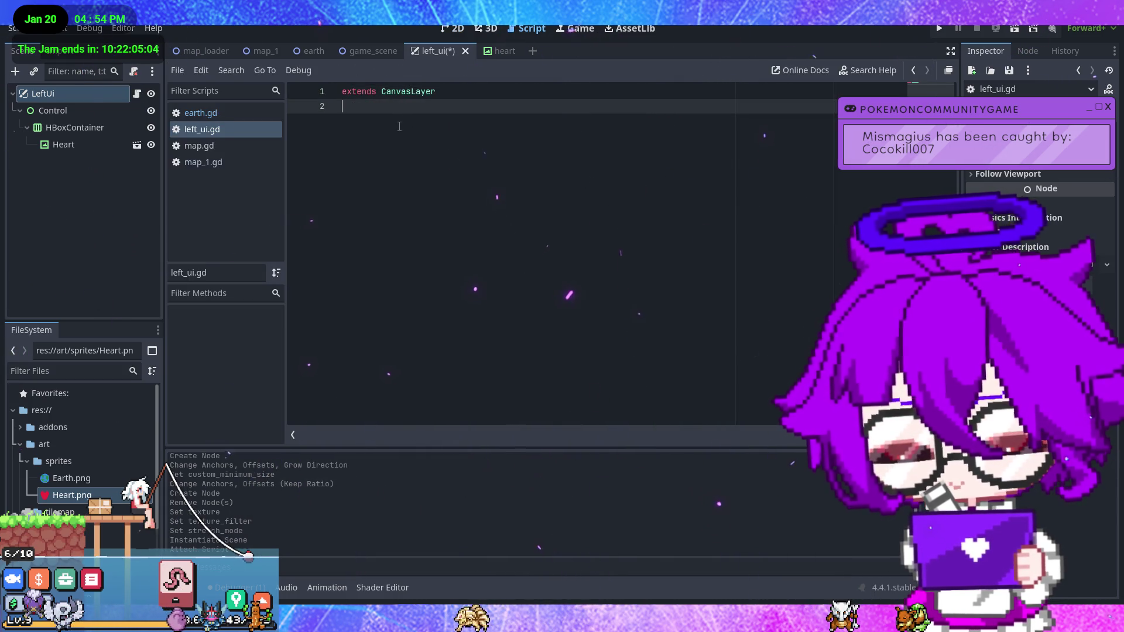
Step: Add the class_name LeftUI line and begin a func line below it
text(ass_nam)
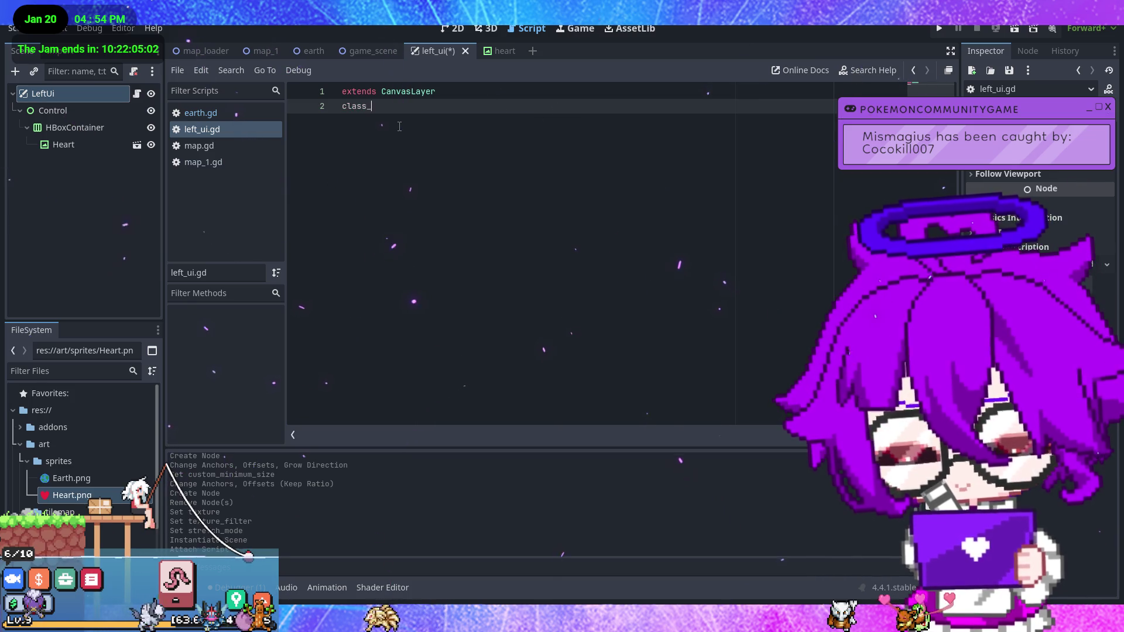
text(e Left_UI)
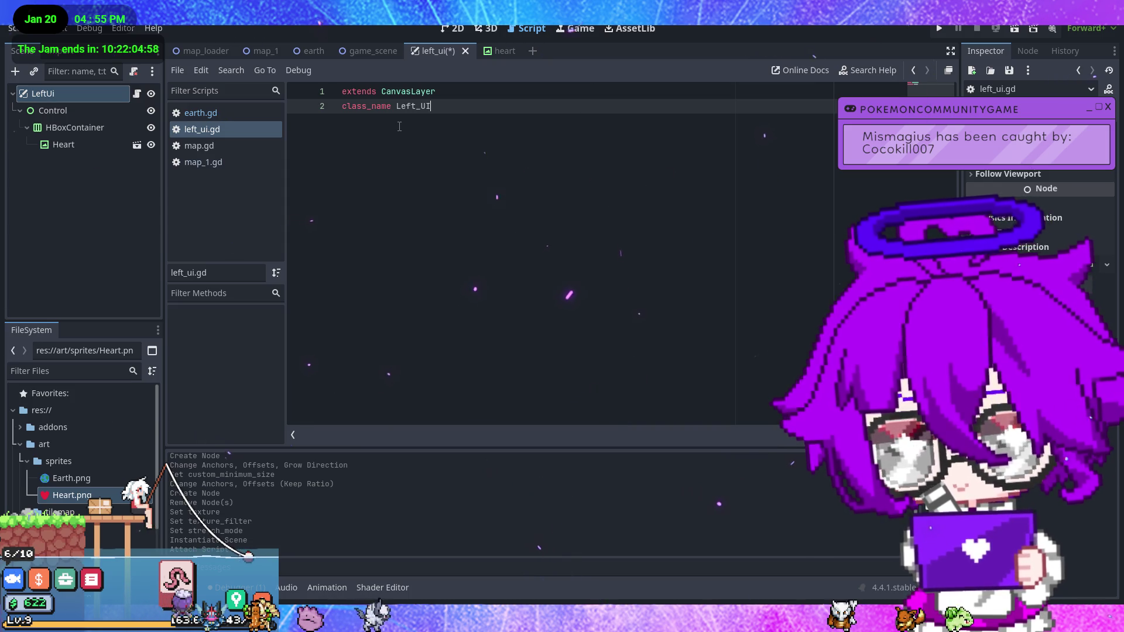
key(Return)
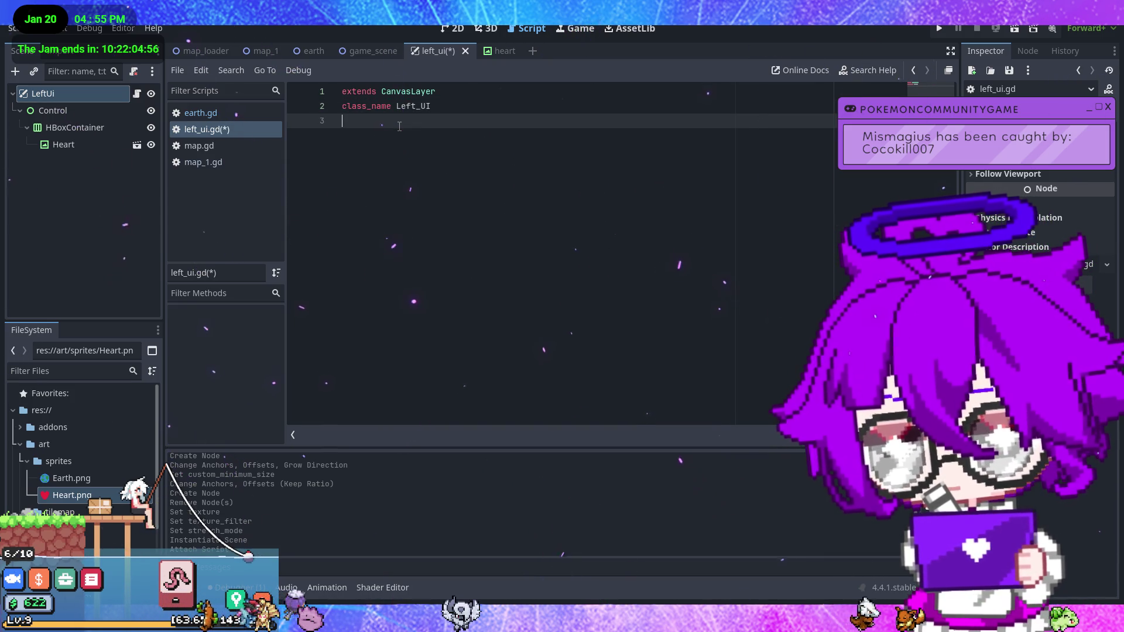
click(427, 112)
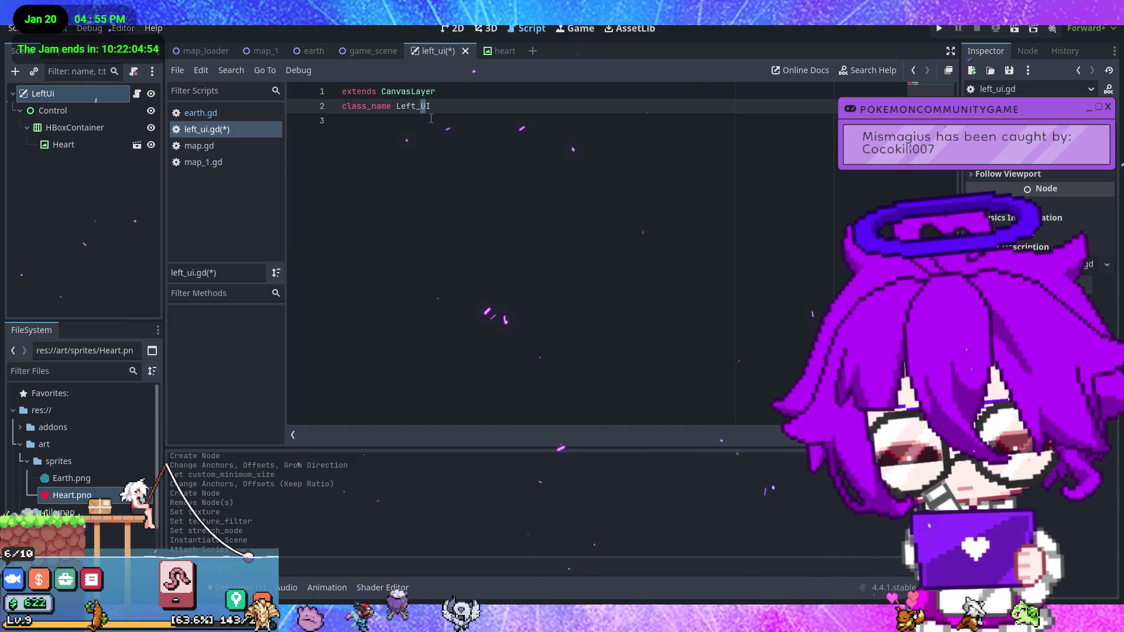
click(431, 118)
key(Return)
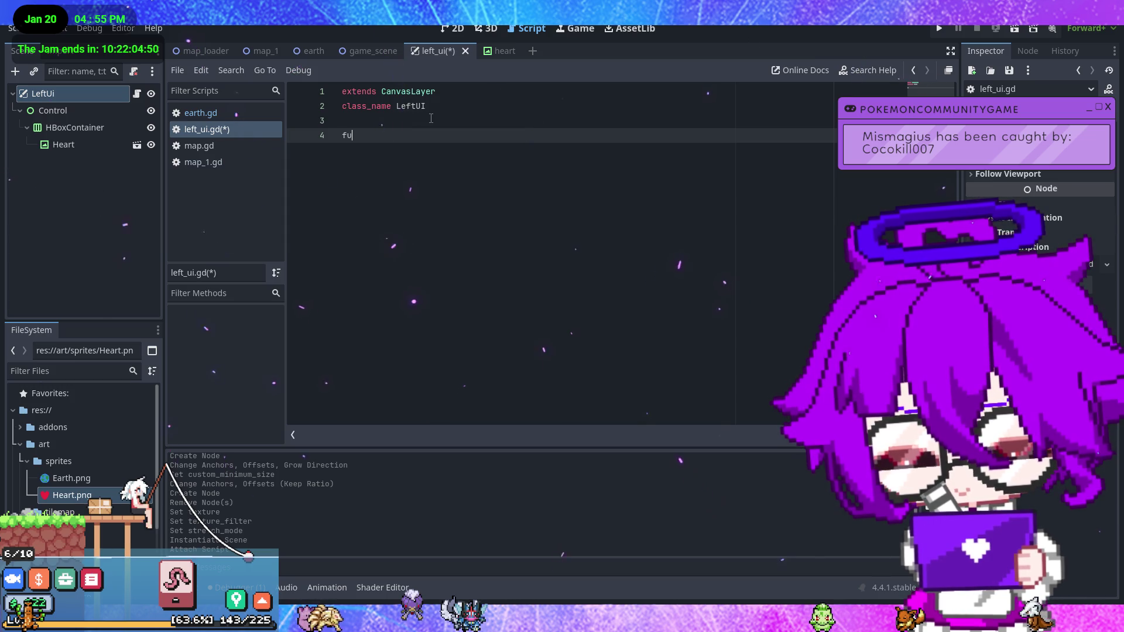
text(c)
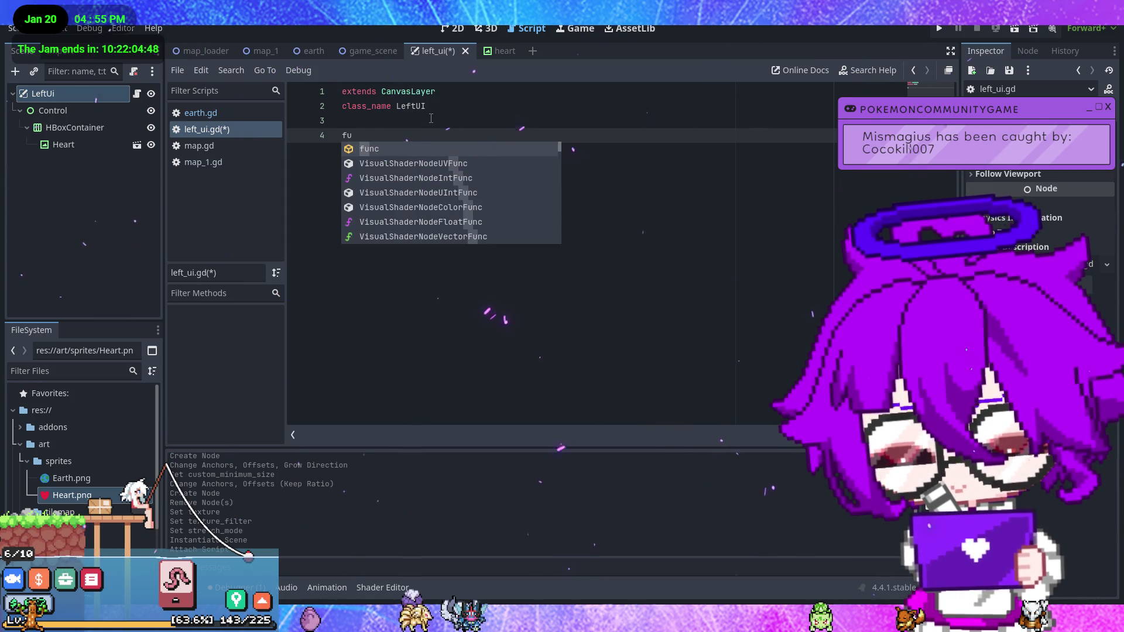
key(Return)
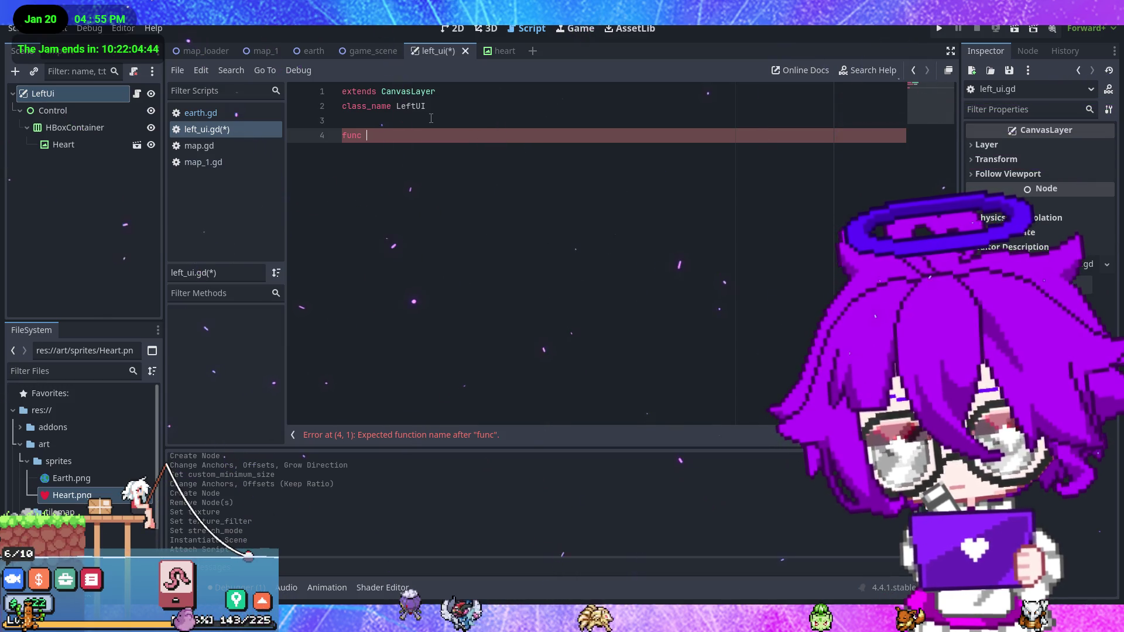
key(Home)
key(Return)
key(Return)
key(Up)
key(Up)
text(@)
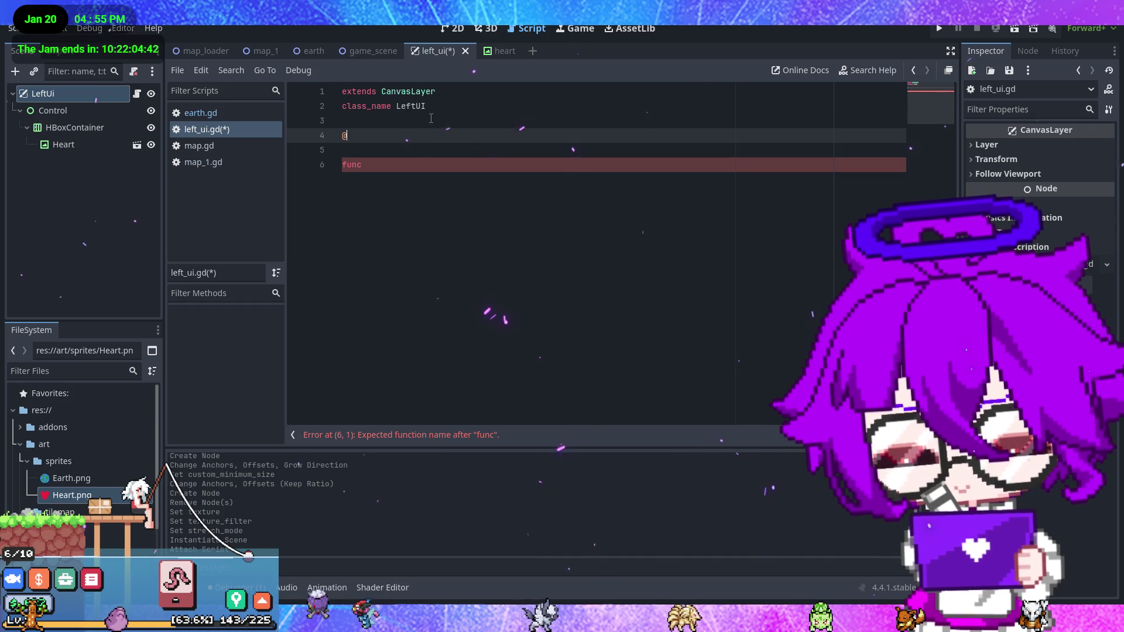
text(export var heart_contianer)
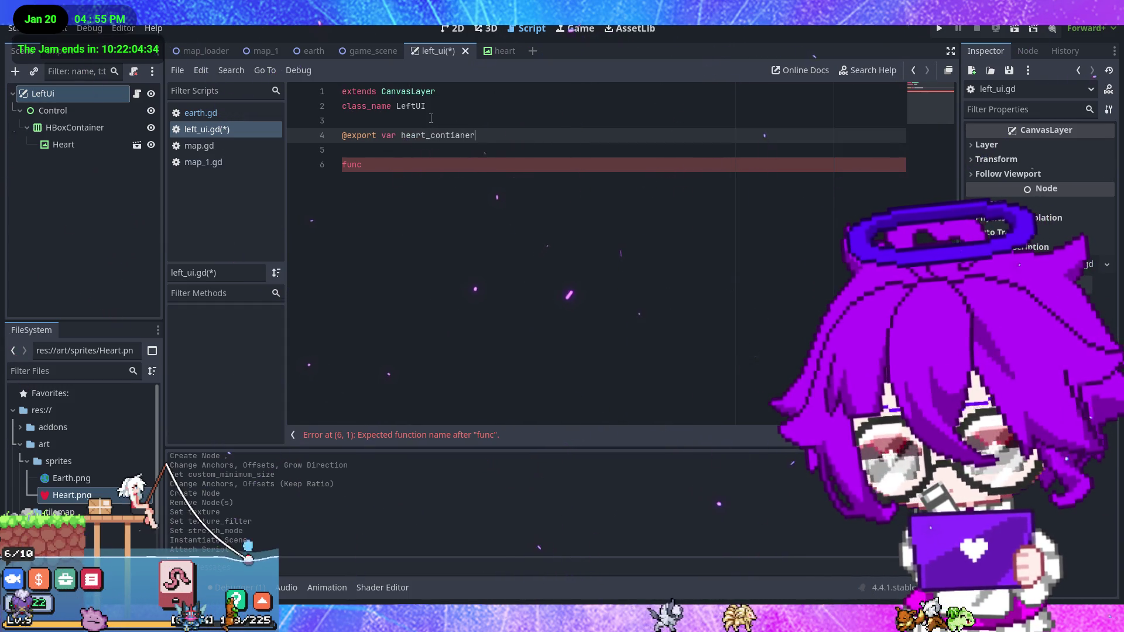
key(BackSpace)
key(BackSpace)
key(BackSpace)
text(a)
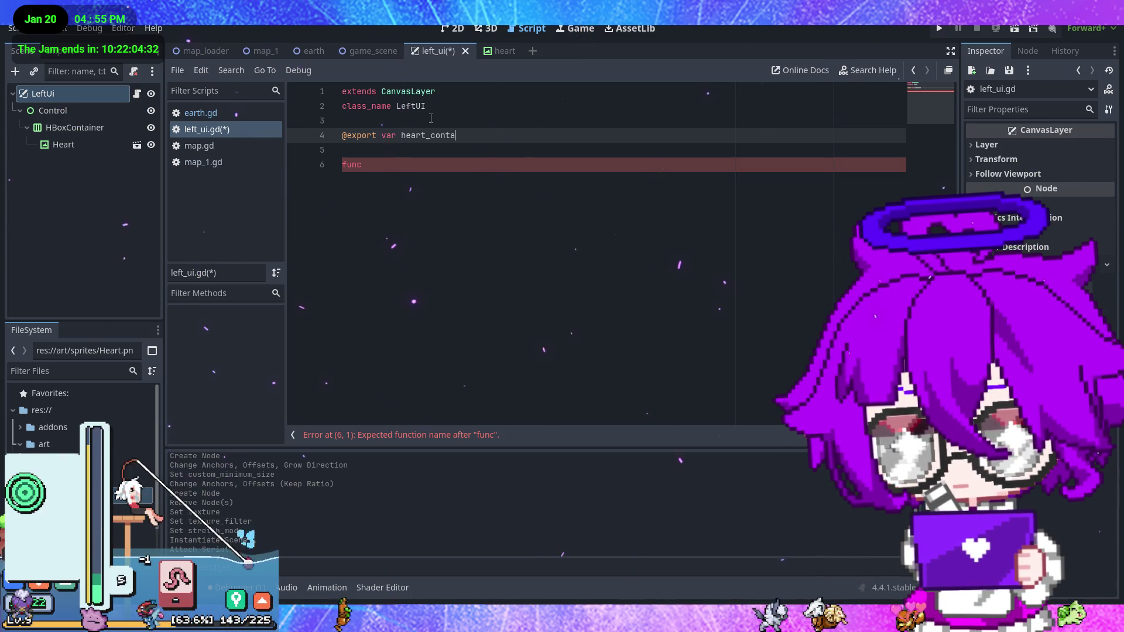
text(iner:)
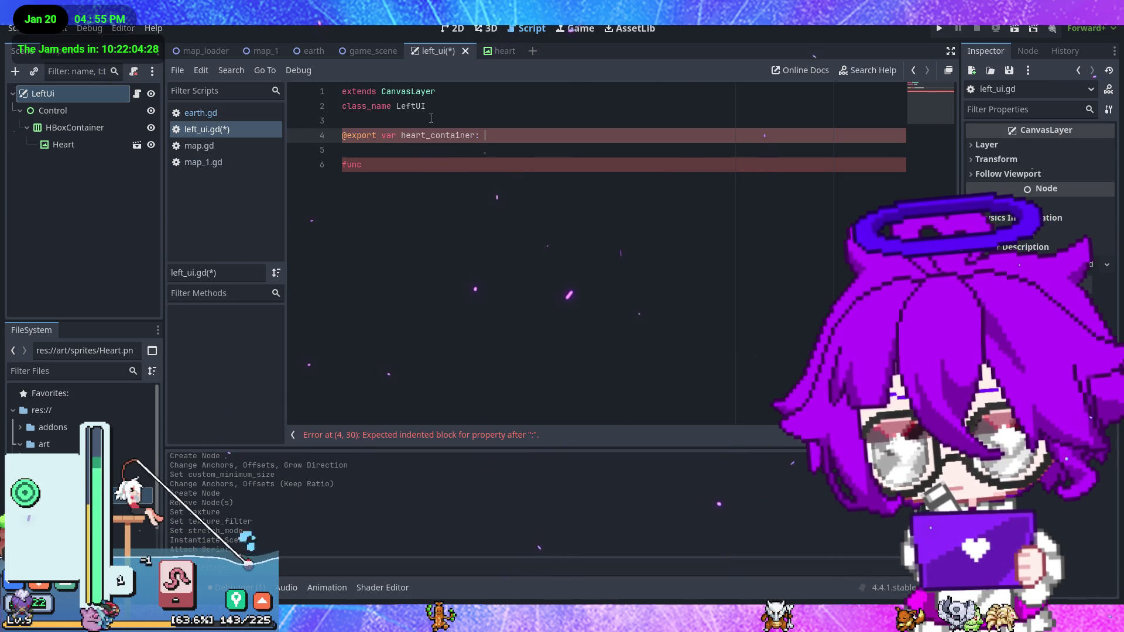
text( HBox)
key(Return)
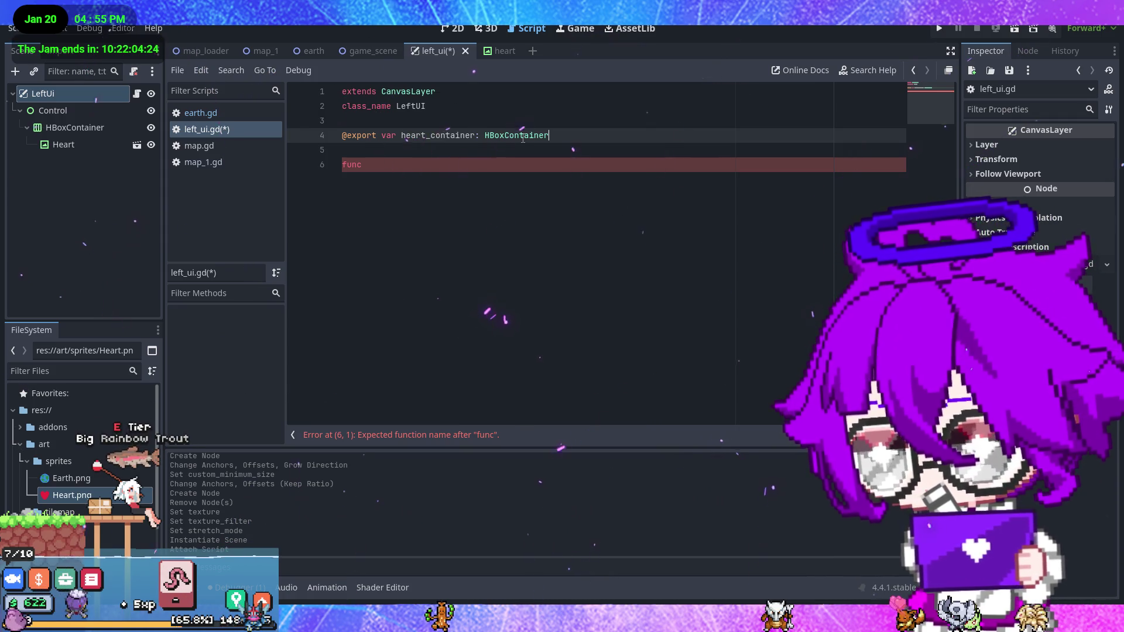
click(392, 174)
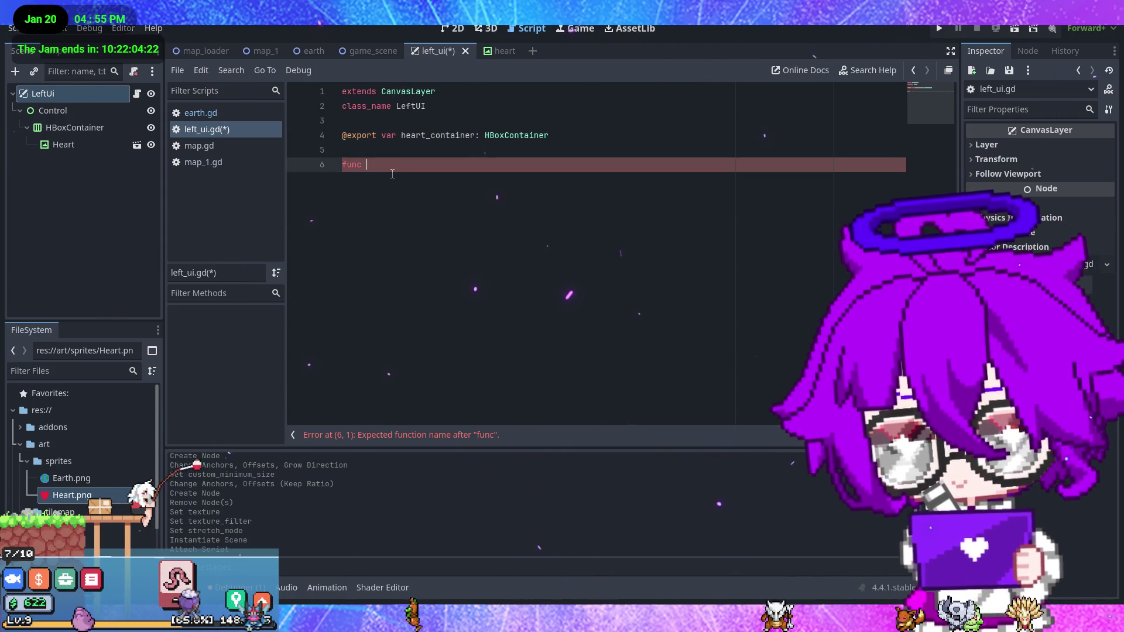
key(BackSpace)
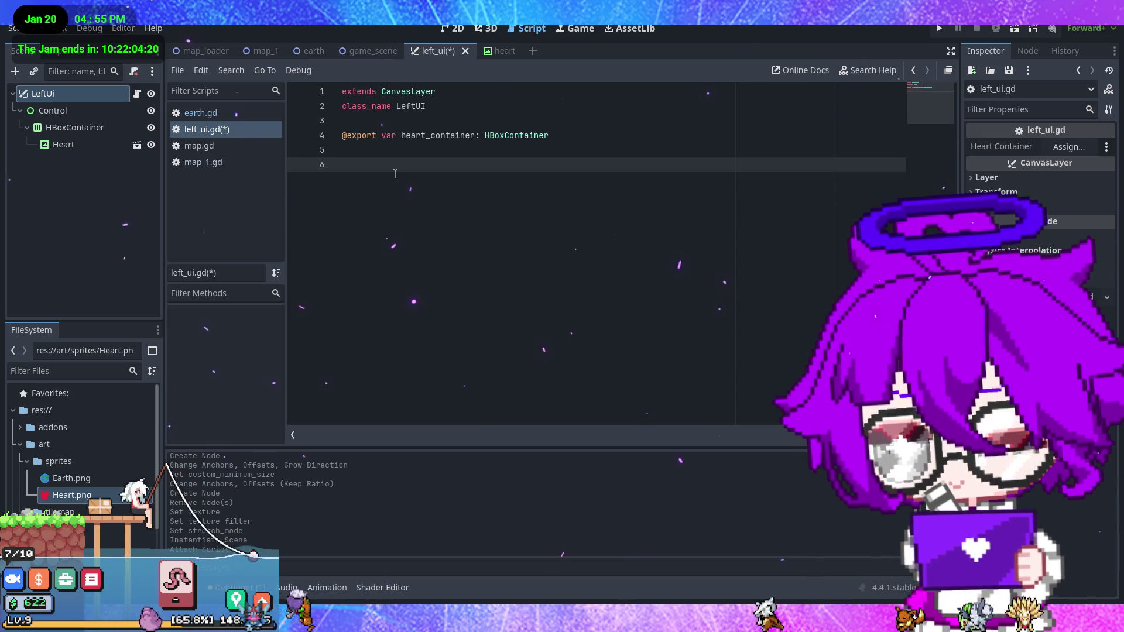
Step: Save the script and rename the HBoxContainer node to HeartContainer
key(ctrl+s)
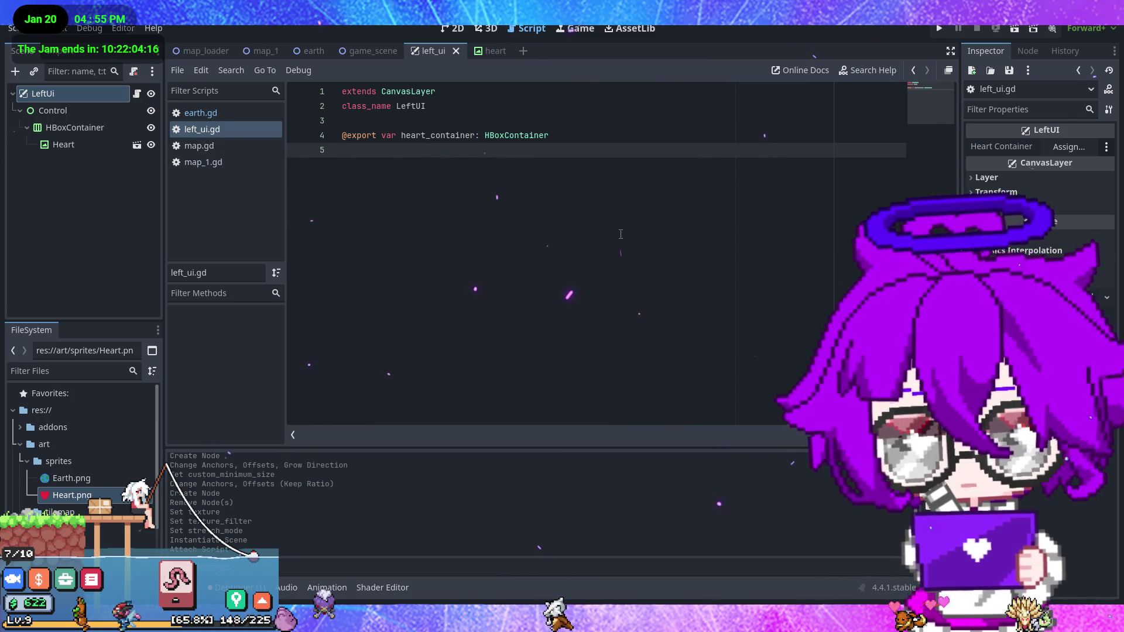
mouse_move(75, 128)
mouse_down()
mouse_move(150, 129)
mouse_move(62, 128)
mouse_up()
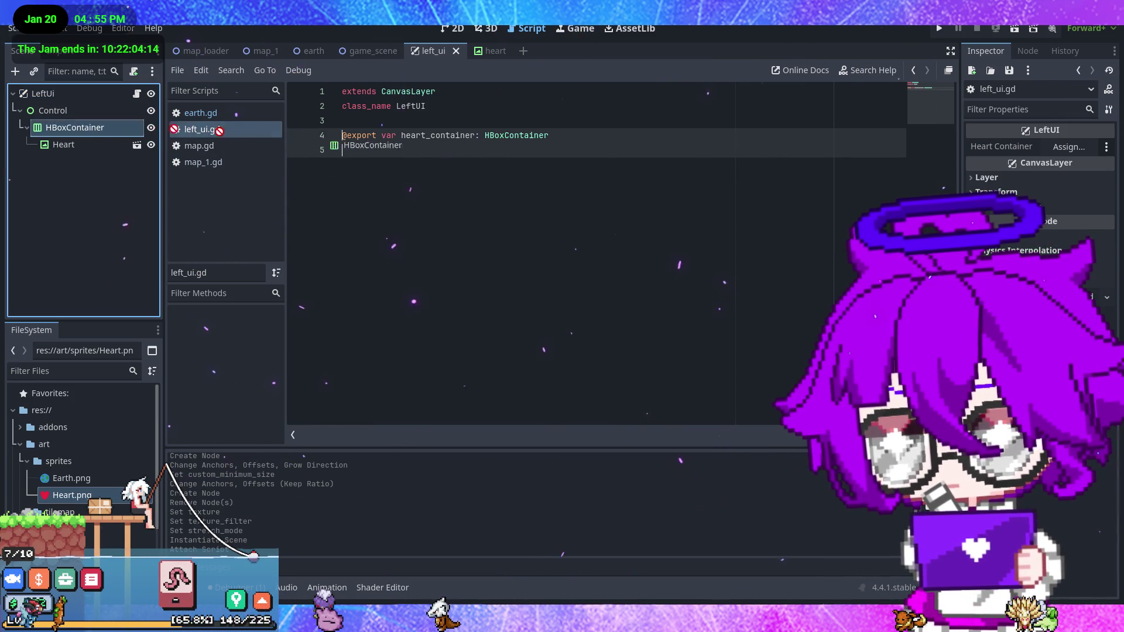
double_click(61, 128)
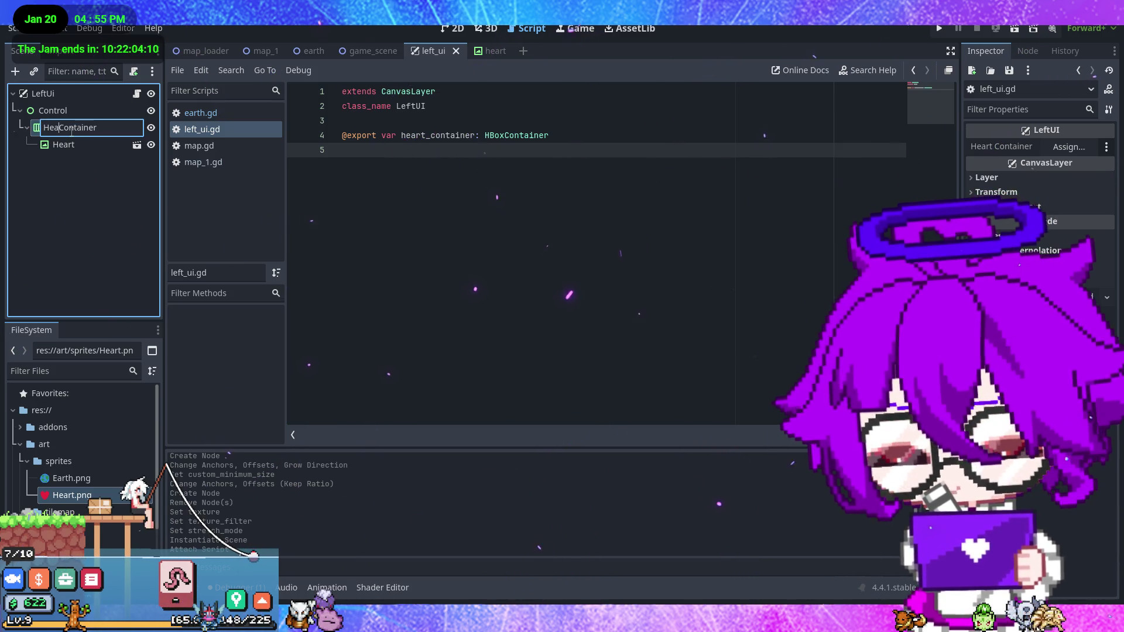
key(Return)
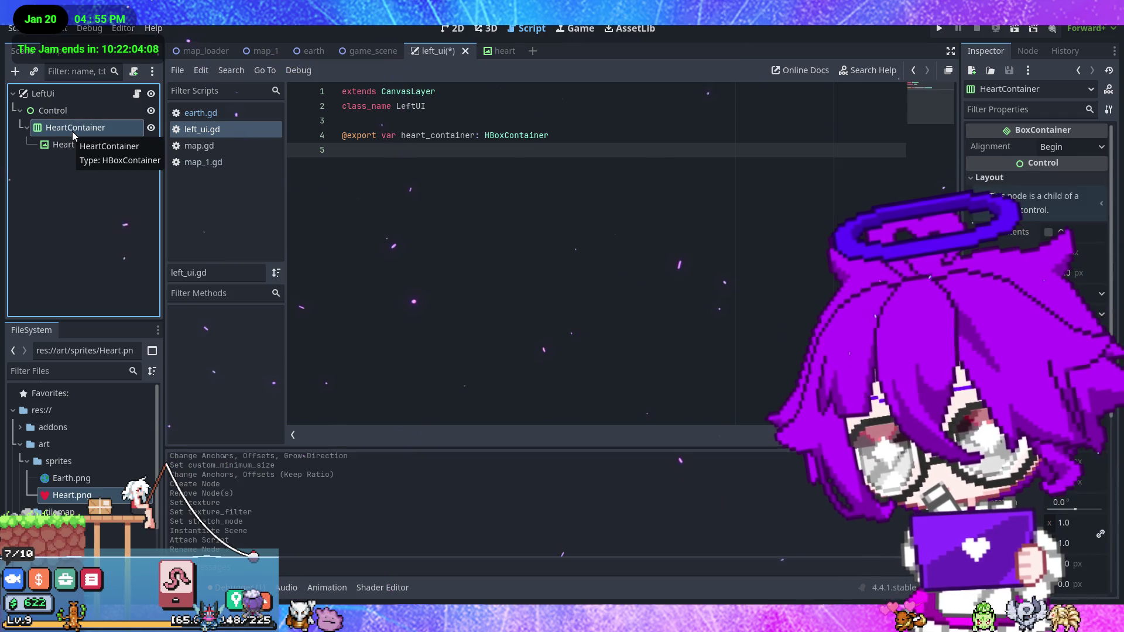
Step: Assign HeartContainer to LeftUi's Heart Container property in the Inspector
drag(72, 131, 955, 177)
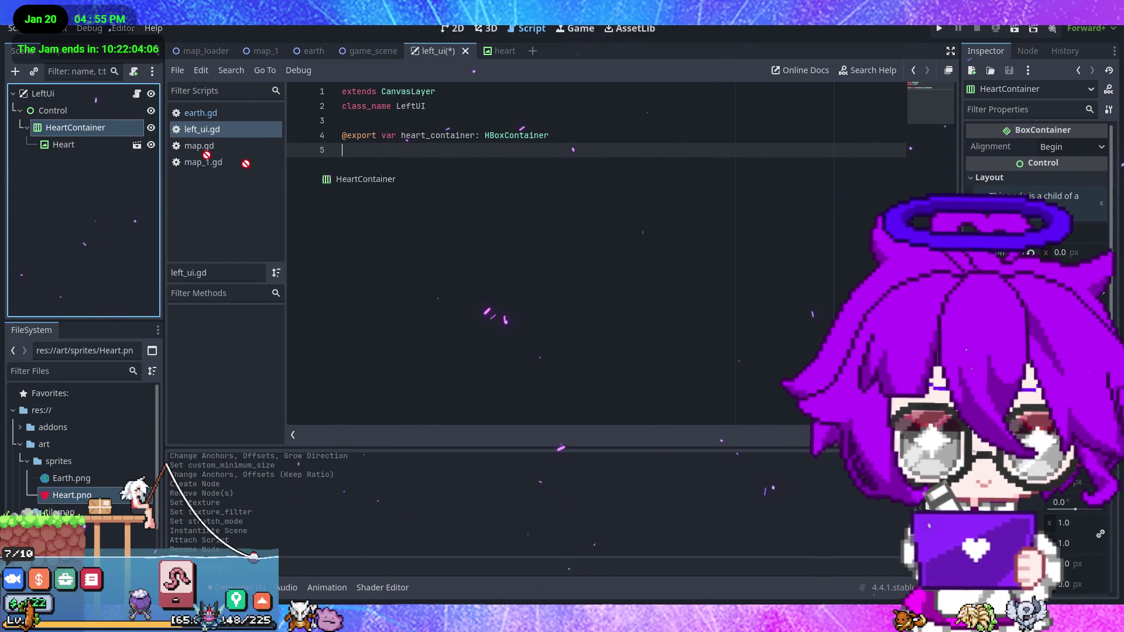
drag(323, 175, 87, 187)
click(43, 93)
drag(75, 128, 1045, 150)
click(486, 186)
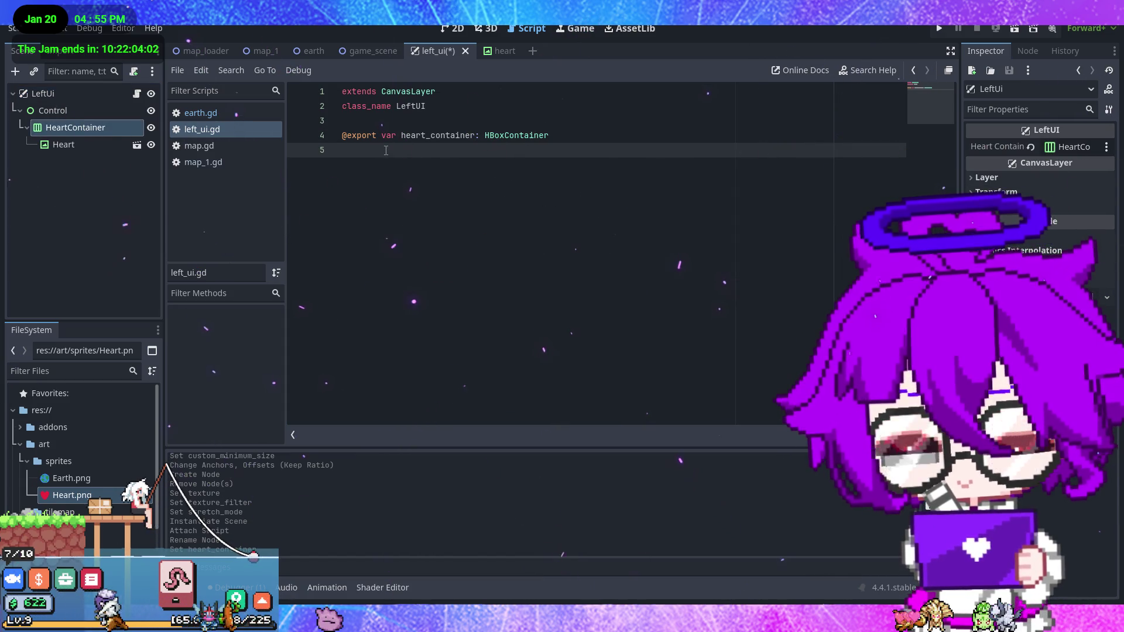
Step: Add a comment line and a func set_hearts() -> void: header with a body line
key(Return)
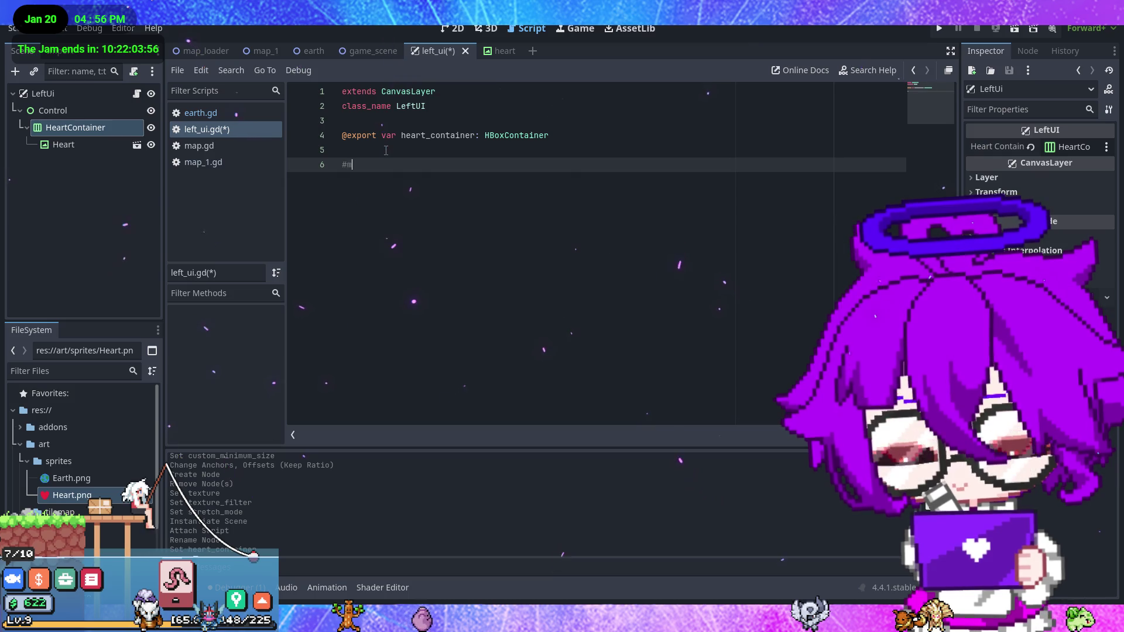
text(e hearts)
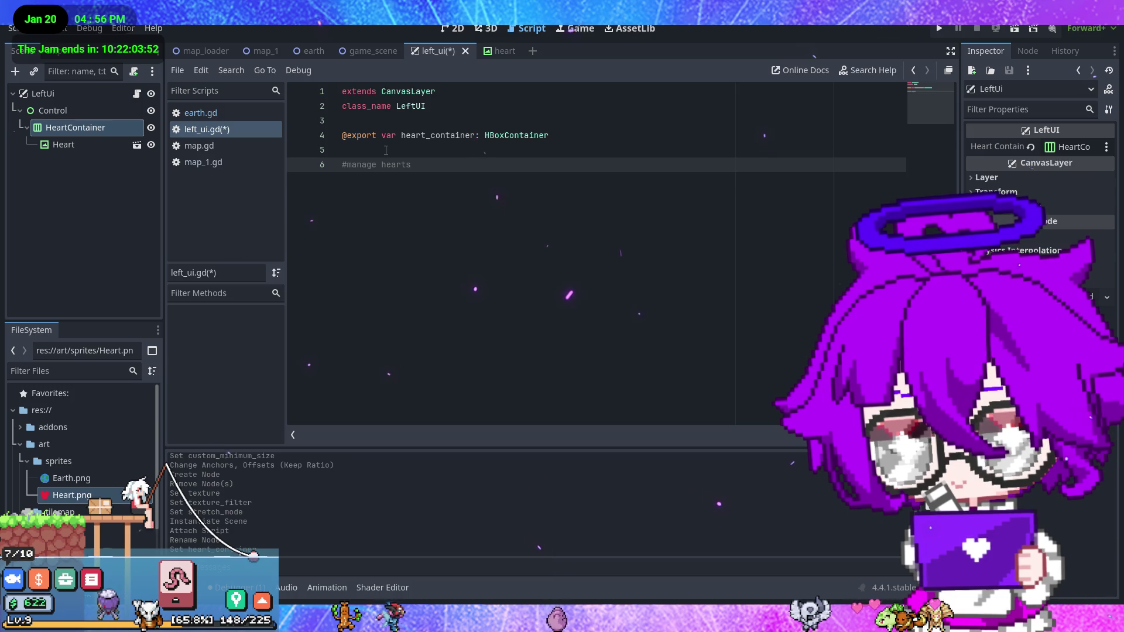
key(Return)
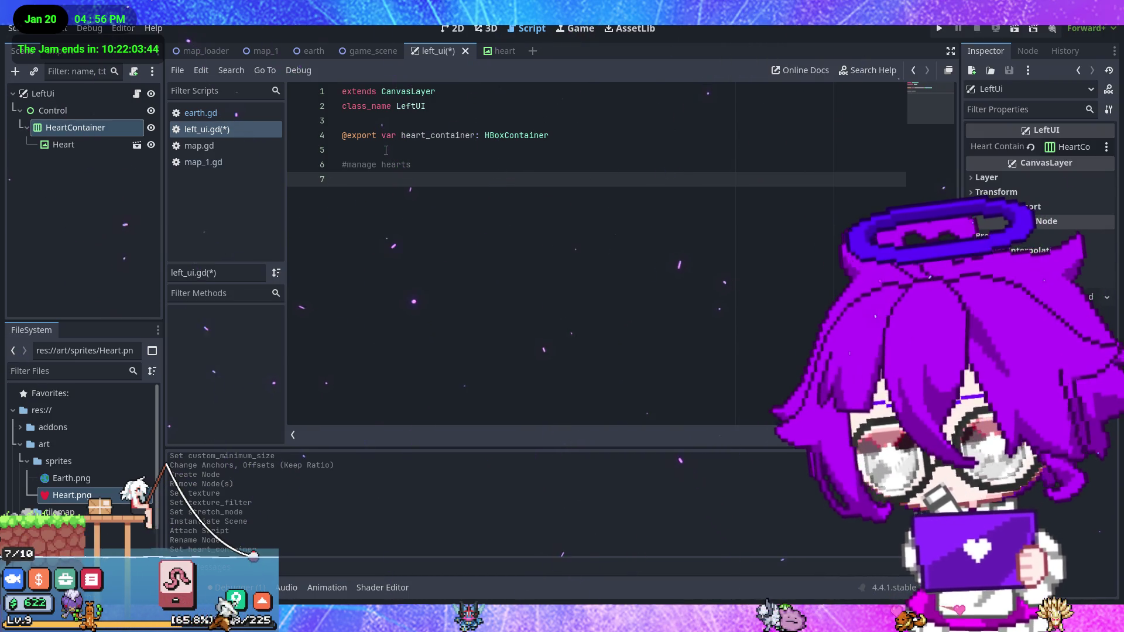
text(fucn)
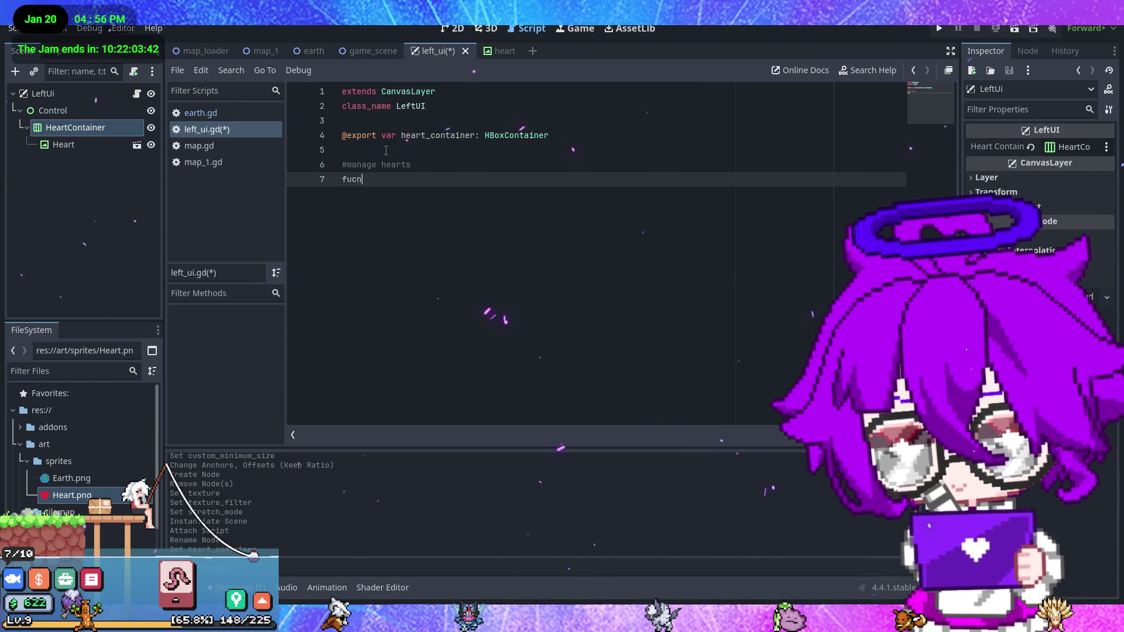
key(BackSpace)
key(BackSpace)
text(nc set_)
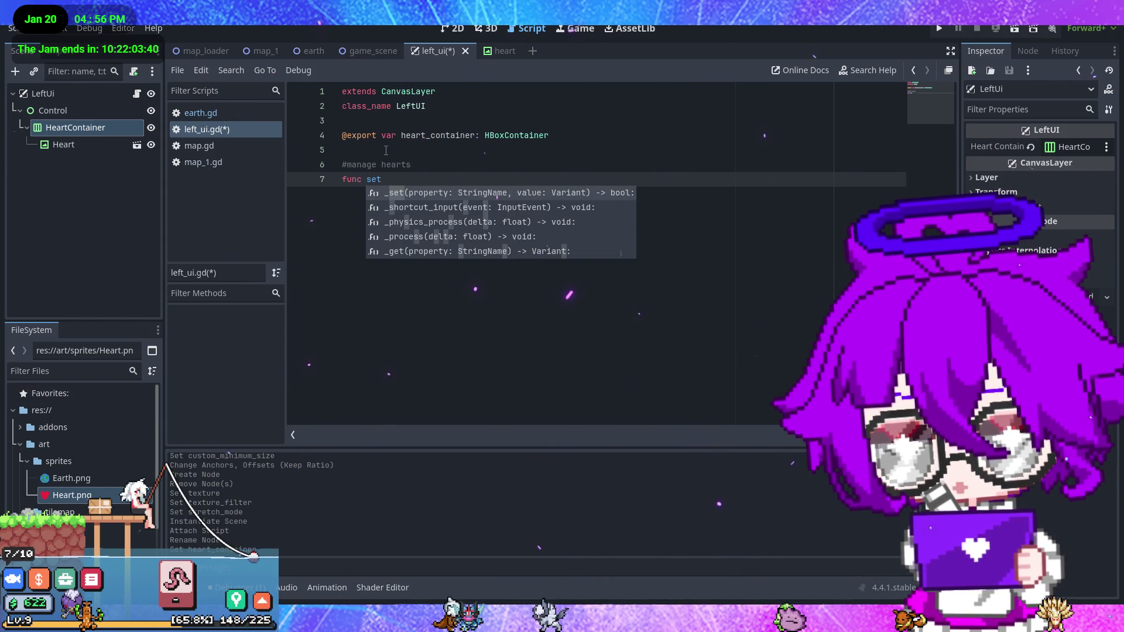
text(hearts)
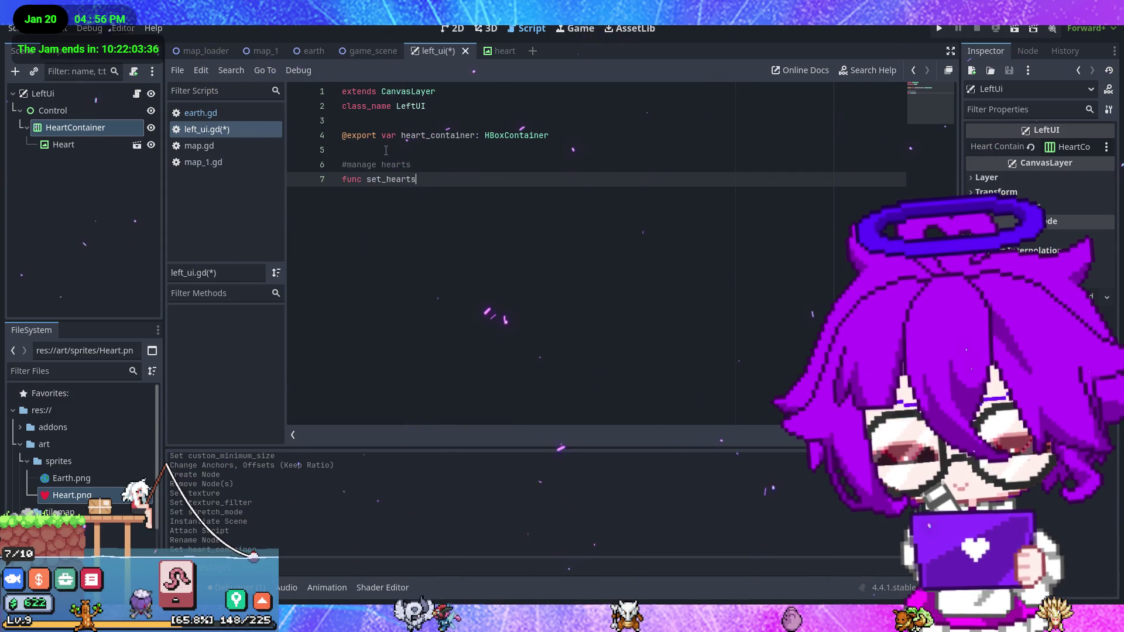
text(() -> void)
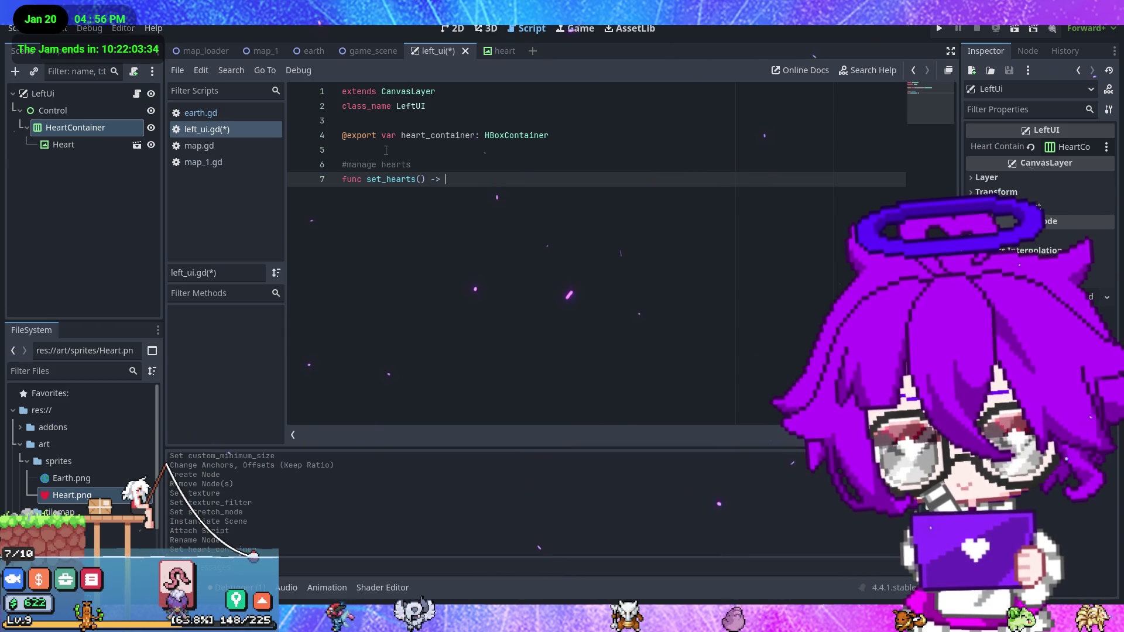
text(:)
key(Return)
text(pass)
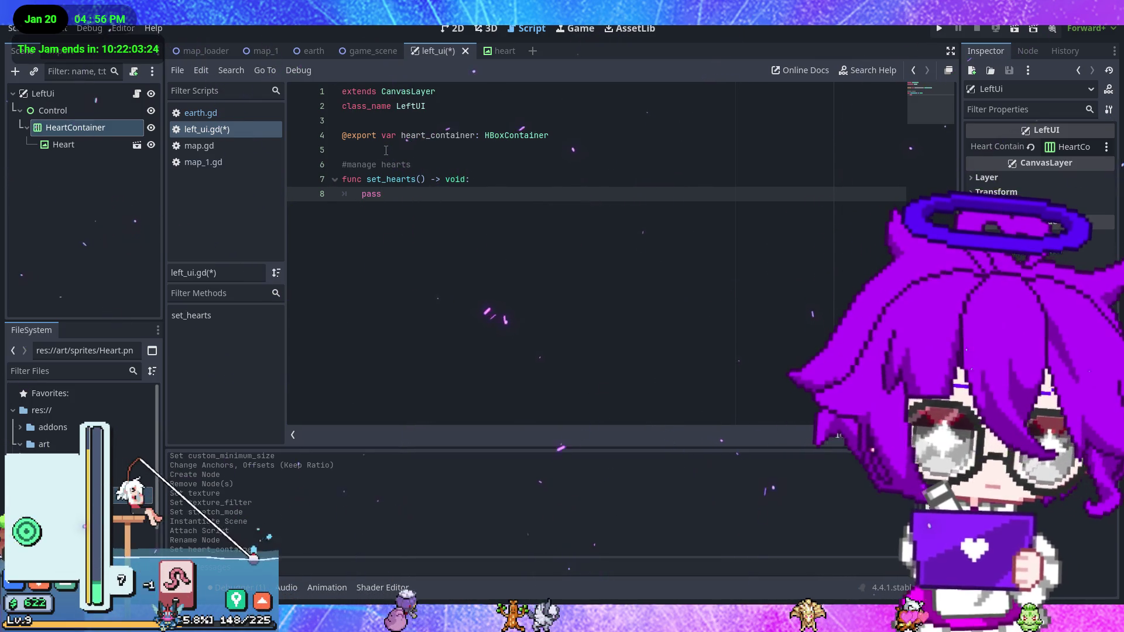
Step: Rename the function to set_hearts_full and start its body with heart_container
click(416, 181)
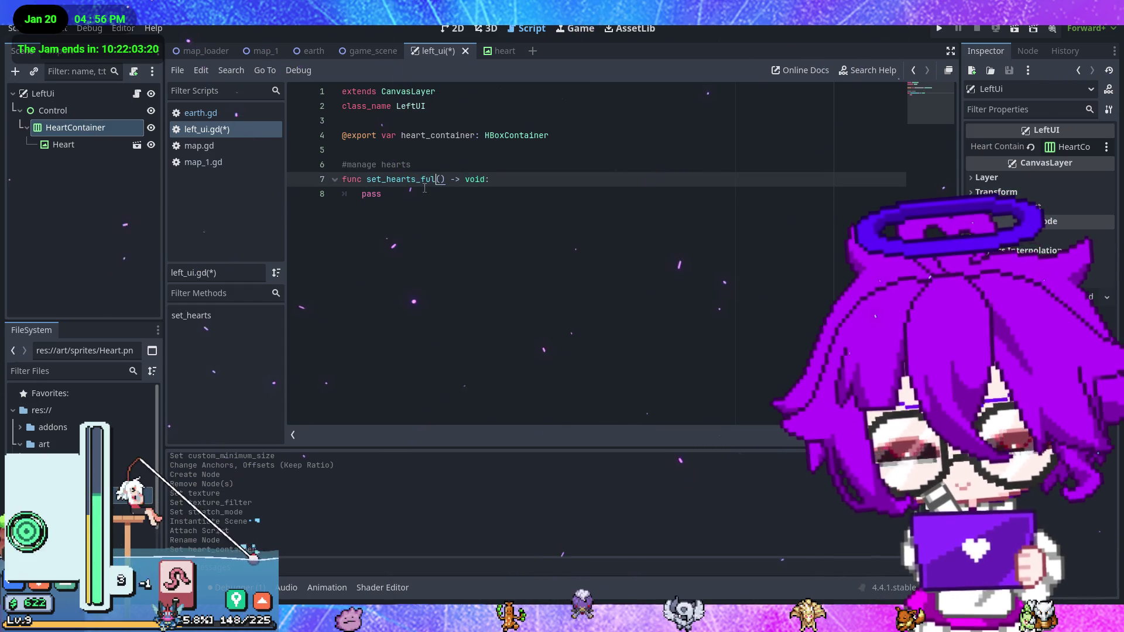
click(439, 192)
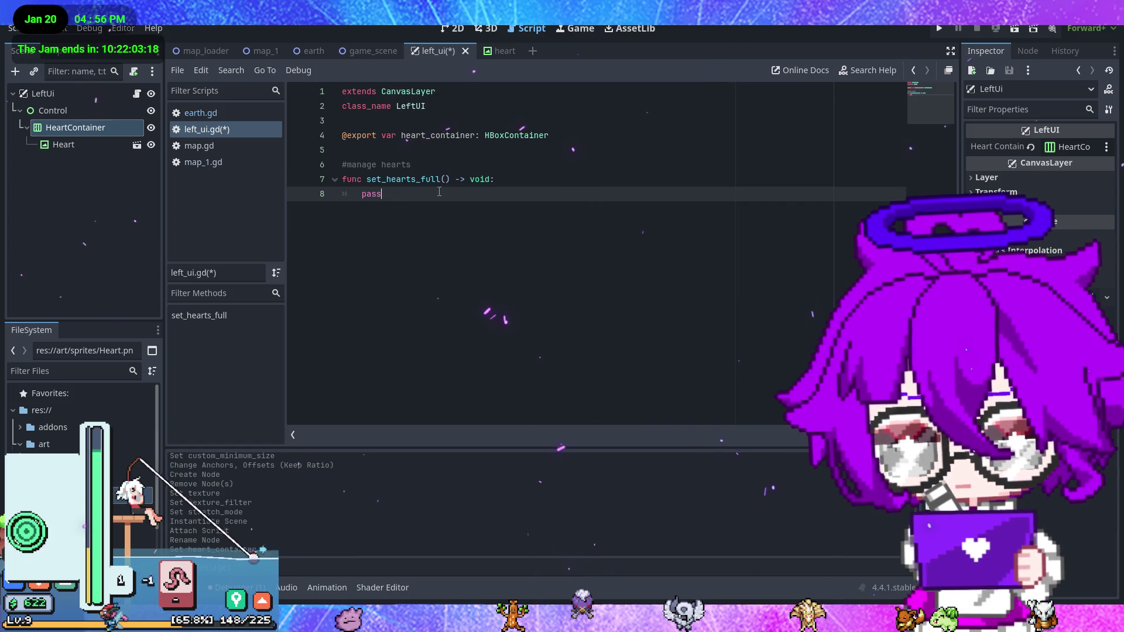
text(hea)
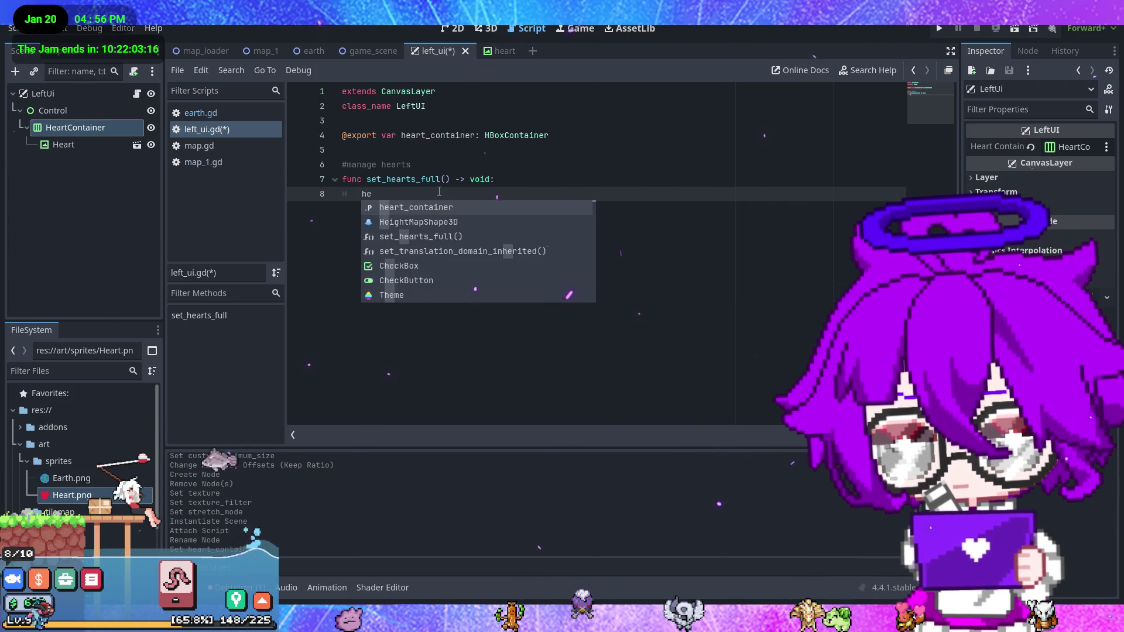
key(Return)
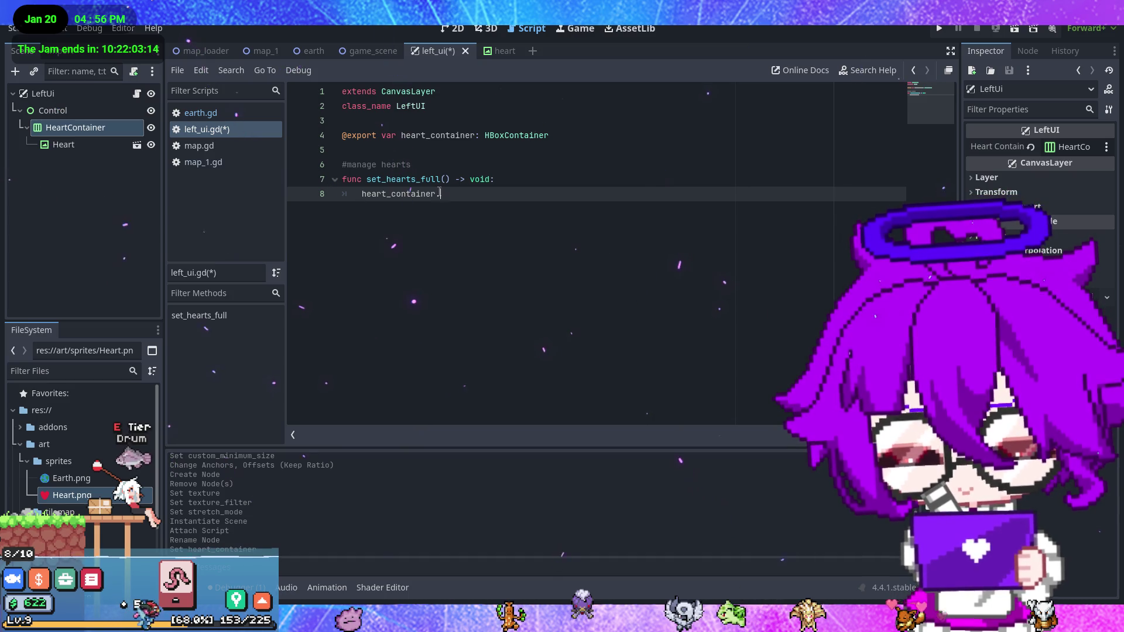
Step: Write a for heart in heart_container.get_children(): loop calling heart.queue_free(), then save
click(362, 198)
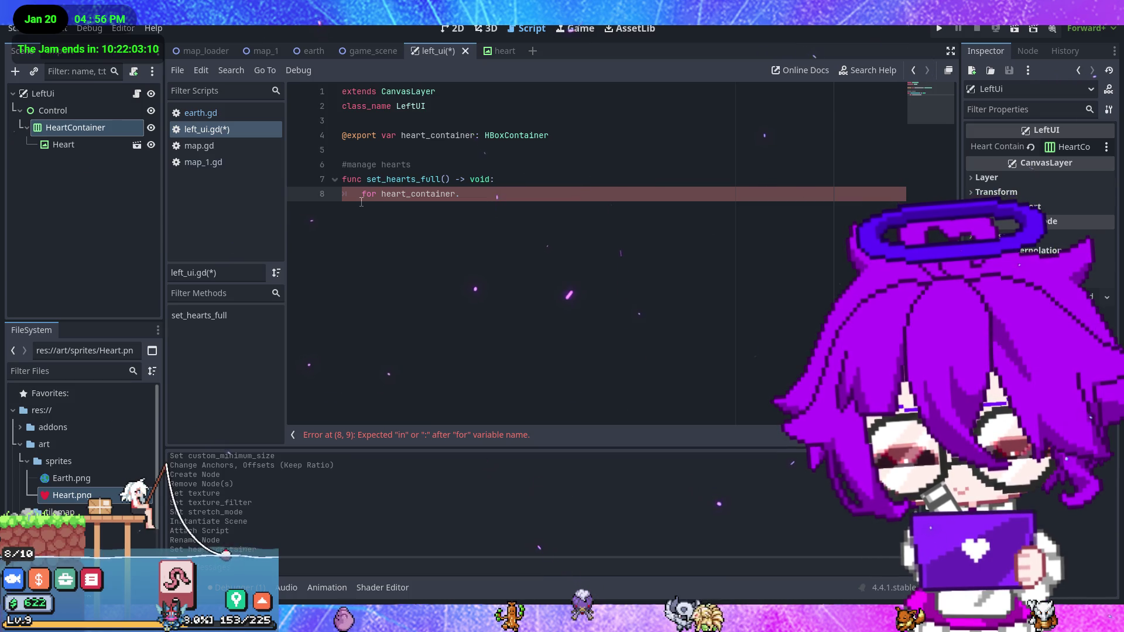
key(BackSpace)
key(BackSpace)
key(BackSpace)
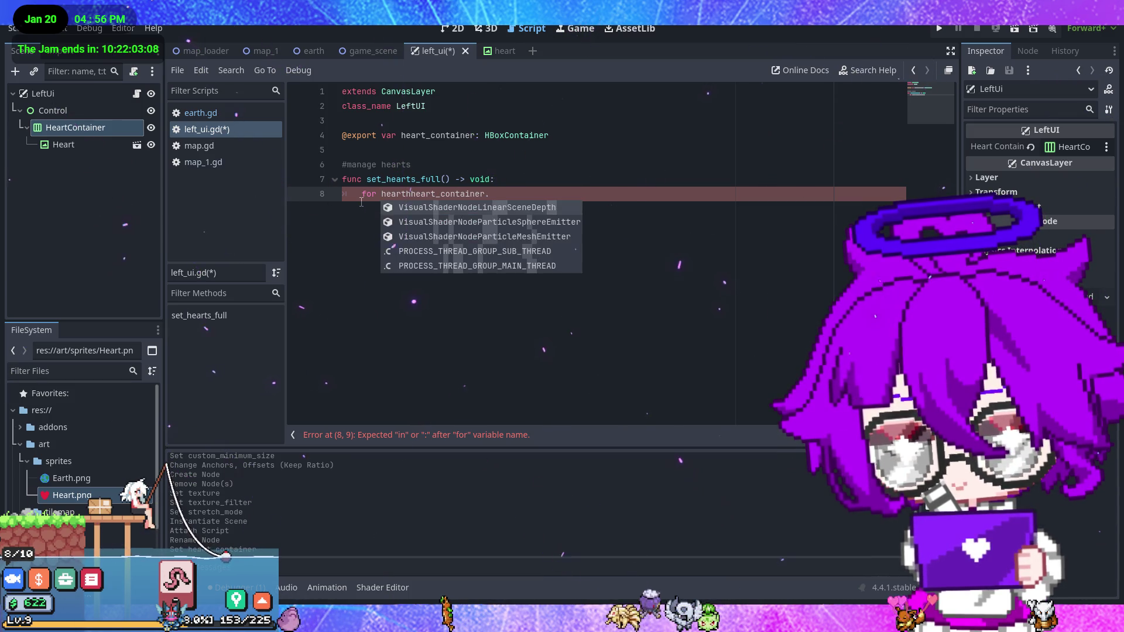
text(eart i)
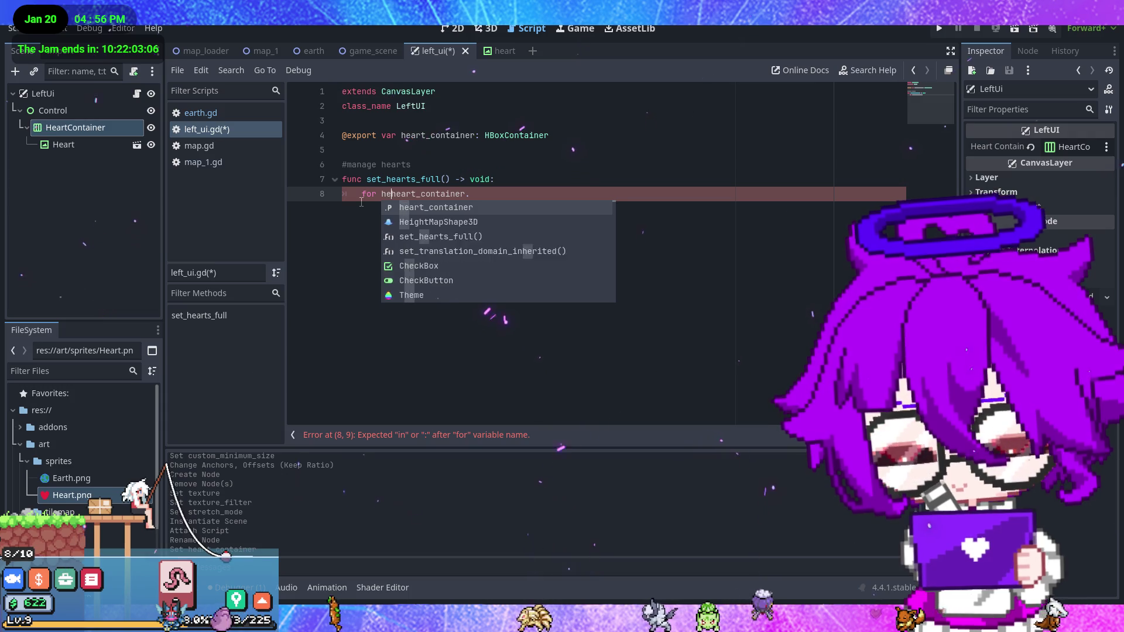
text(n )
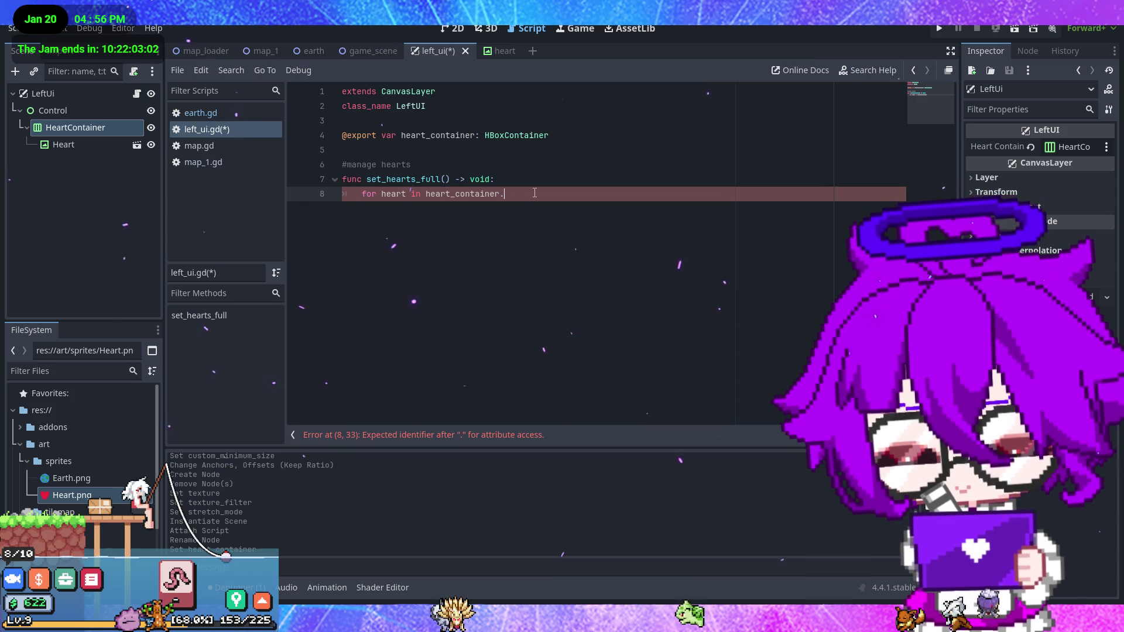
text(get_)
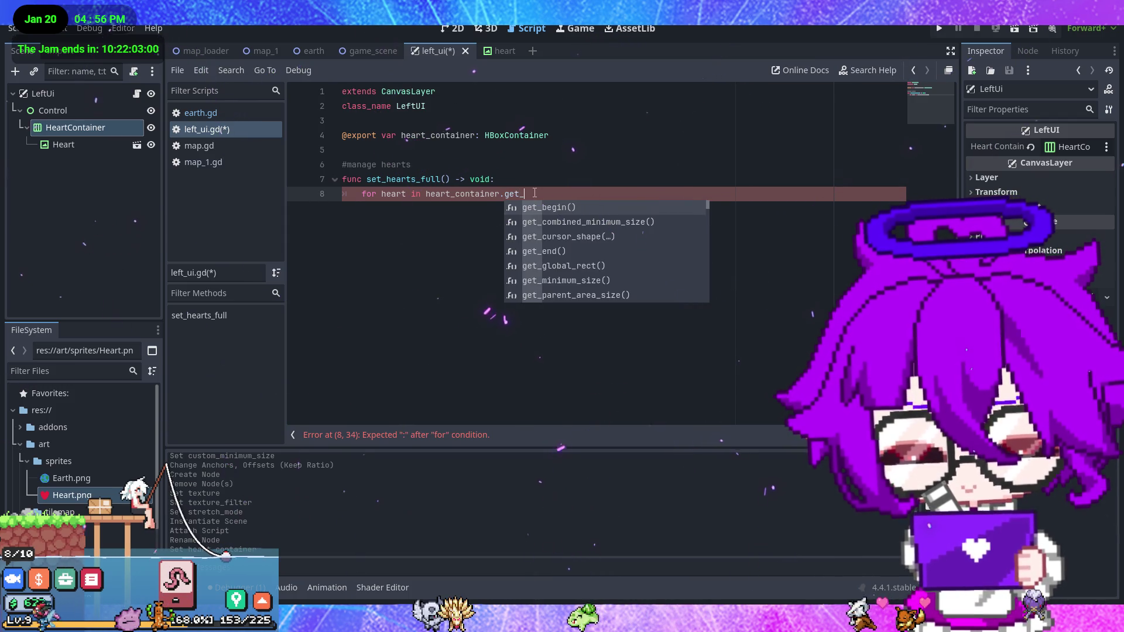
text(chi)
key(Down)
key(Return)
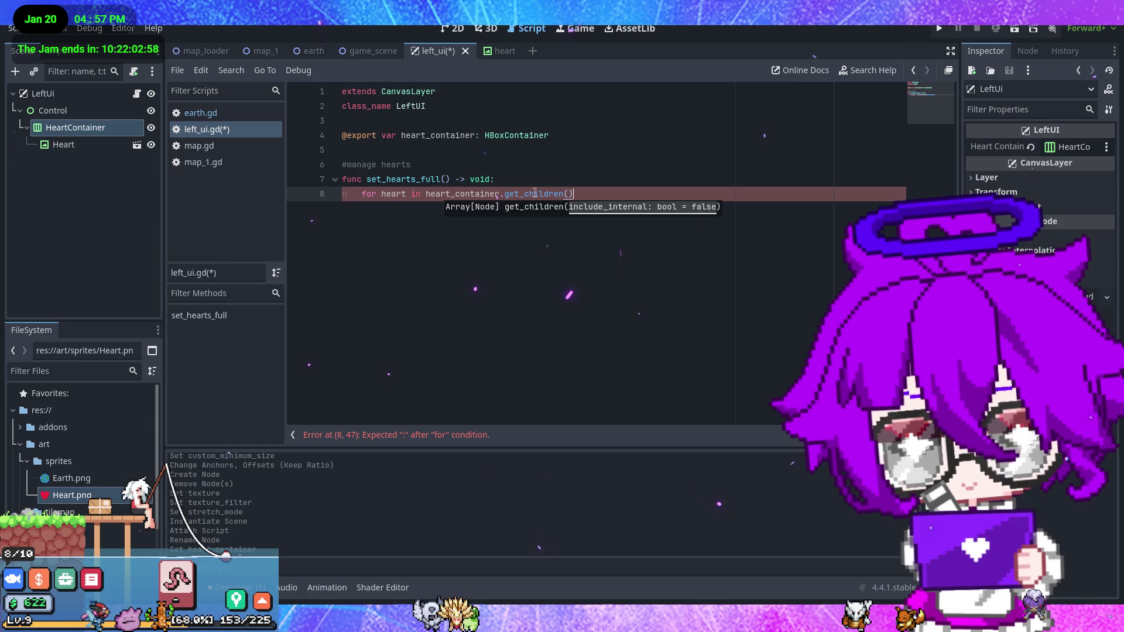
text(:)
key(Return)
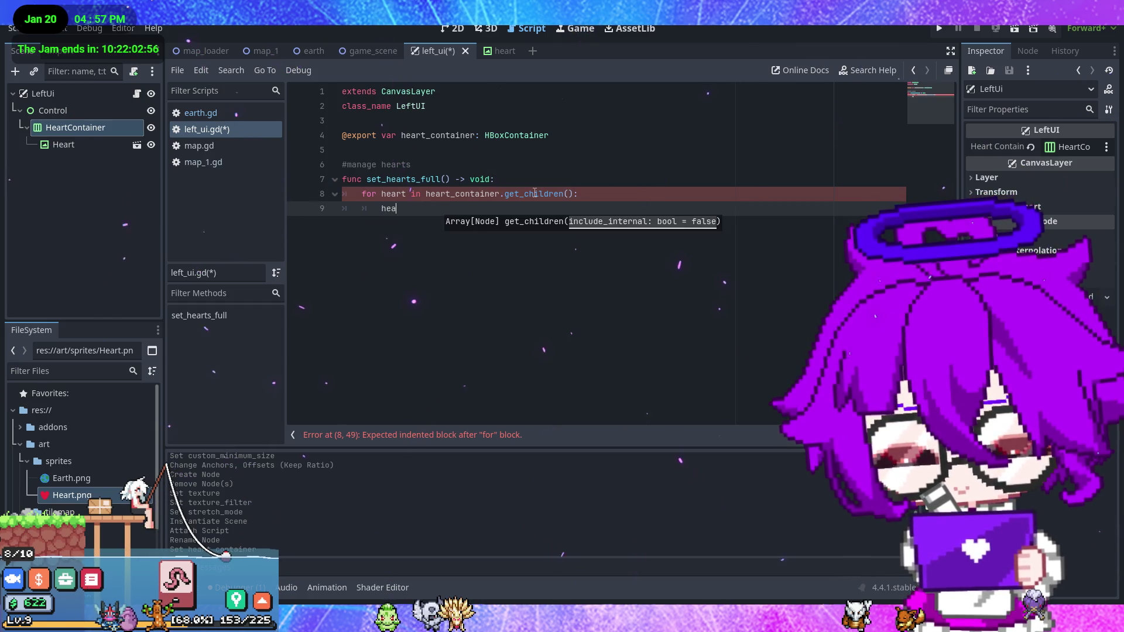
text(rt)
key(Return)
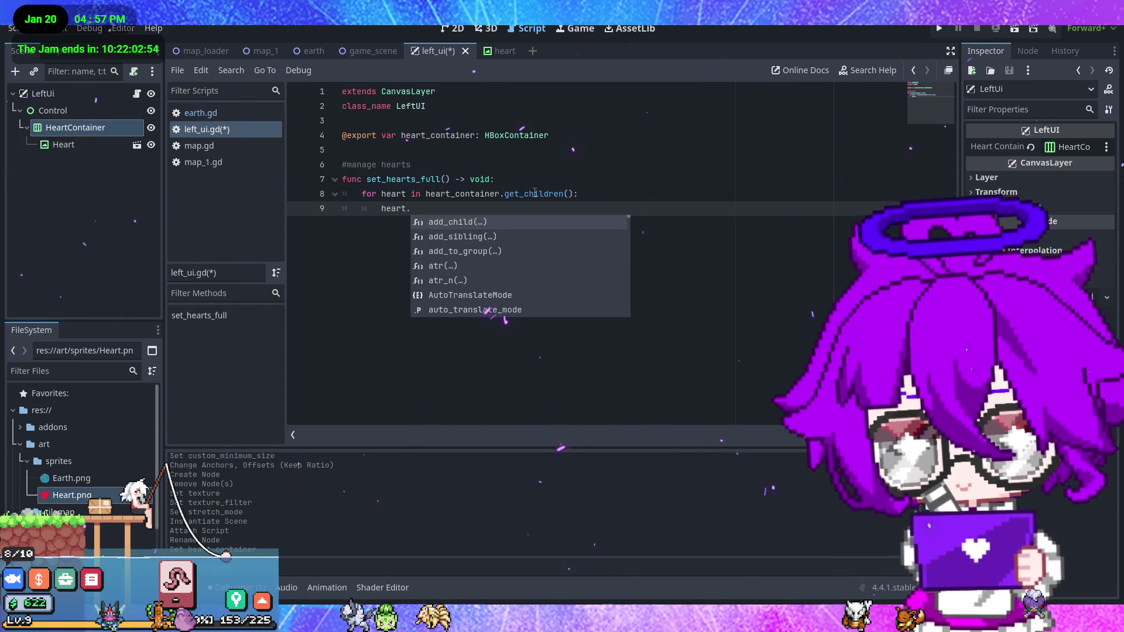
text(que)
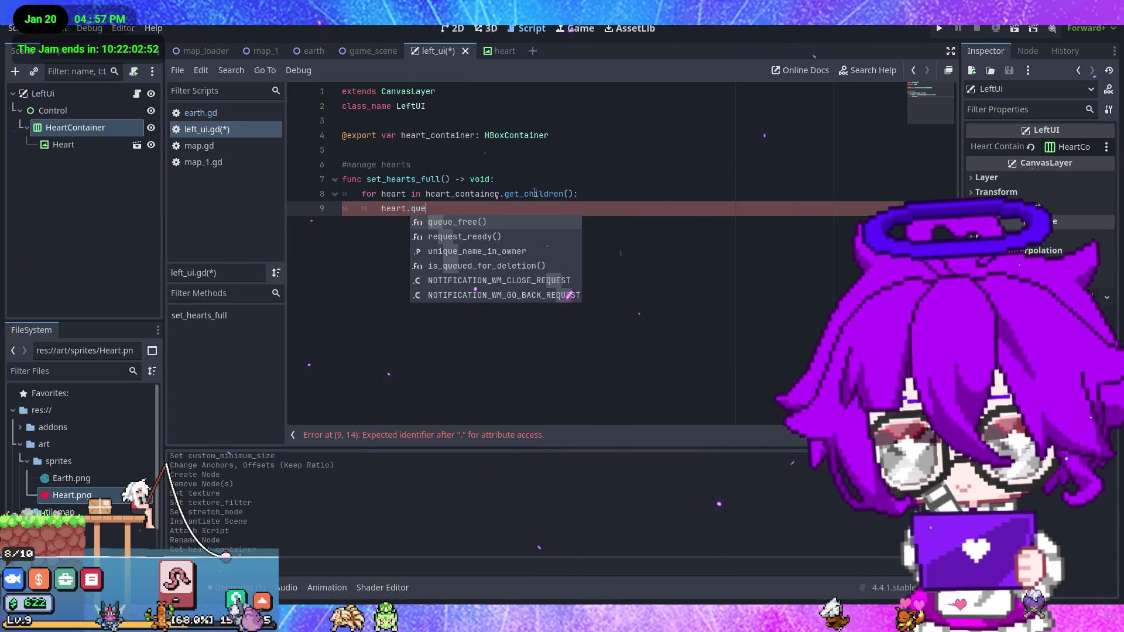
key(Return)
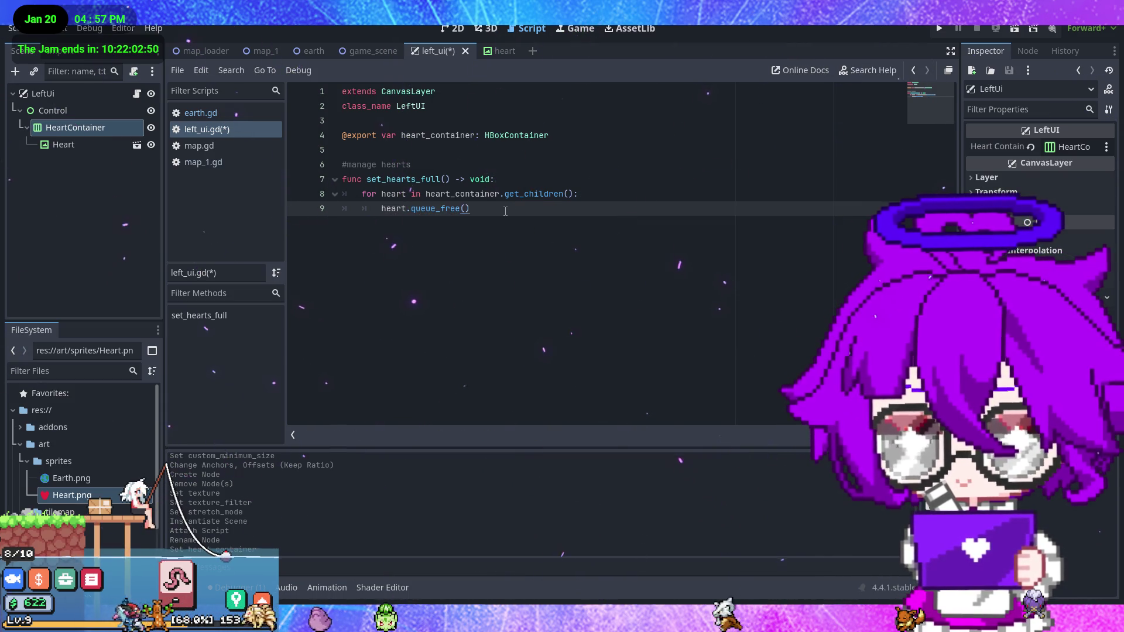
key(ctrl+s)
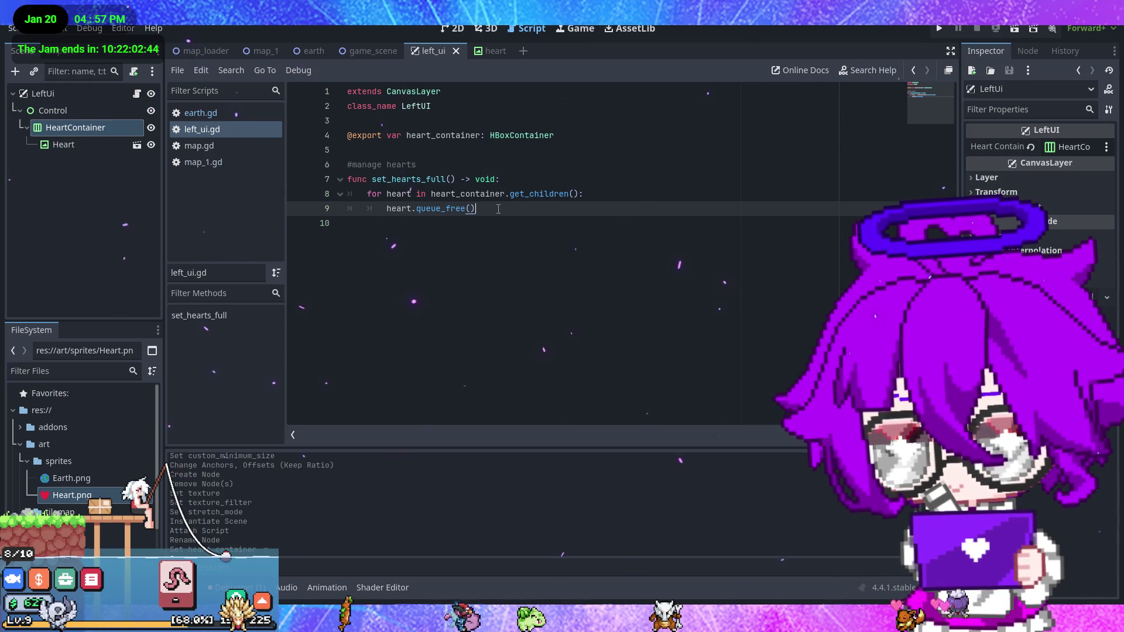
key(Return)
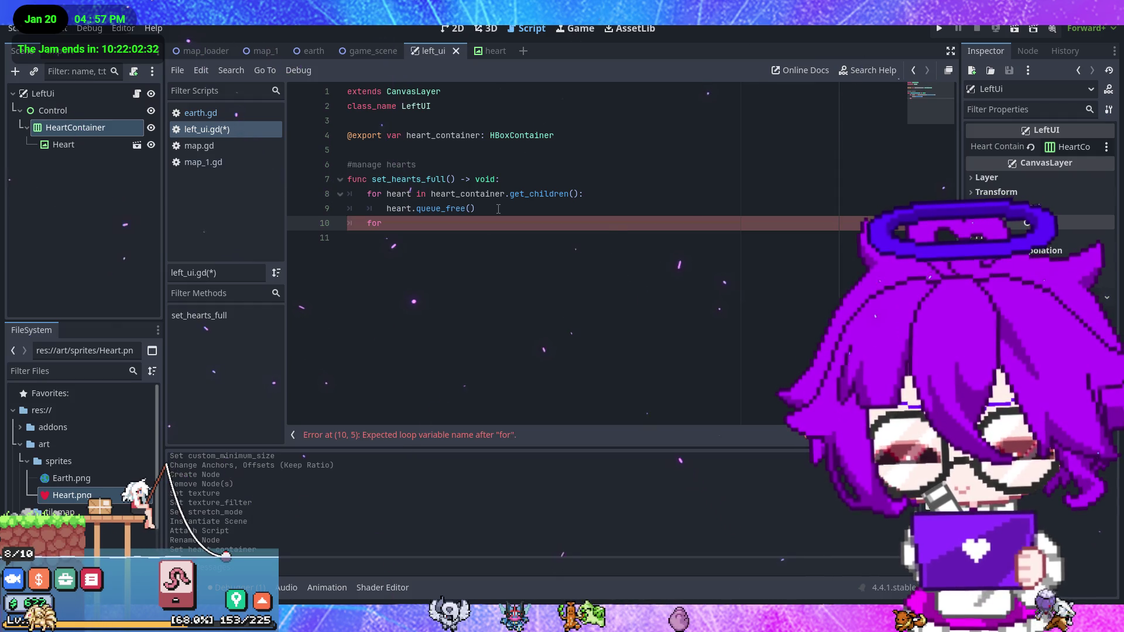
Step: Below the freeing loop, replace the unfinished text with a for number in range(10): header
key(BackSpace)
key(BackSpace)
key(BackSpace)
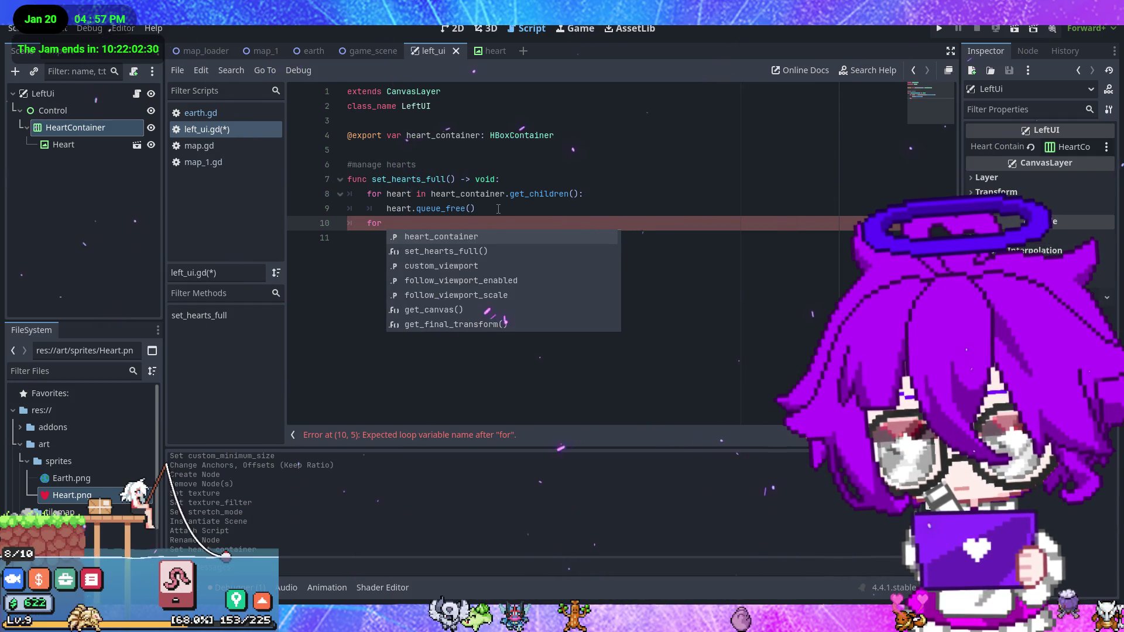
key(BackSpace)
key(BackSpace)
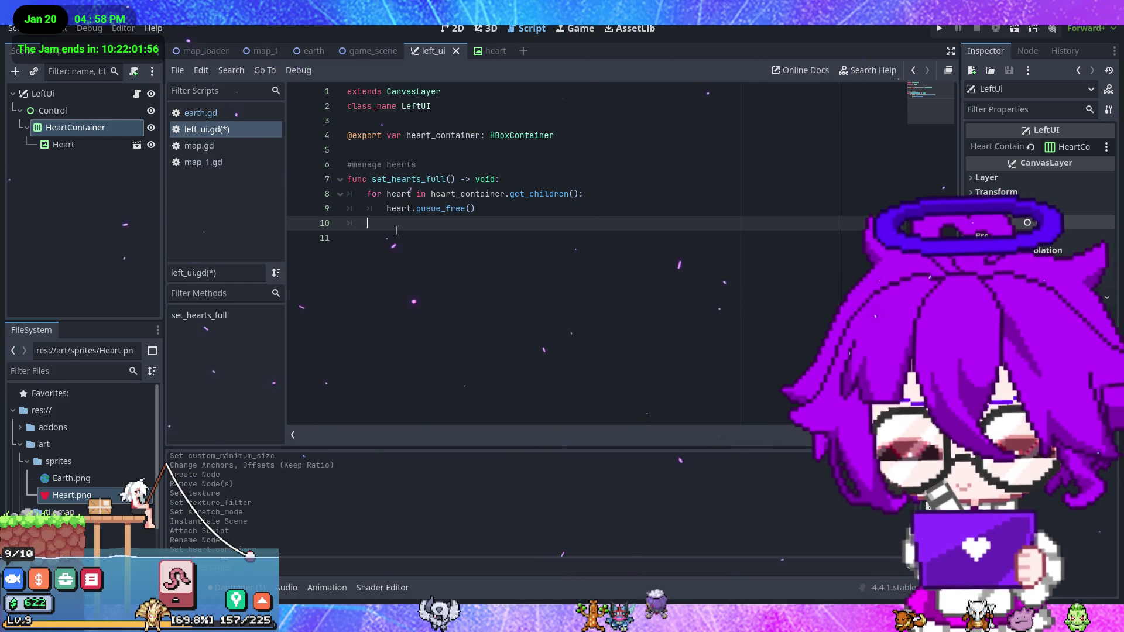
key(Return)
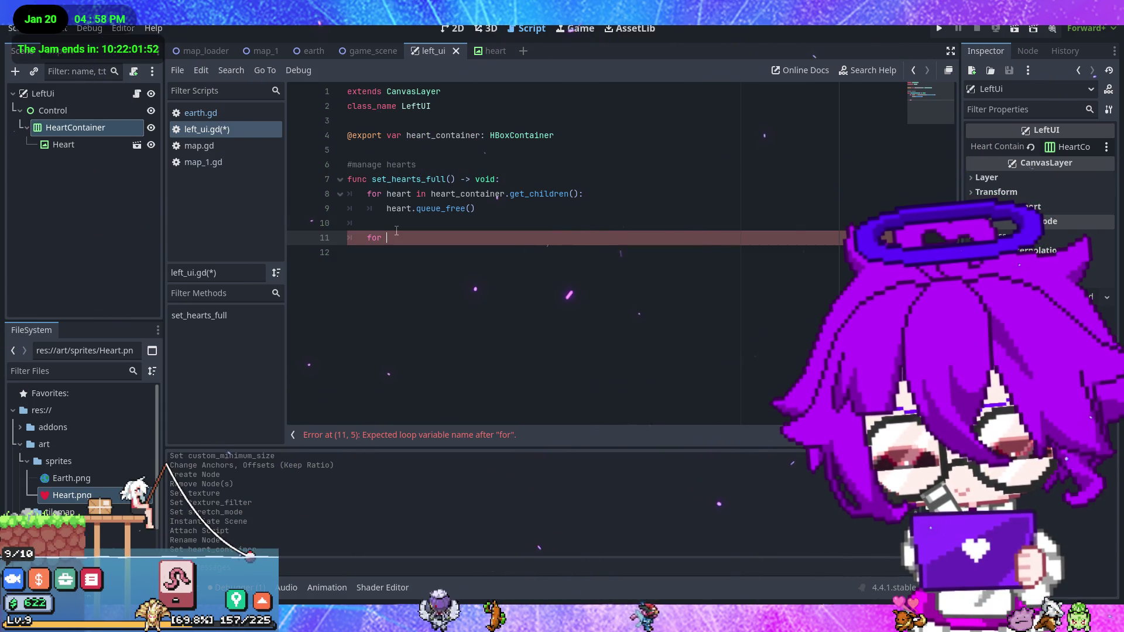
text(numb)
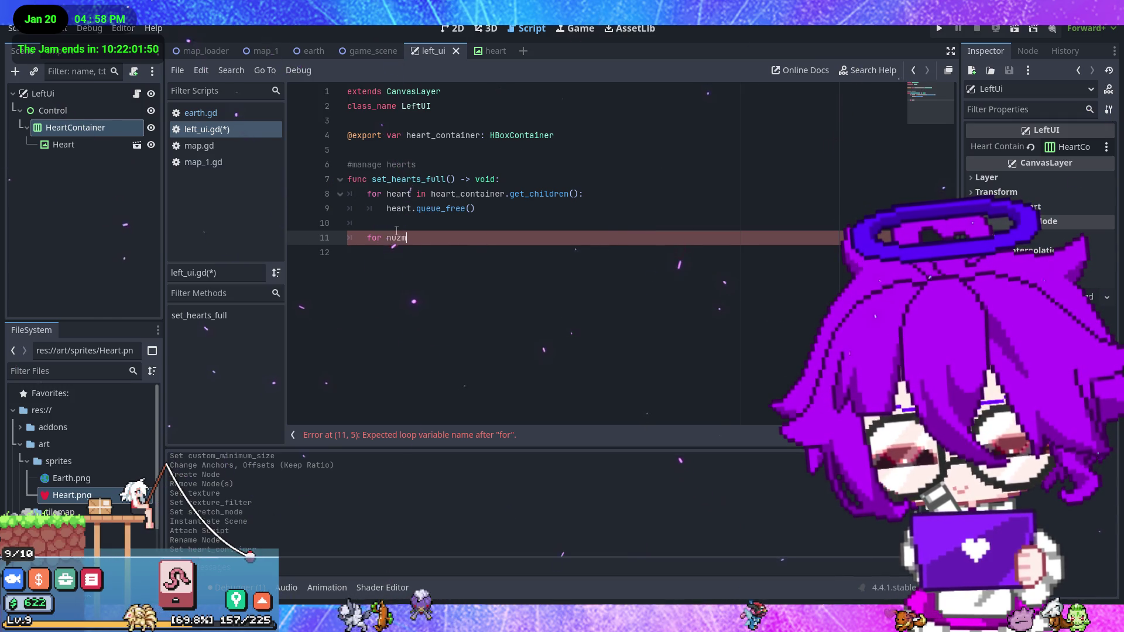
text(er in range)
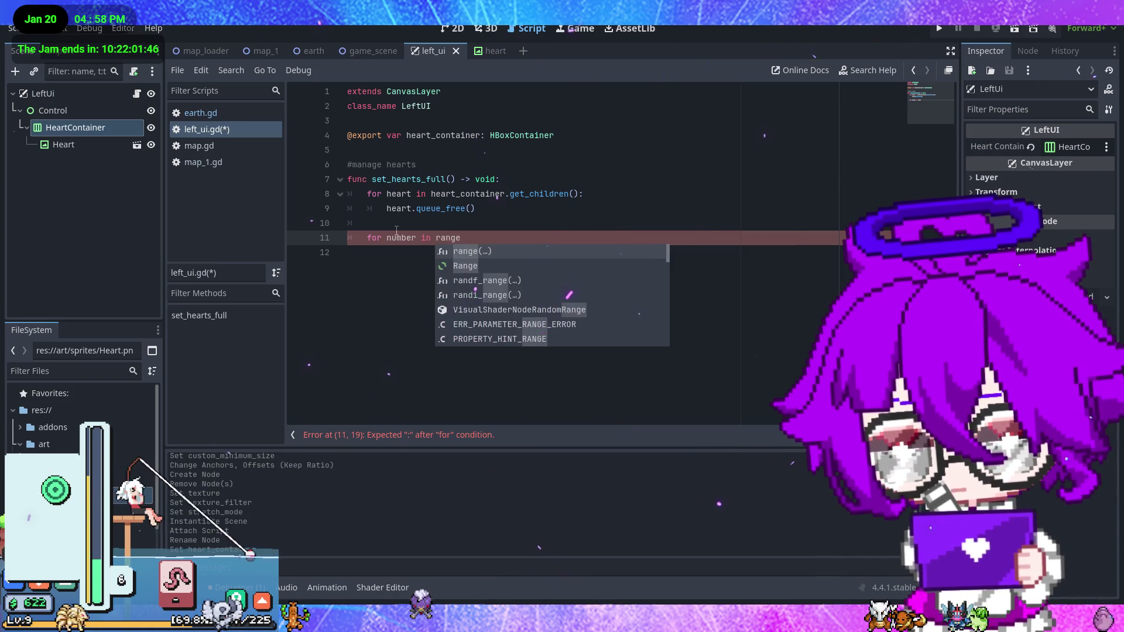
text(()
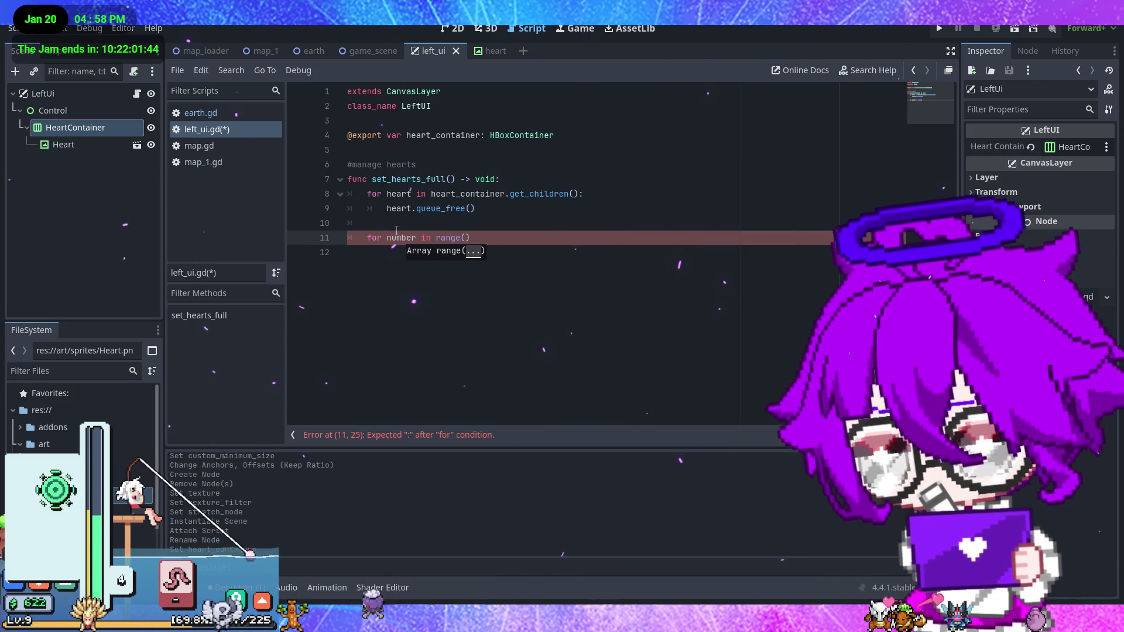
text(10))
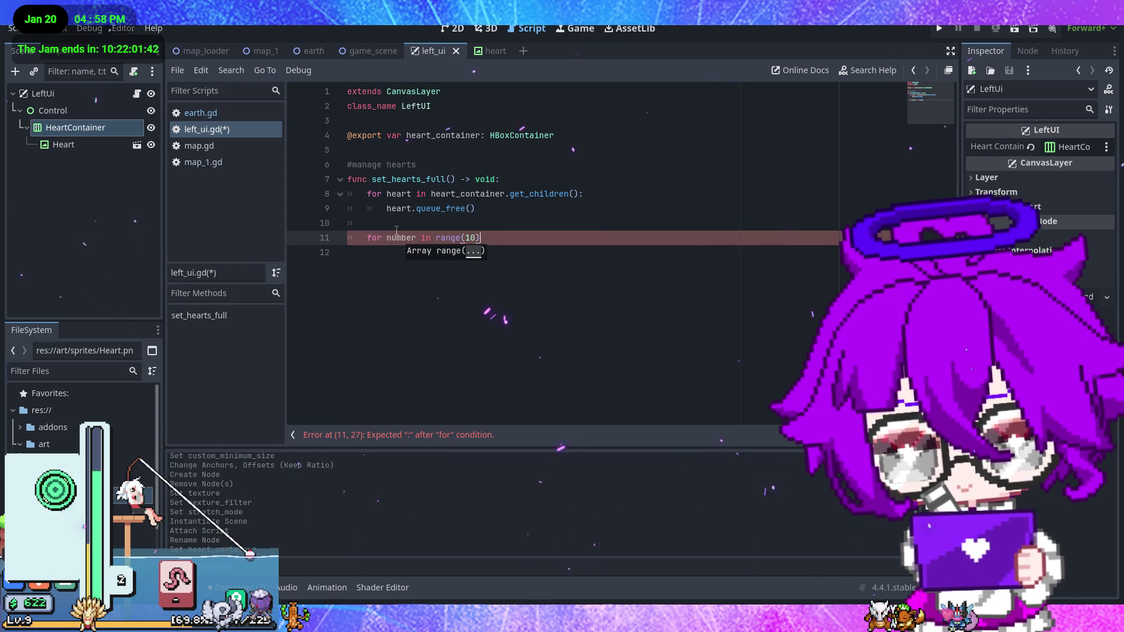
text(:)
key(Return)
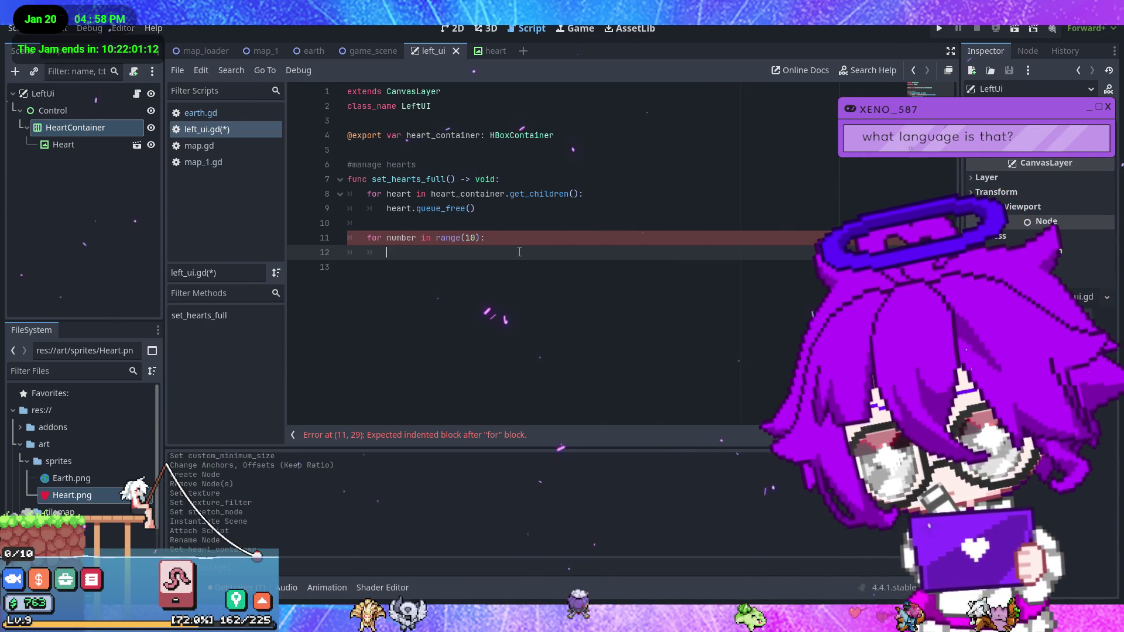
click(567, 135)
key(Return)
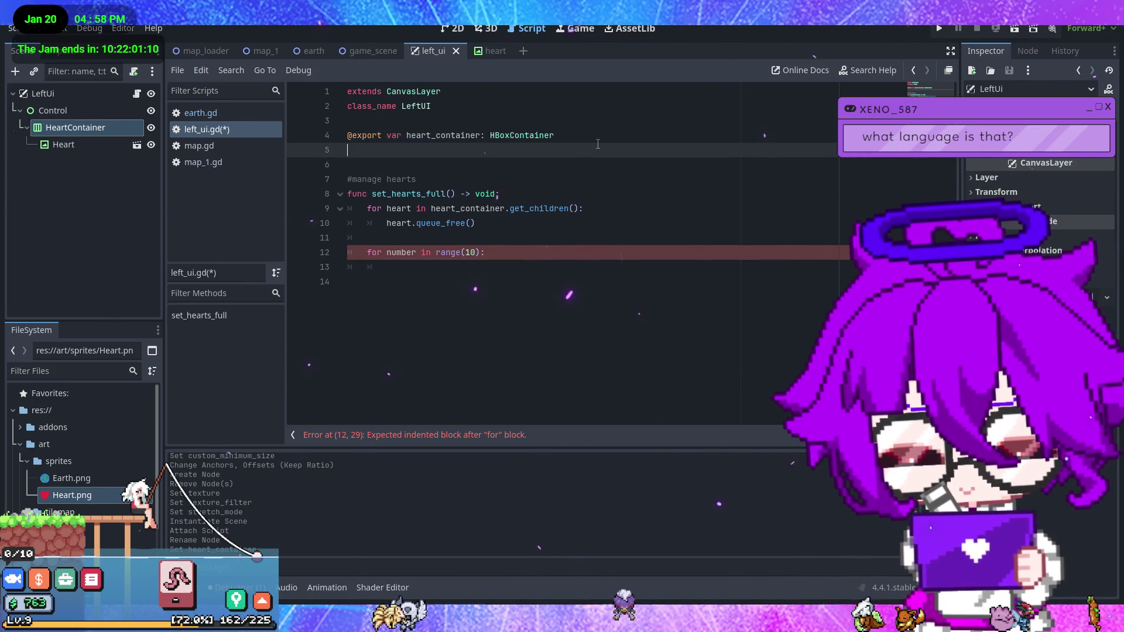
text(export var heart_)
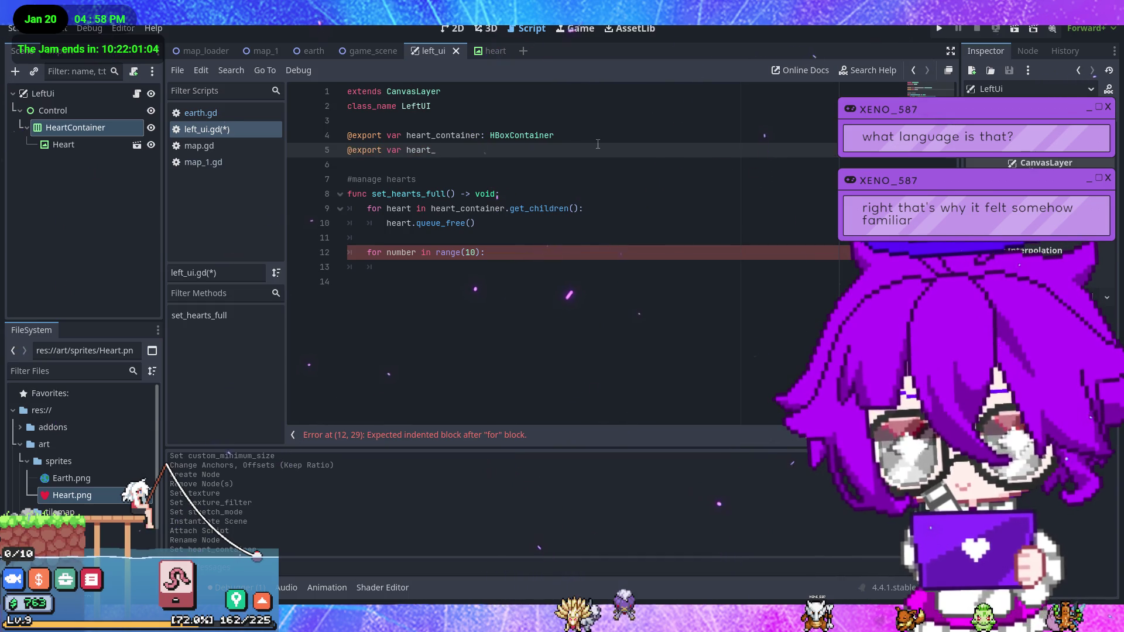
text(instance:)
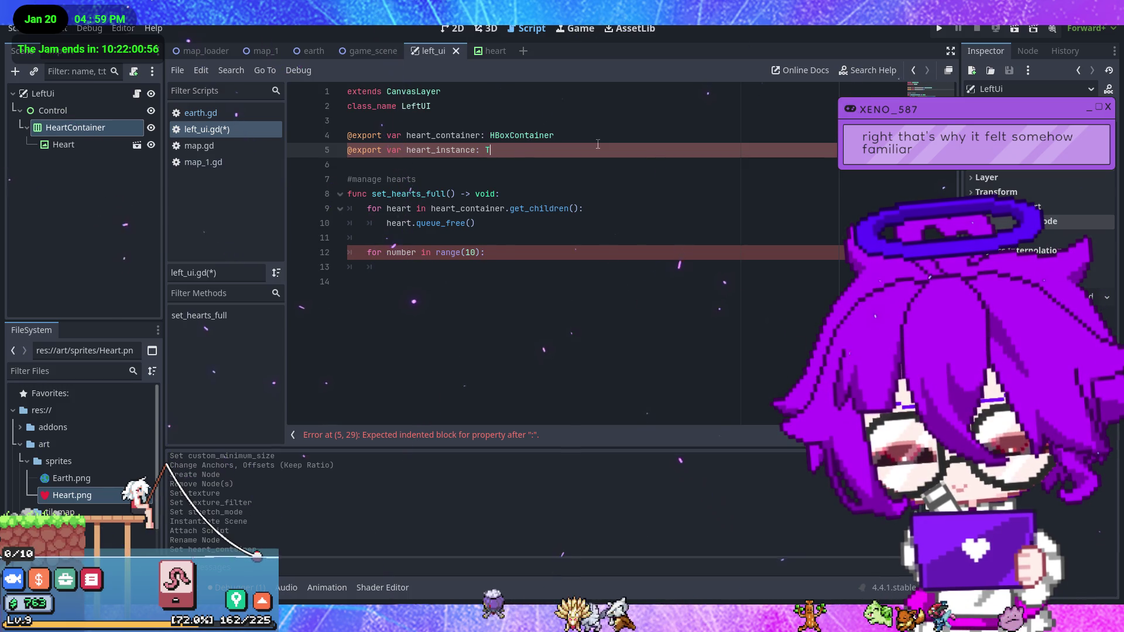
text(T)
key(BackSpace)
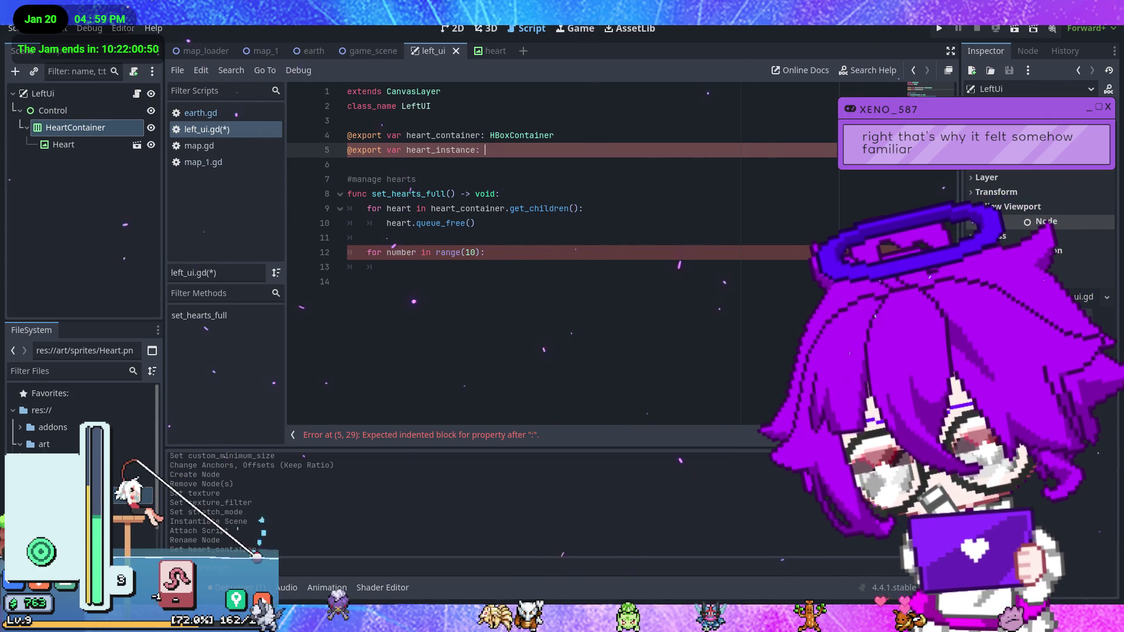
Step: Drag heart.tscn in to preload res://scenes/sprites/heart.tscn and view the preload docs
click(23, 446)
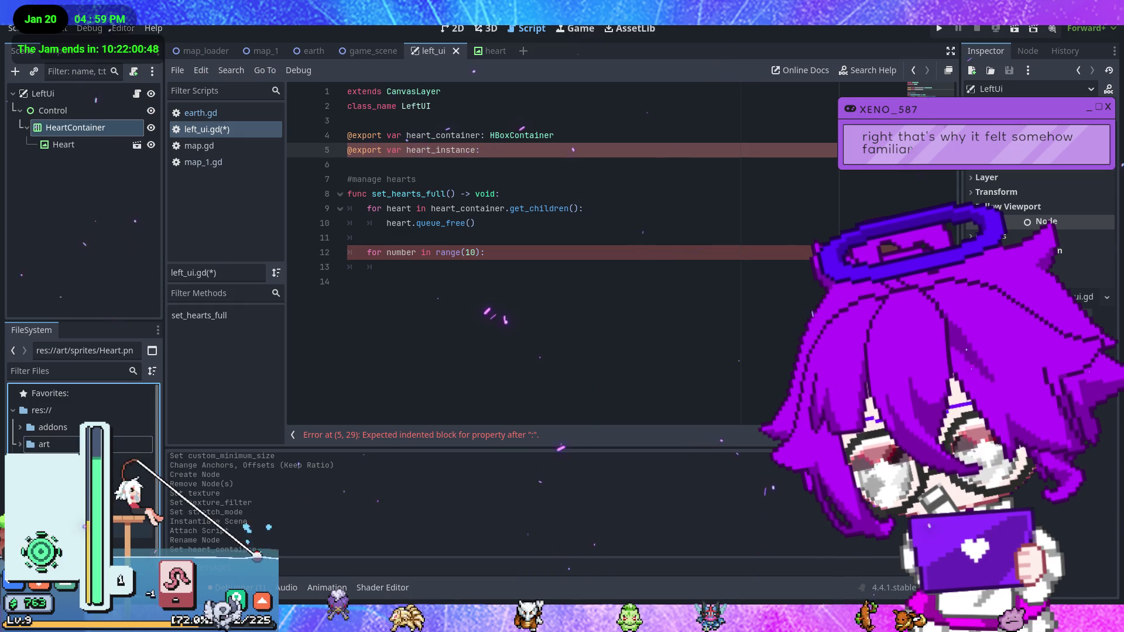
drag(223, 461, 560, 151)
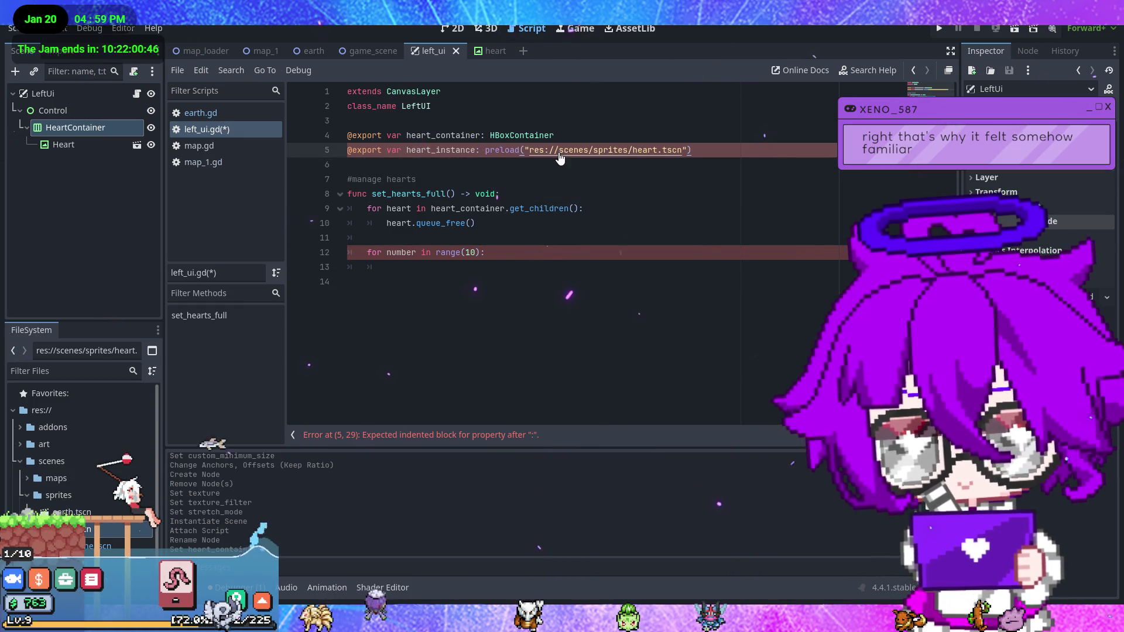
drag(692, 154, 488, 156)
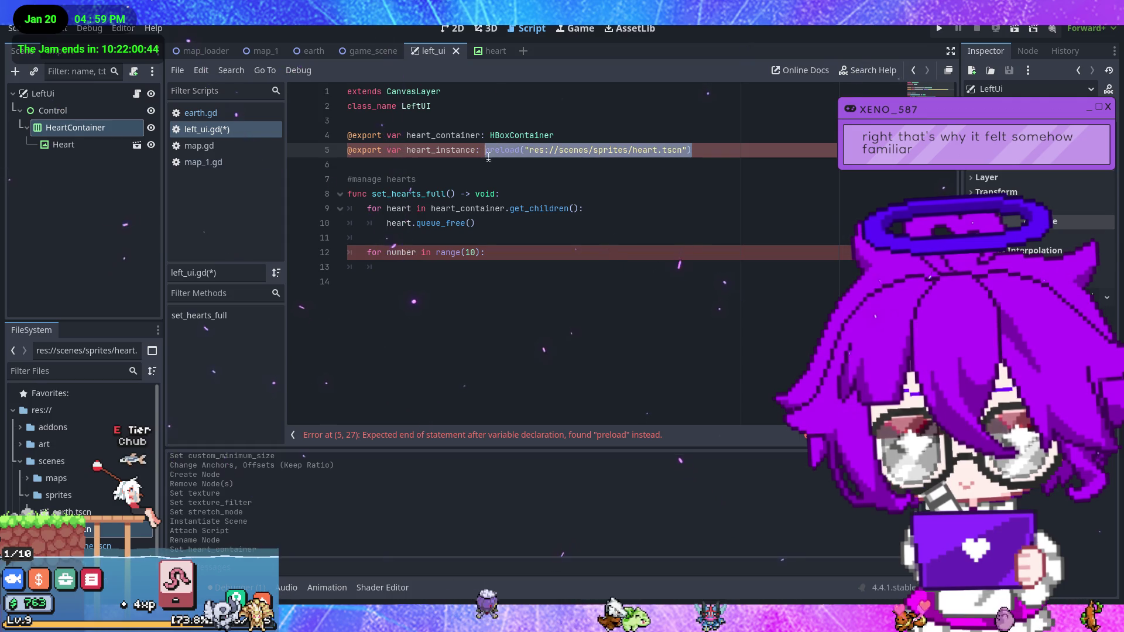
text(sce)
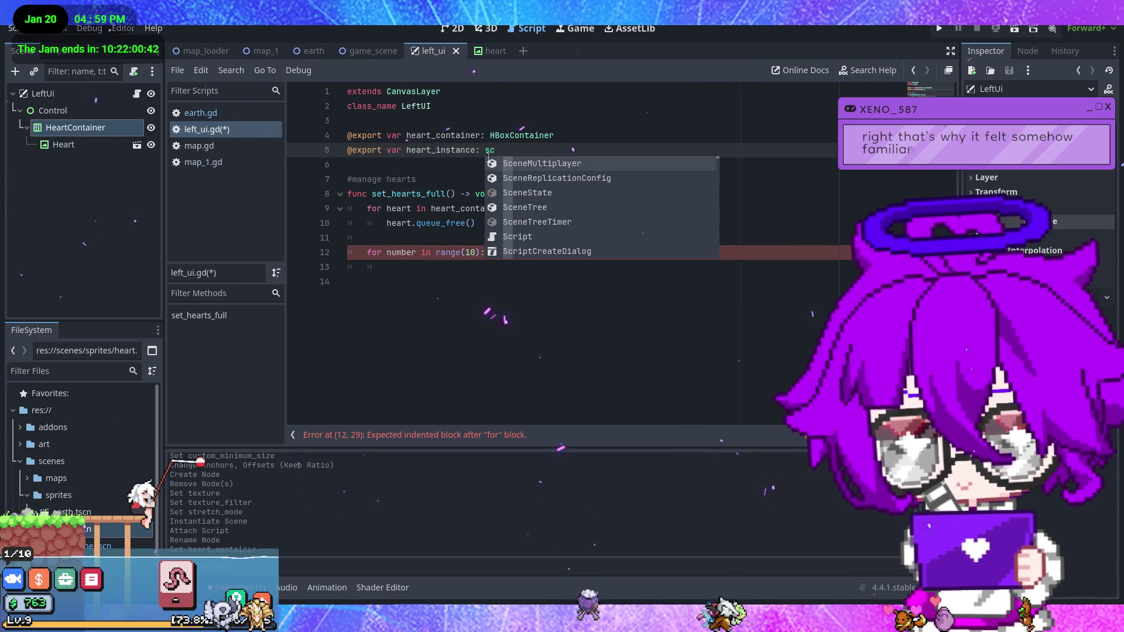
key(BackSpace)
key(BackSpace)
key(BackSpace)
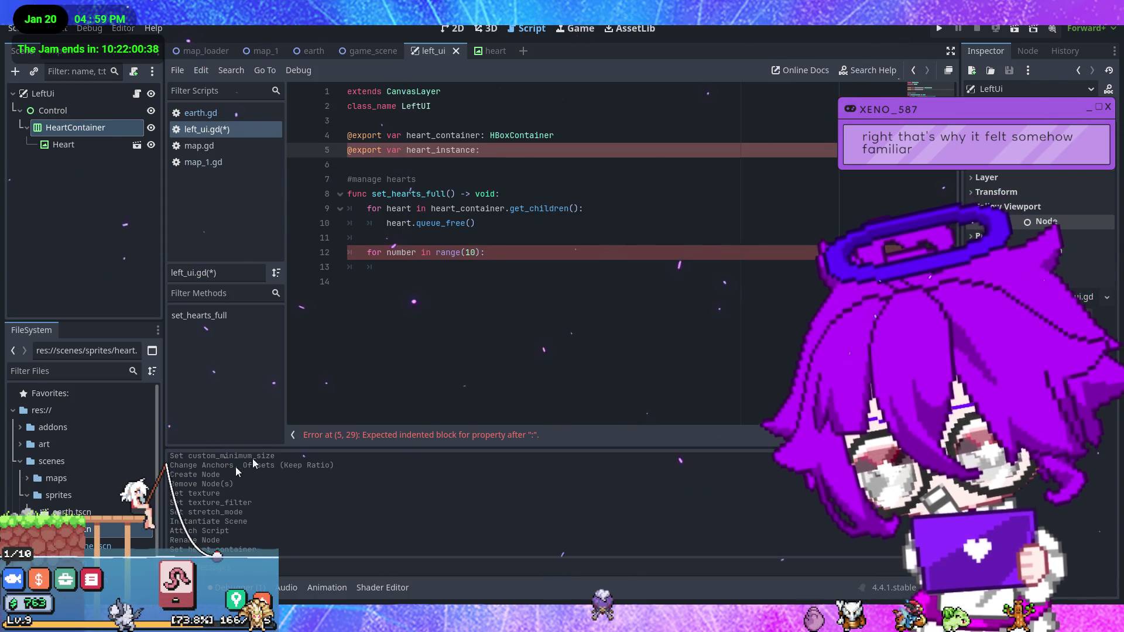
key(ctrl+v)
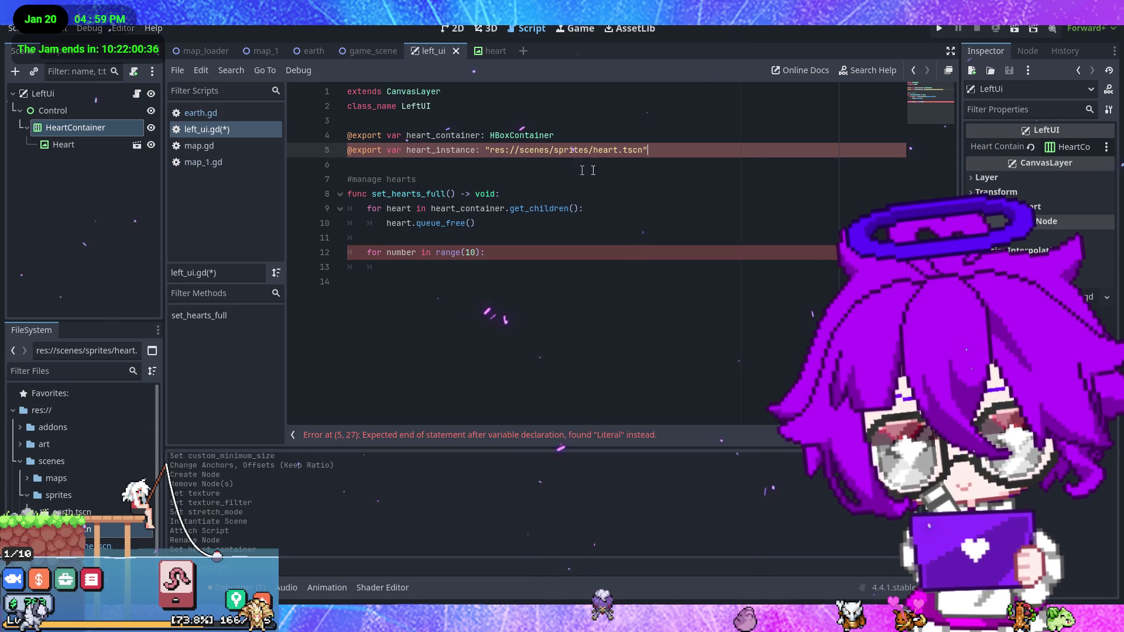
drag(667, 153, 491, 150)
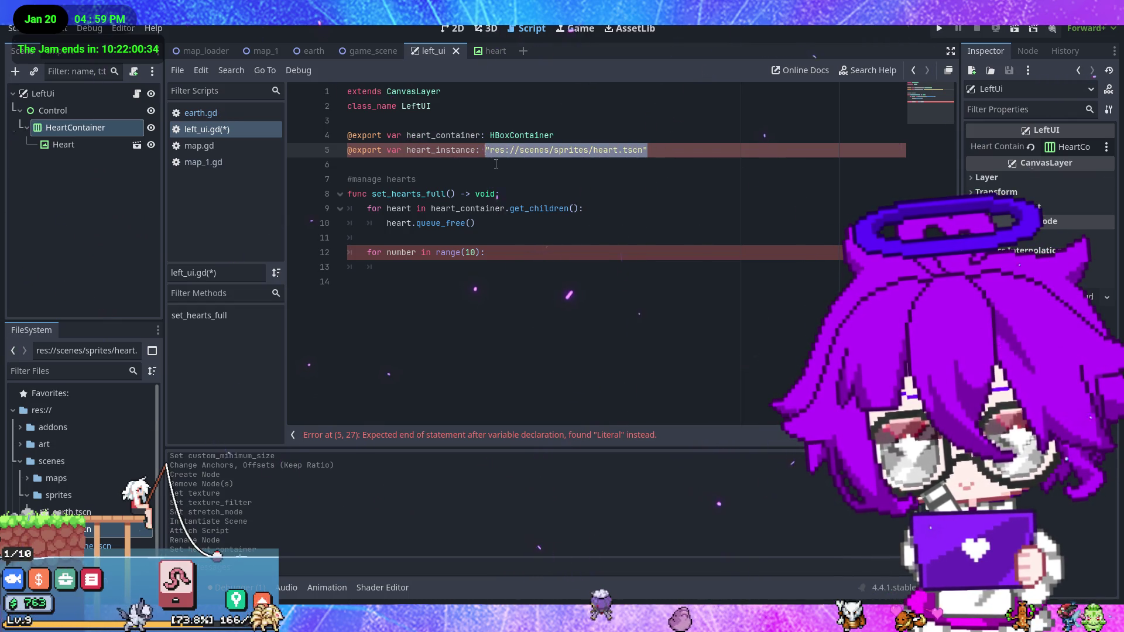
key(BackSpace)
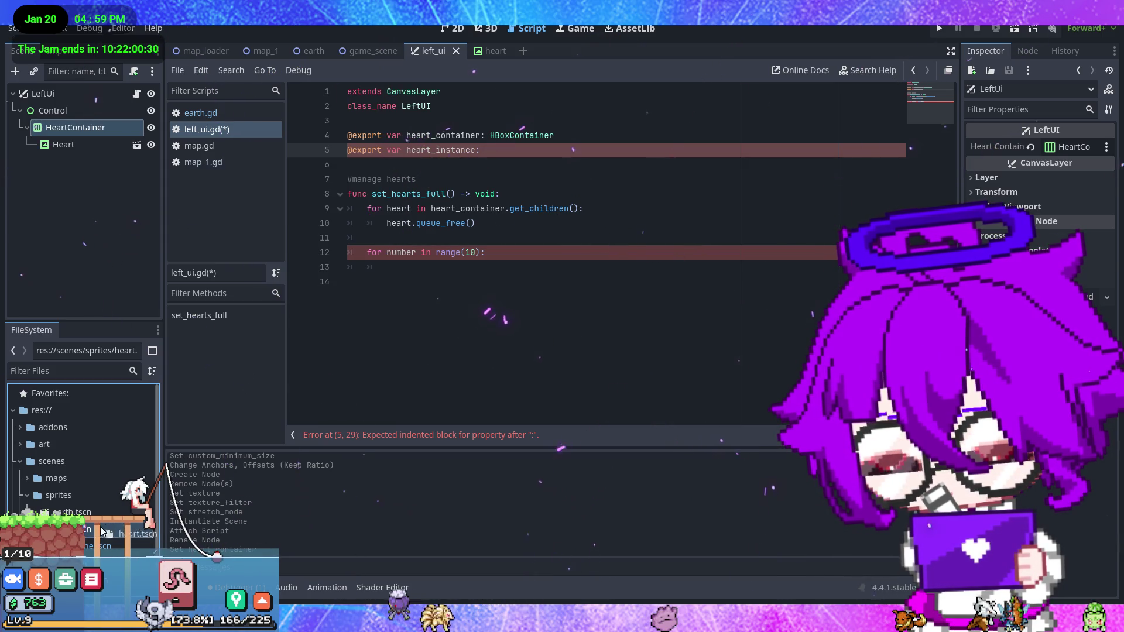
drag(539, 144, 539, 146)
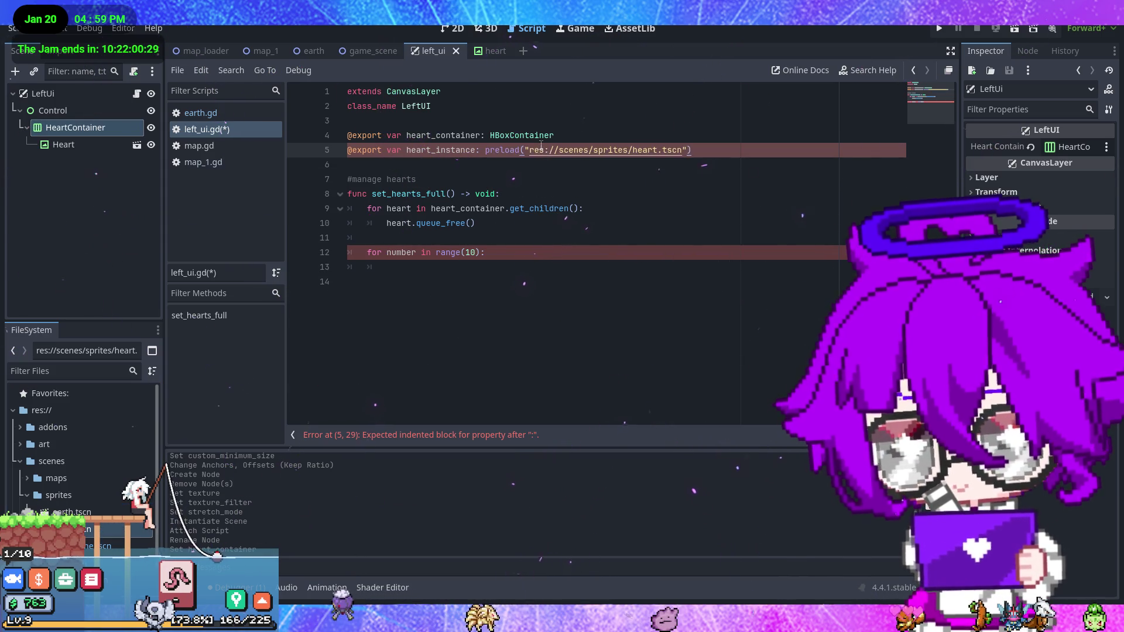
ctrl+click(508, 154)
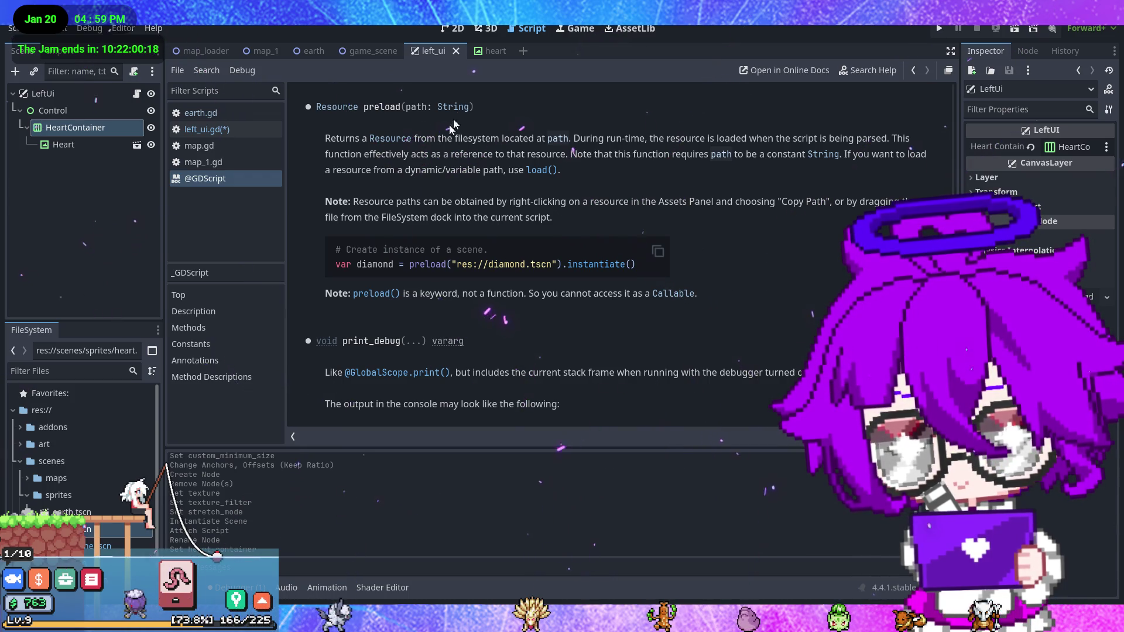
Step: Close the preload help and make line 5 read heart_instance: TextureRect = preload(...)
right_click(221, 177)
click(260, 191)
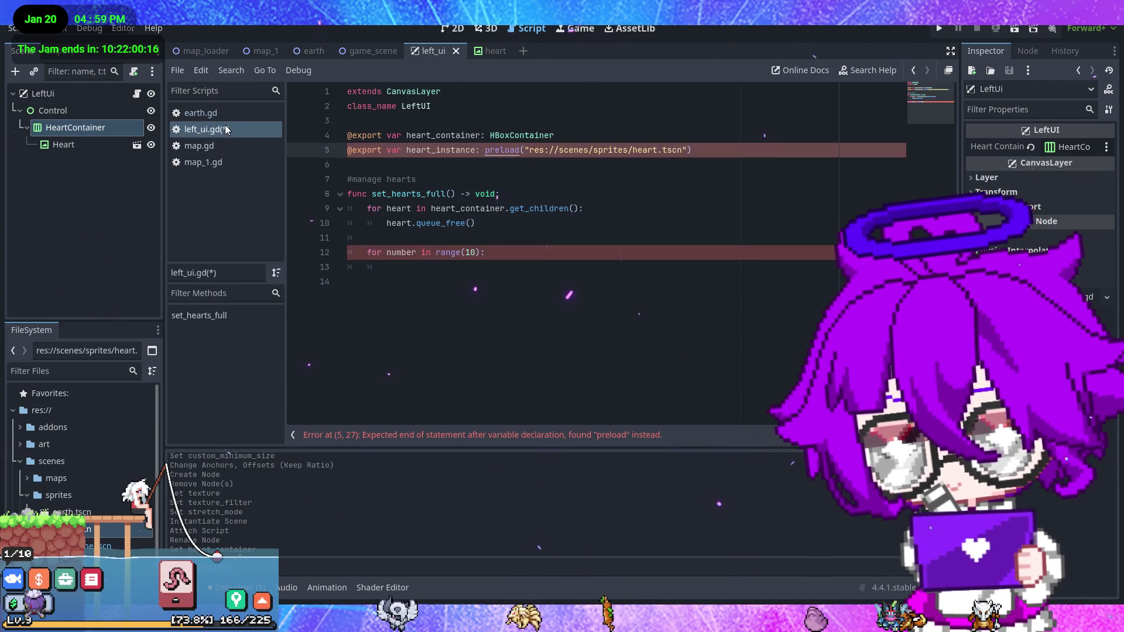
mouse_move(876, 150)
mouse_down()
mouse_move(467, 150)
mouse_move(486, 150)
mouse_up()
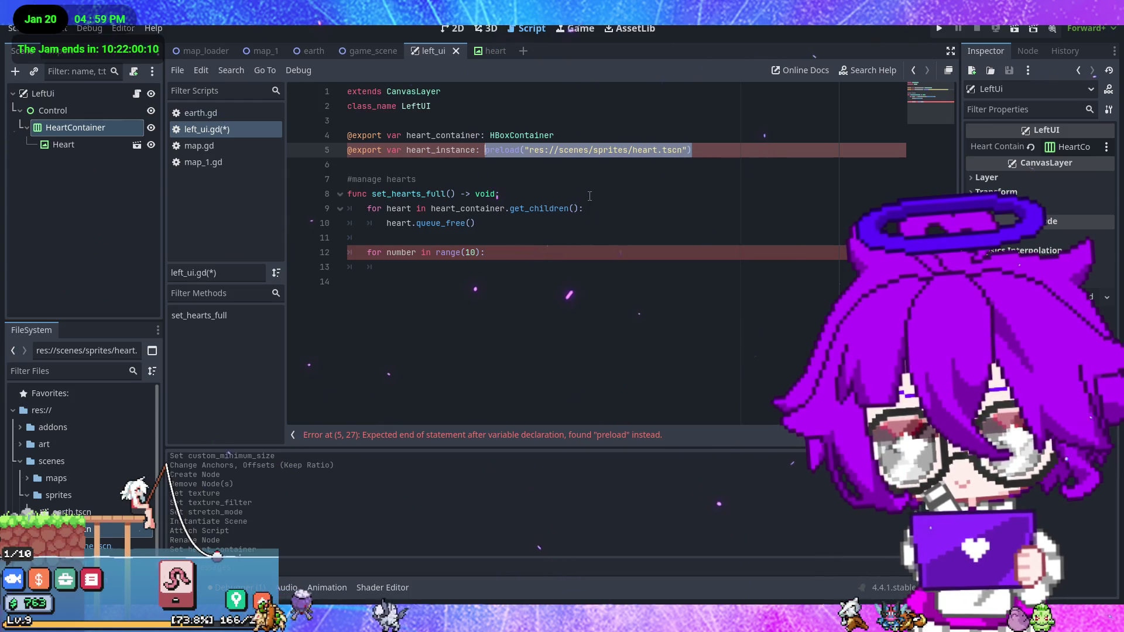
click(487, 150)
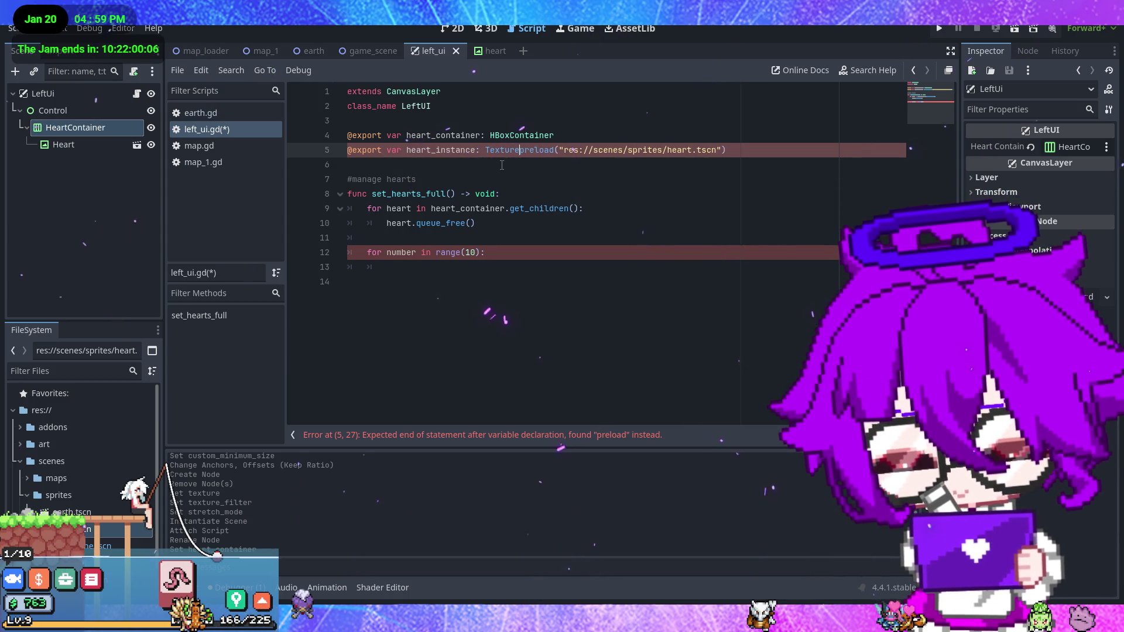
text(Rect =)
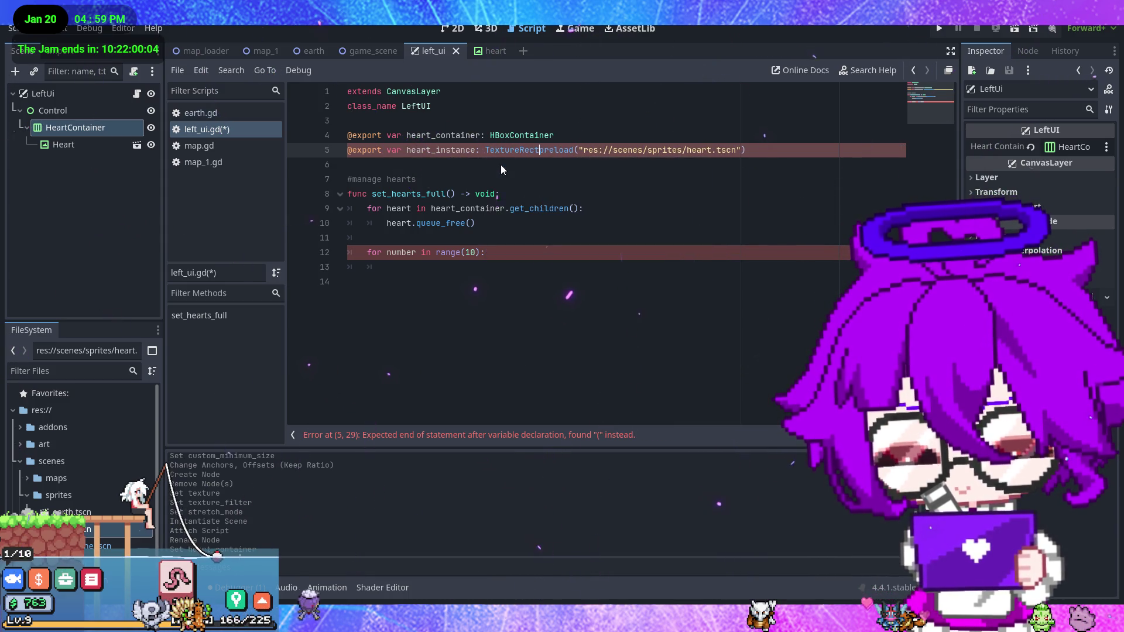
click(813, 150)
click(462, 266)
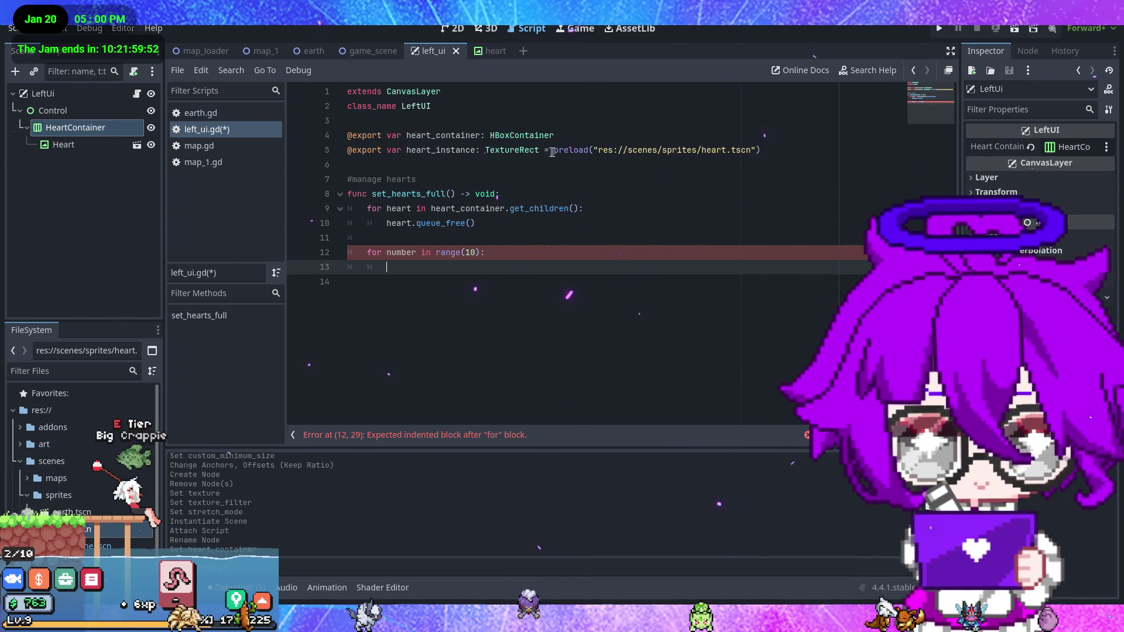
Step: Try appending .instantiate() to line 5, check its docs, then remove it again
click(782, 150)
text(.in)
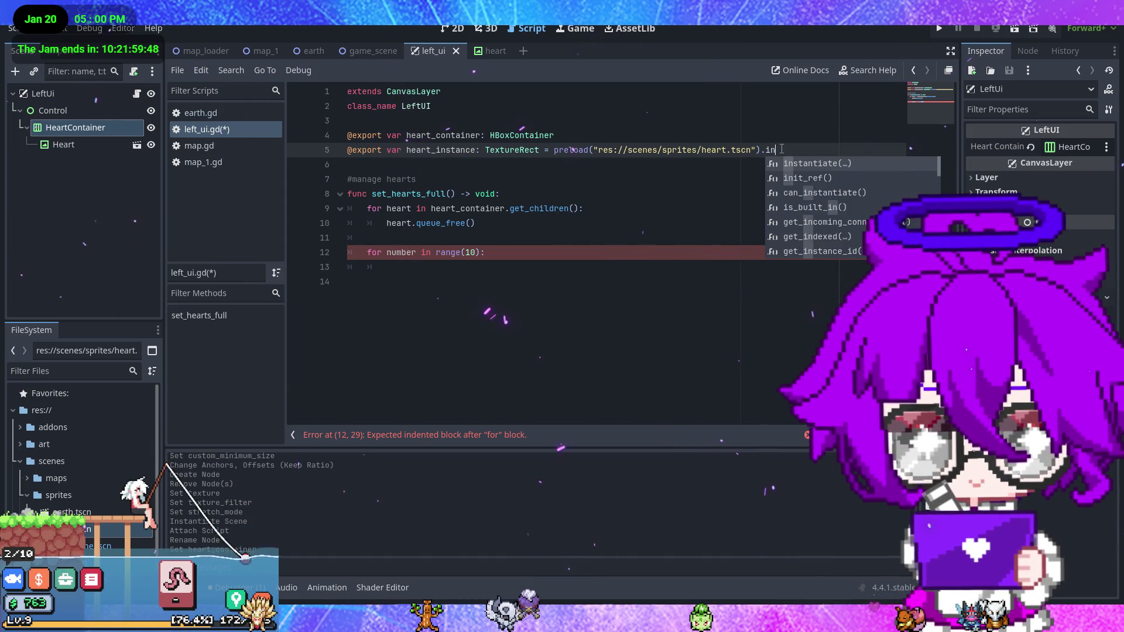
key(BackSpace)
key(BackSpace)
key(BackSpace)
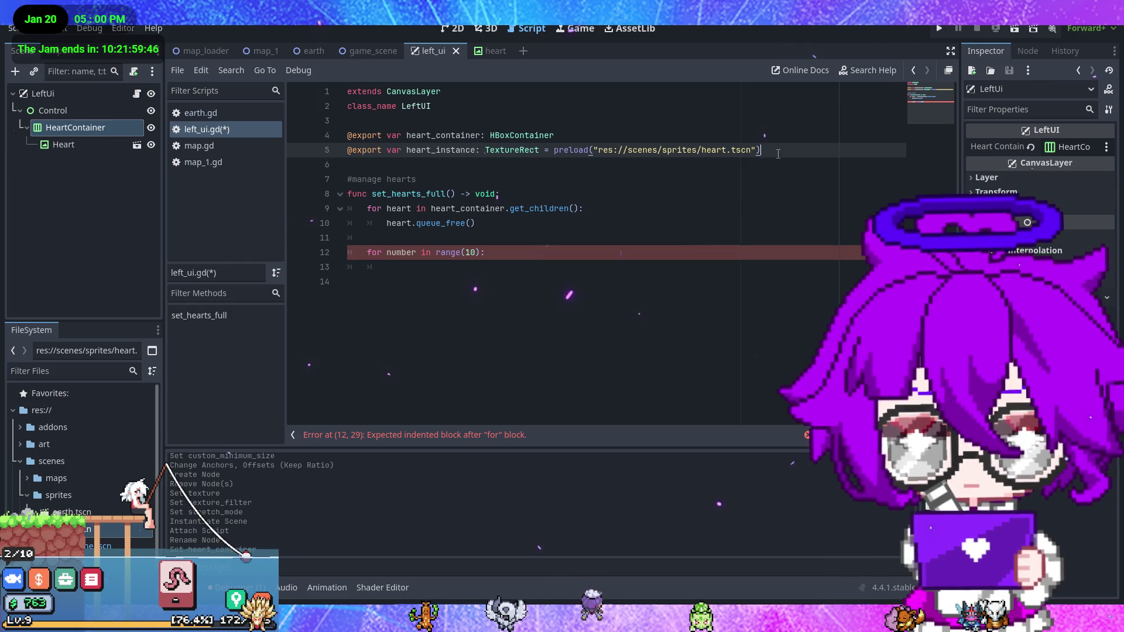
text(.inst)
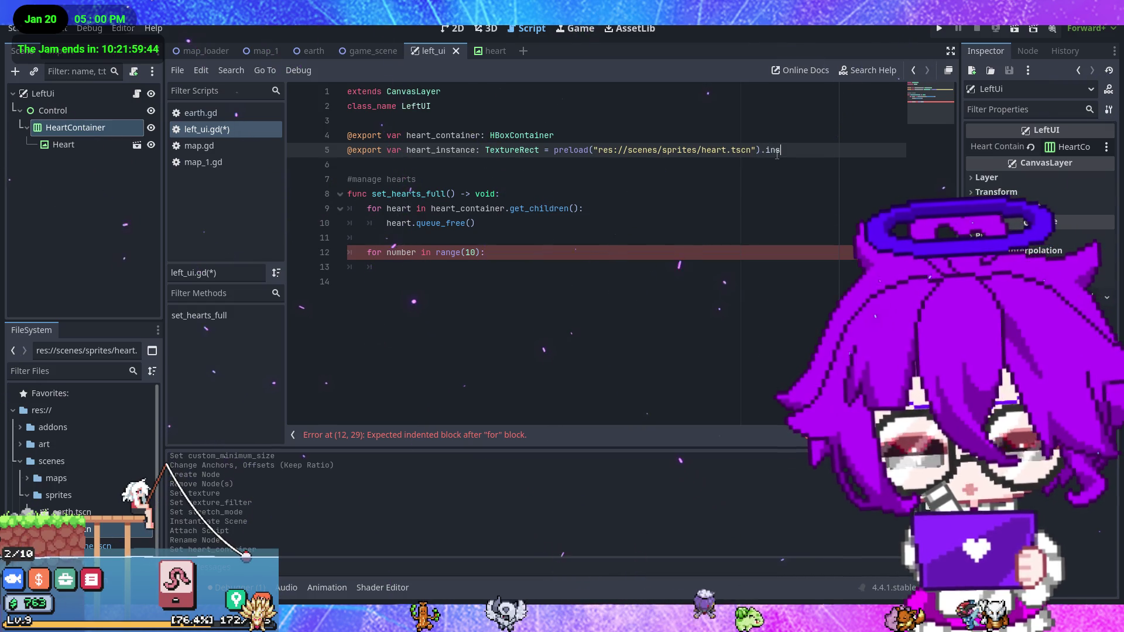
key(Return)
ctrl+click(807, 151)
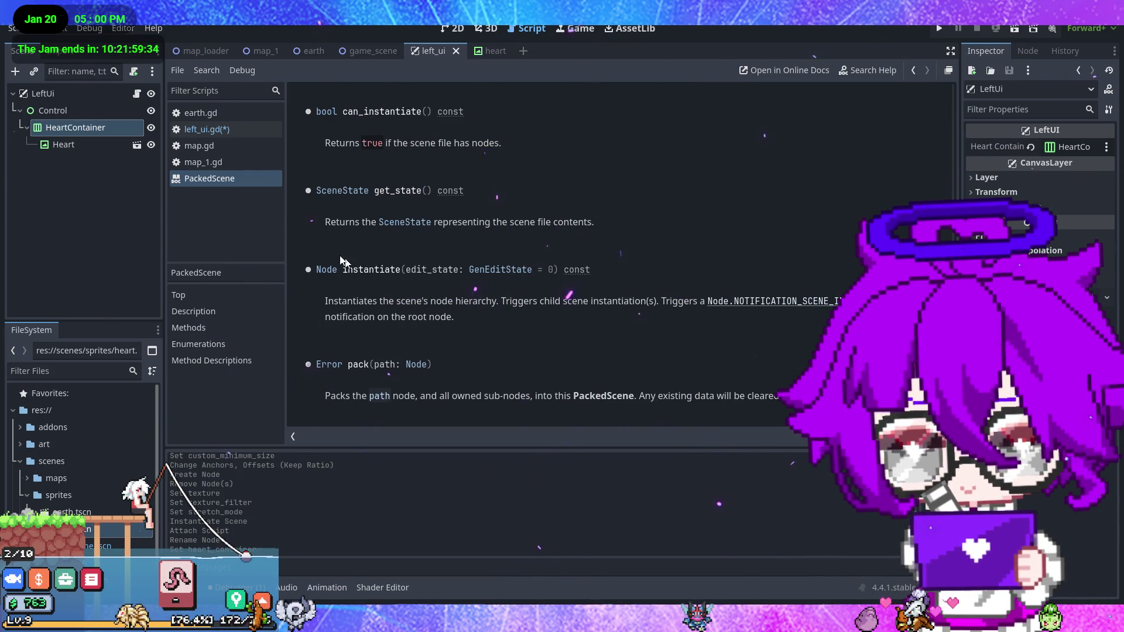
key(alt+Left)
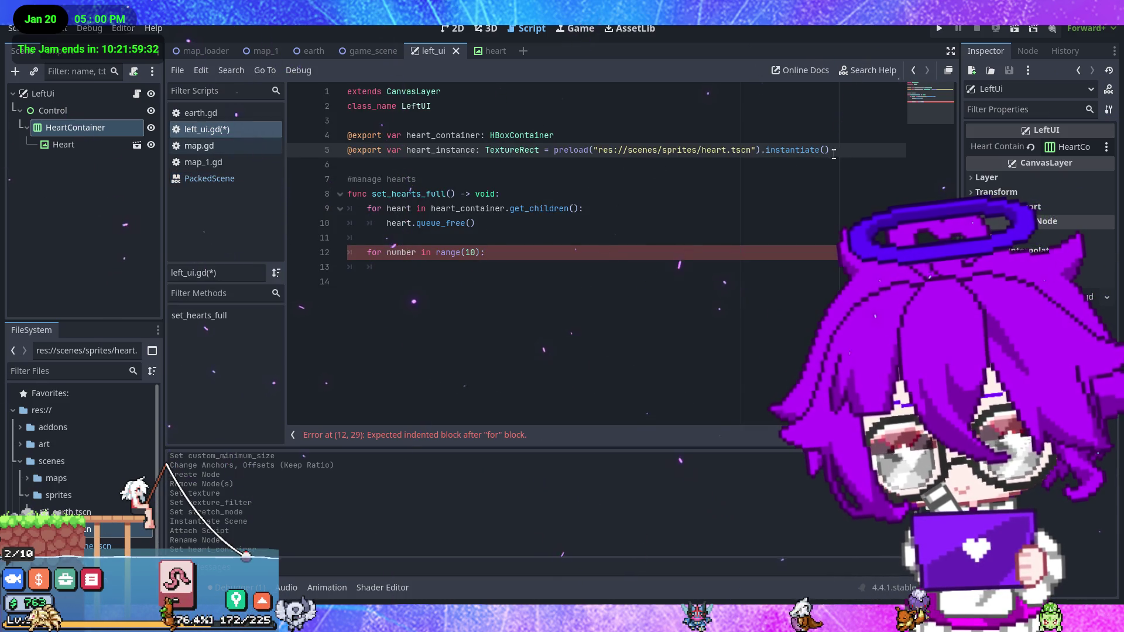
drag(830, 150, 762, 150)
key(BackSpace)
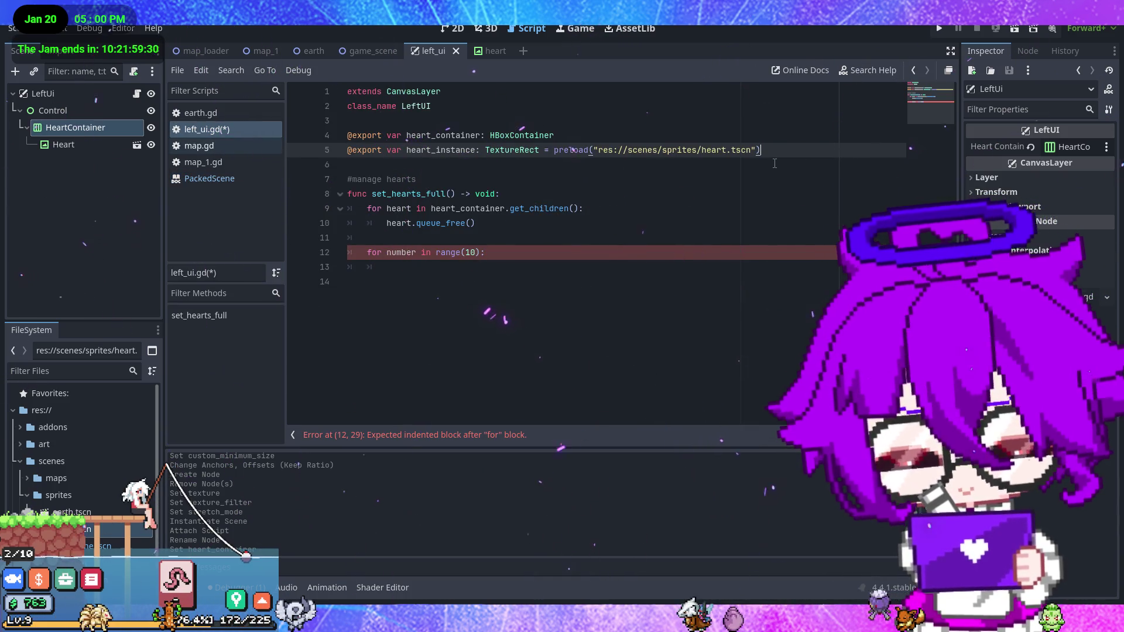
Step: Retype line 5's type as TextureRect and comment out the for loop line
drag(539, 150, 501, 150)
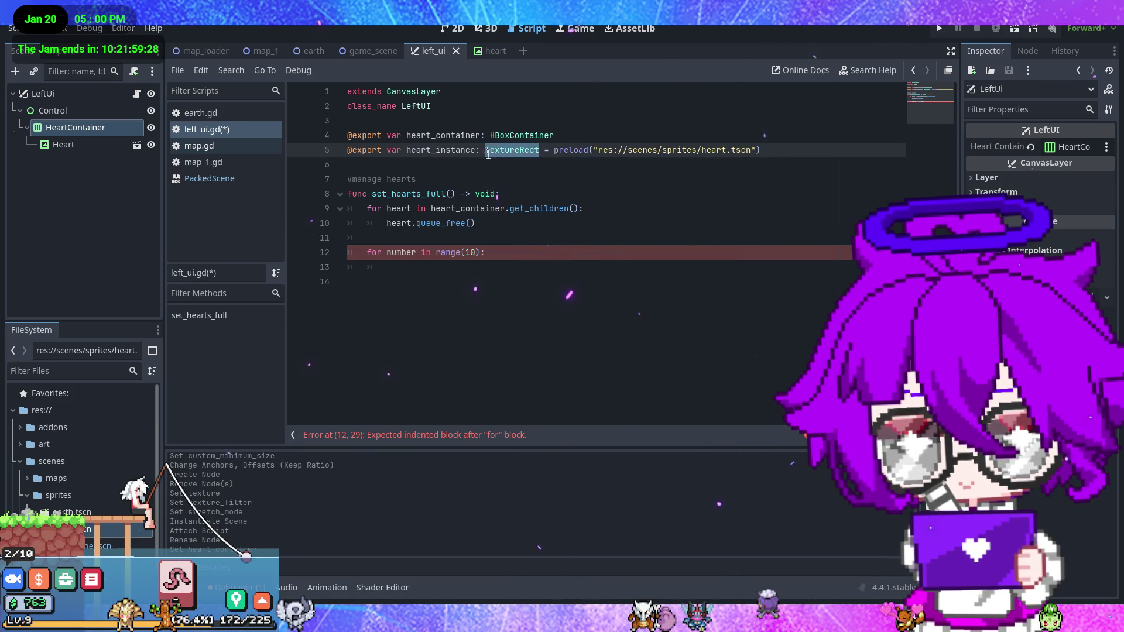
text(Com)
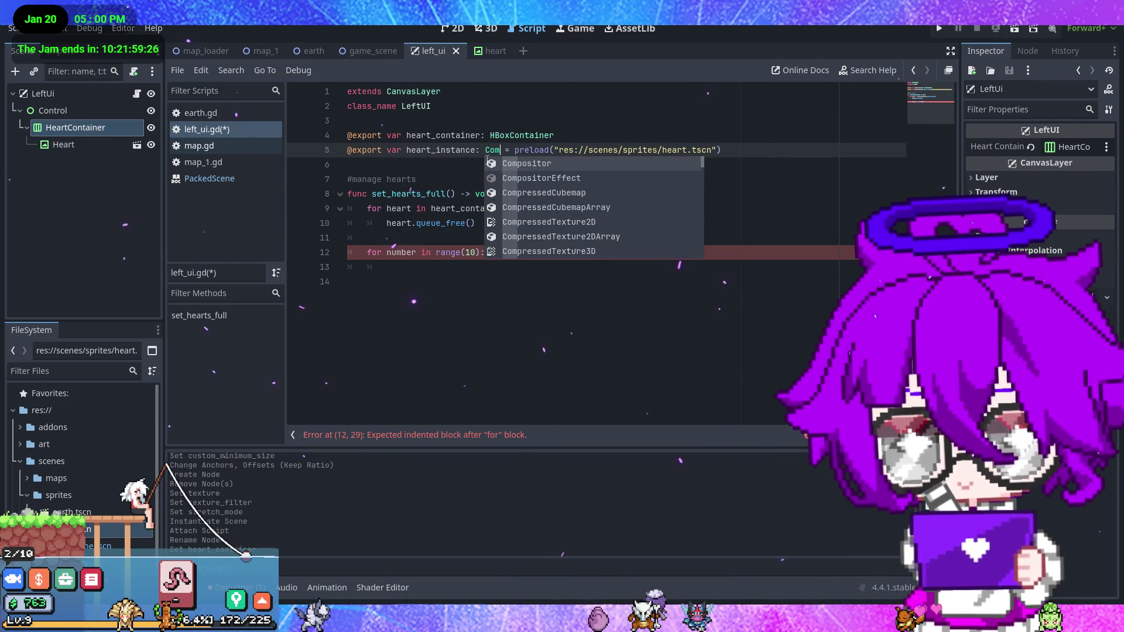
text(pr)
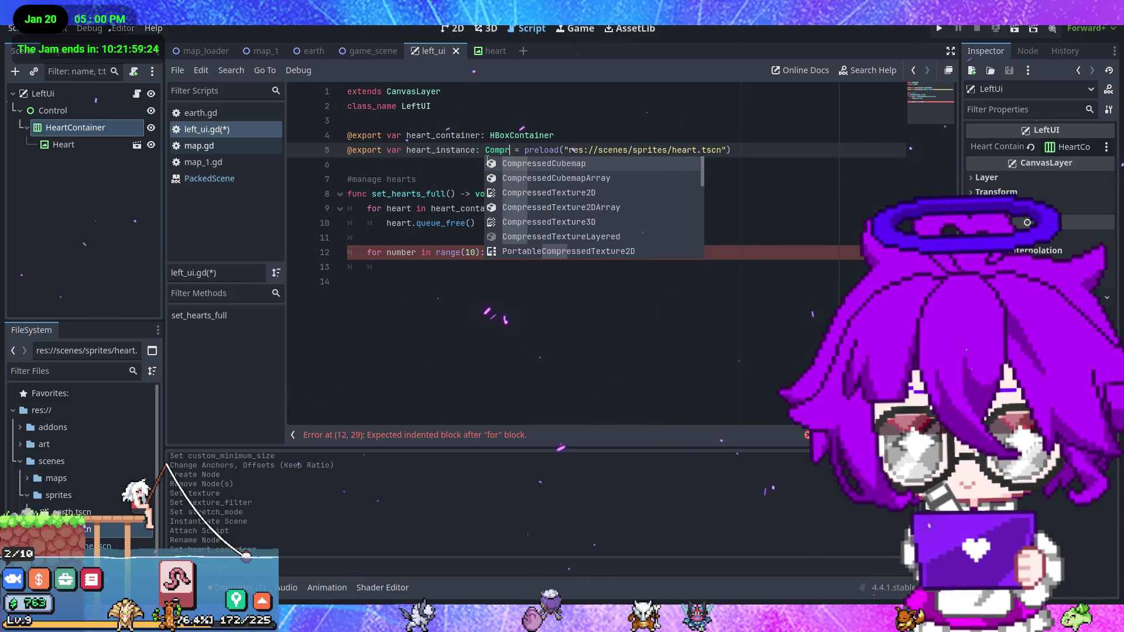
key(BackSpace)
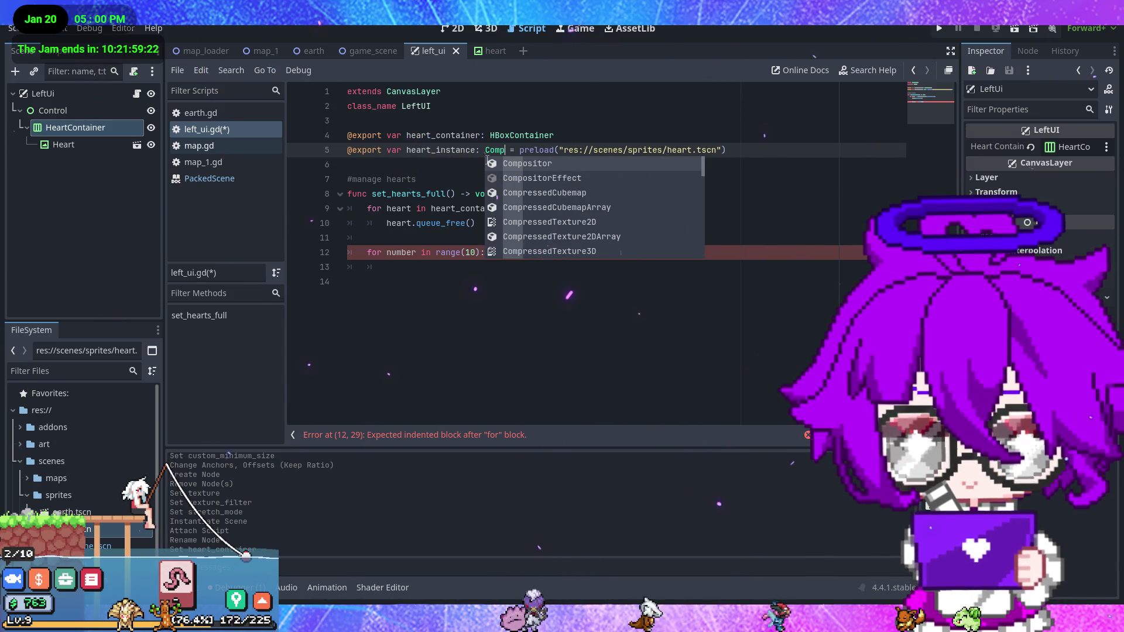
key(BackSpace)
key(BackSpace)
key(BackSpace)
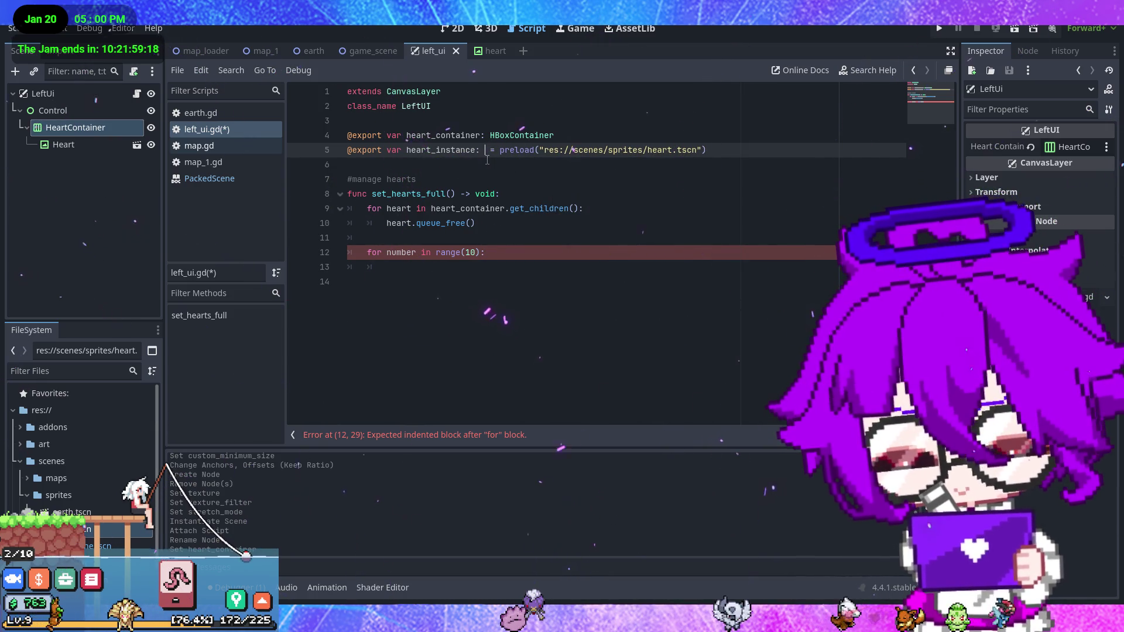
text(T)
text(exture)
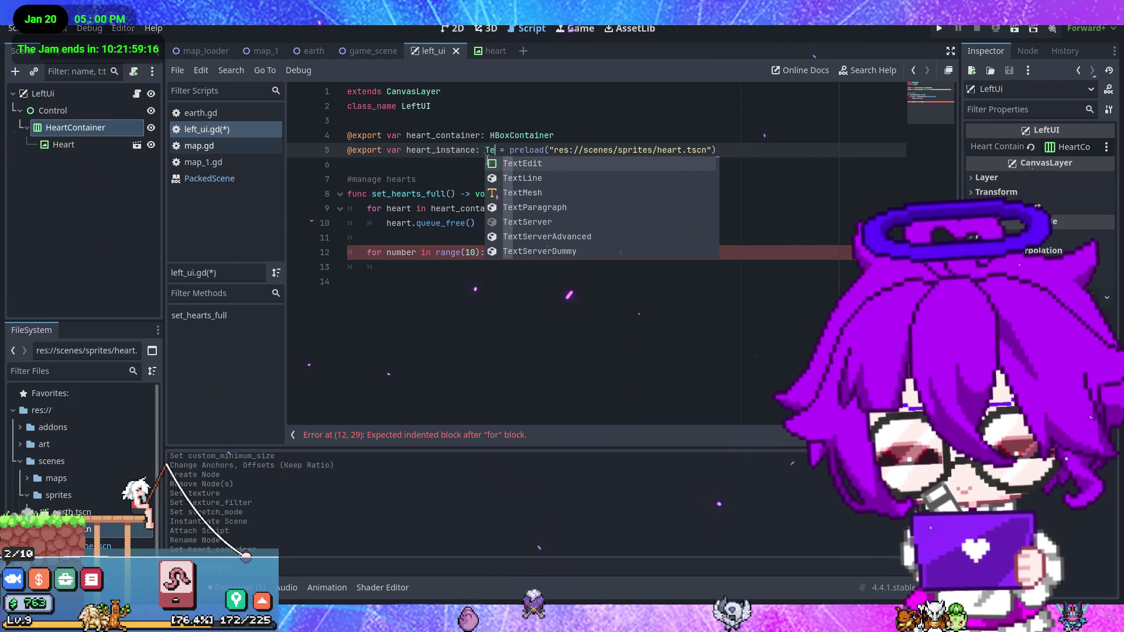
key(Return)
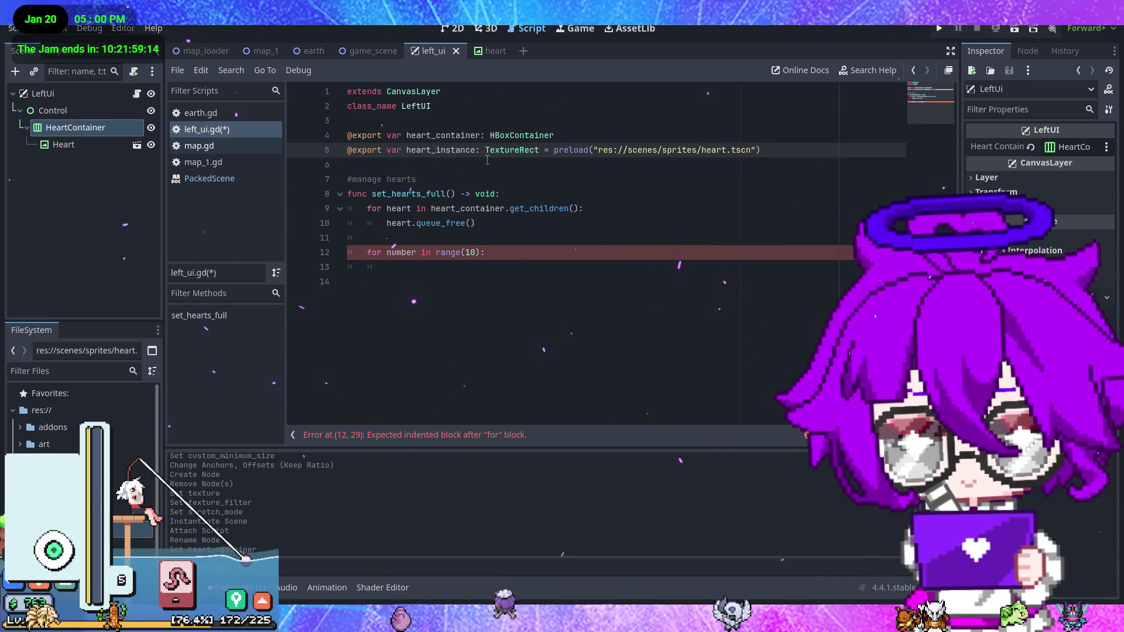
click(368, 253)
text(#)
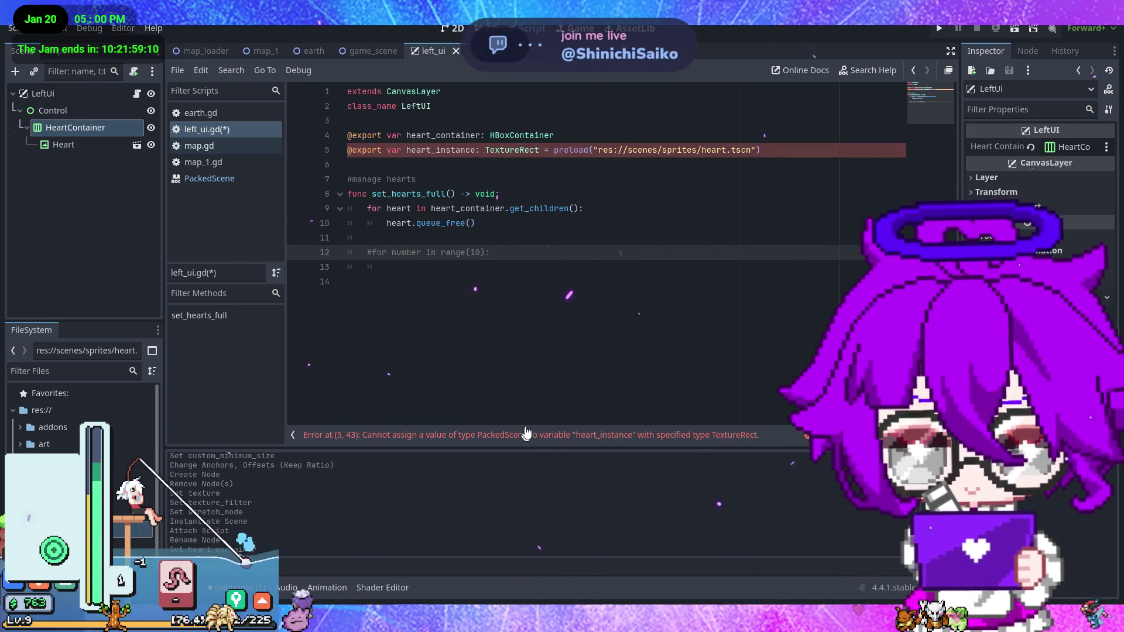
Step: Change heart_instance's type to PackedScene and uncomment the for loop line
double_click(503, 150)
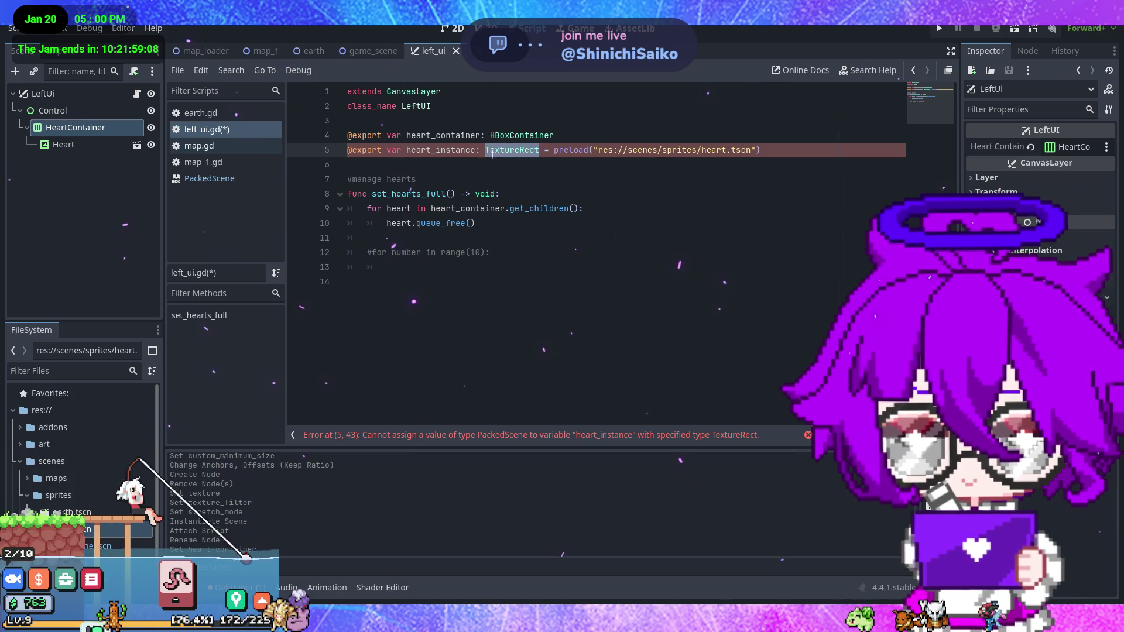
text(a)
key(BackSpace)
text(Pac)
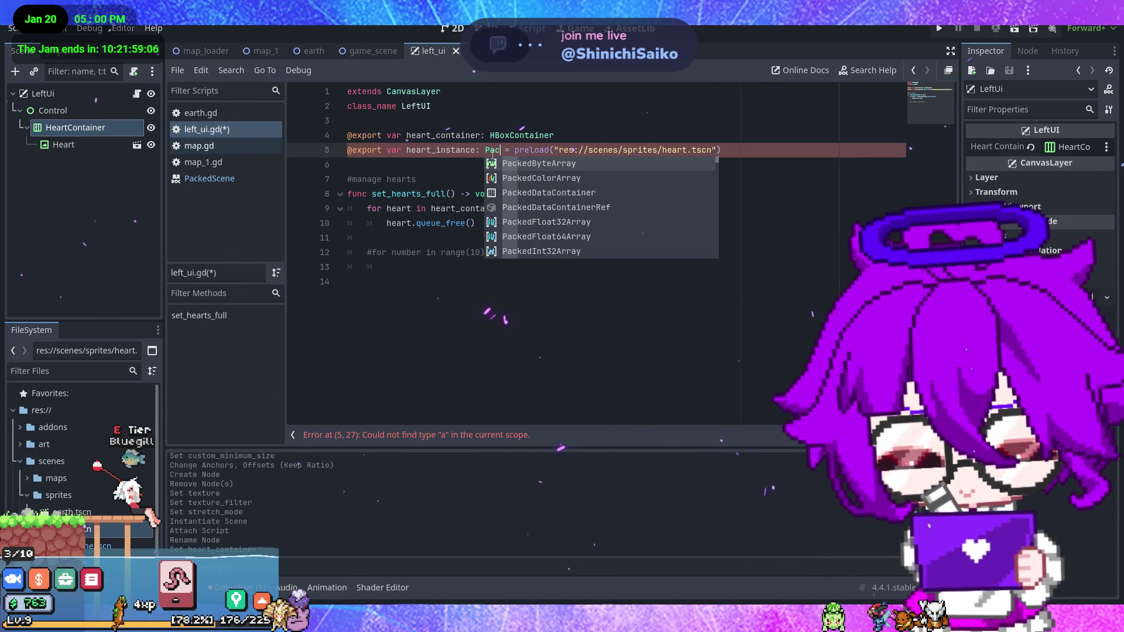
text(kedS)
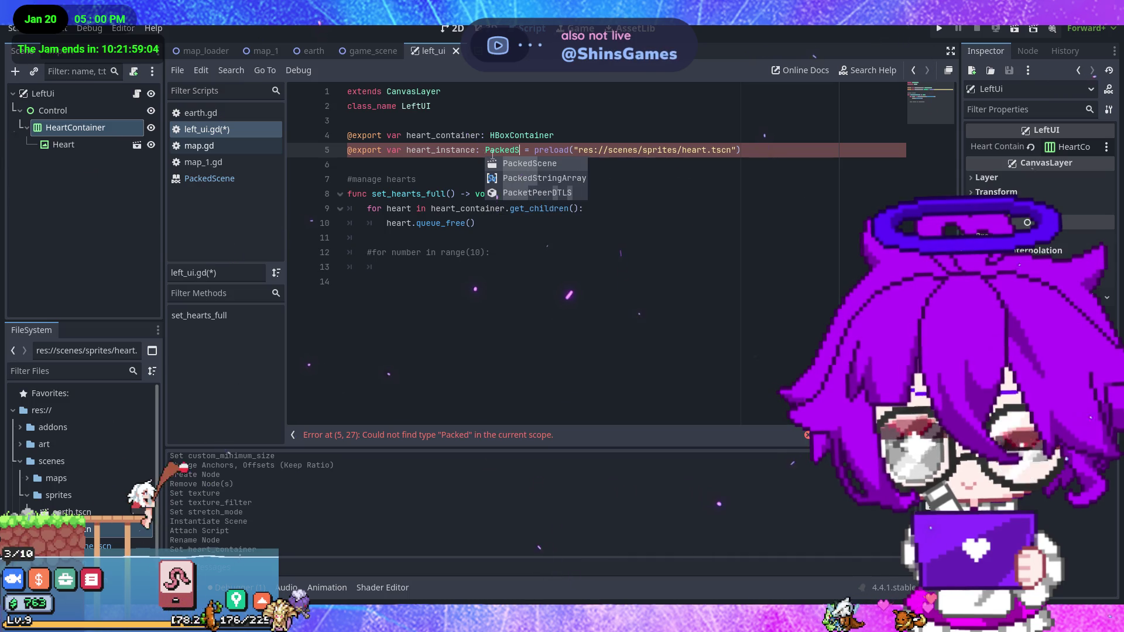
key(Return)
click(371, 266)
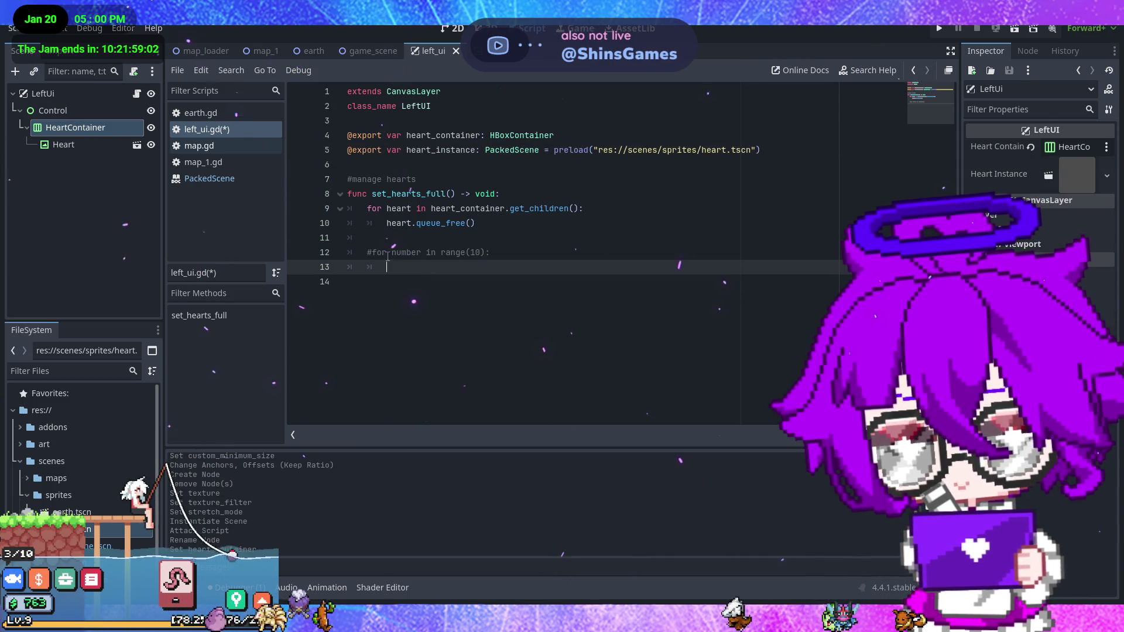
click(371, 252)
key(ctrl+k)
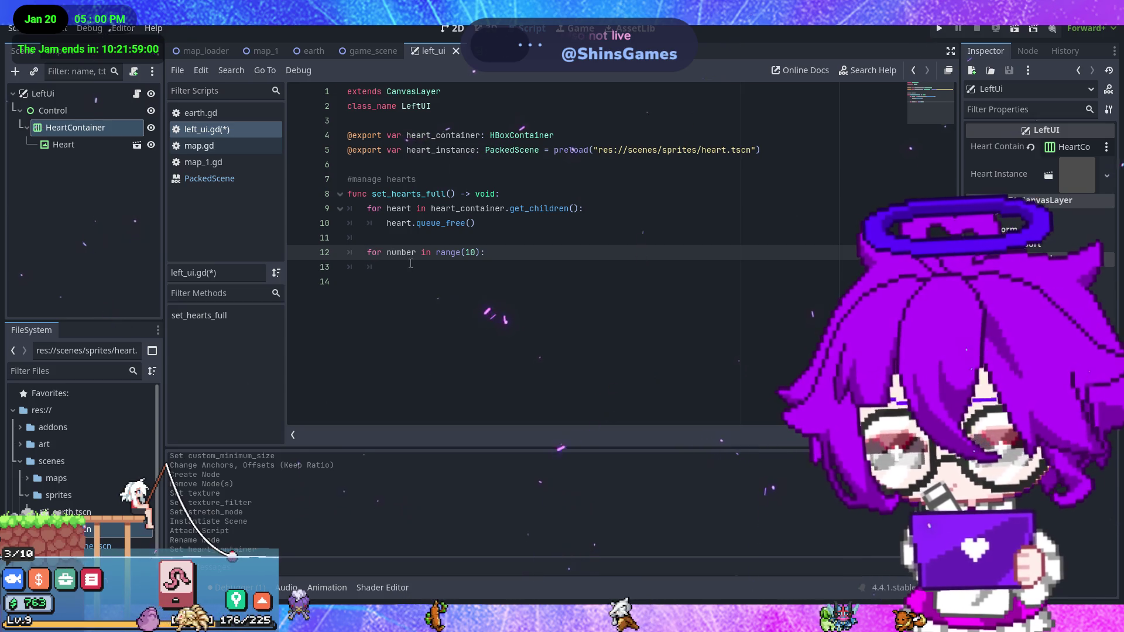
Step: Start line 13 with heart_instance.can_instantiate from the suggestions
click(427, 267)
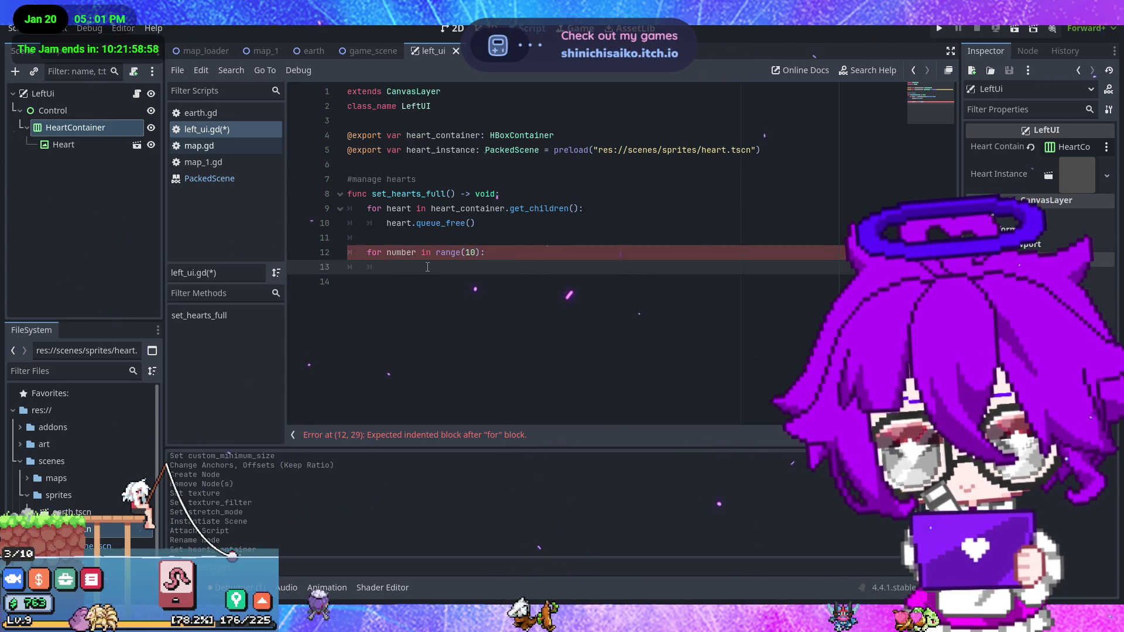
text(h)
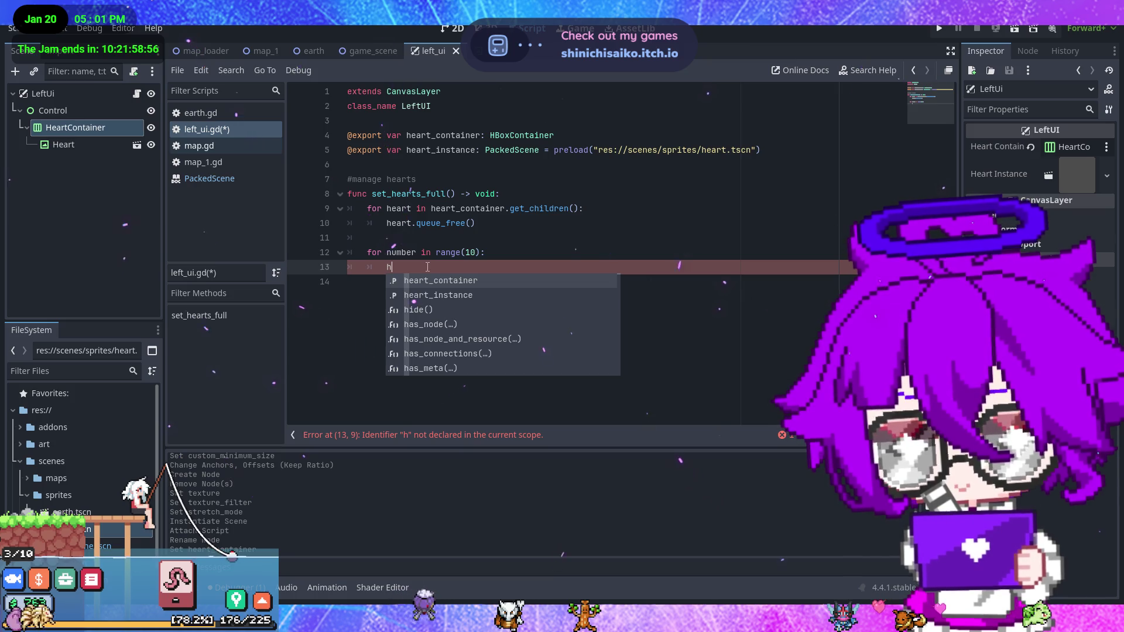
key(Down)
key(Return)
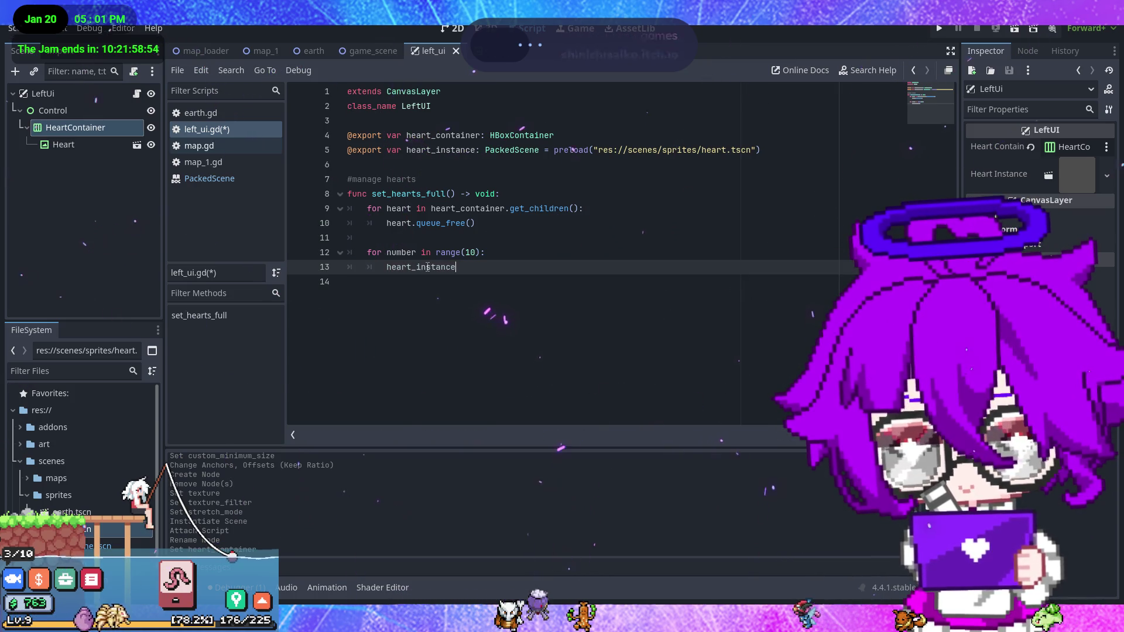
text(.)
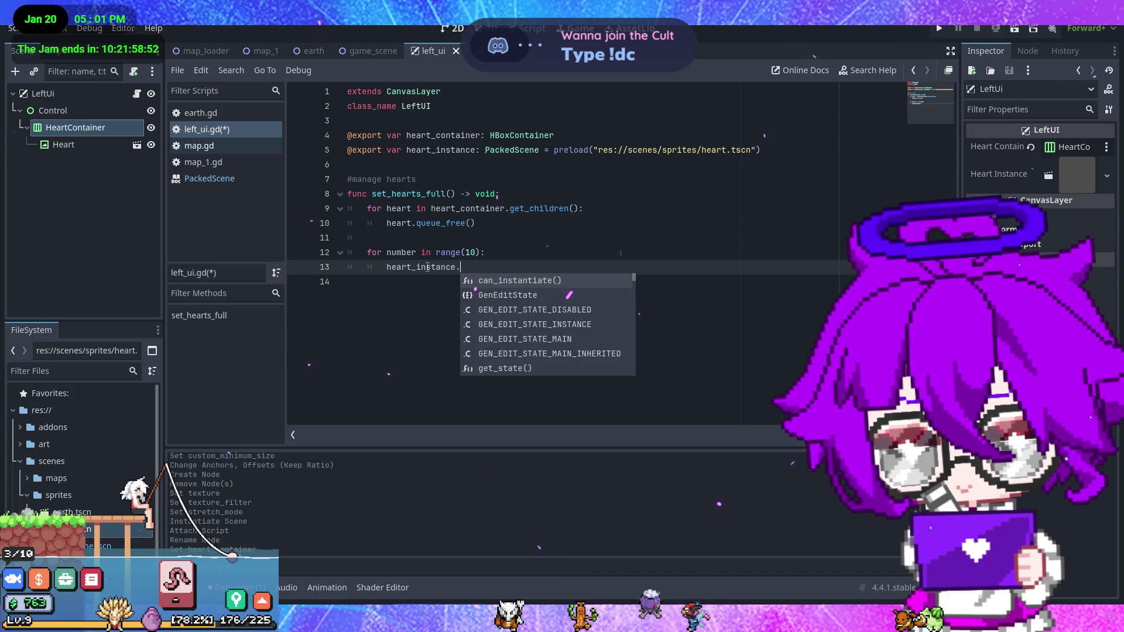
key(Return)
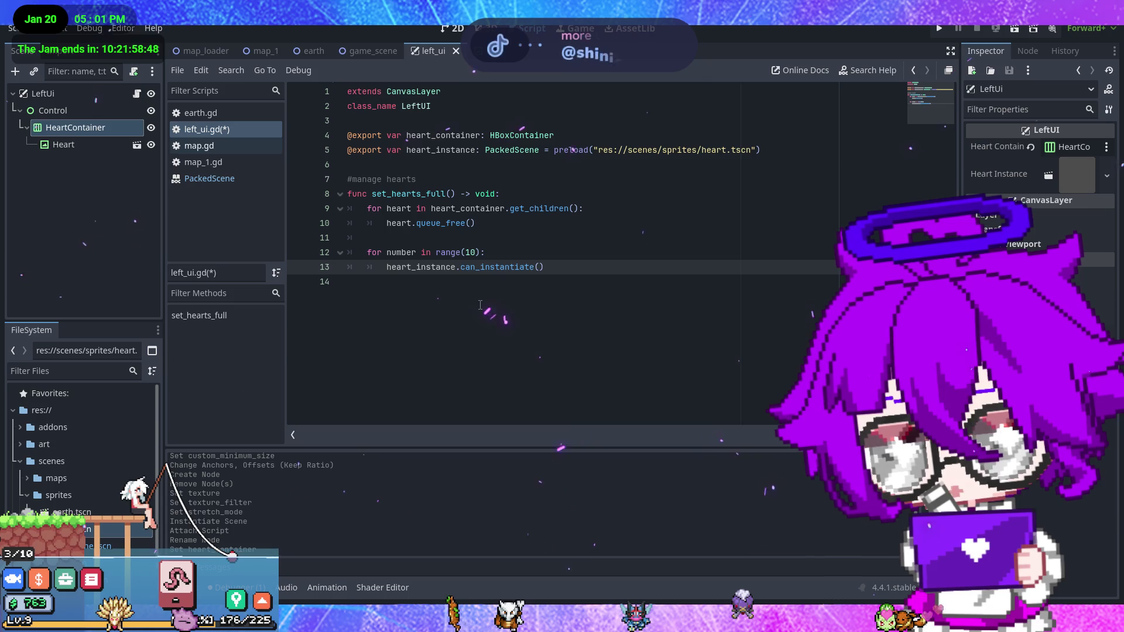
Step: Wrap that call in heart_container.add_child(...)
key(Home)
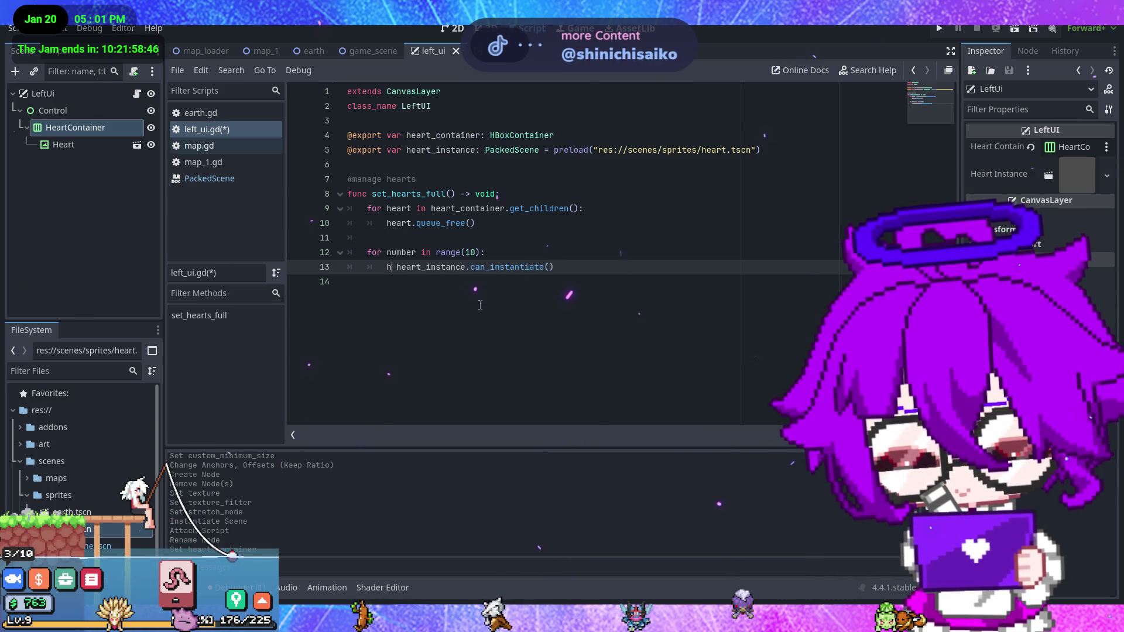
text(ea)
key(Return)
text(.ad)
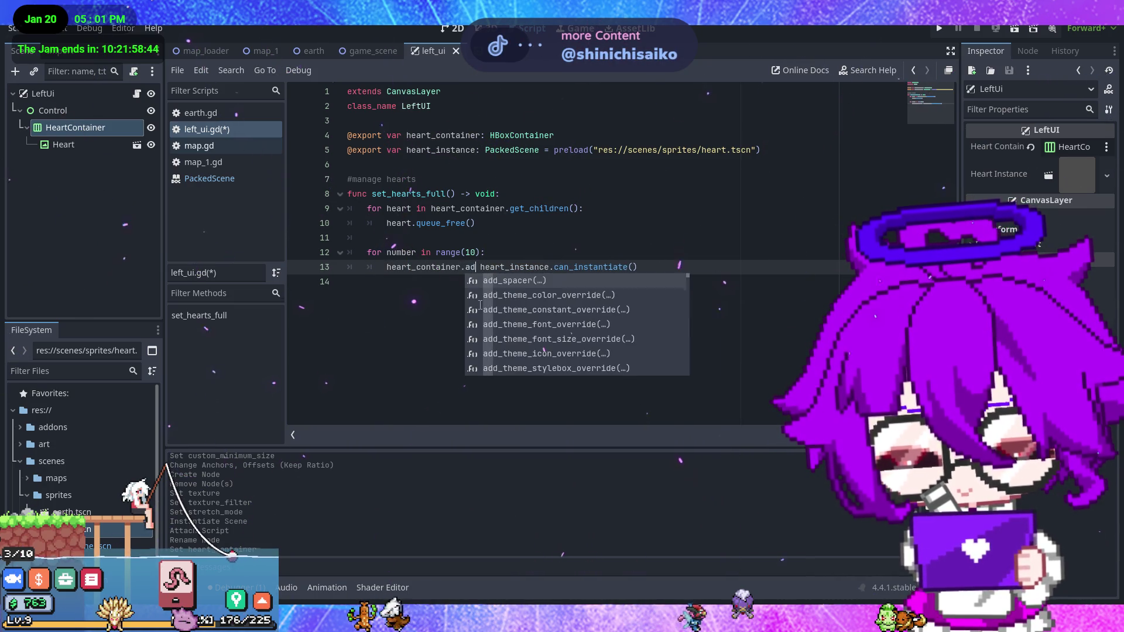
text(d_c)
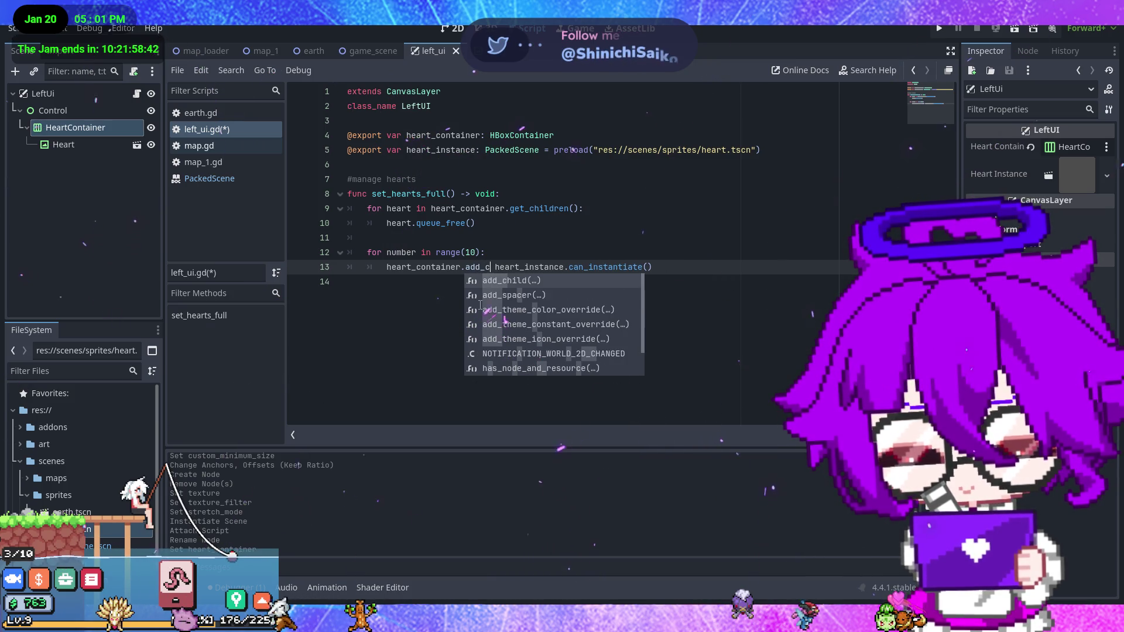
key(Return)
key(Delete)
key(Delete)
key(End)
text())
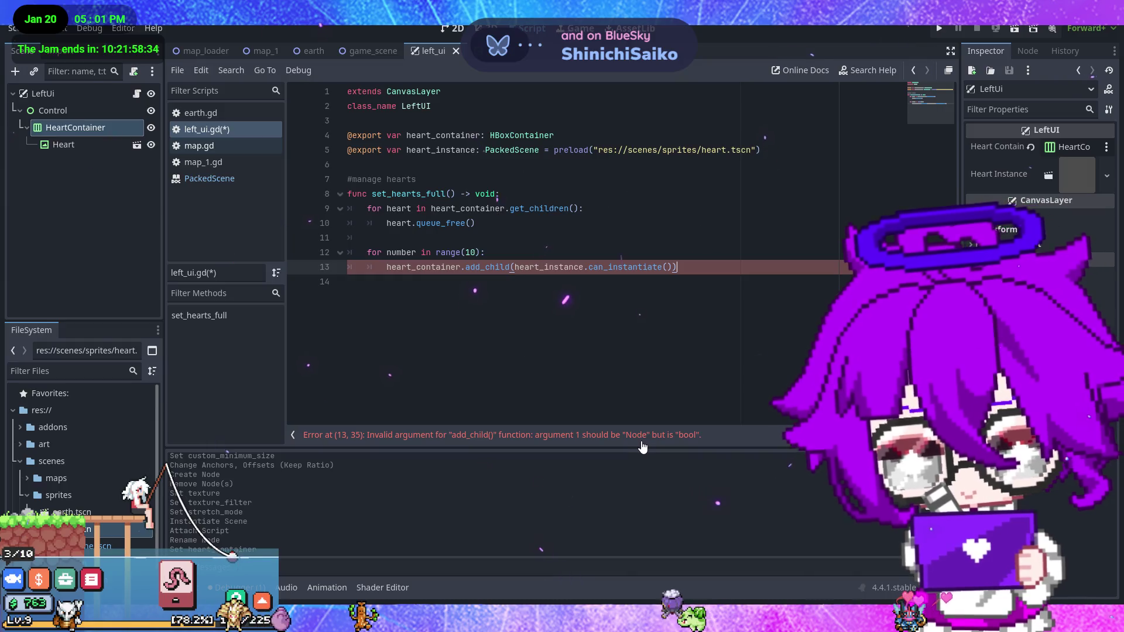
Step: Correct can_instantiate to instantiate and save left_ui.gd
click(608, 267)
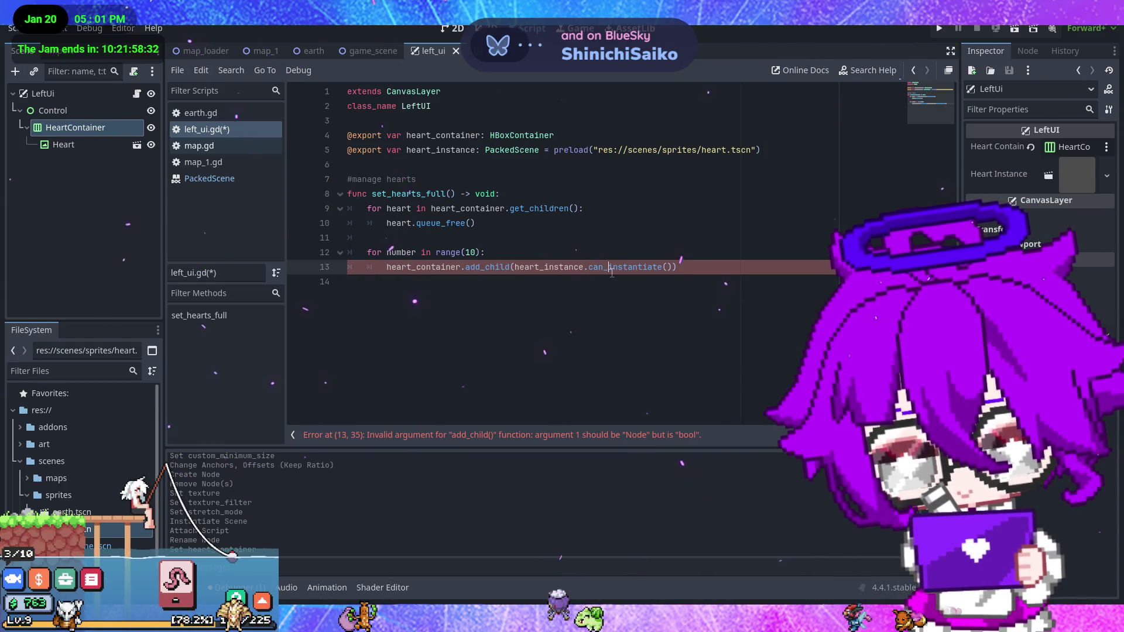
key(BackSpace)
key(BackSpace)
key(BackSpace)
click(656, 267)
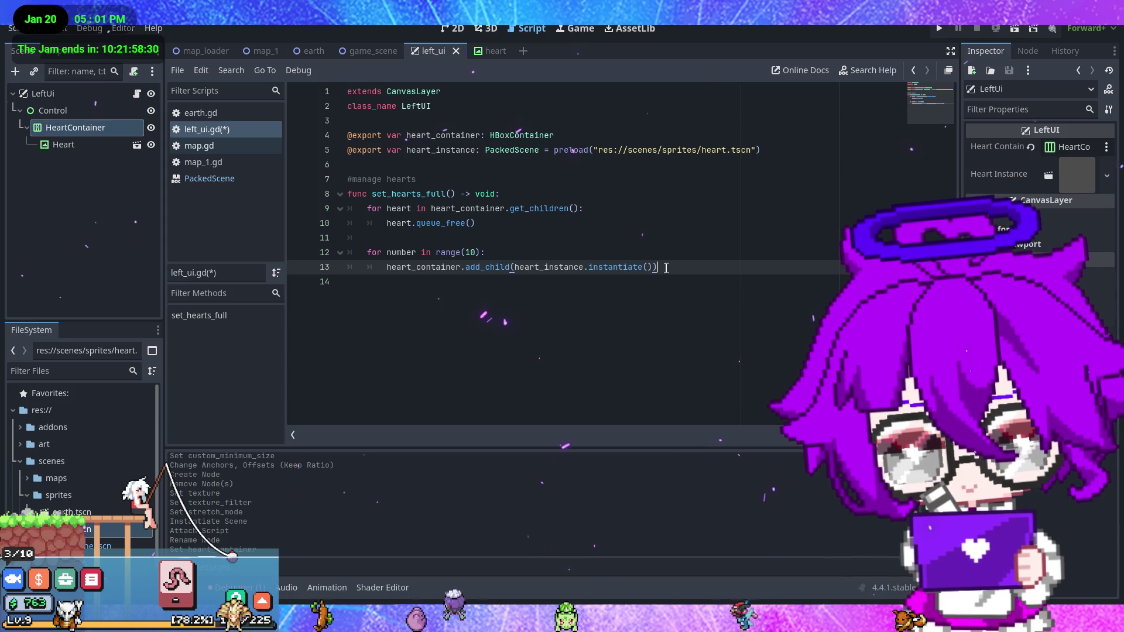
key(ctrl+s)
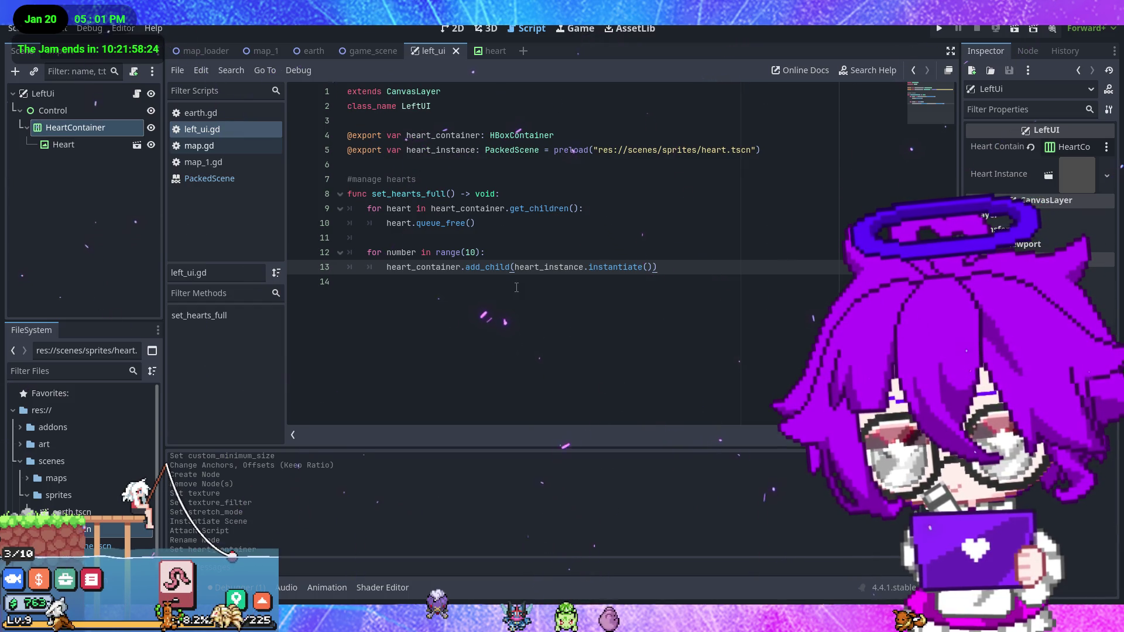
click(403, 168)
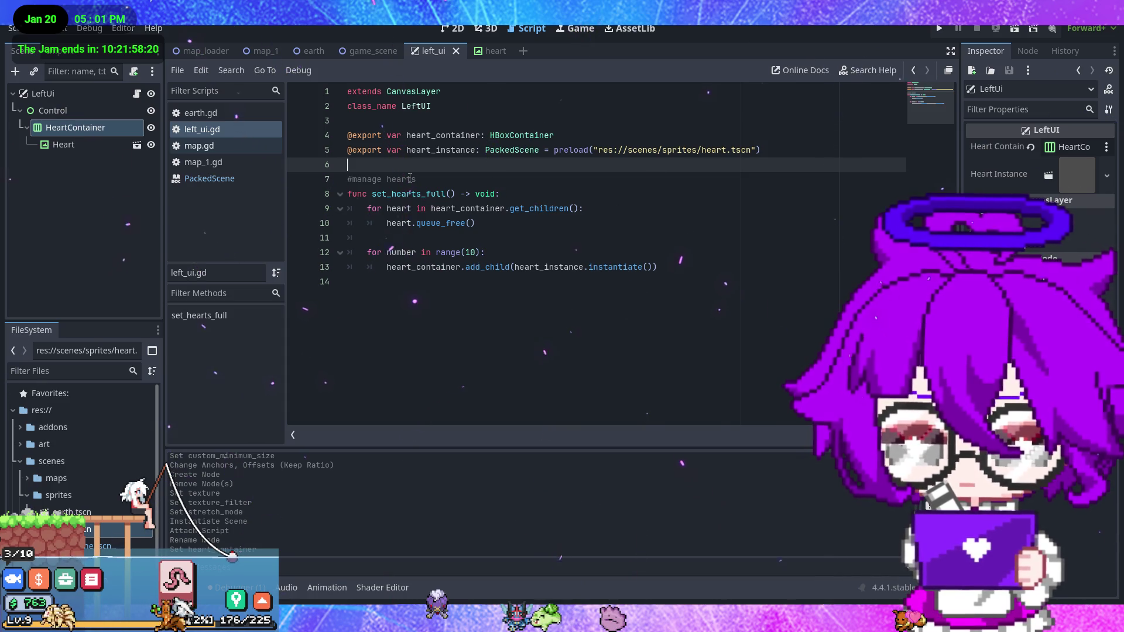
key(Return)
key(Up)
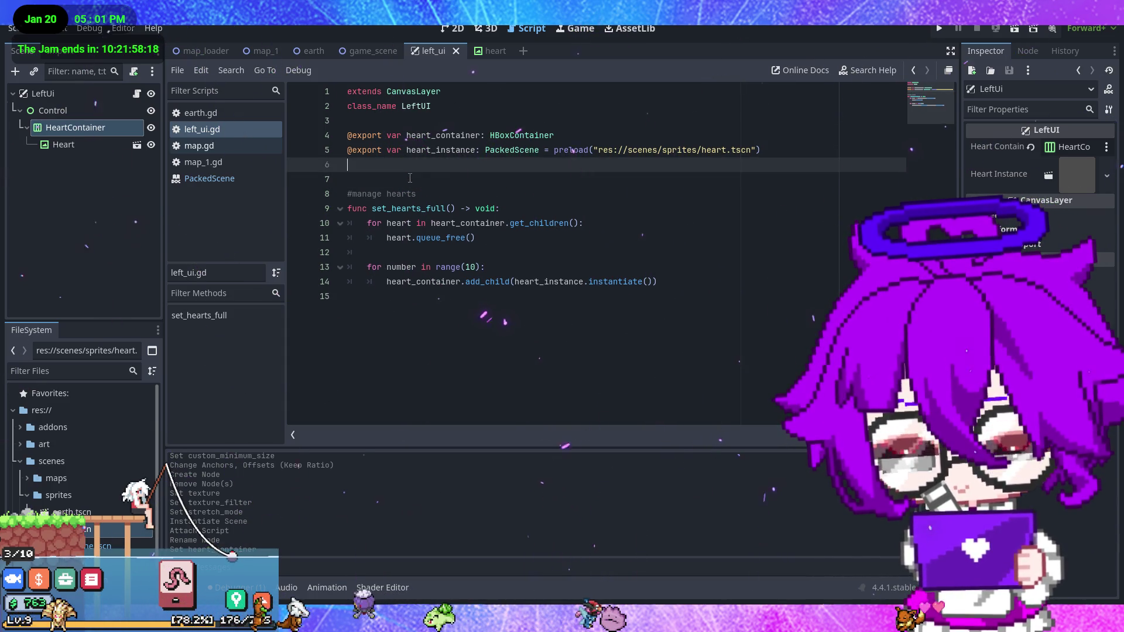
key(Return)
text(@too)
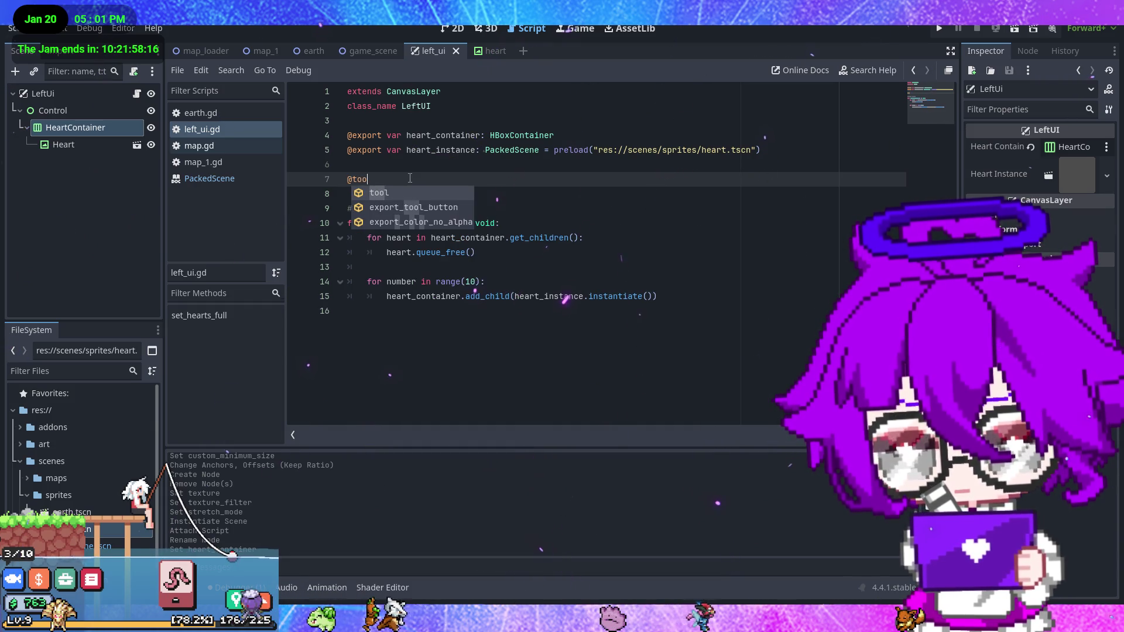
key(BackSpace)
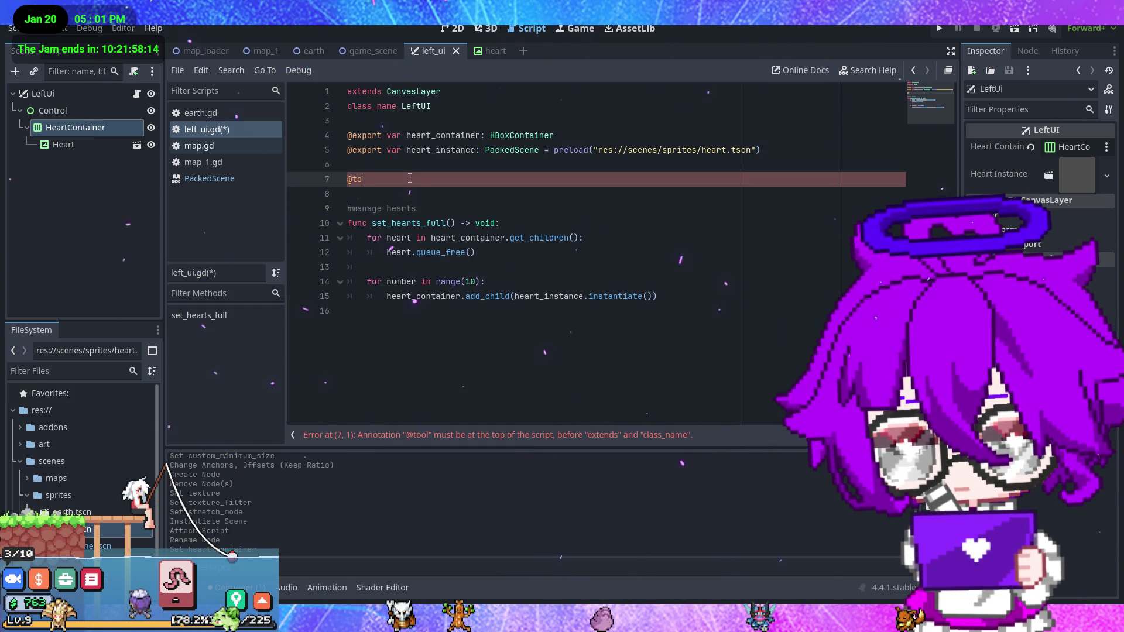
key(BackSpace)
key(BackSpace)
text(bu)
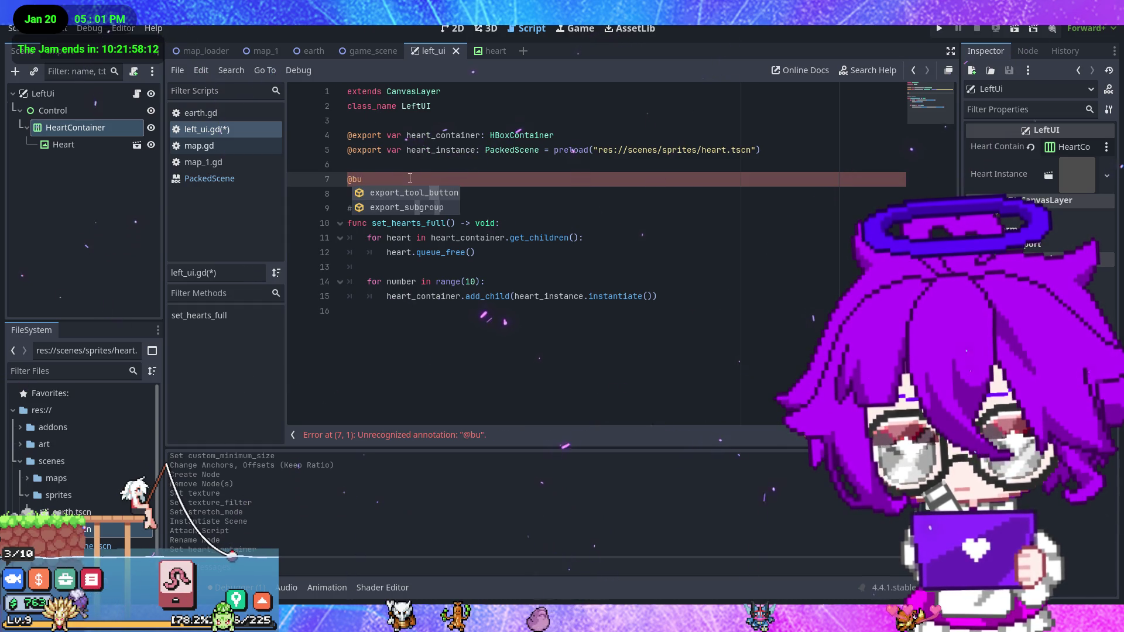
key(Return)
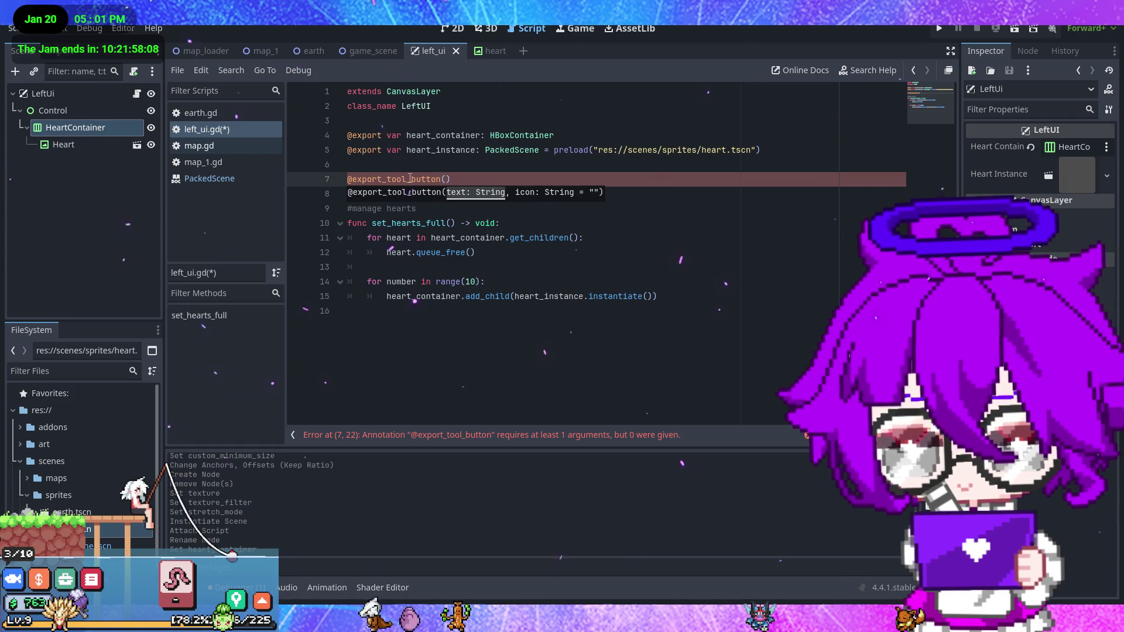
click(411, 179)
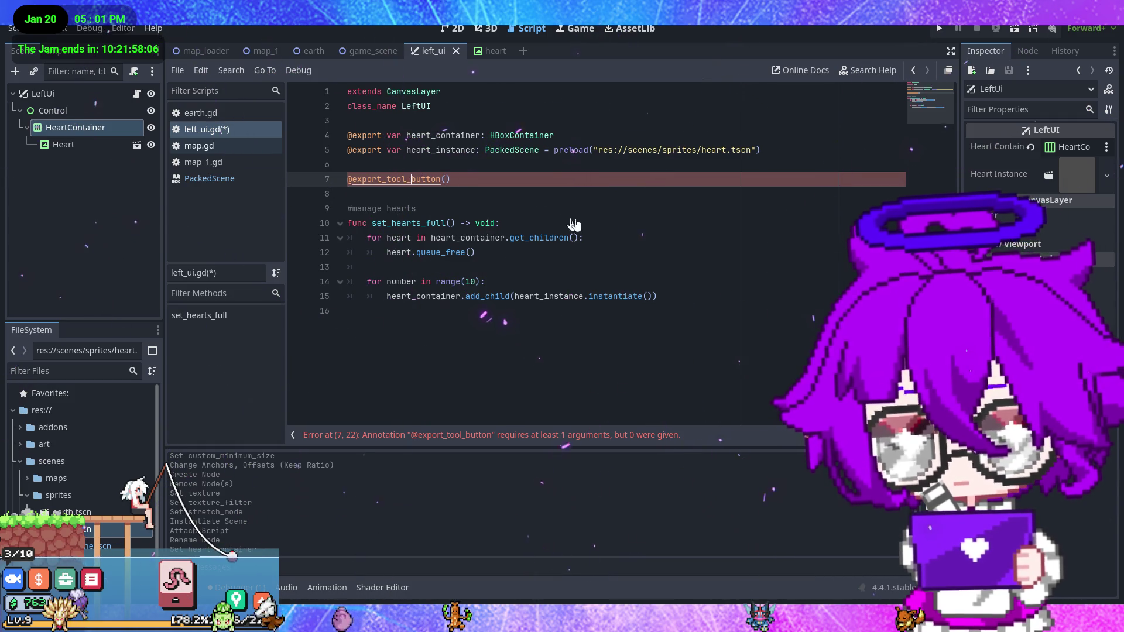
key(alt+F1)
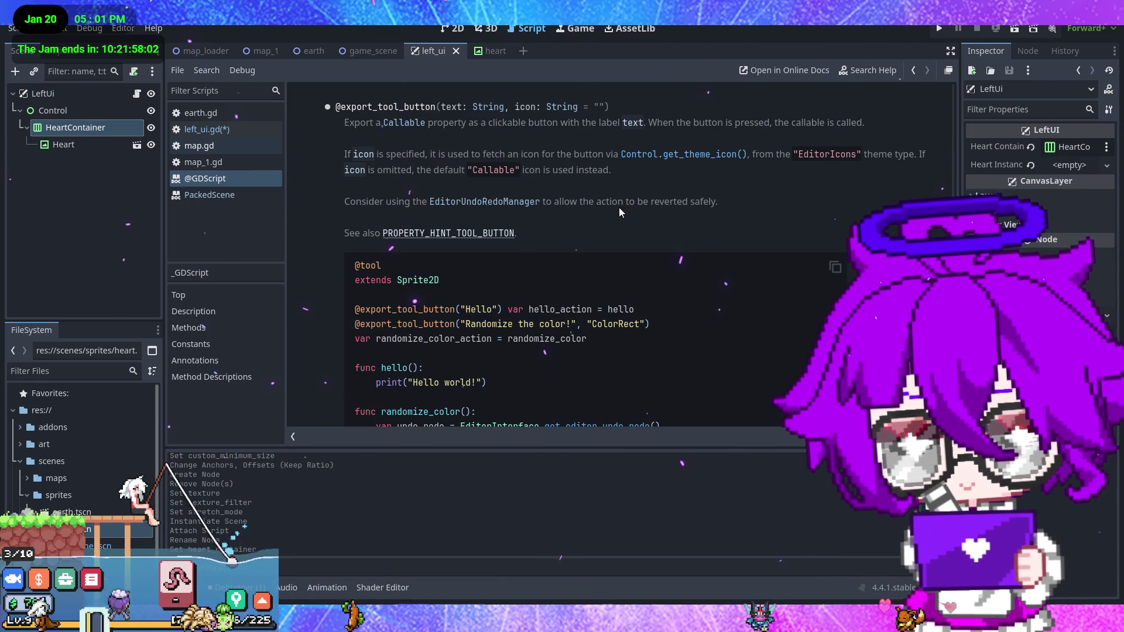
click(228, 128)
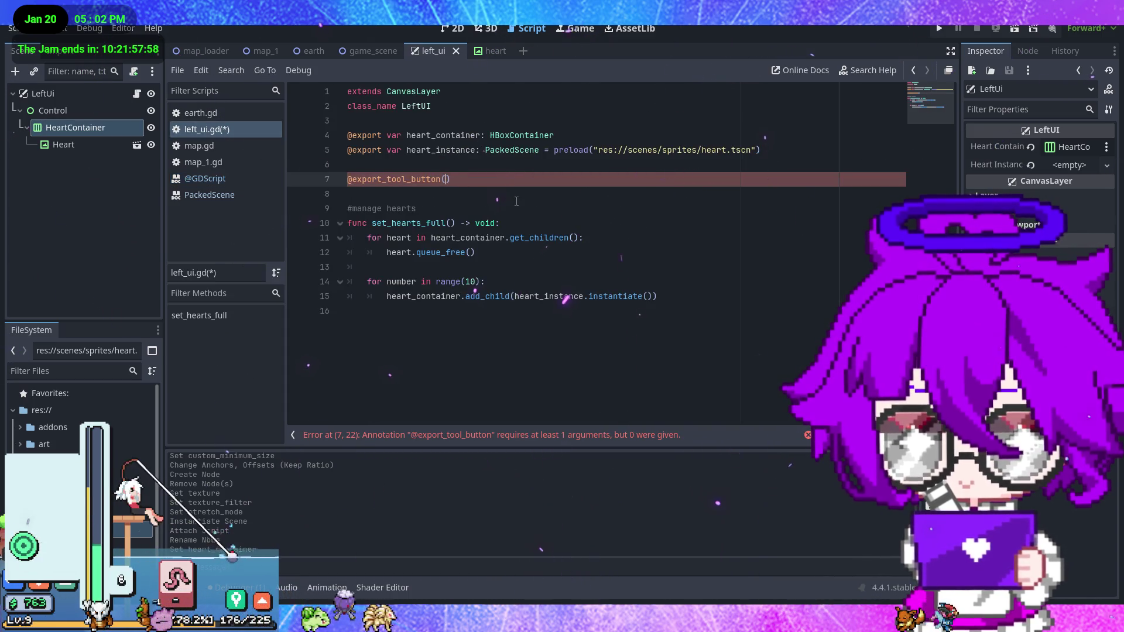
drag(449, 223, 371, 222)
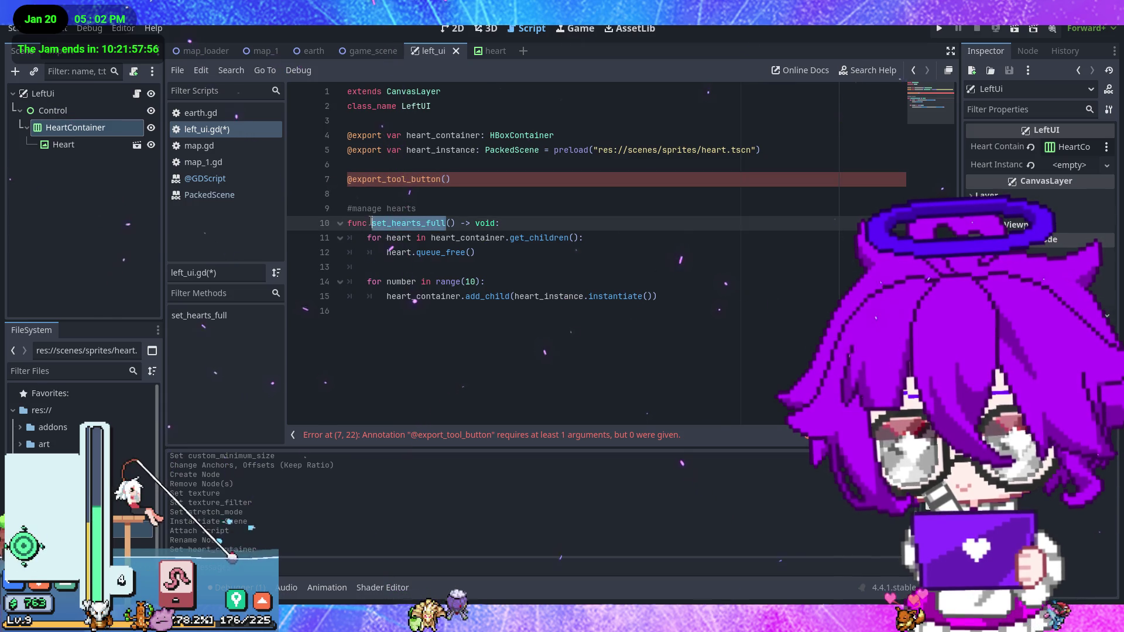
click(446, 179)
text("set_hearts_full)
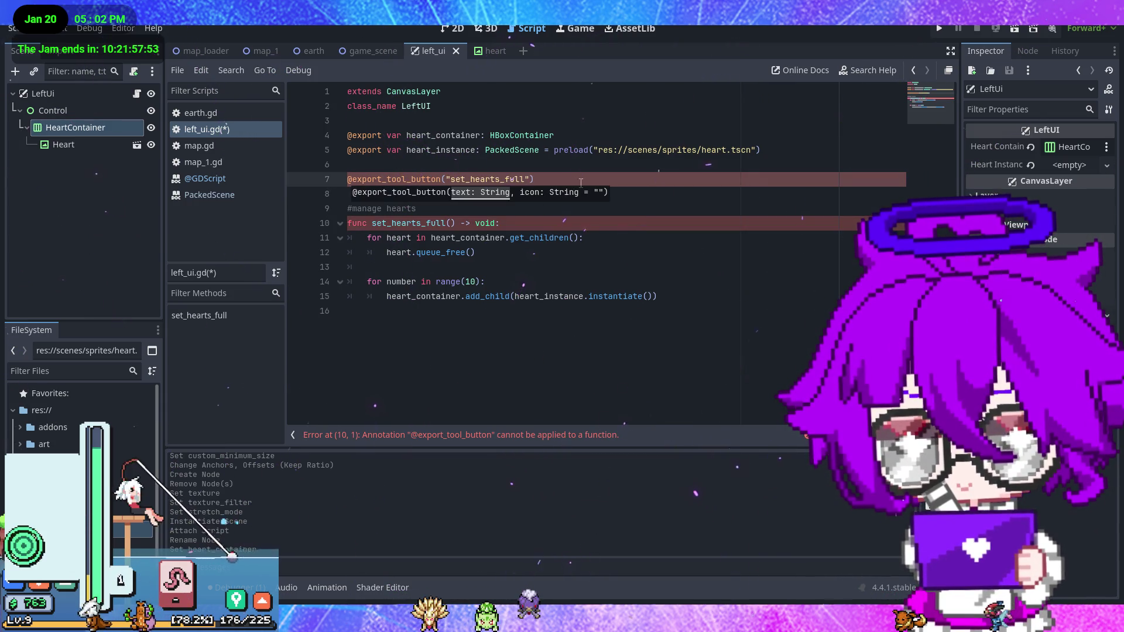
key(Escape)
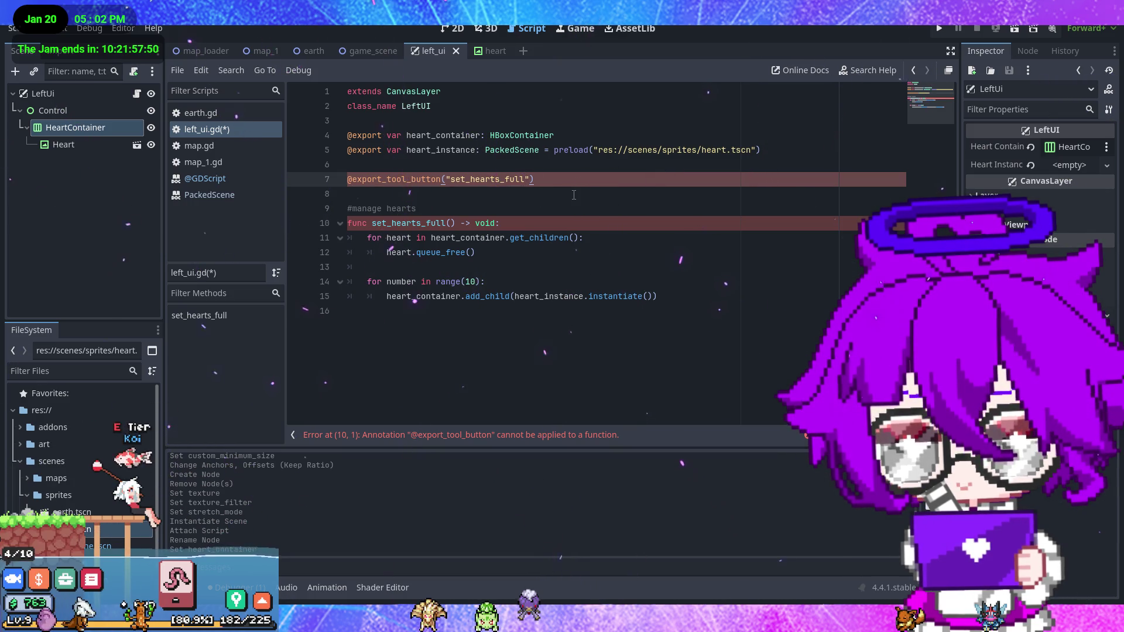
Step: Strip the quotes from set_hearts_full and jump to the function line the error flags
key(BackSpace)
key(ctrl+Left)
key(BackSpace)
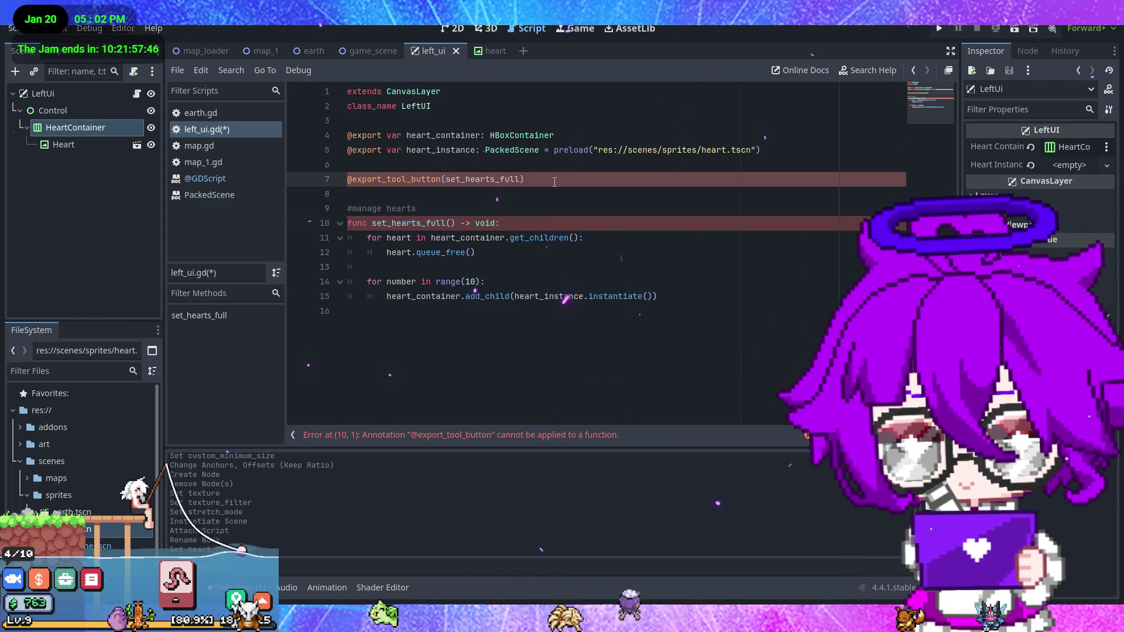
click(467, 438)
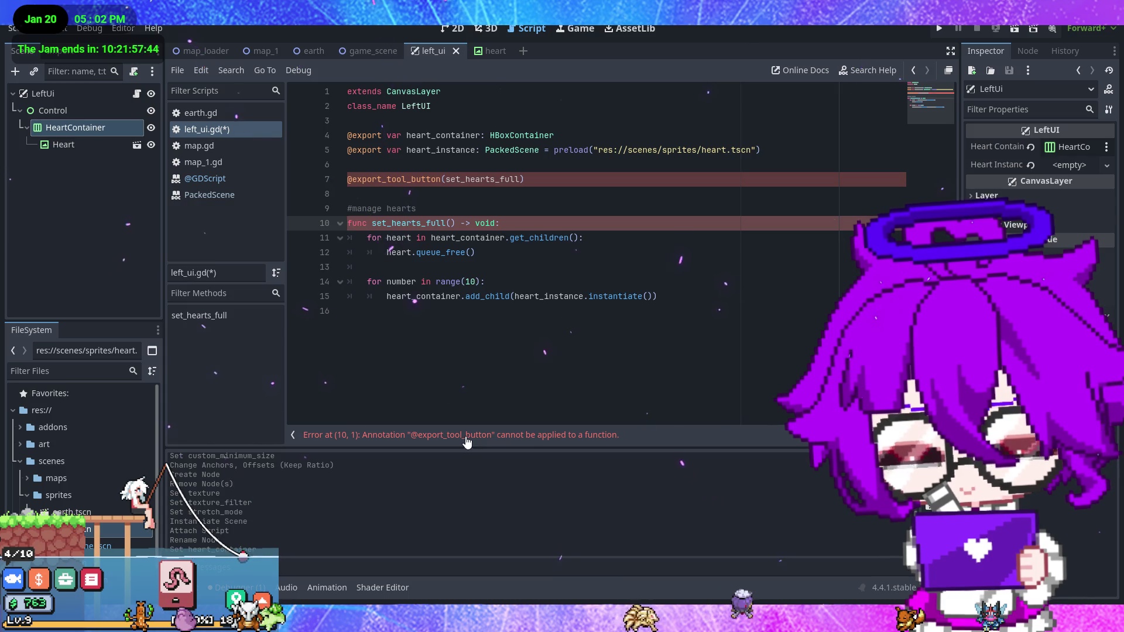
Step: Close the PackedScene help page from the script list
click(238, 197)
right_click(237, 197)
click(254, 206)
click(237, 180)
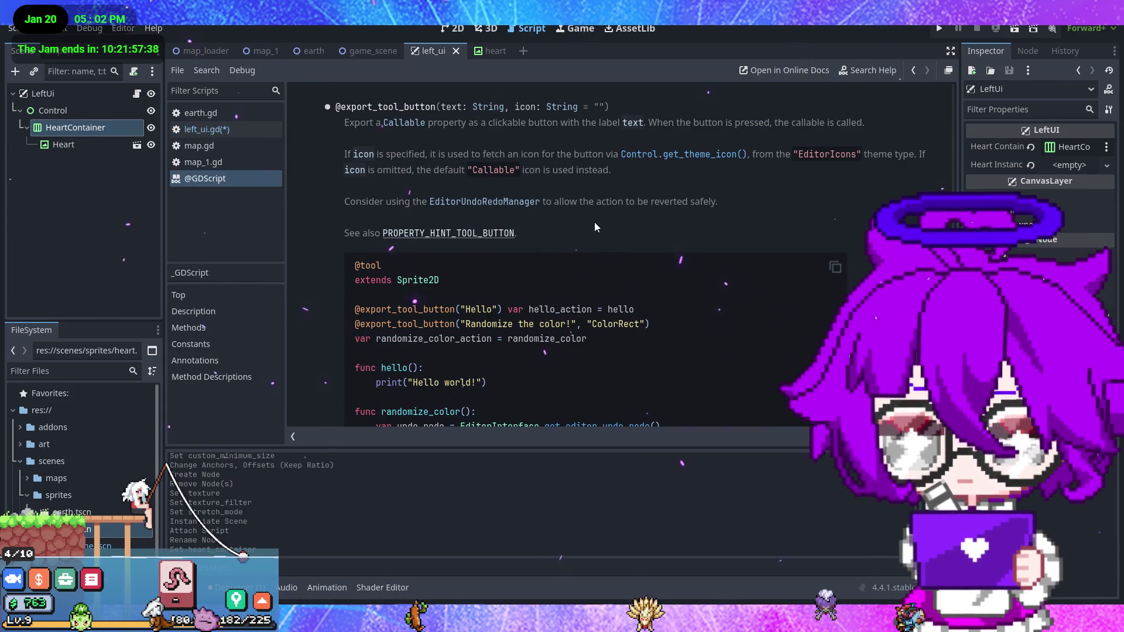
scroll(554, 329, down, 2)
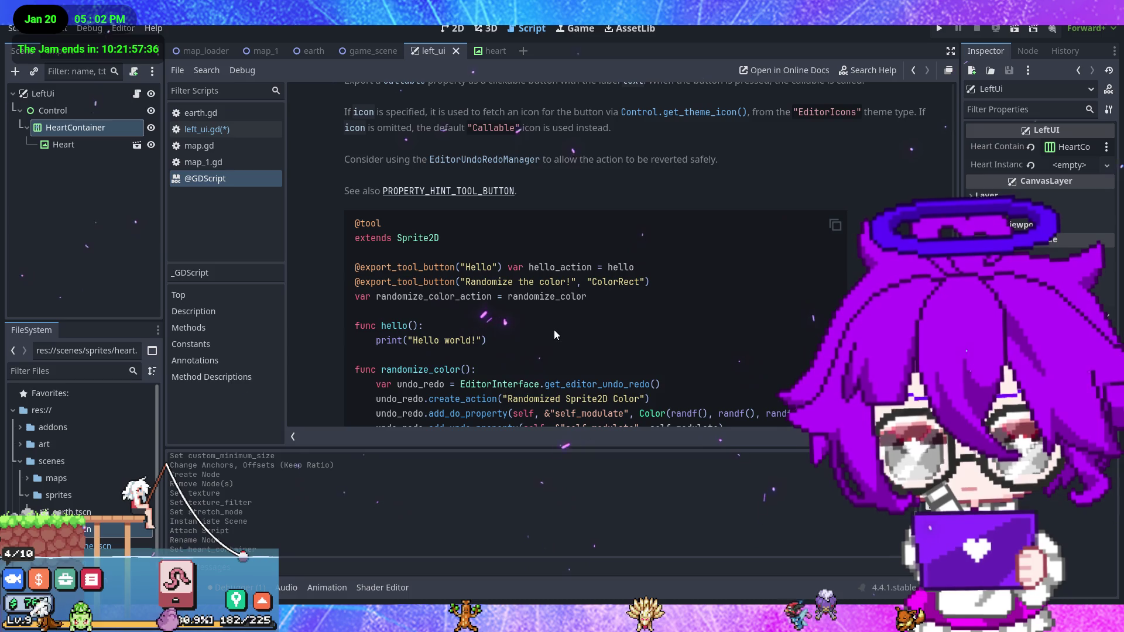
scroll(553, 328, down, 2)
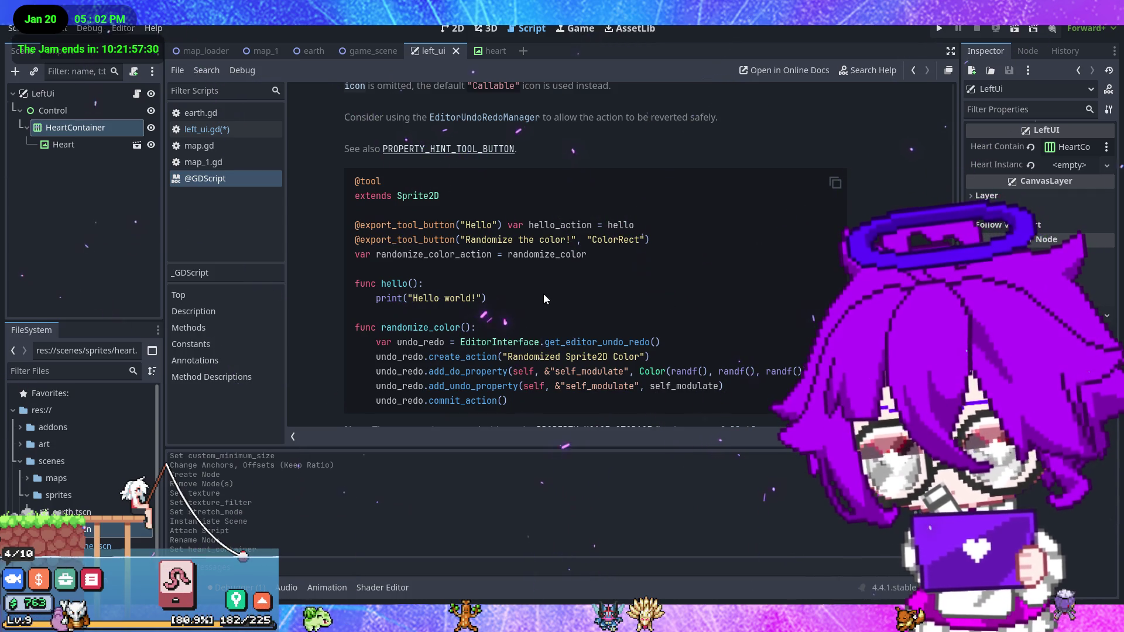
click(246, 129)
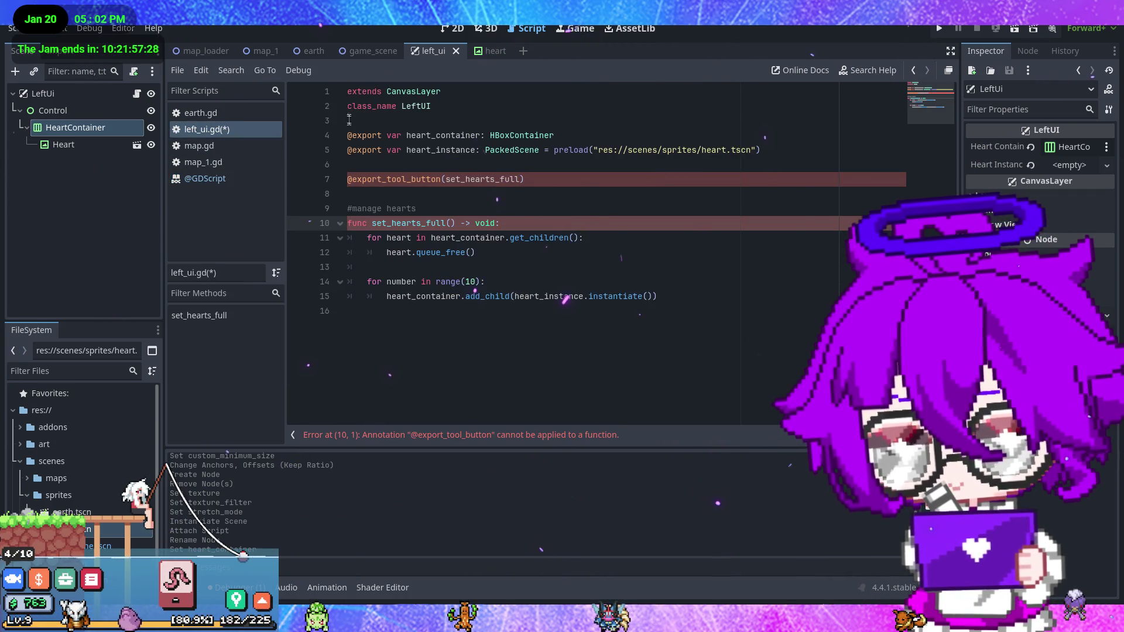
click(349, 87)
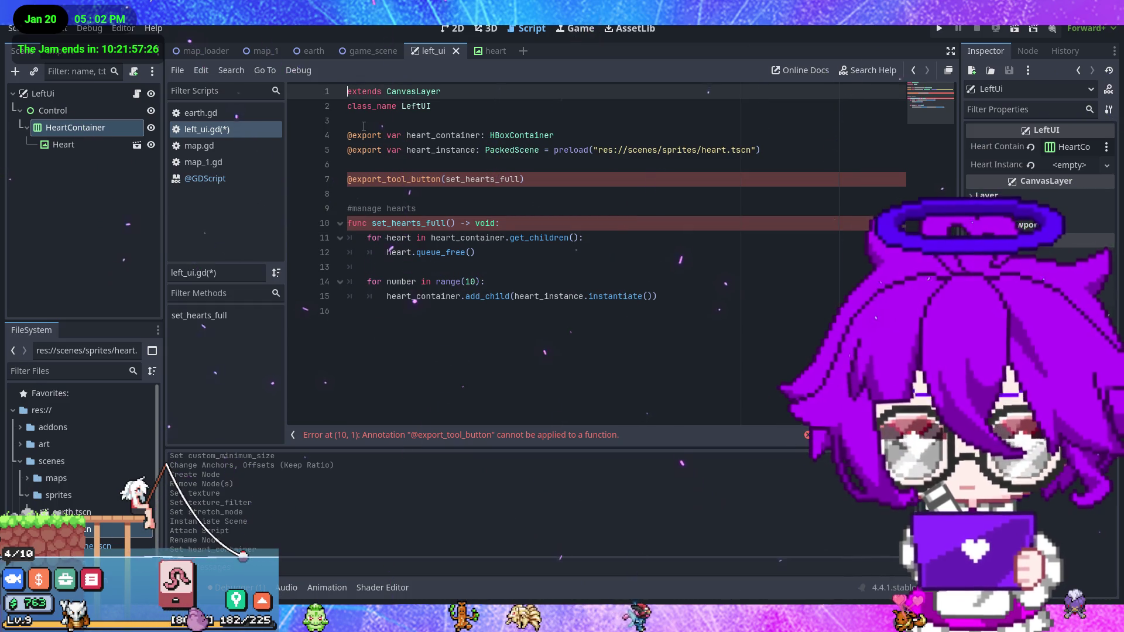
key(Return)
text(@)
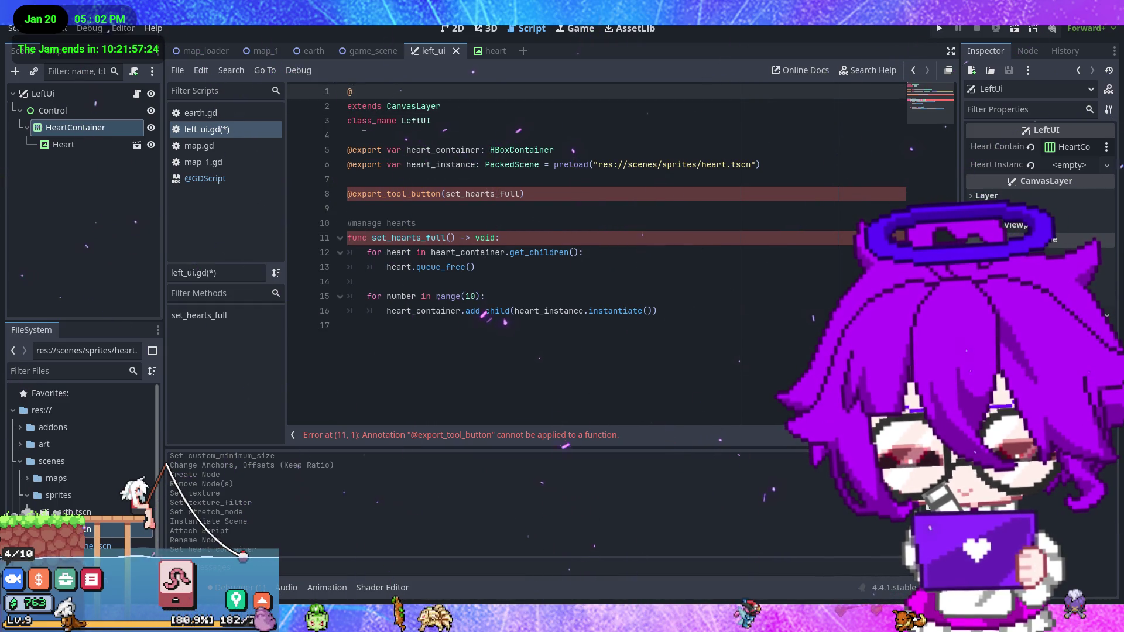
text(export_color_no_a)
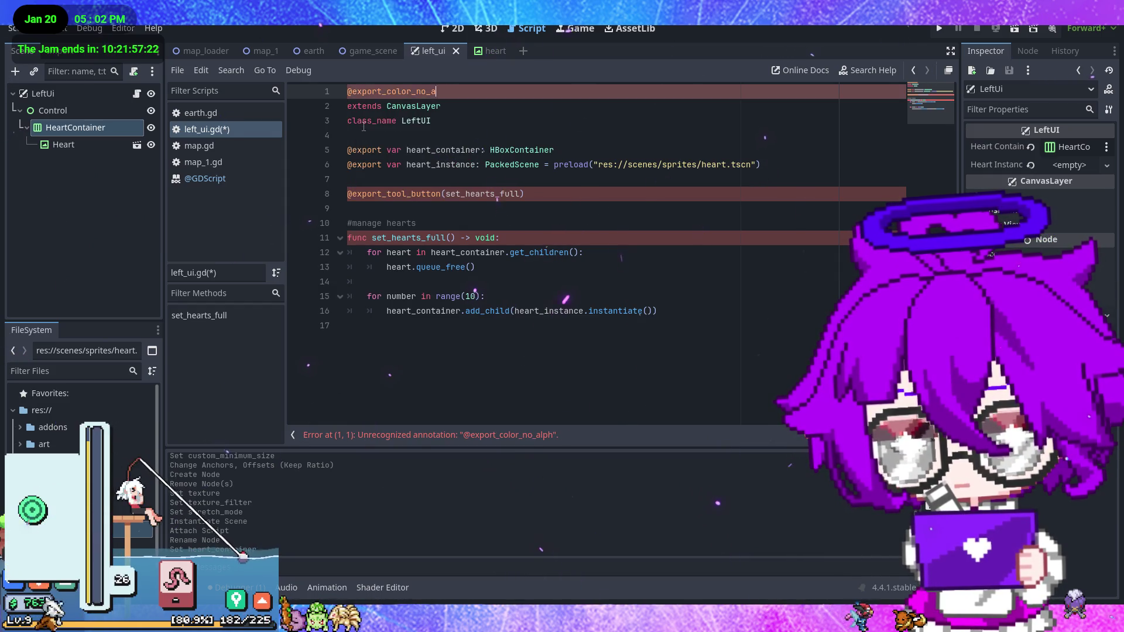
key(BackSpace)
key(BackSpace)
key(BackSpace)
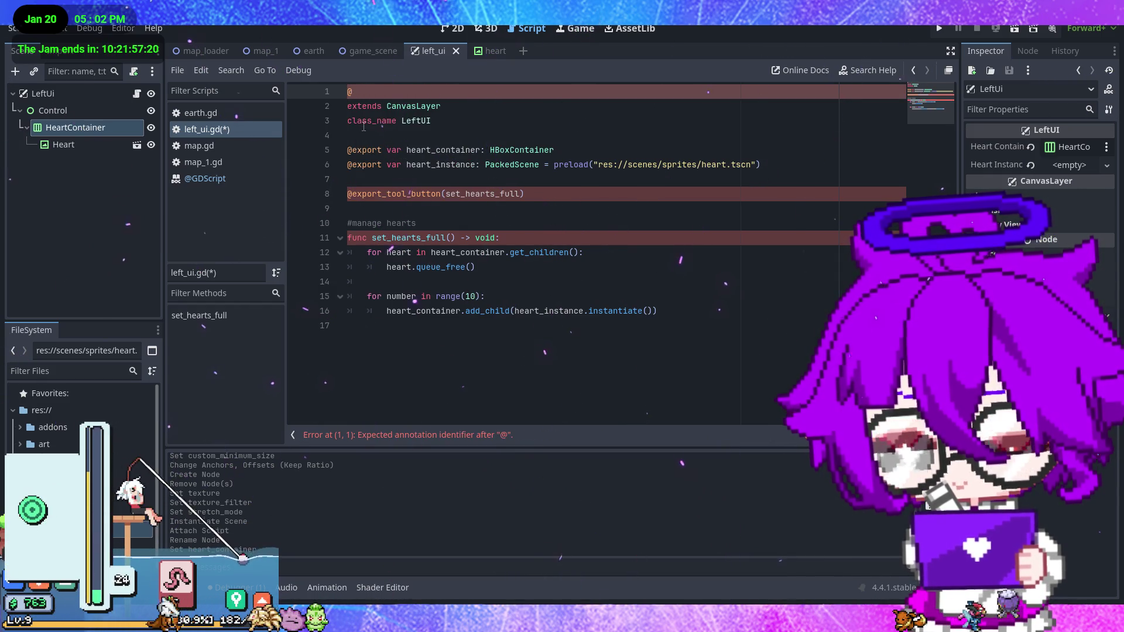
text(tool)
Step: Move the caret to the ends of lines 2 and 8, then open the fish journal overlay
click(522, 107)
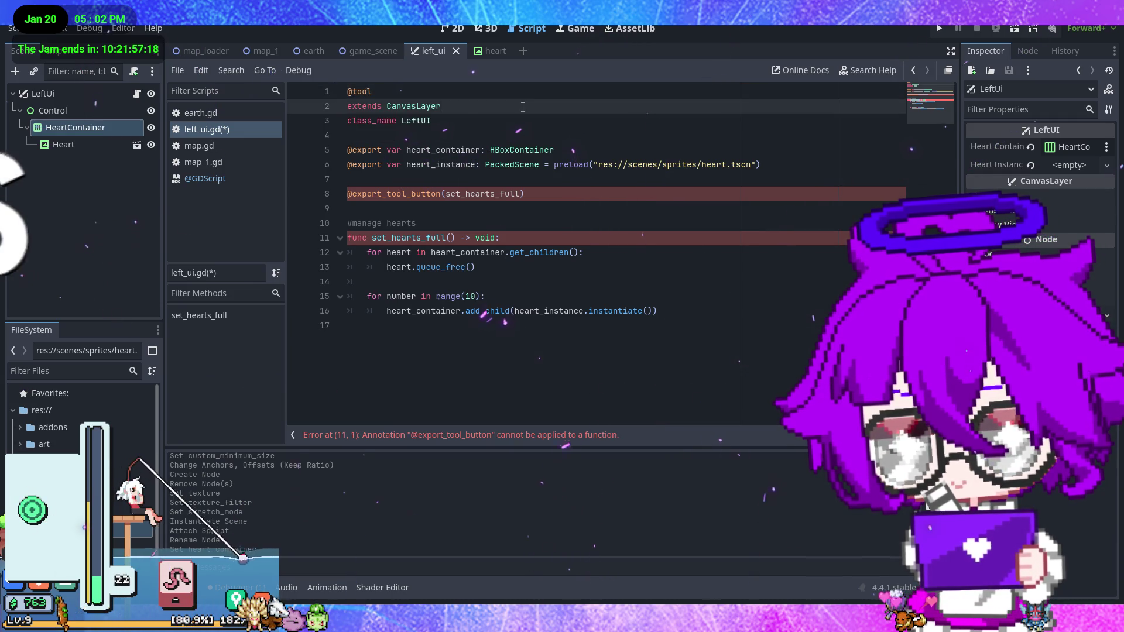
click(525, 194)
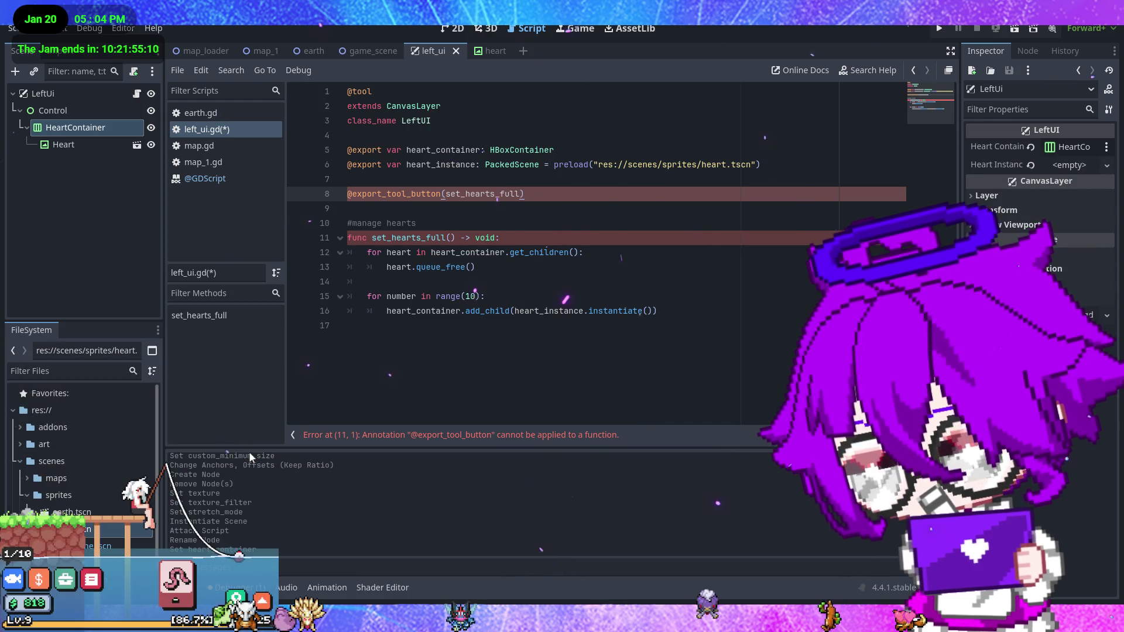
click(94, 581)
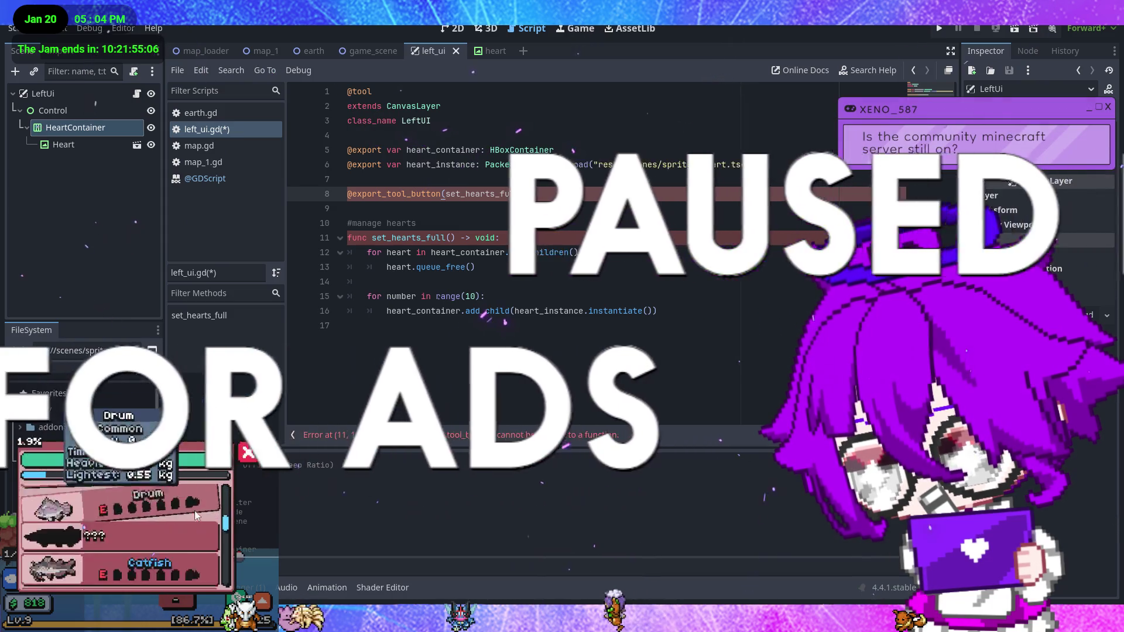
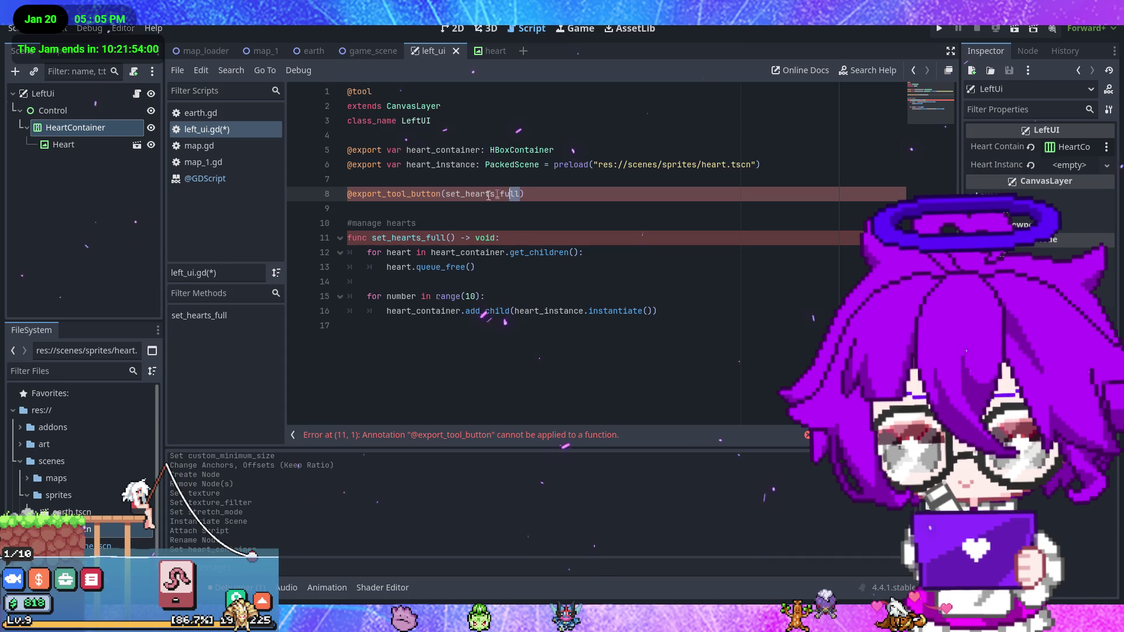
drag(489, 195, 447, 195)
text(")
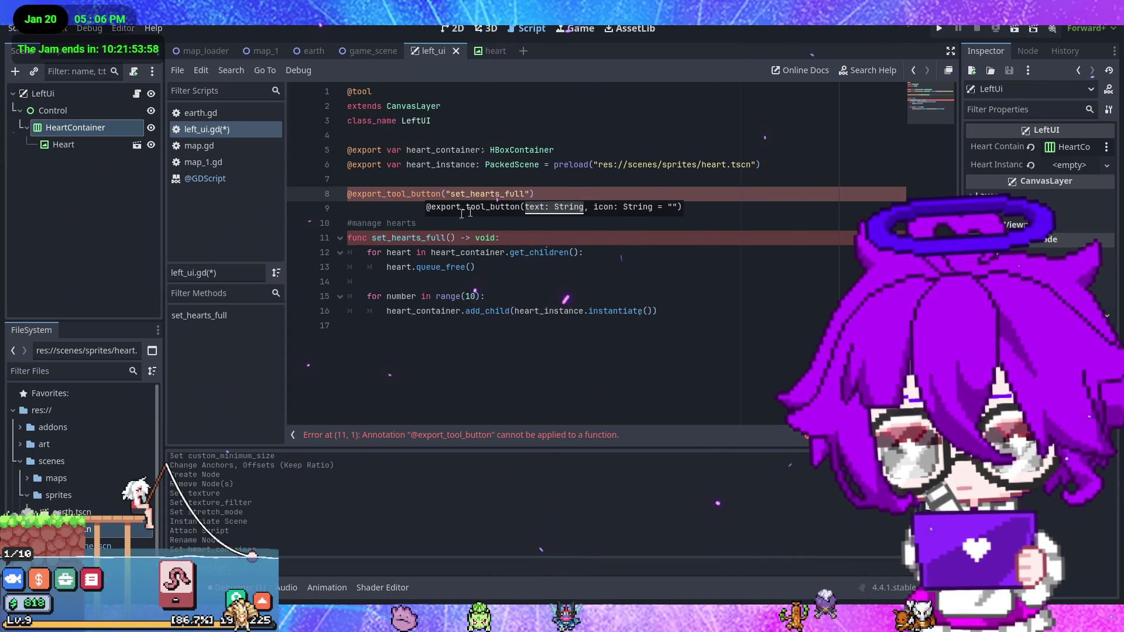
drag(525, 193, 505, 193)
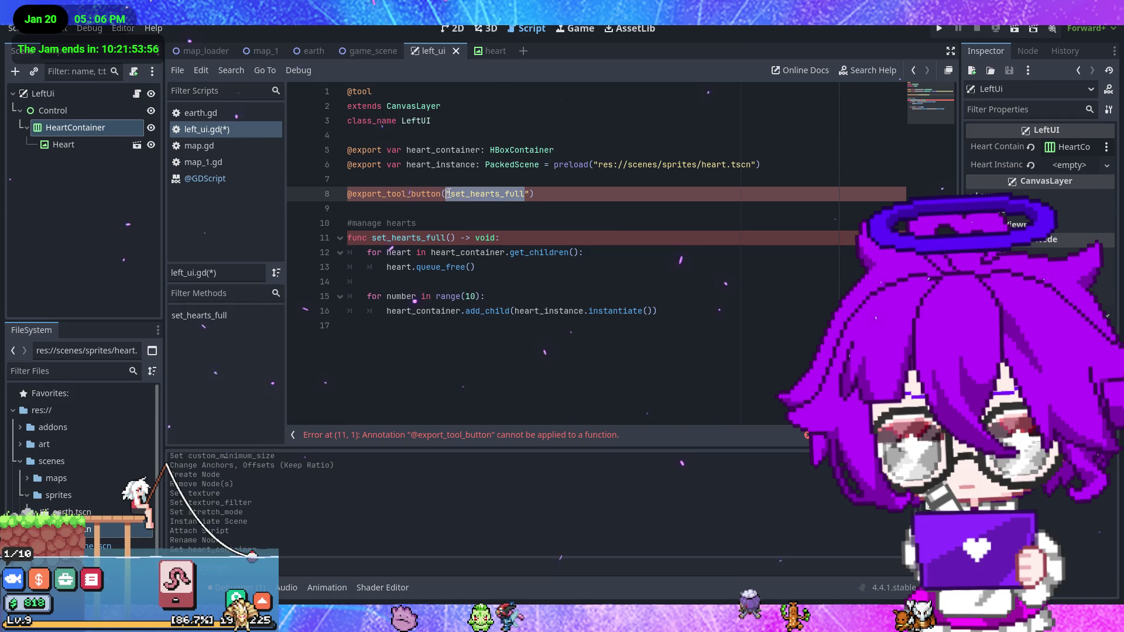
text(heart)
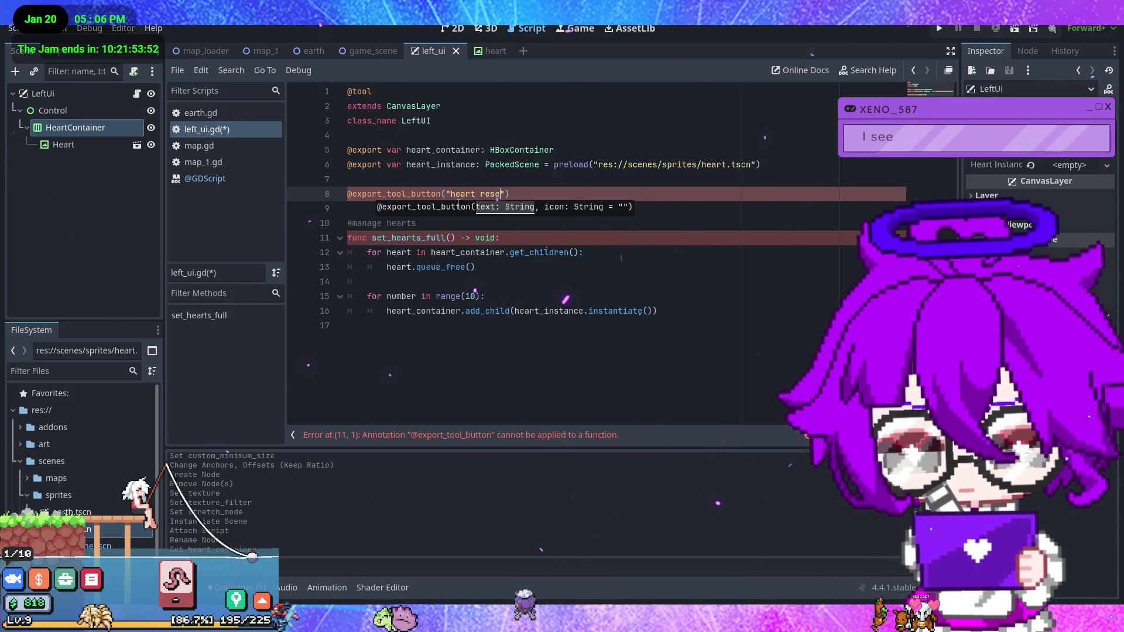
text( resest)
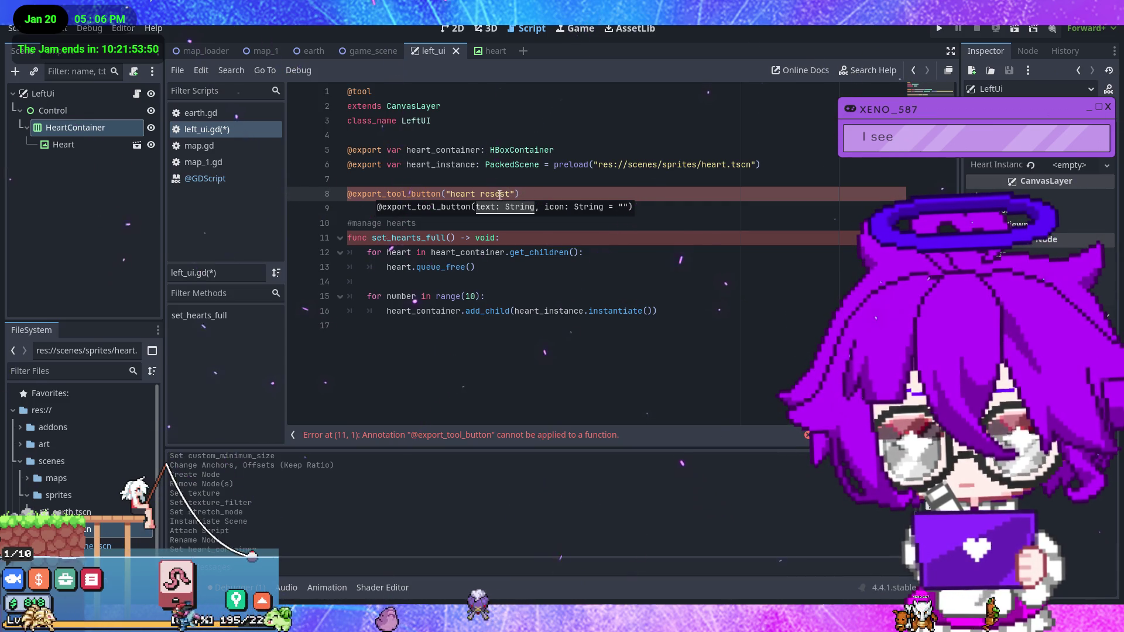
Step: Bind reset_hearts to set_hearts_full, save left_ui.gd, and try the heart reset button
click(514, 216)
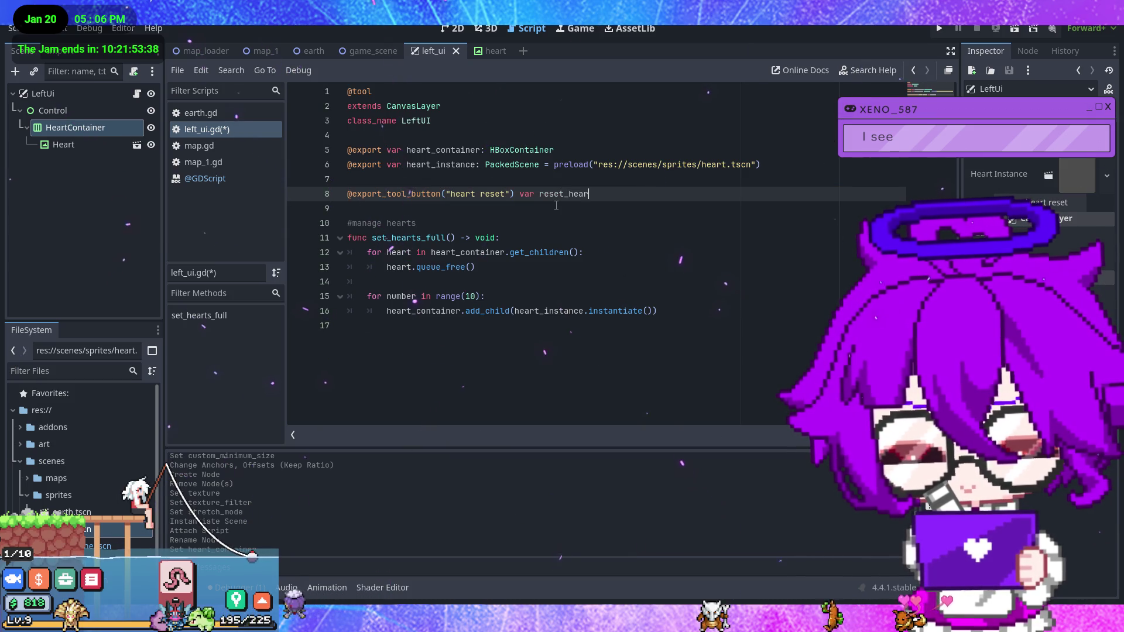
text(= re)
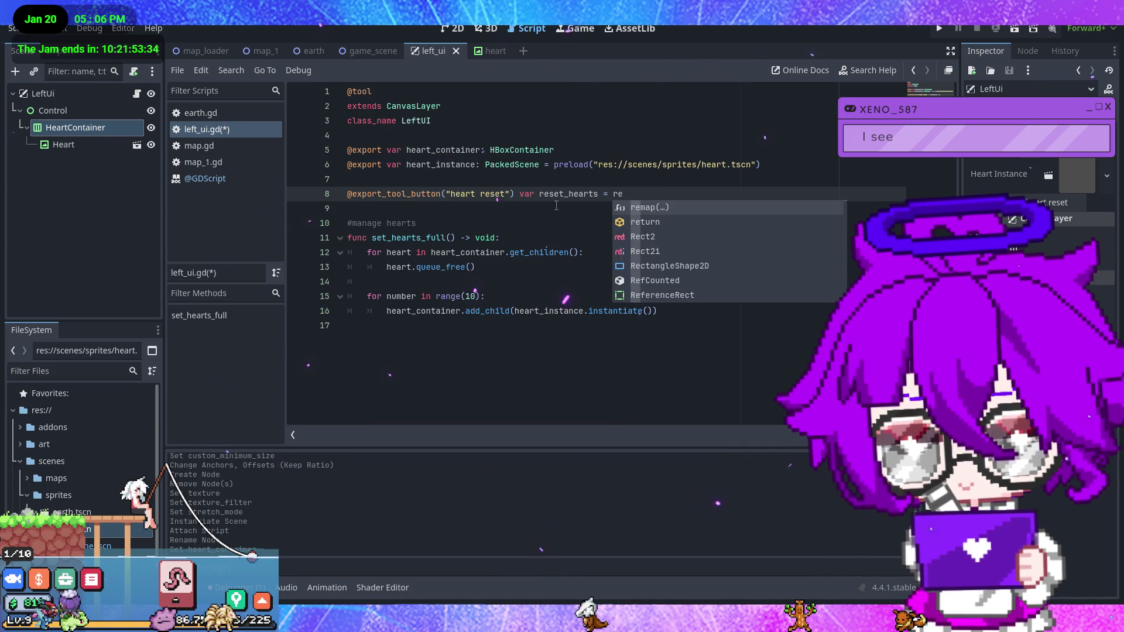
text( set_)
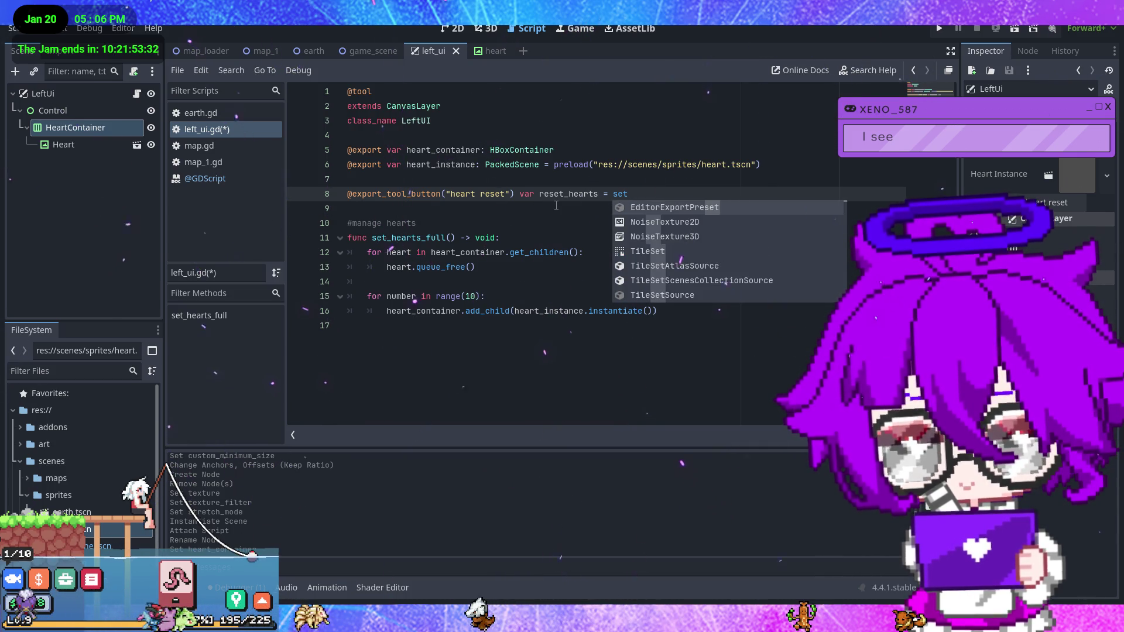
text(hearts)
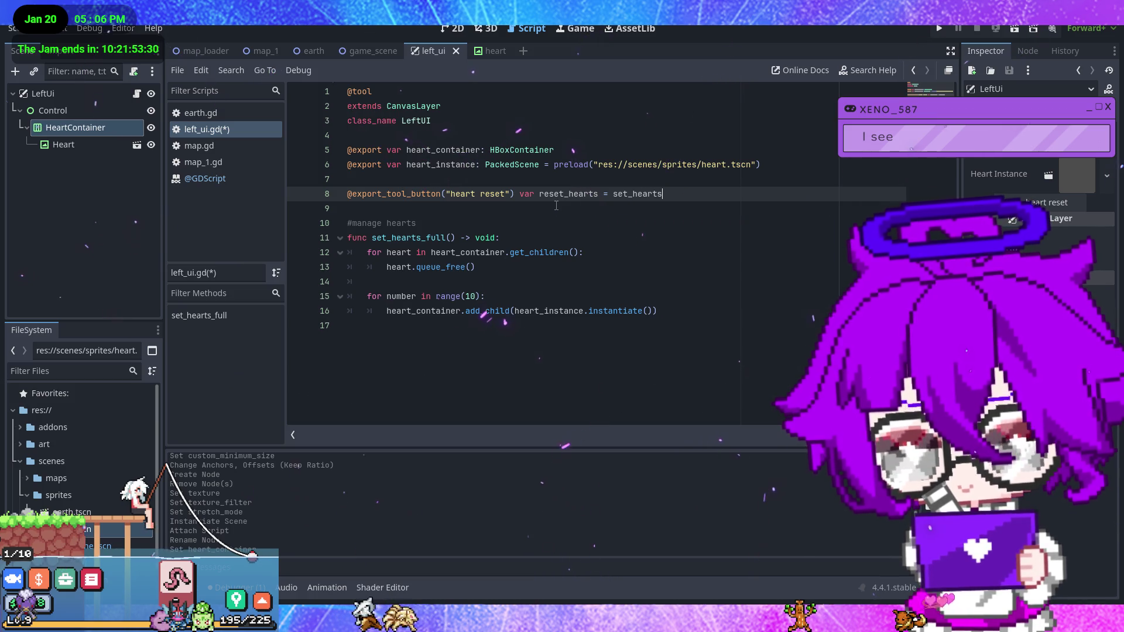
text(_full)
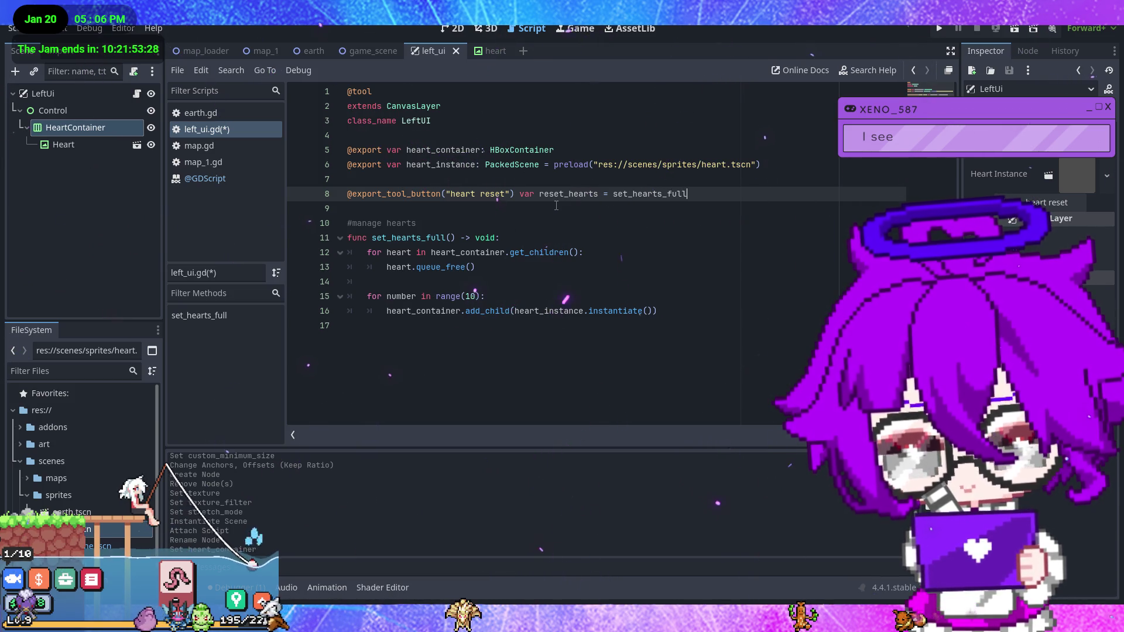
key(Down)
key(Down)
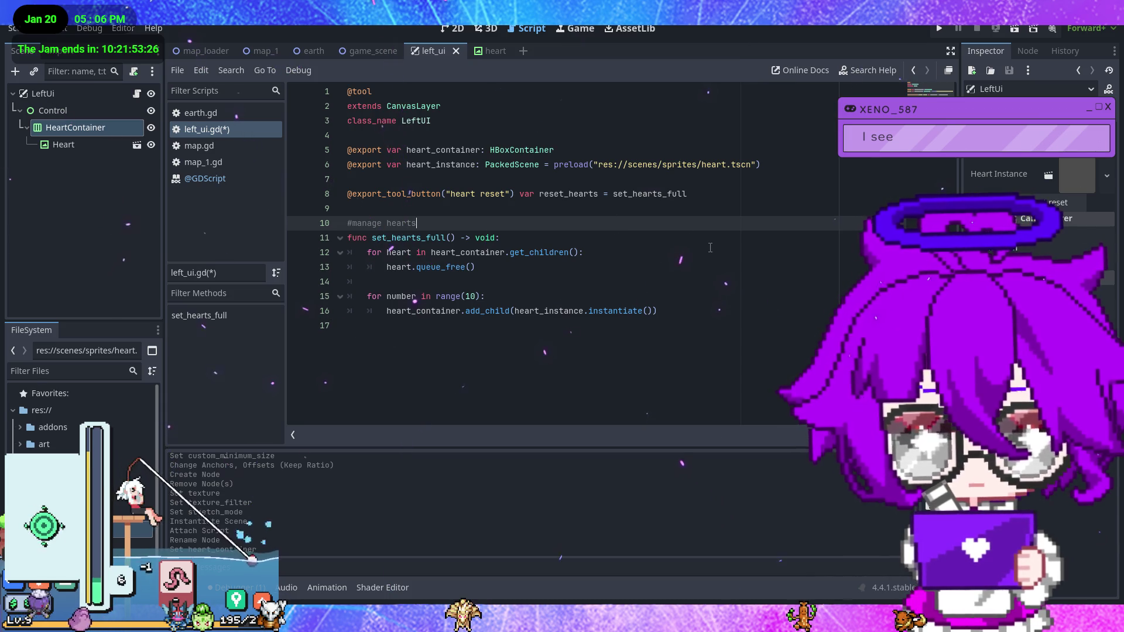
key(ctrl+s)
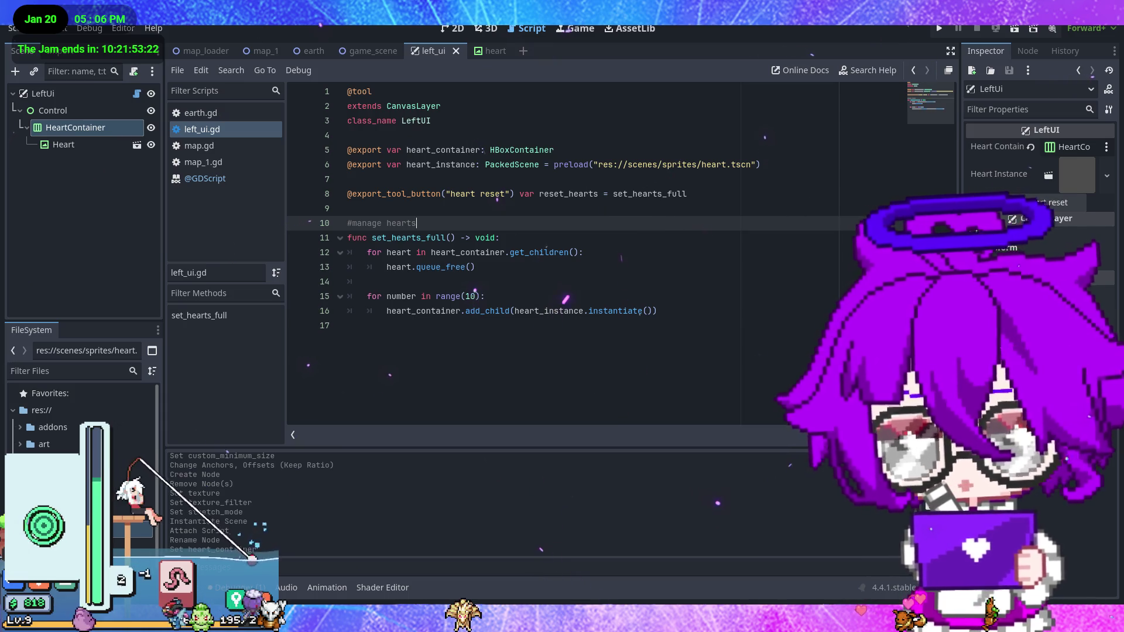
click(1043, 204)
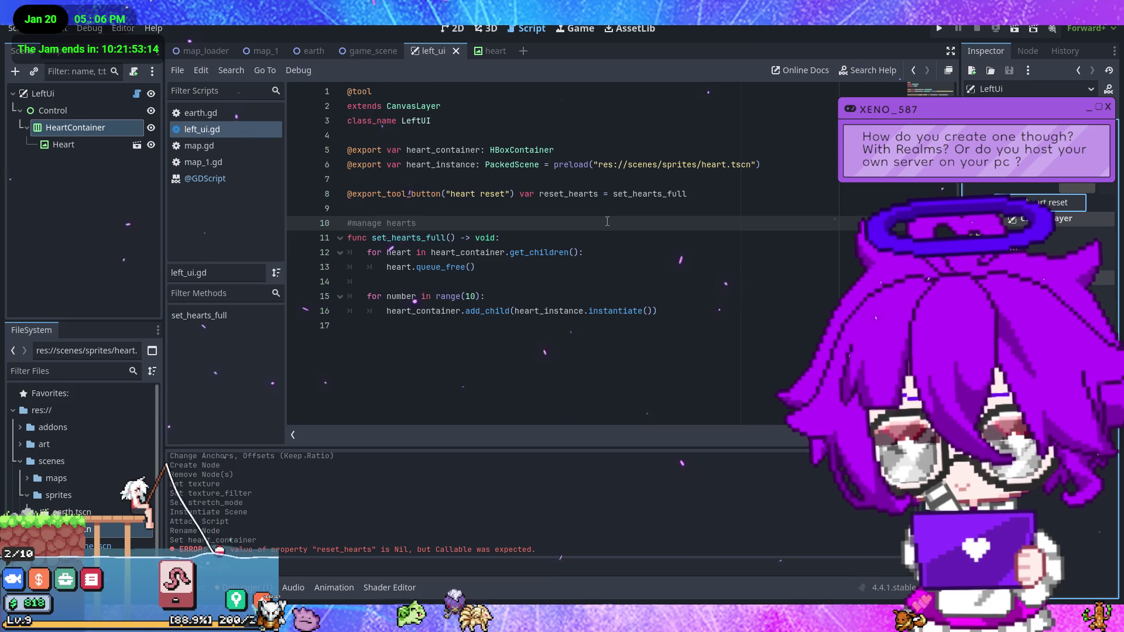
click(235, 177)
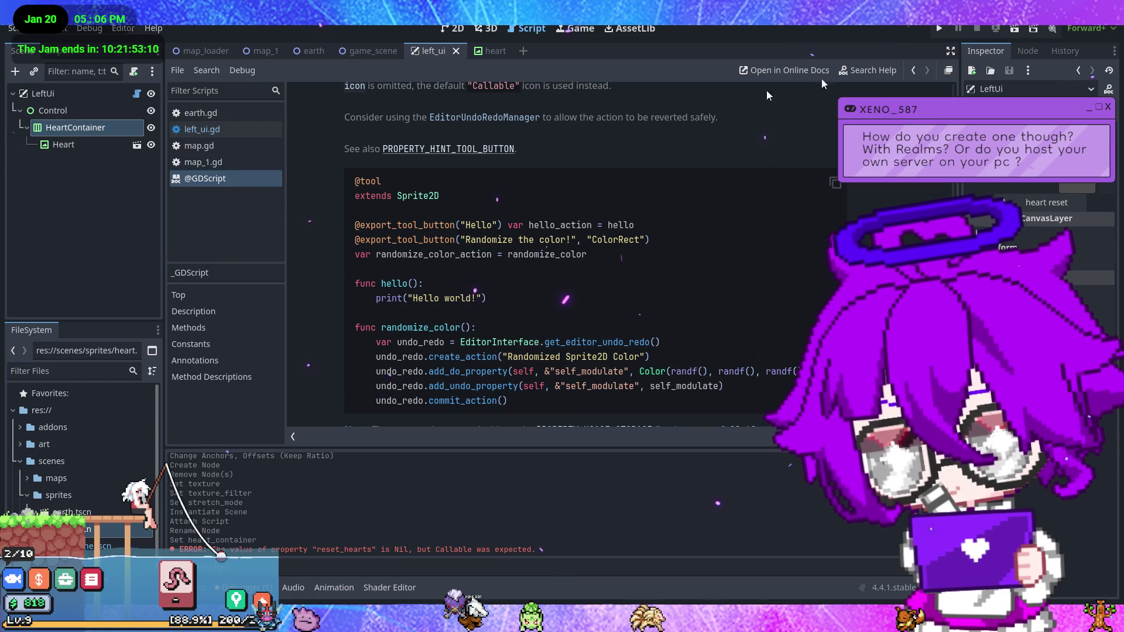
key(F5)
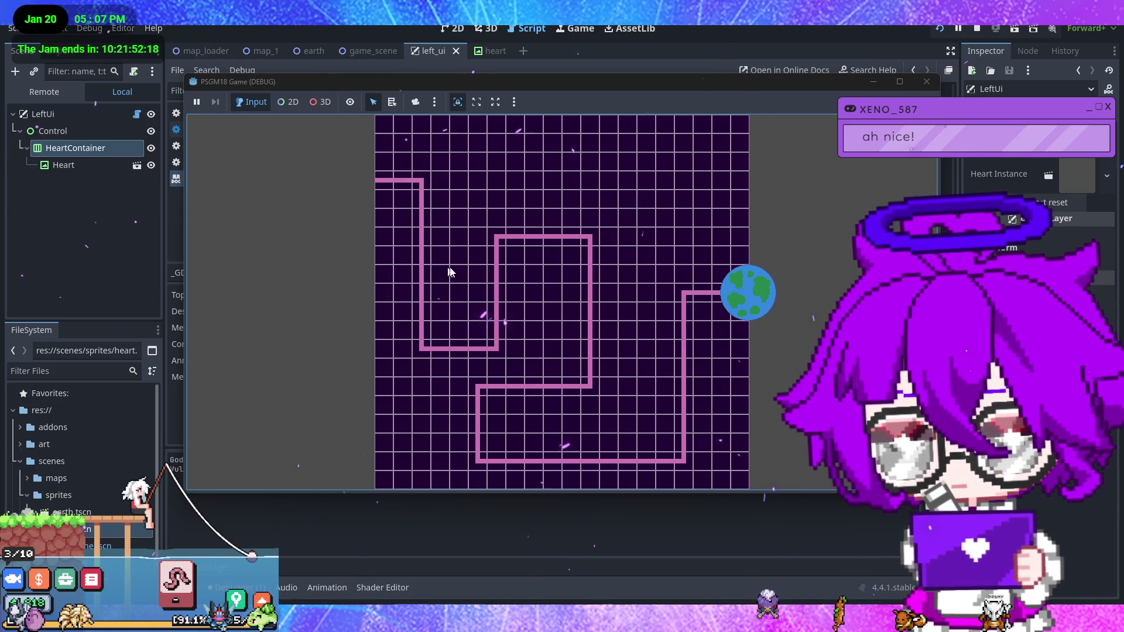
click(928, 84)
Step: In game_scene, instance left_ui.tscn as a child of the GameScene root
click(363, 56)
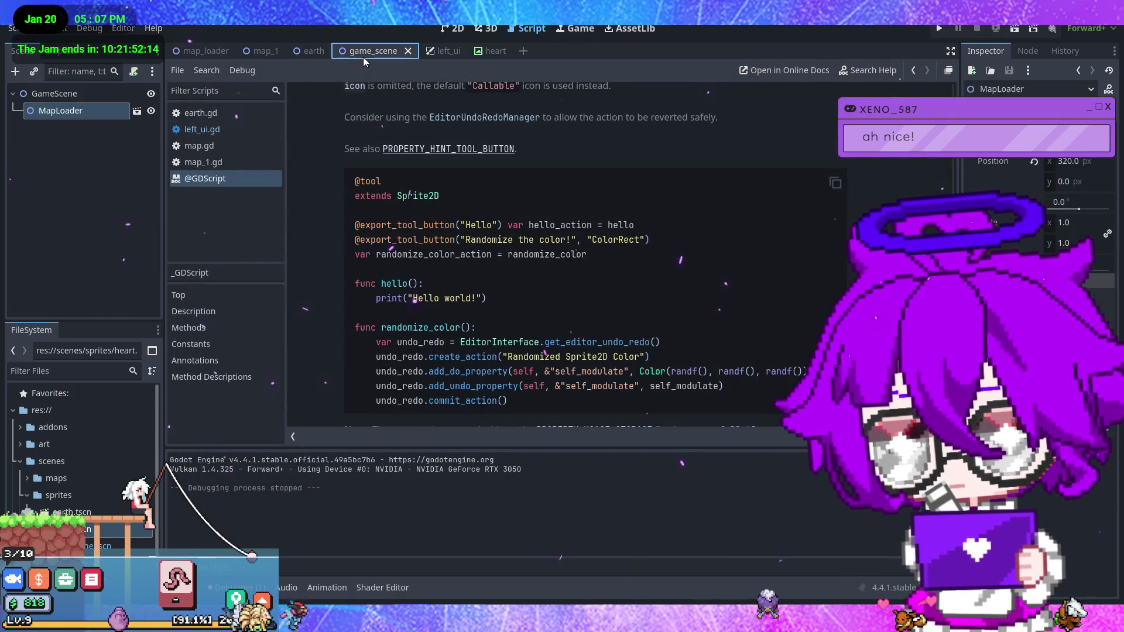
click(463, 34)
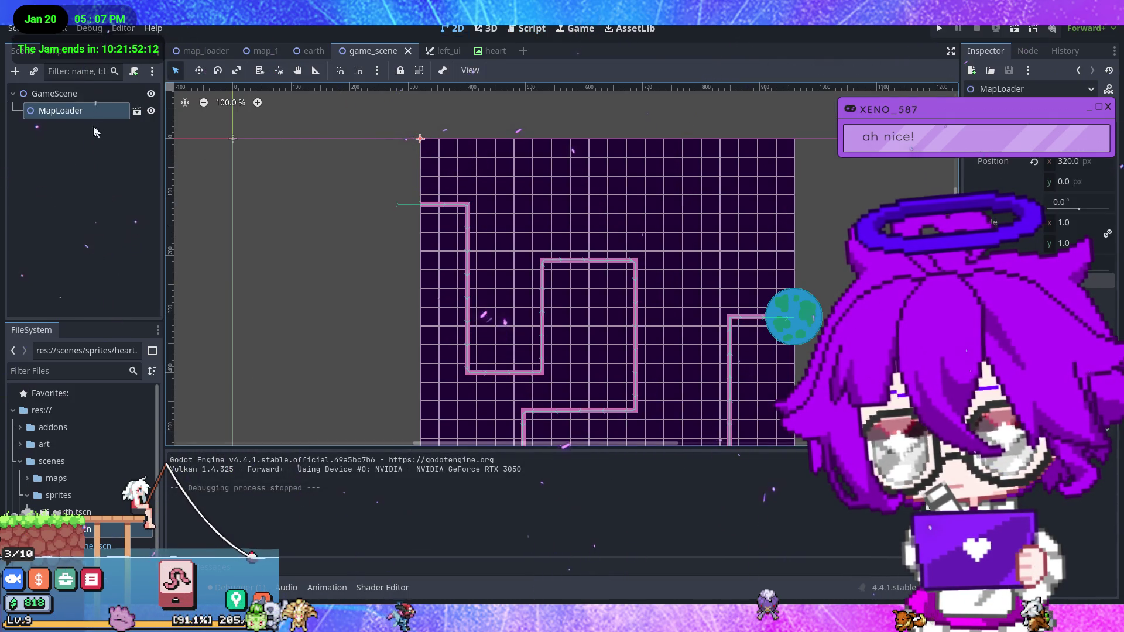
click(88, 99)
right_click(87, 100)
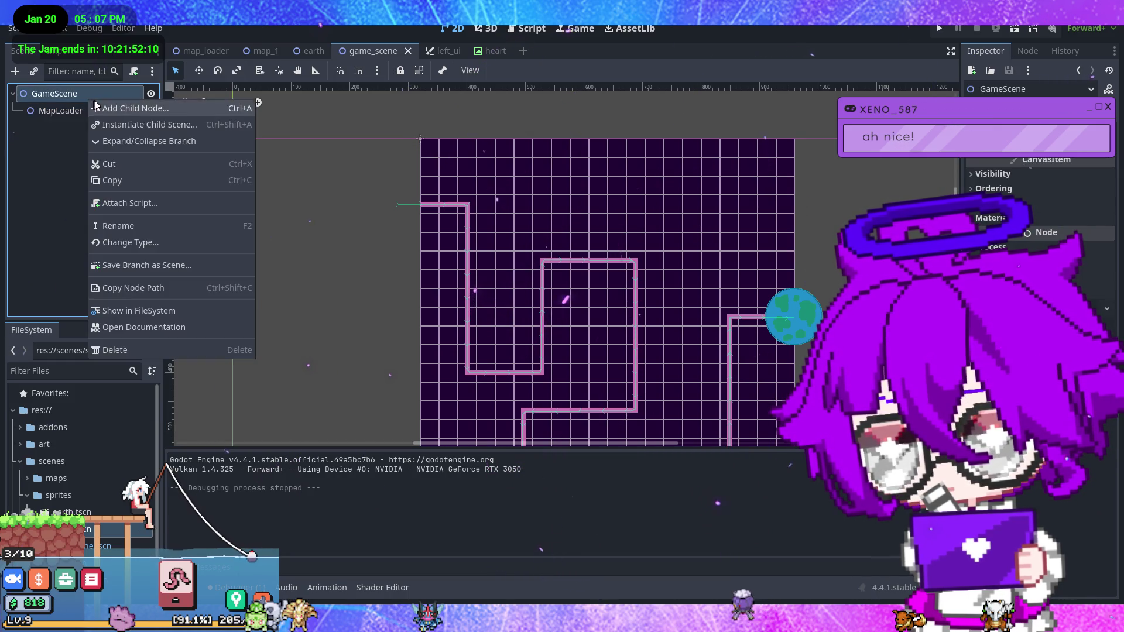
key(Escape)
key(ctrl+shift+a)
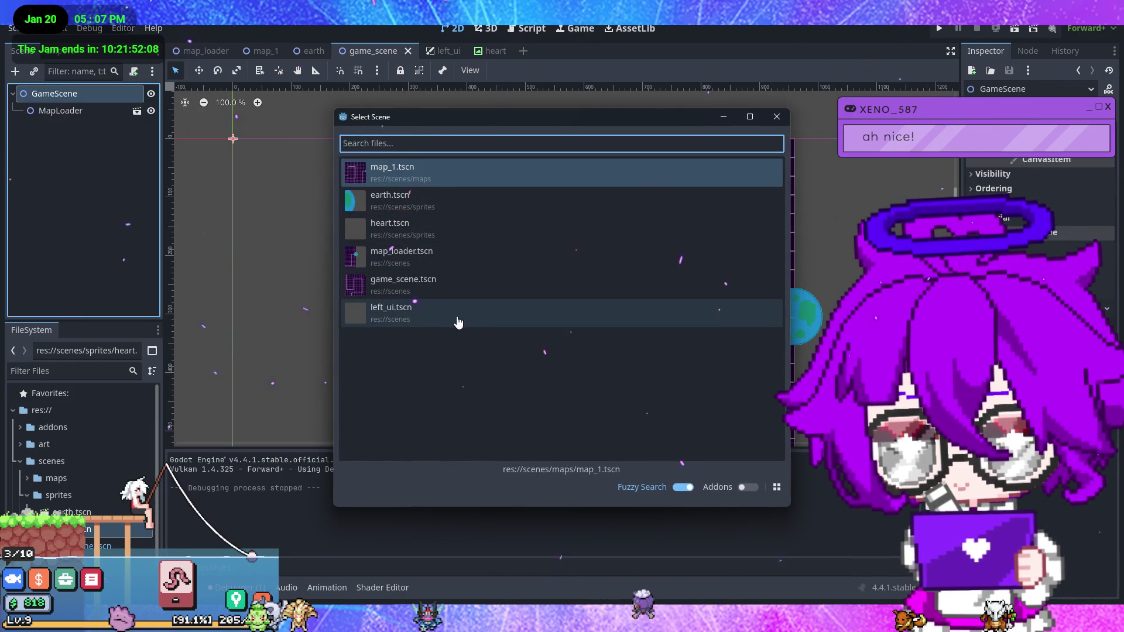
double_click(459, 316)
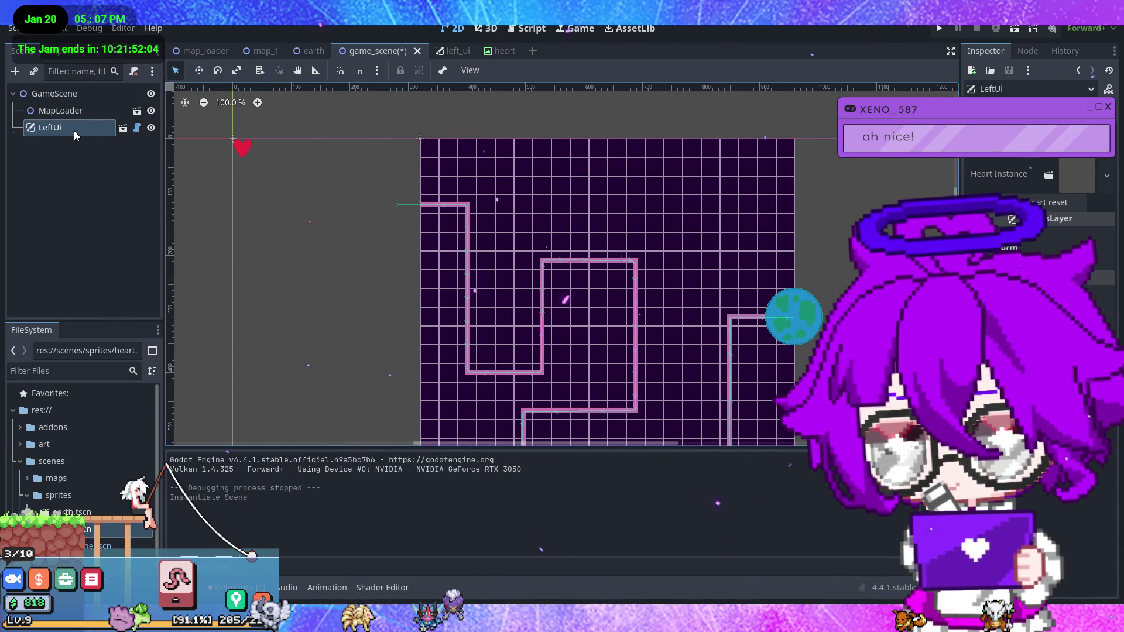
Step: Move LeftUi above MapLoader in the scene tree and save game_scene
drag(74, 131, 72, 106)
click(137, 111)
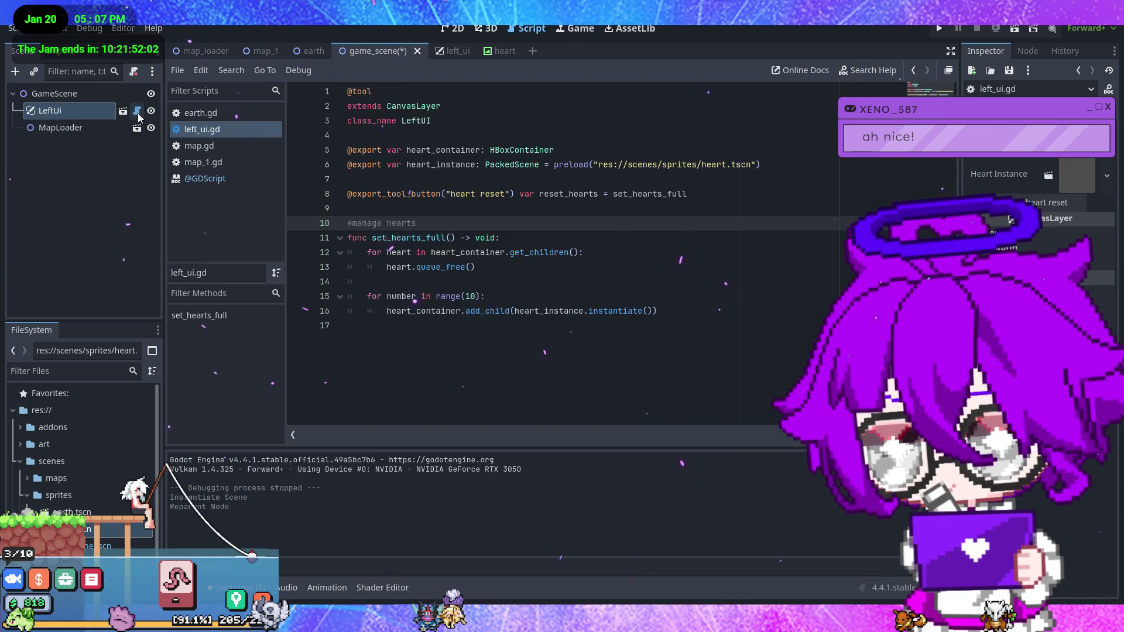
click(86, 116)
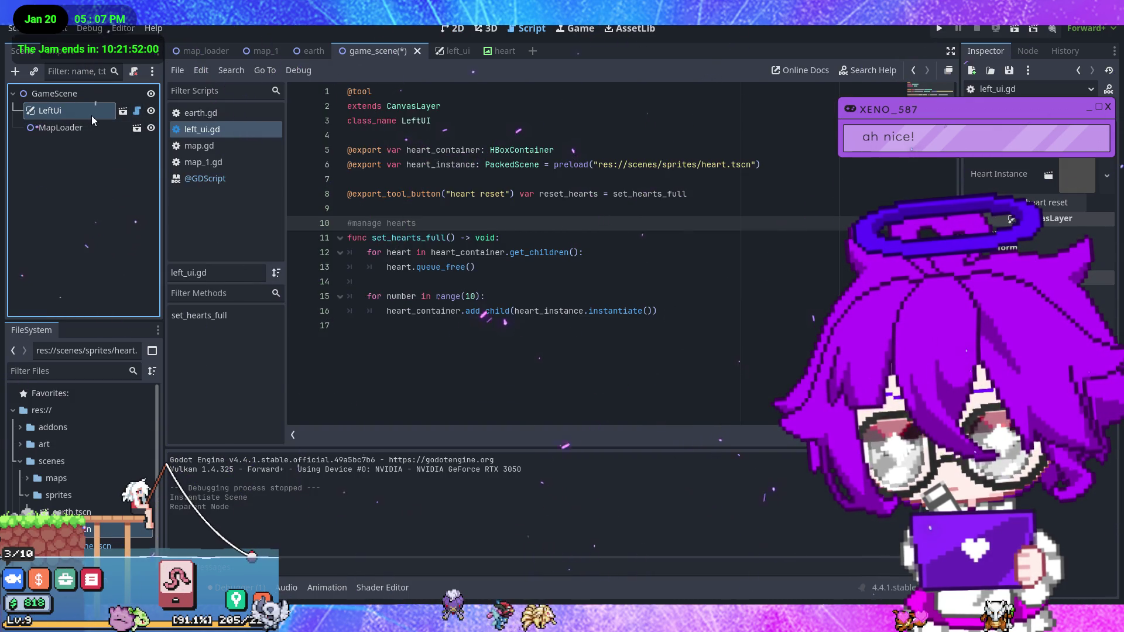
click(615, 225)
key(ctrl+s)
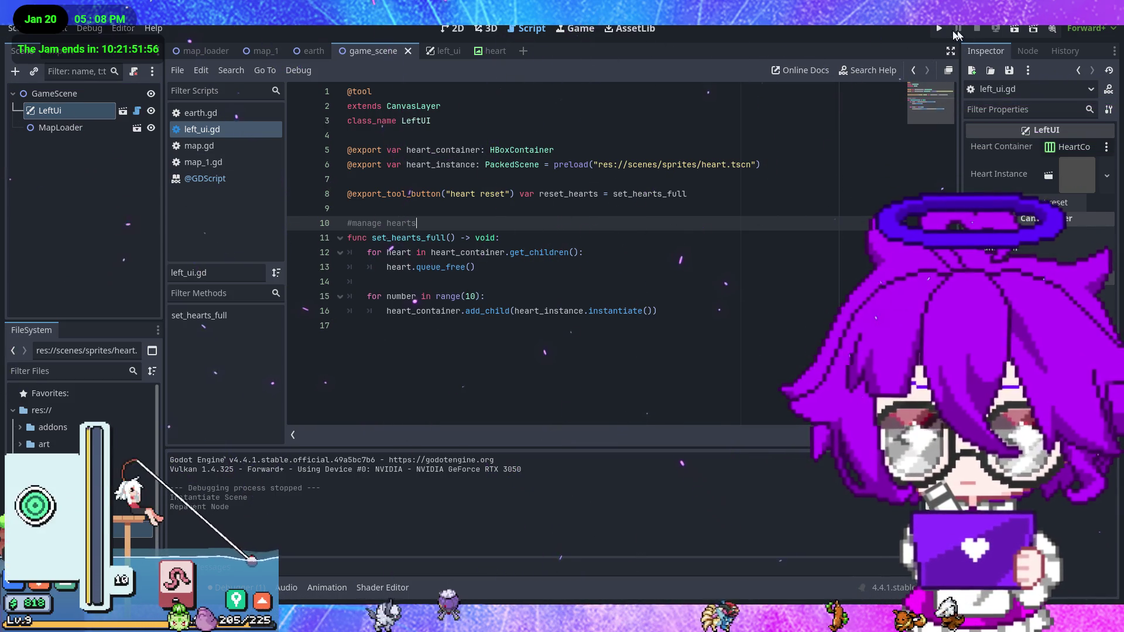
Step: Run the game, inspect the live LeftUi node, and trigger its heart reset button
key(F5)
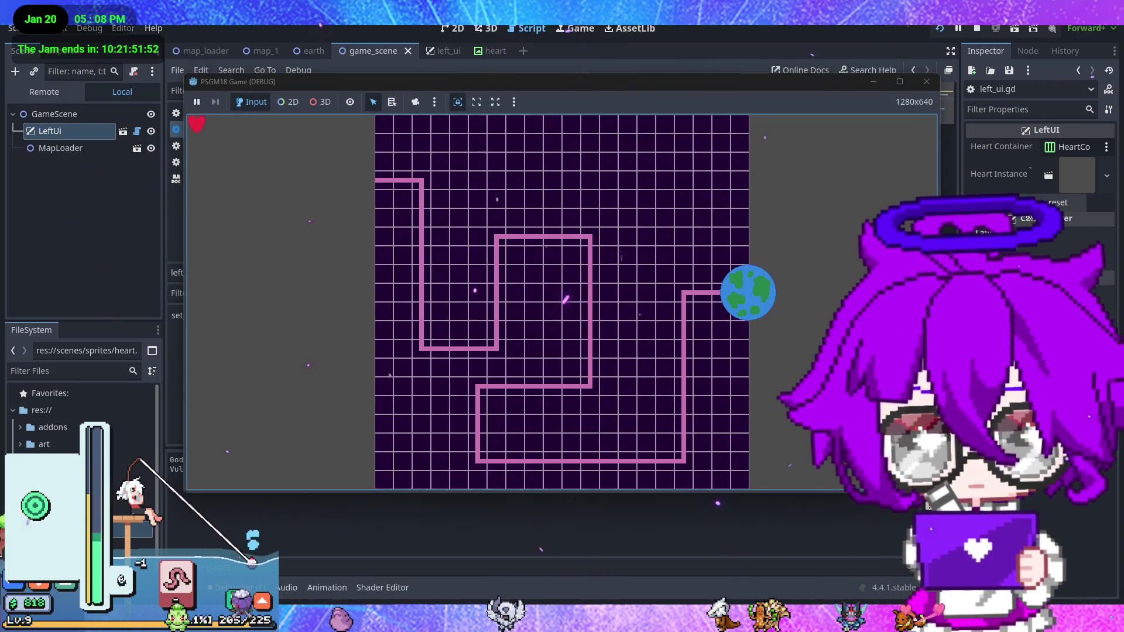
click(50, 97)
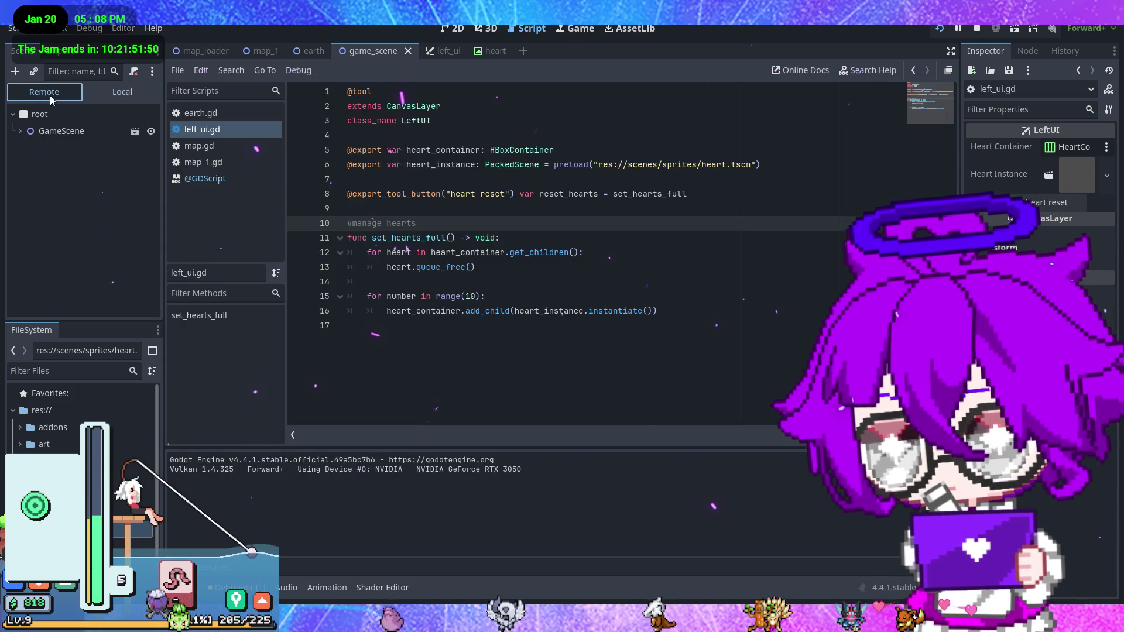
click(20, 131)
click(57, 148)
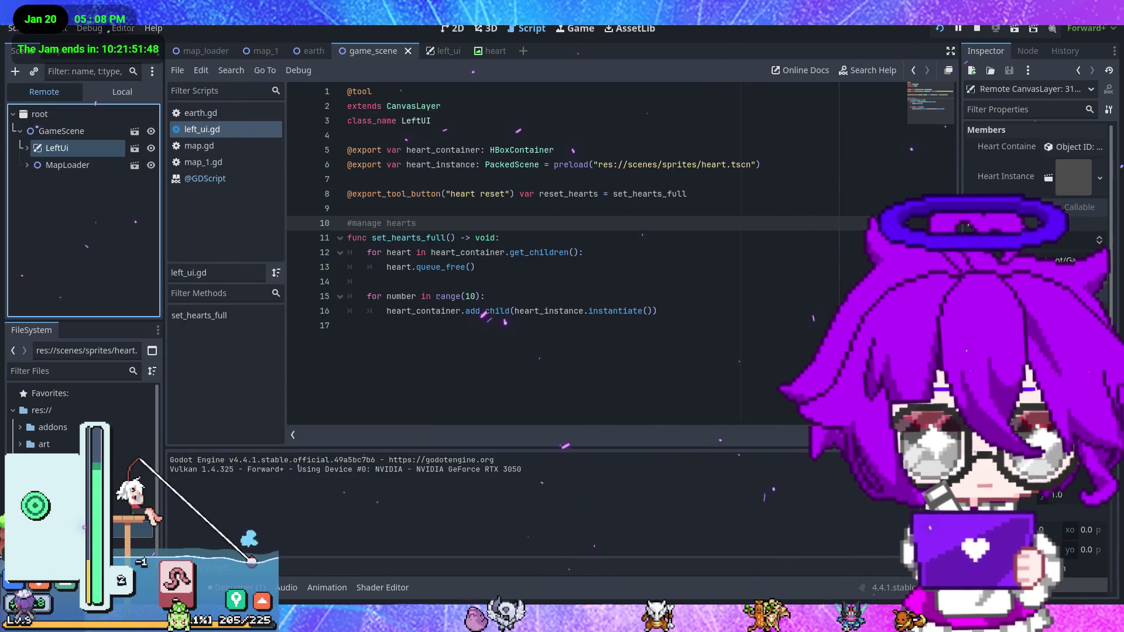
click(1081, 208)
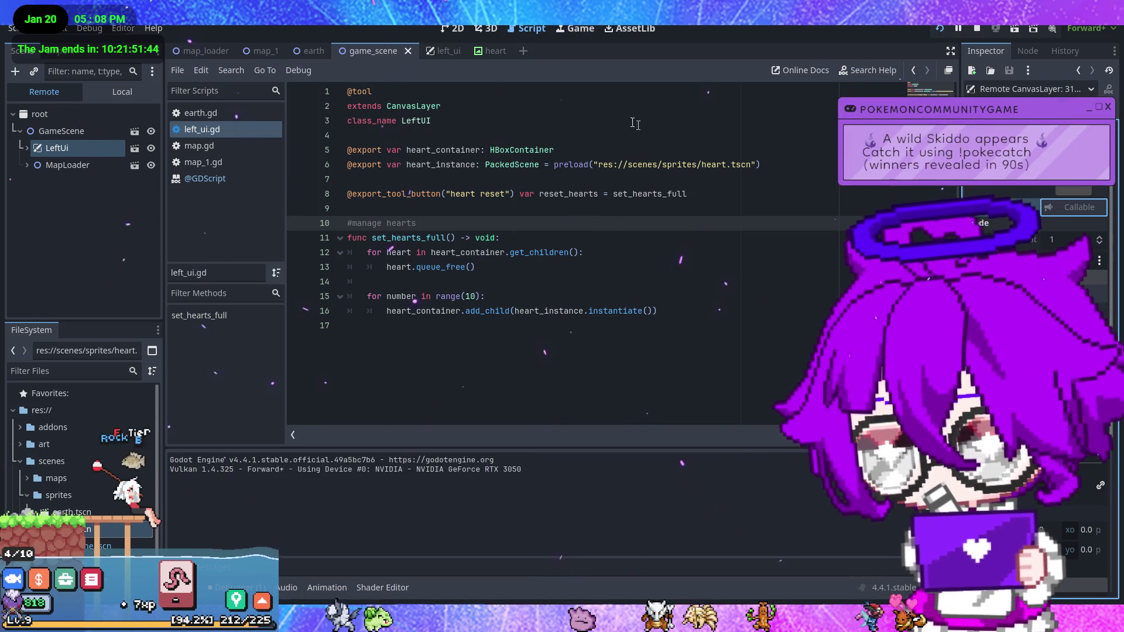
key(alt+Tab)
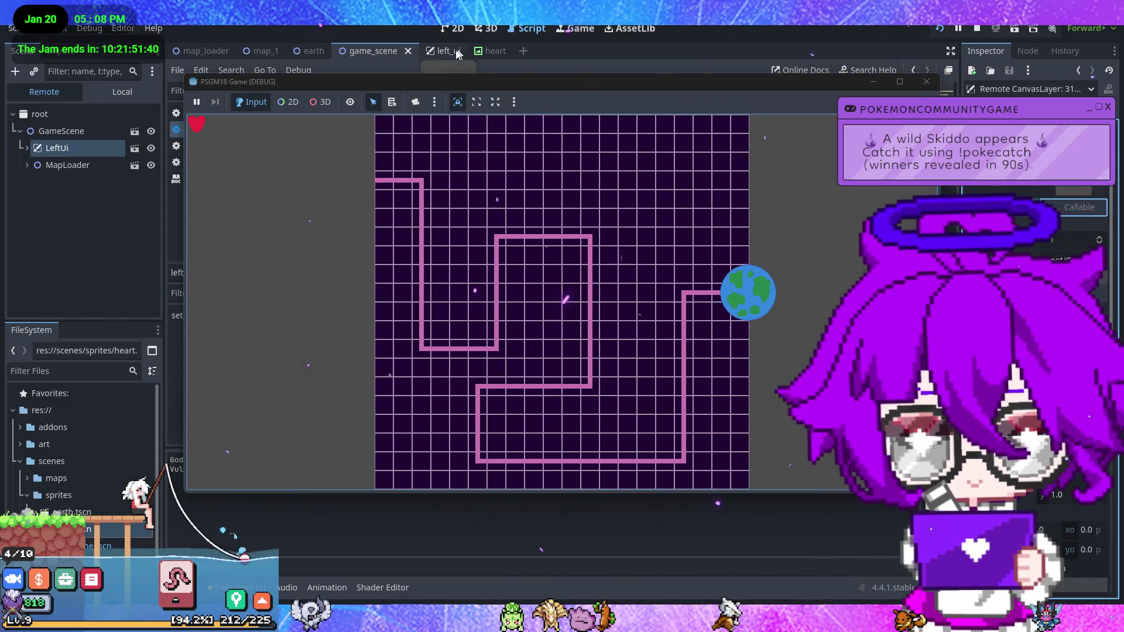
click(114, 93)
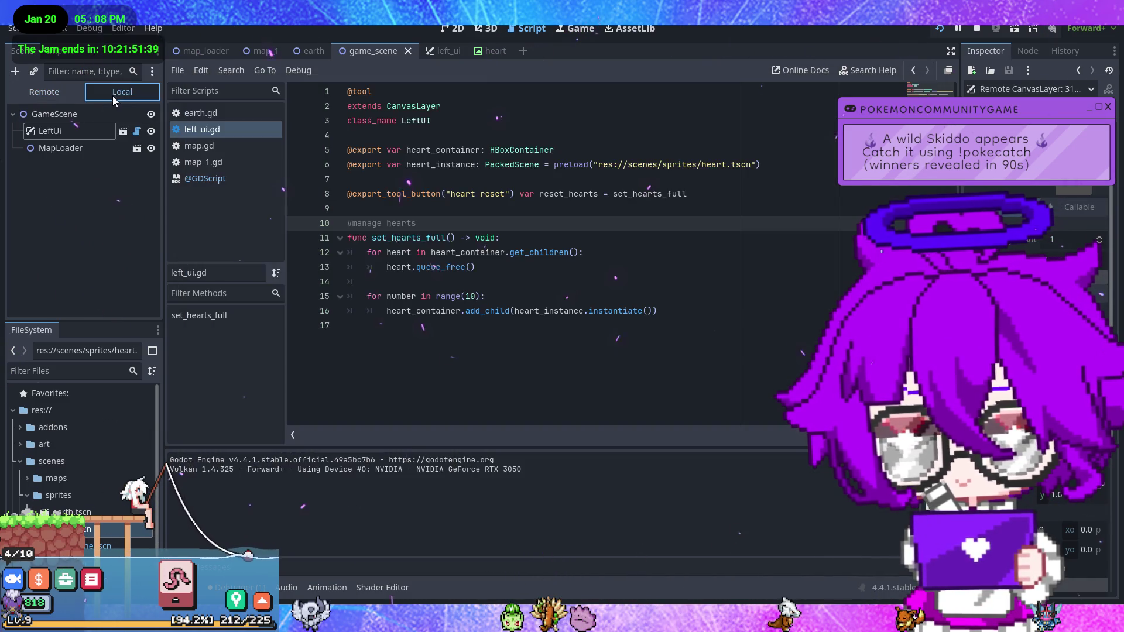
click(92, 132)
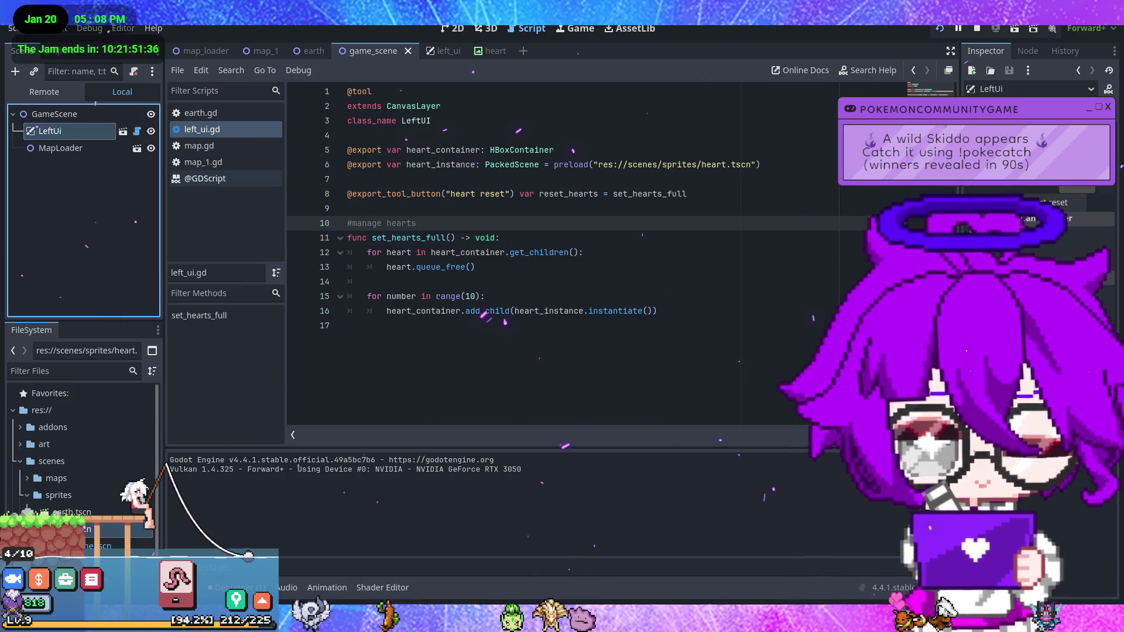
key(alt+Tab)
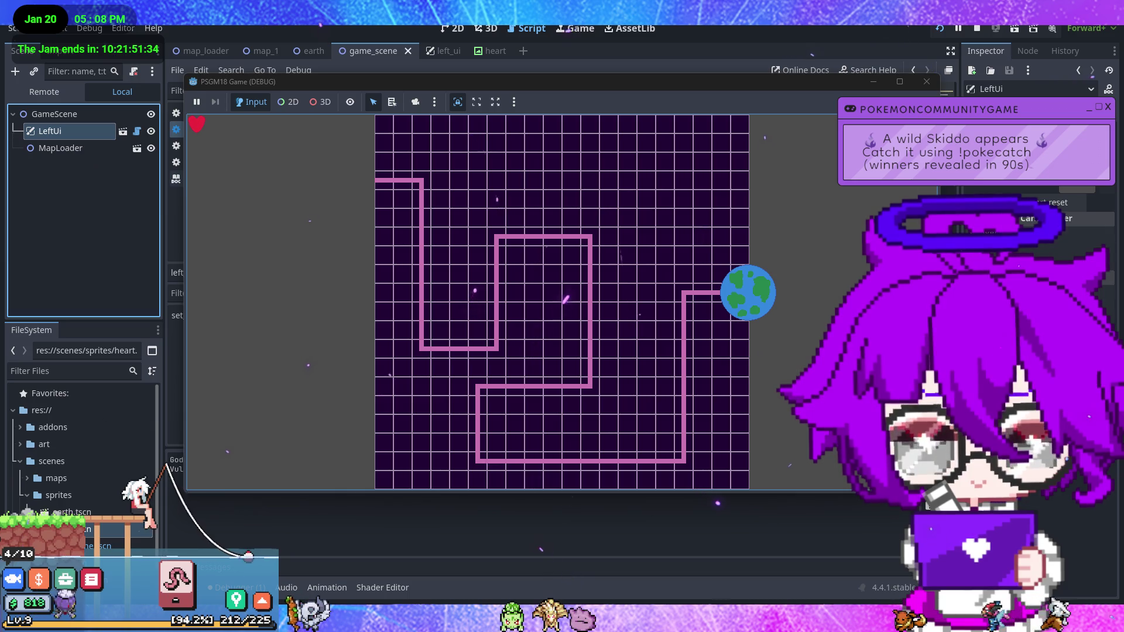
key(alt+Tab)
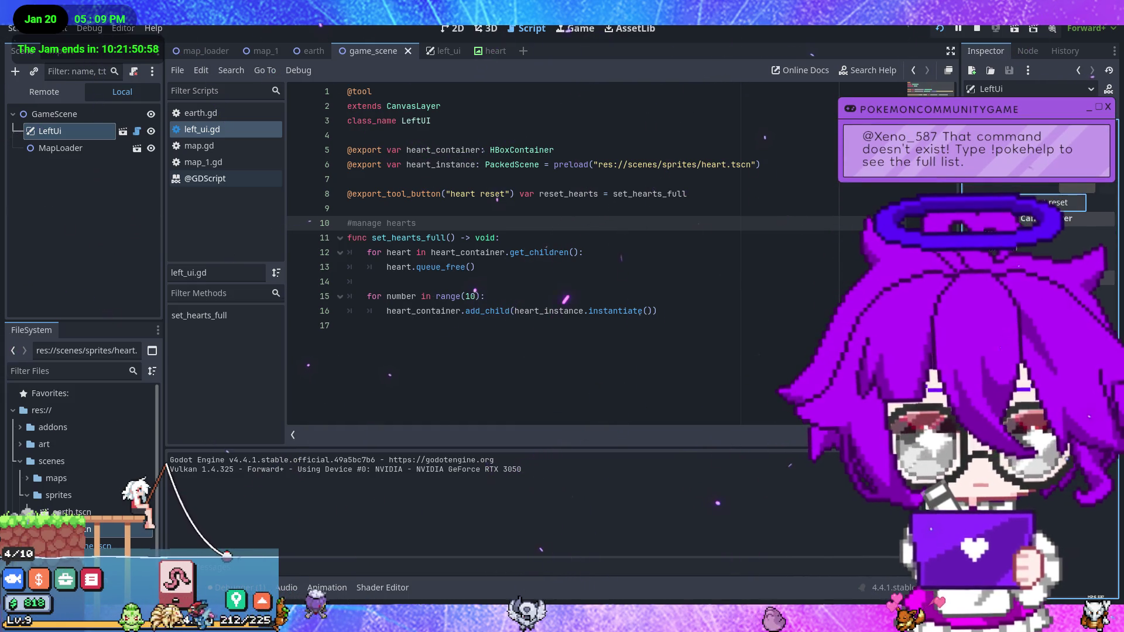
click(265, 180)
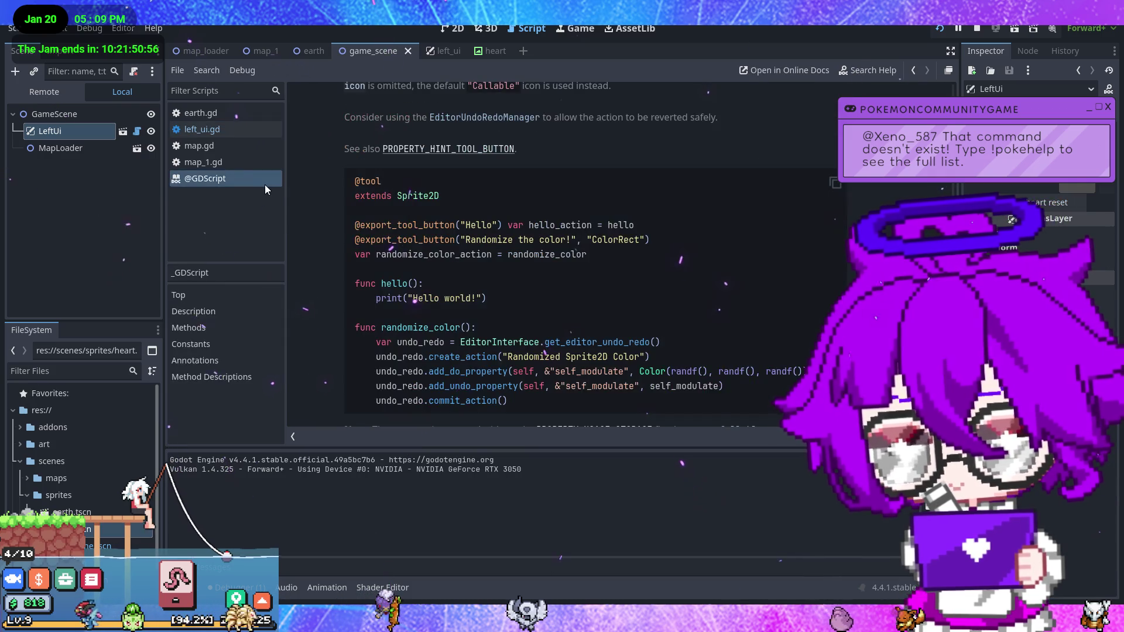
scroll(581, 244, up, 1)
scroll(581, 244, down, 5)
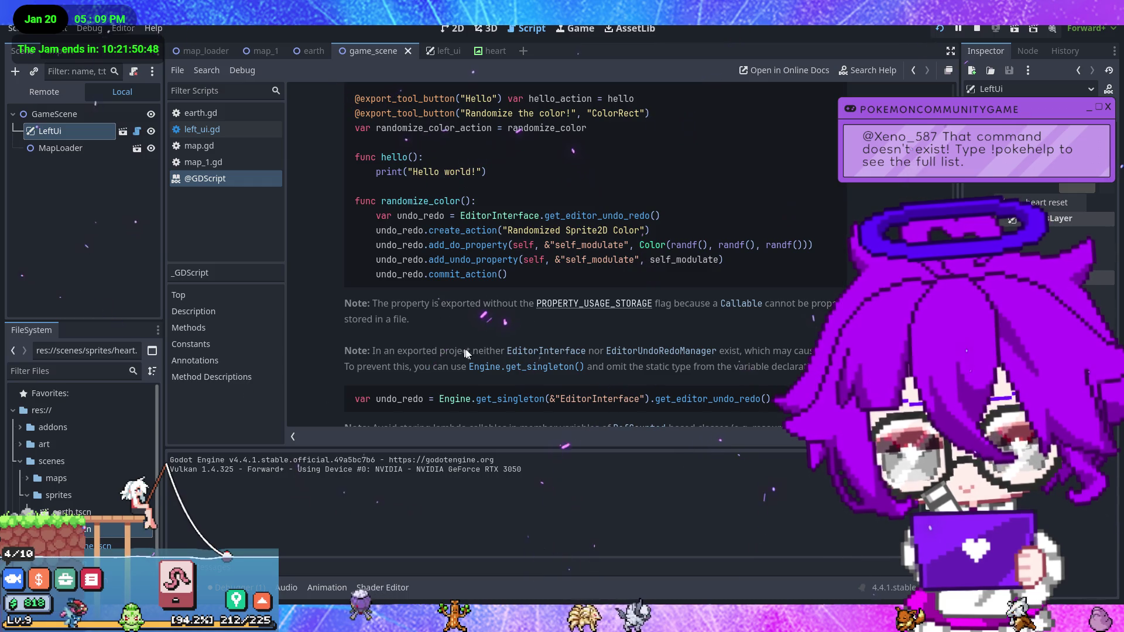
scroll(484, 348, down, 1)
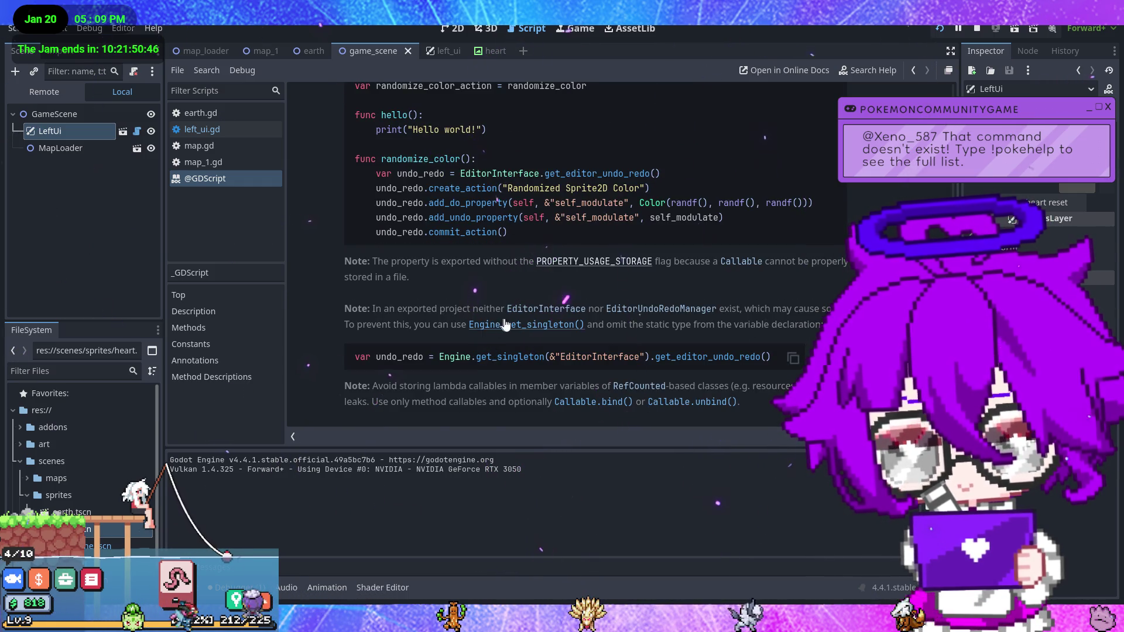
scroll(516, 318, down, 2)
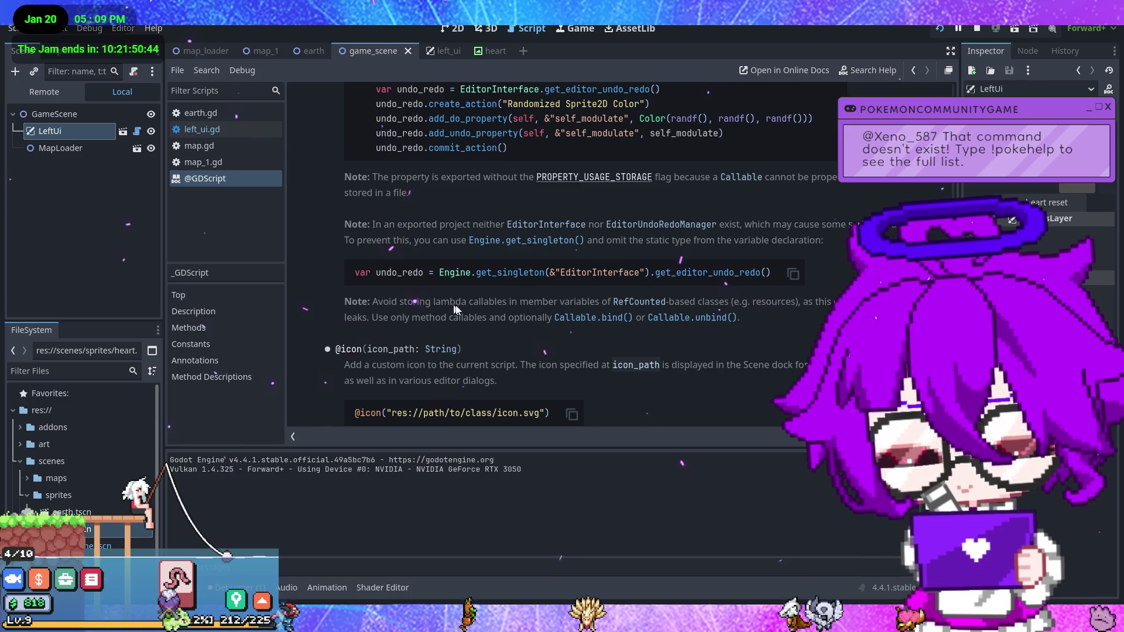
scroll(516, 311, down, 2)
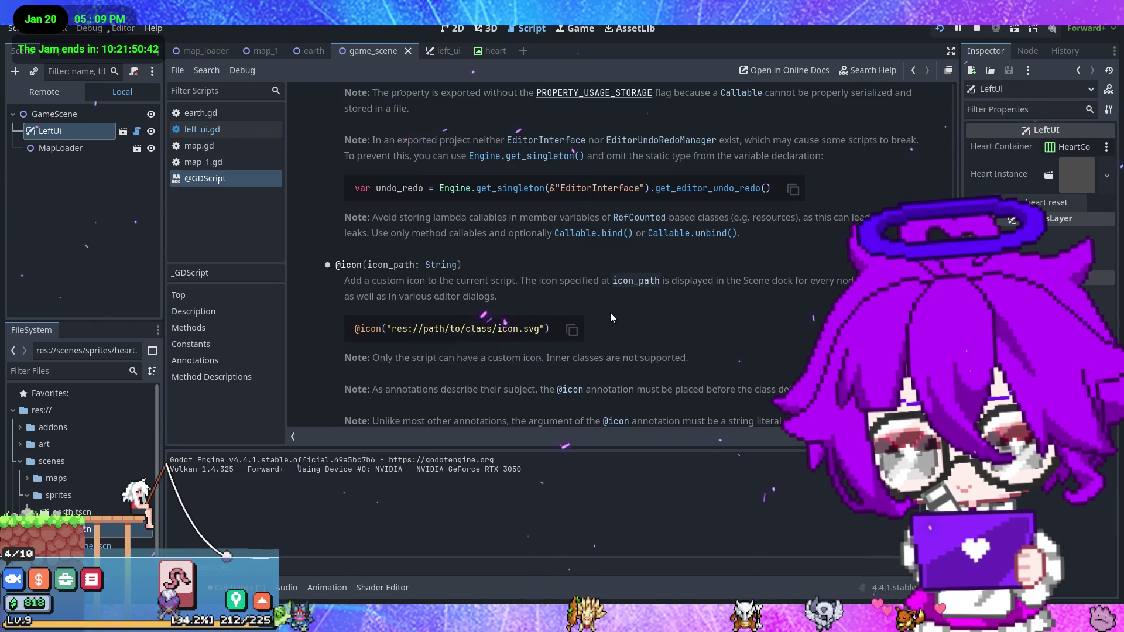
scroll(612, 316, down, 4)
scroll(612, 313, down, 2)
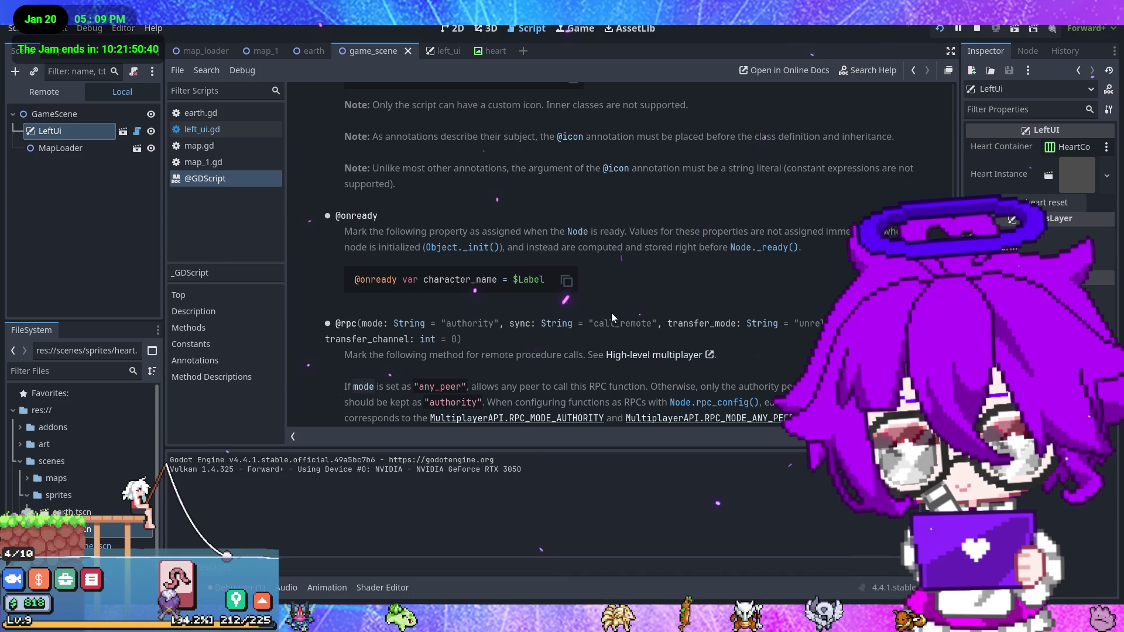
scroll(612, 312, down, 1)
scroll(614, 311, down, 10)
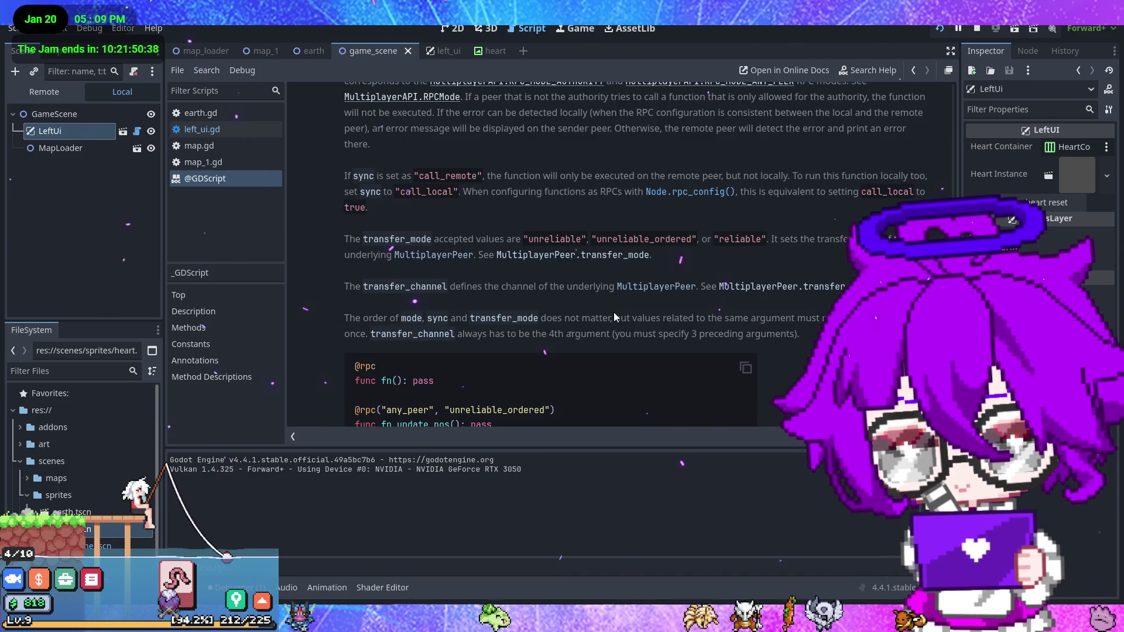
scroll(615, 312, down, 6)
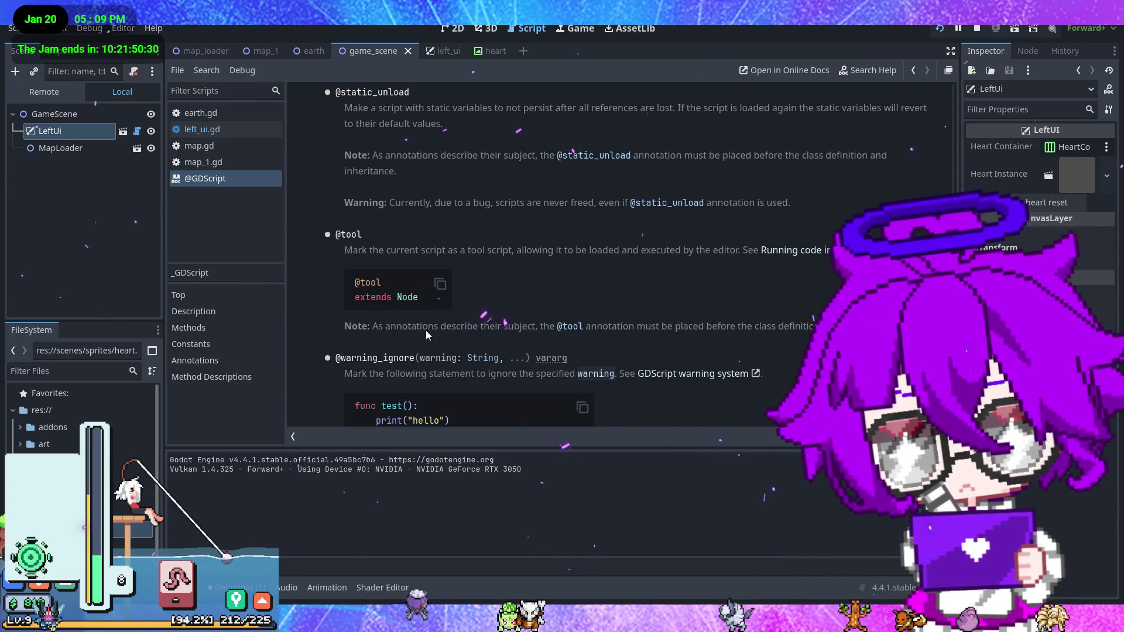
scroll(480, 322, up, 12)
scroll(512, 314, up, 8)
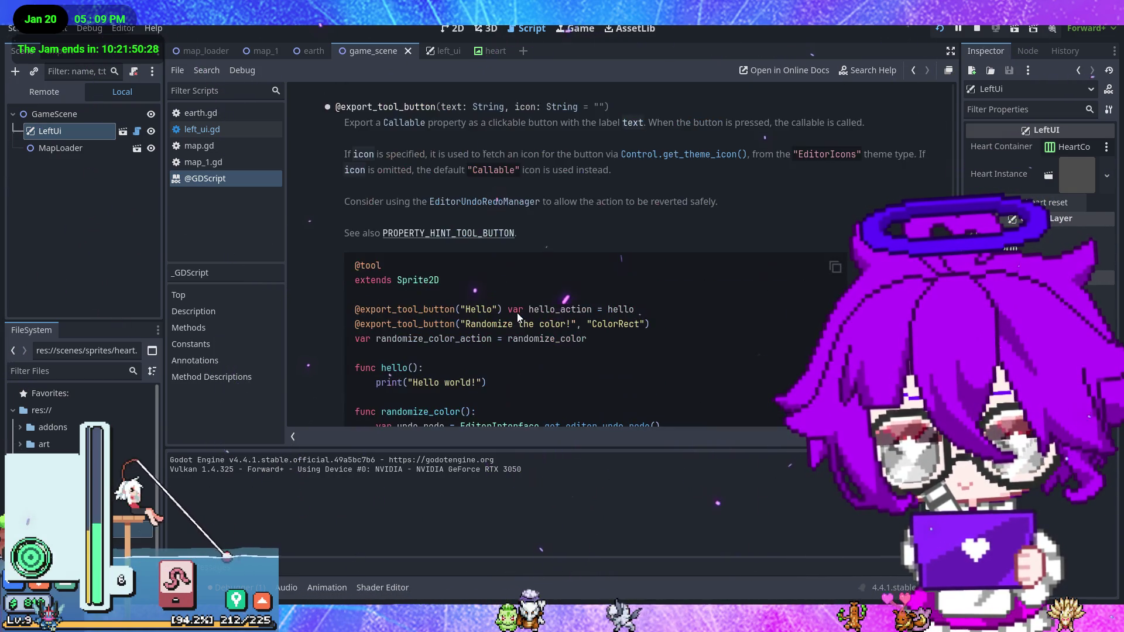
scroll(529, 301, down, 2)
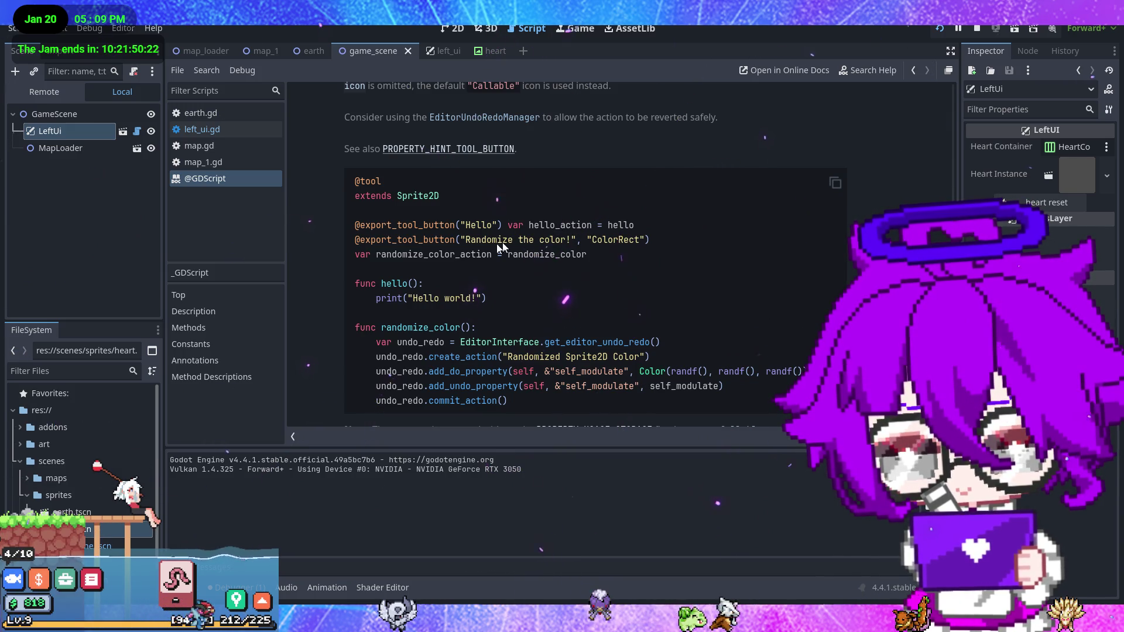
Step: In left_ui.gd, rename line 8's tool-button variable to reset_hearts_action
click(233, 131)
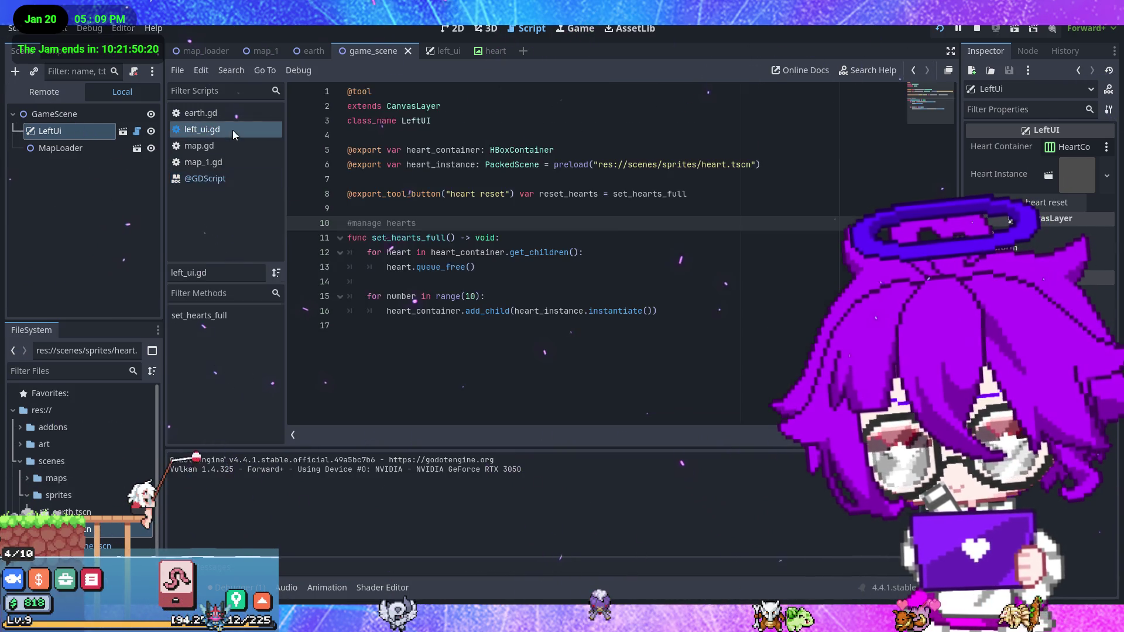
click(598, 194)
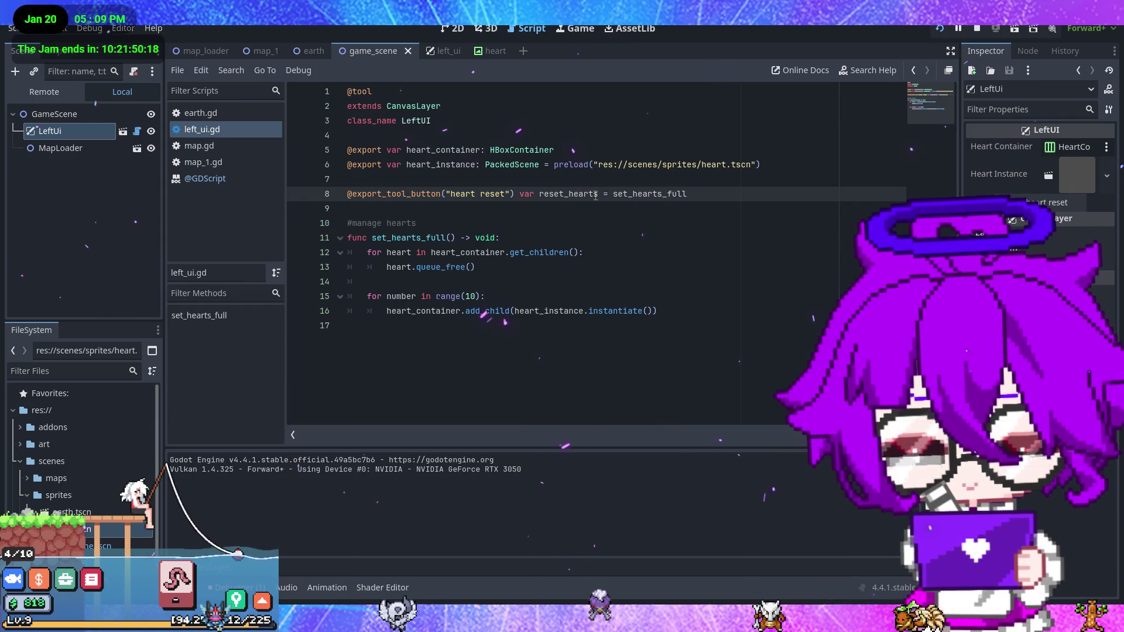
text(_action)
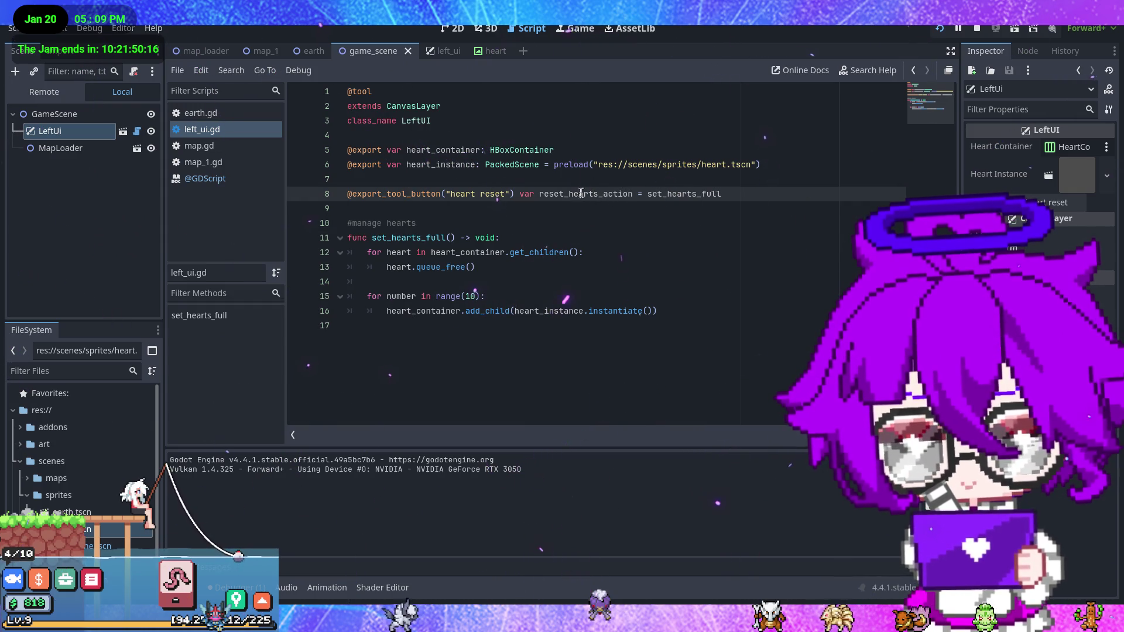
Step: Stop the game, save left_ui.gd, retry heart reset, and reopen the export_tool_button docs
click(976, 28)
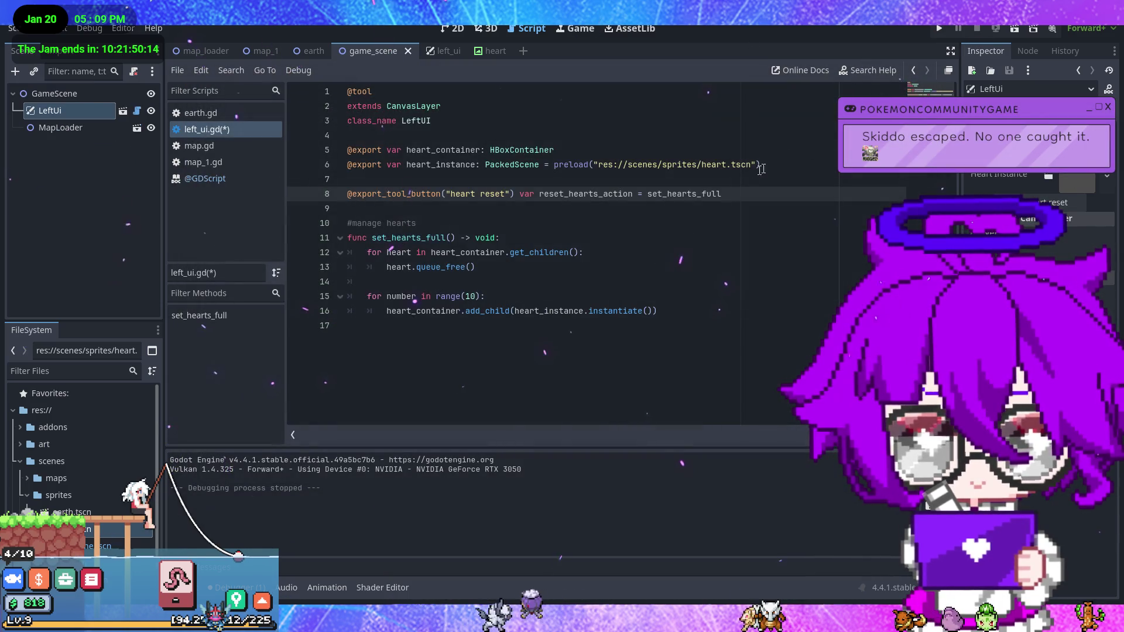
key(End)
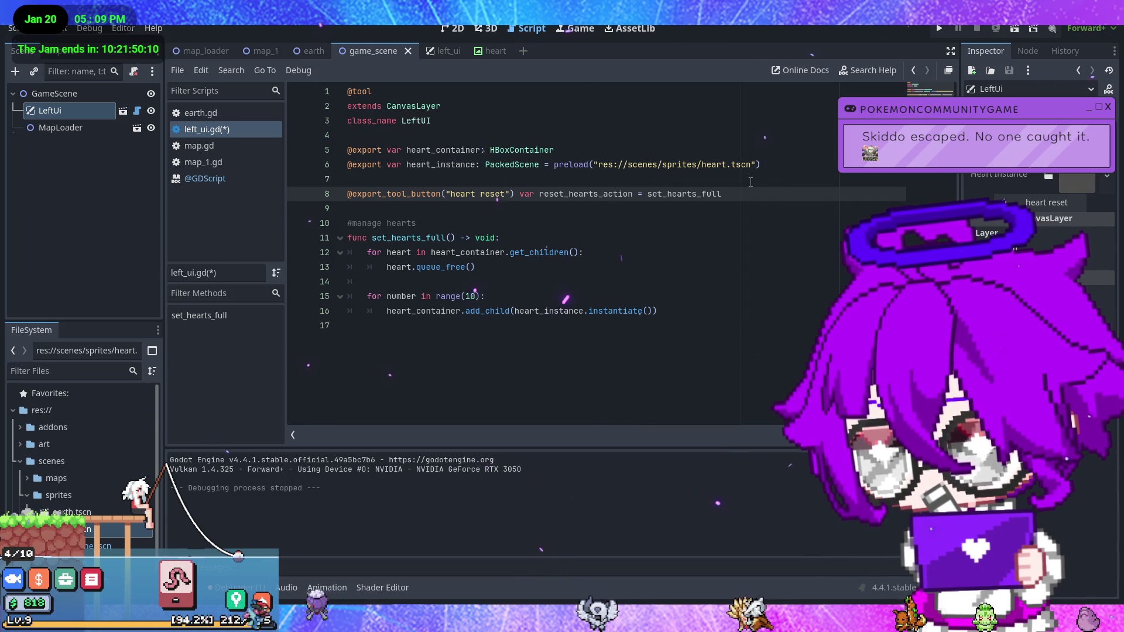
key(ctrl+s)
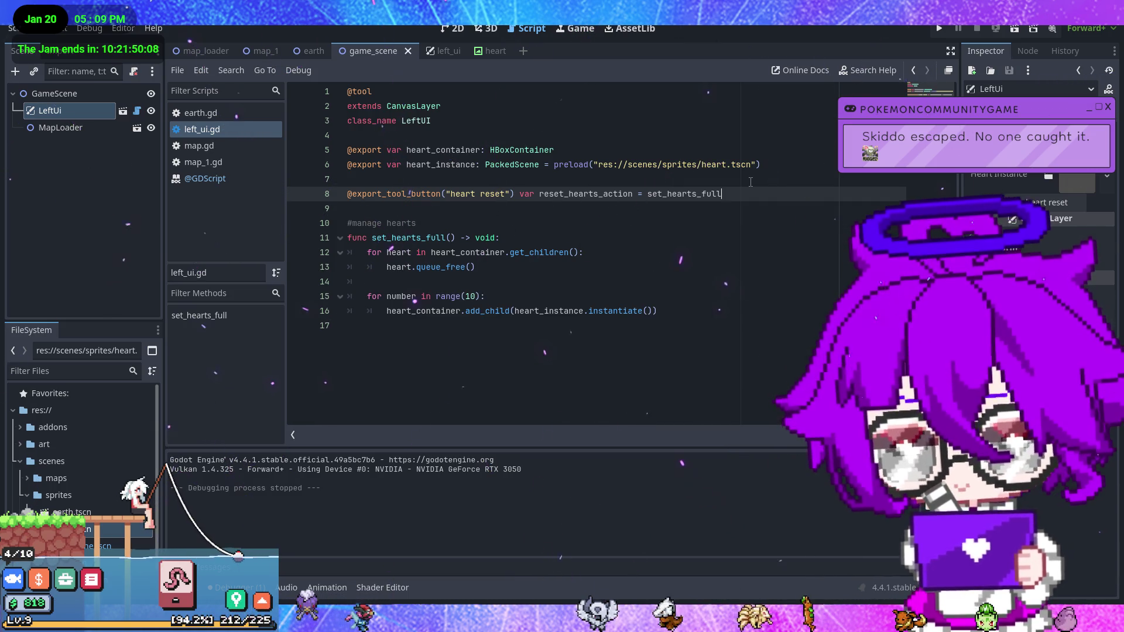
click(1054, 202)
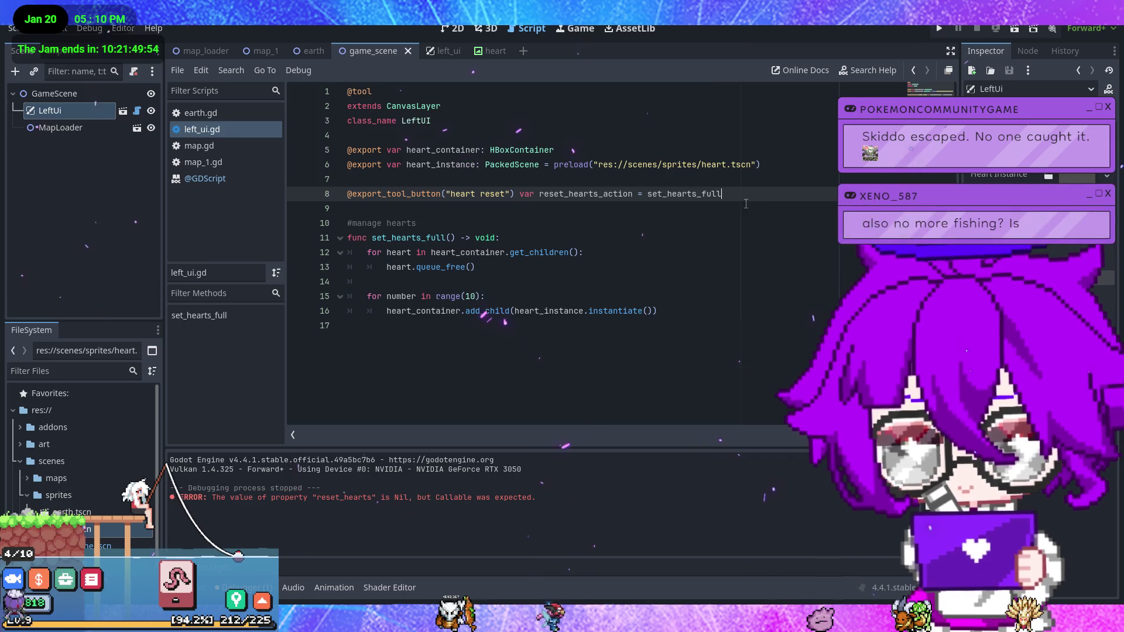
text(())
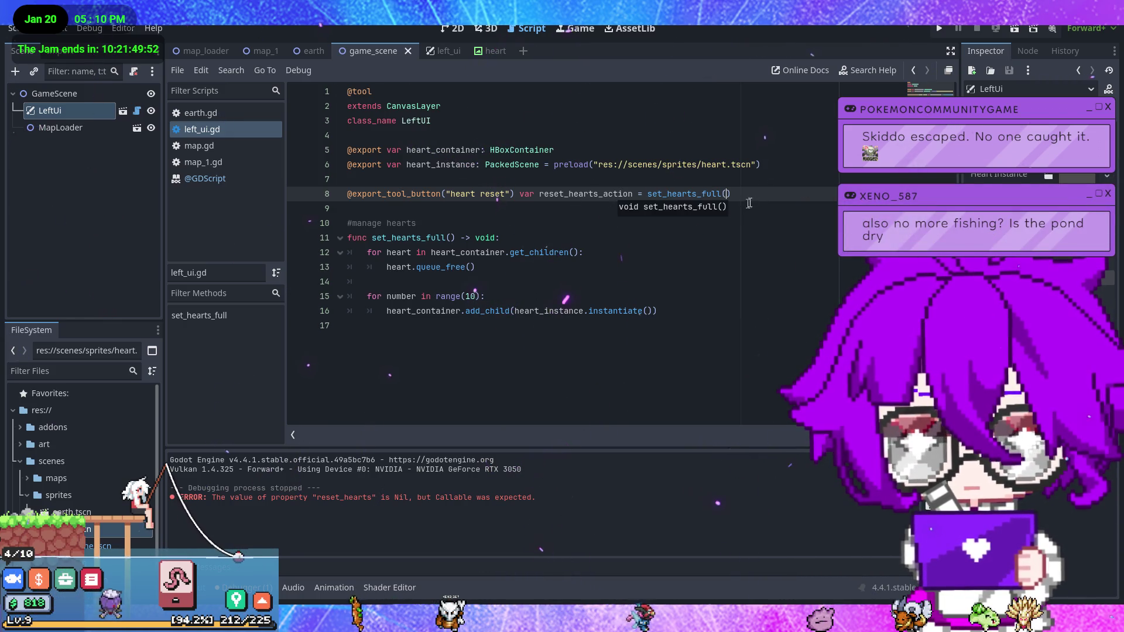
text())
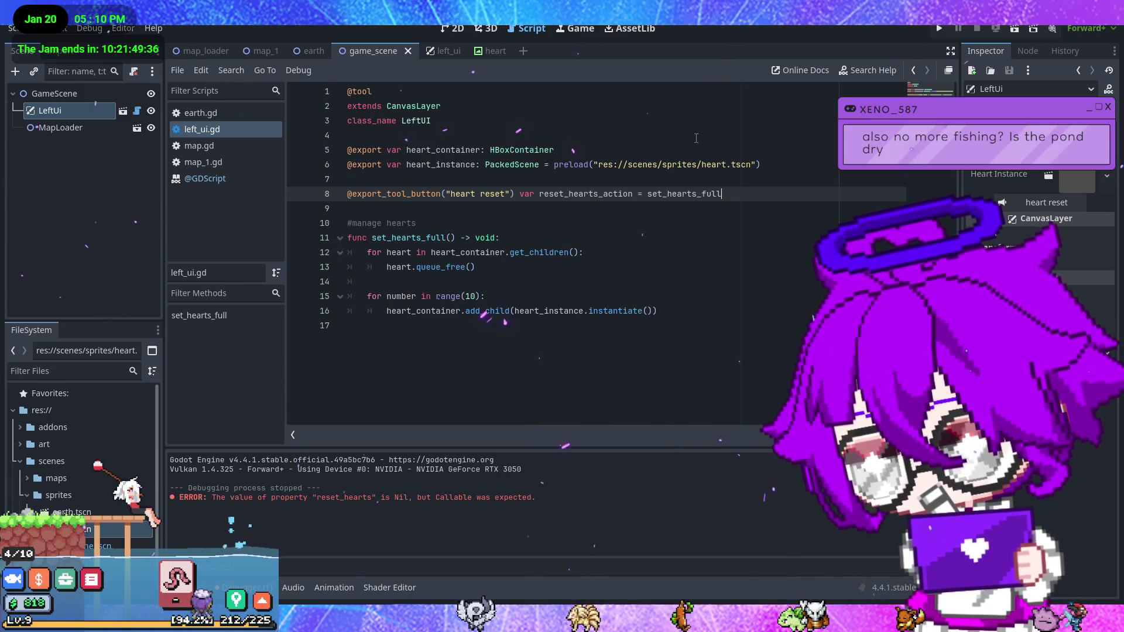
click(238, 180)
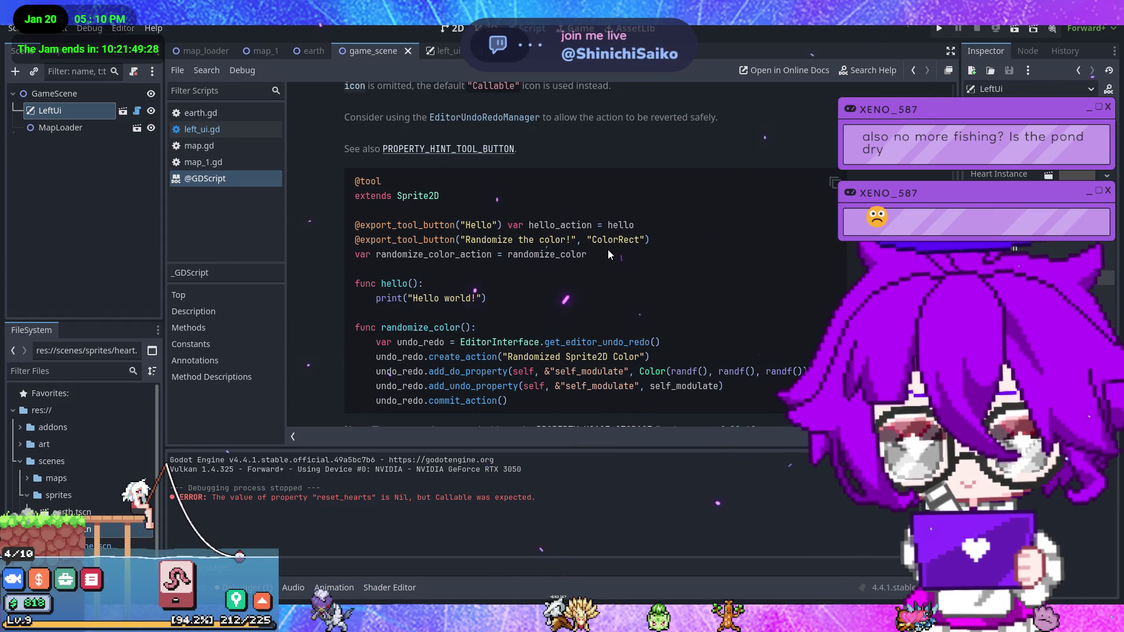
scroll(608, 254, down, 1)
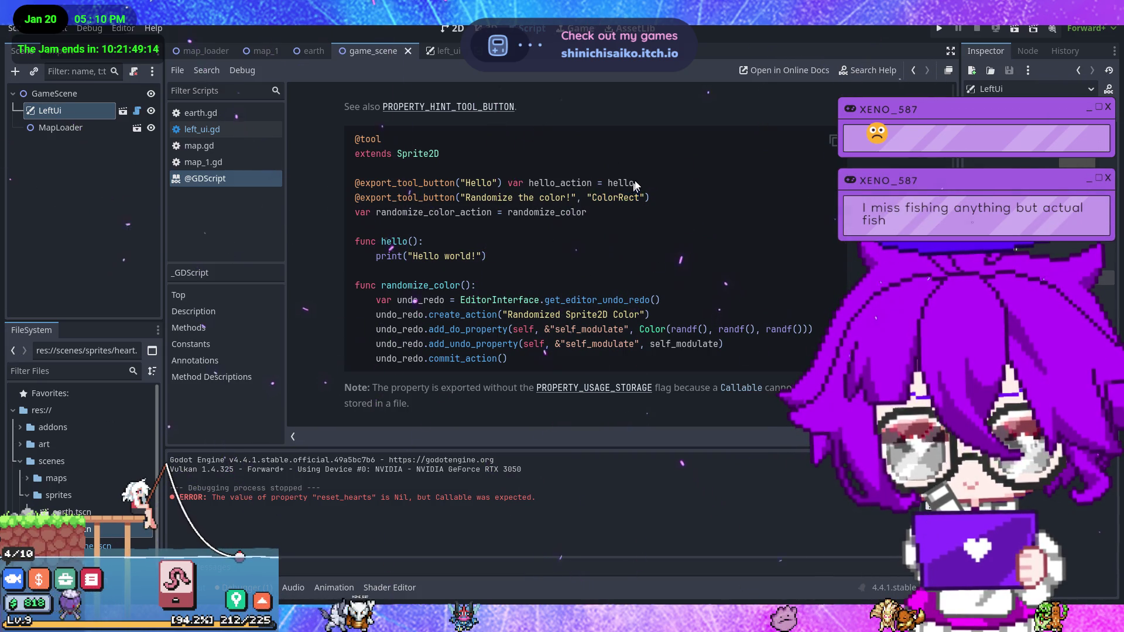
mouse_move(584, 183)
mouse_down()
mouse_move(462, 199)
mouse_move(356, 182)
mouse_up()
key(ctrl+c)
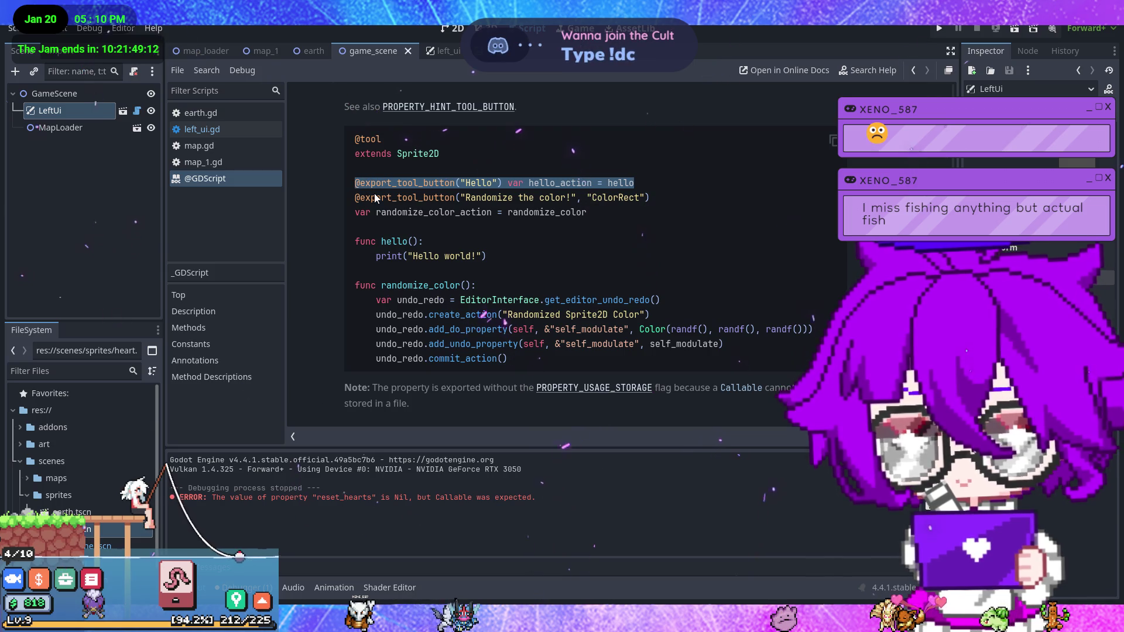
click(221, 131)
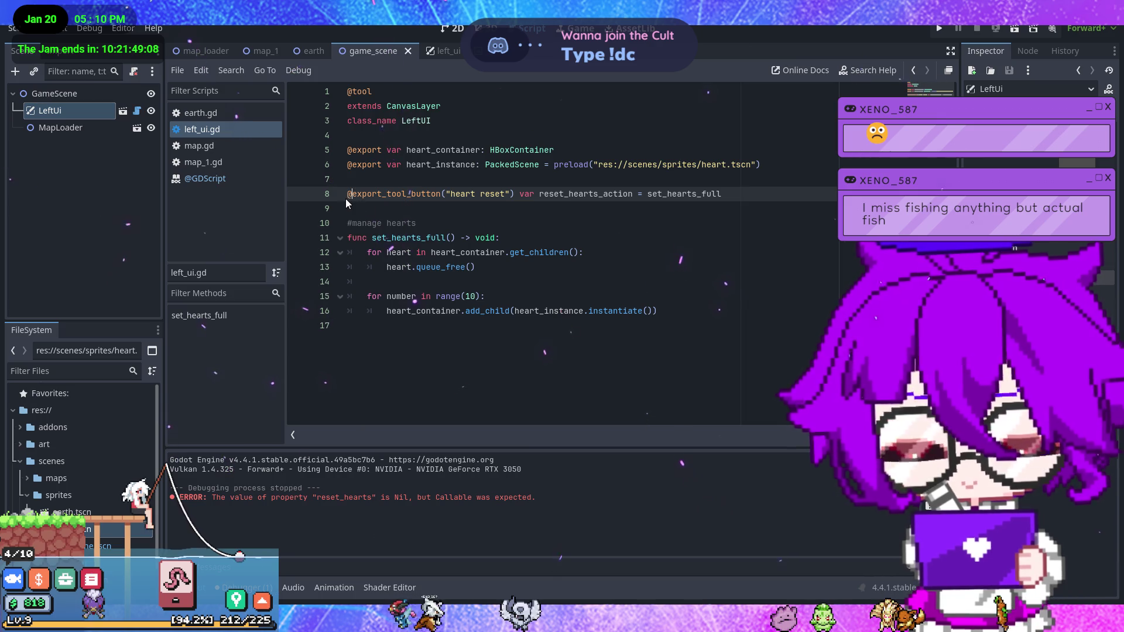
Step: Comment out the heart reset line and paste the Hello tool-button example below it
key(ctrl+k)
click(776, 194)
key(Return)
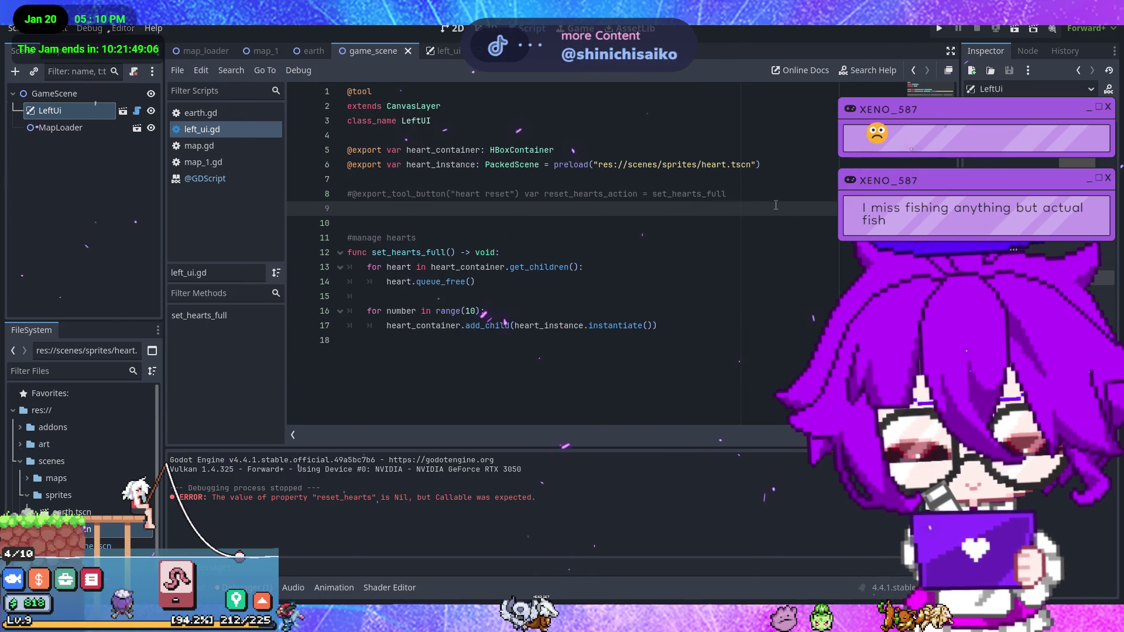
key(ctrl+v)
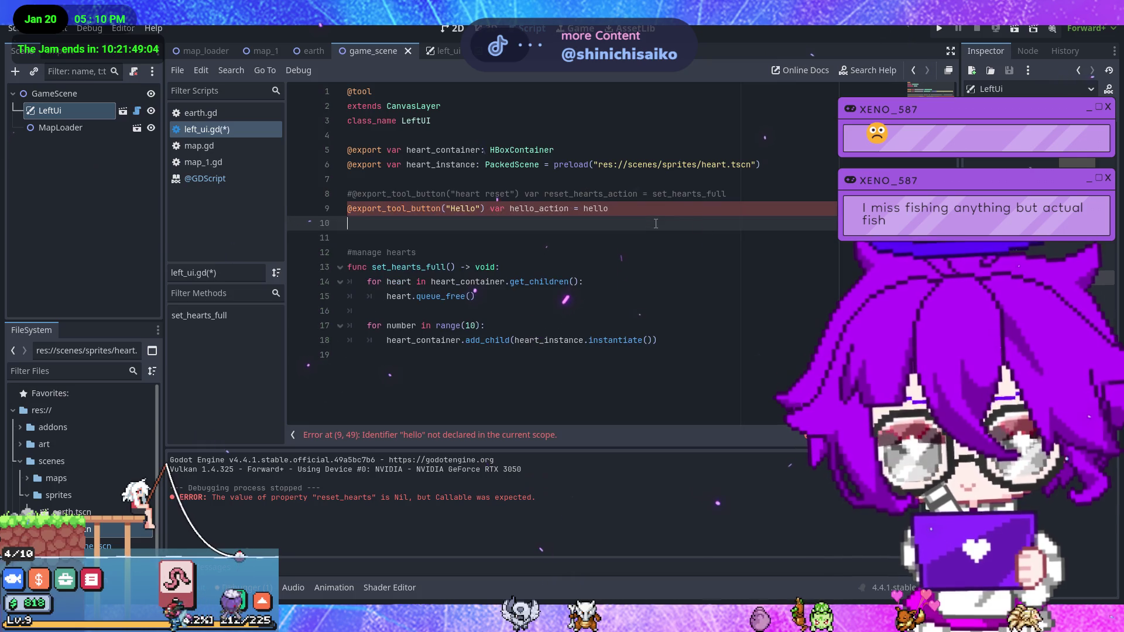
key(BackSpace)
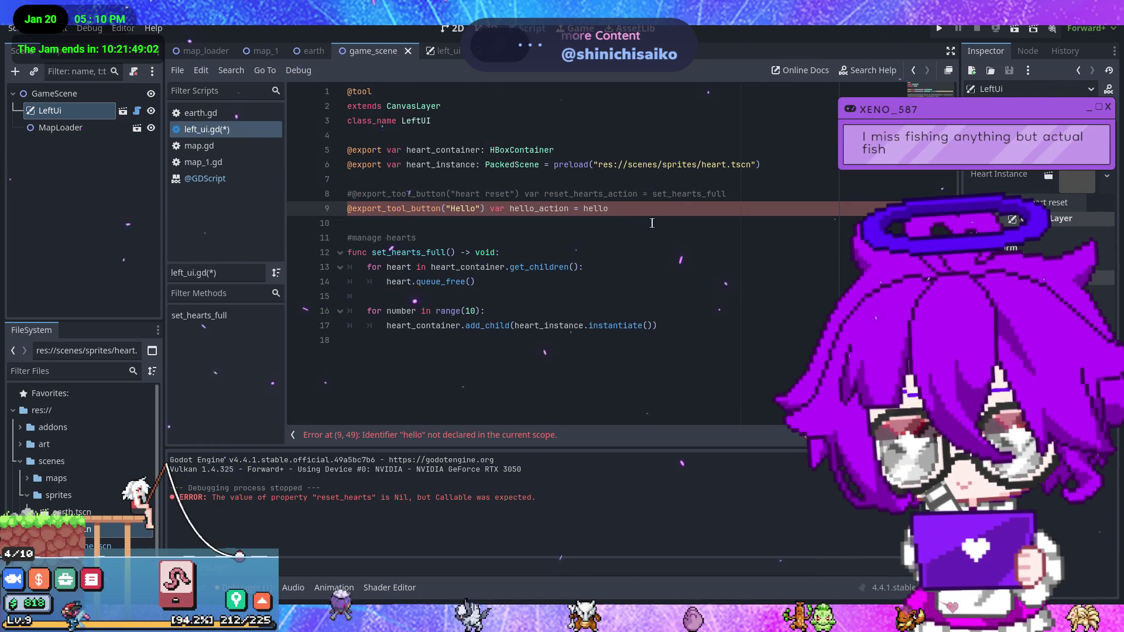
Step: Make the Hello button call set_hearts_full, save left_ui.gd, and run the game
drag(446, 252, 375, 256)
key(ctrl+c)
drag(534, 209, 512, 209)
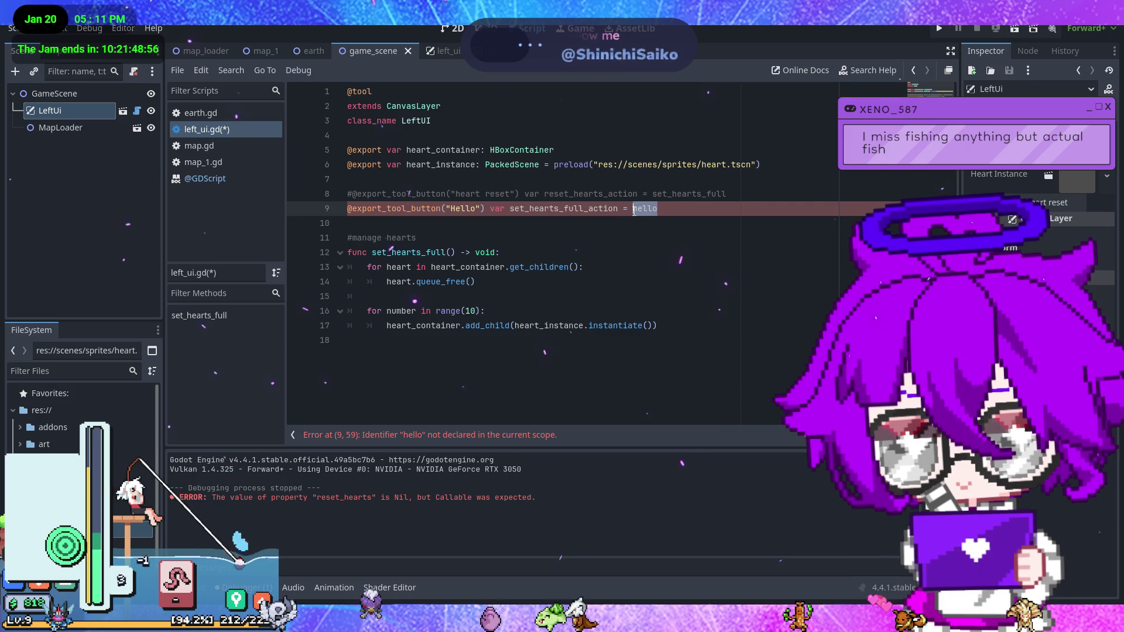
key(ctrl+v)
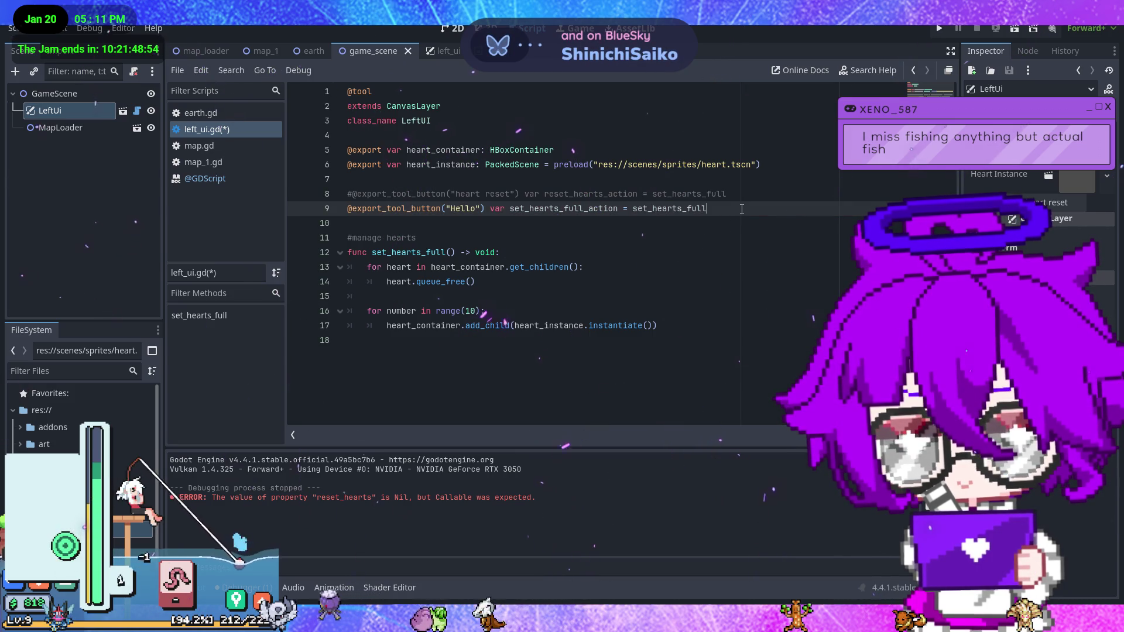
key(ctrl+s)
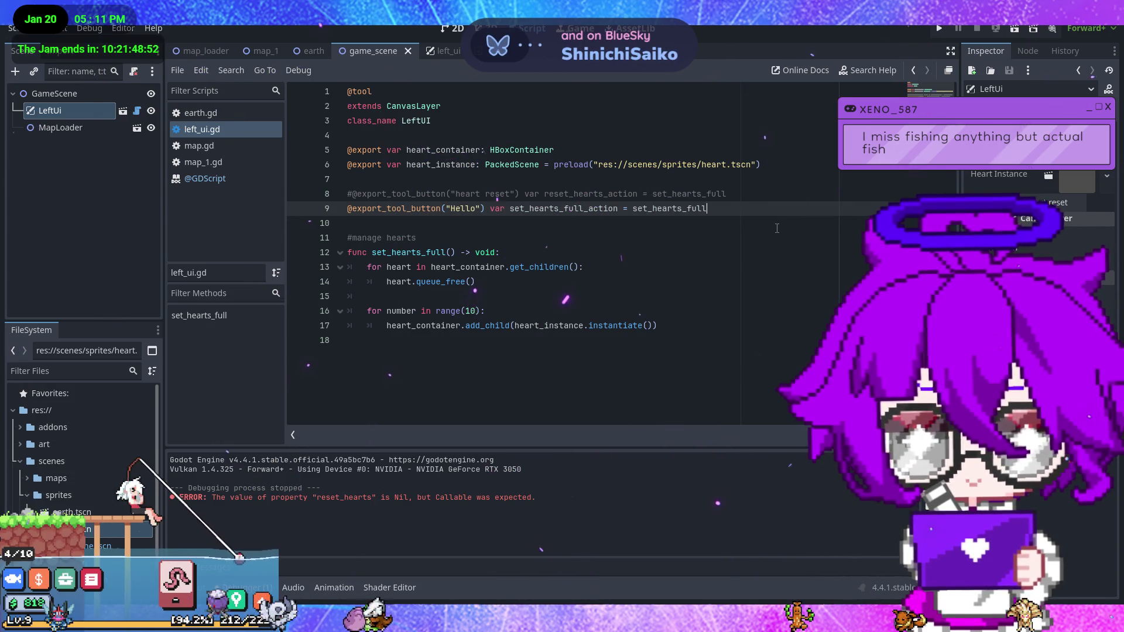
key(F5)
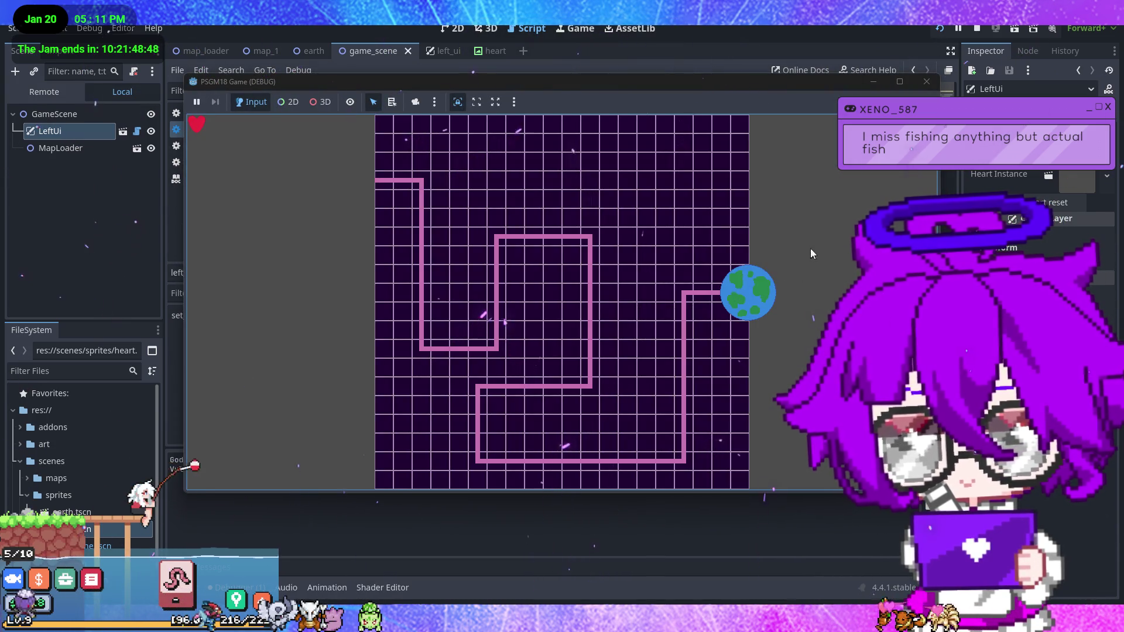
key(F8)
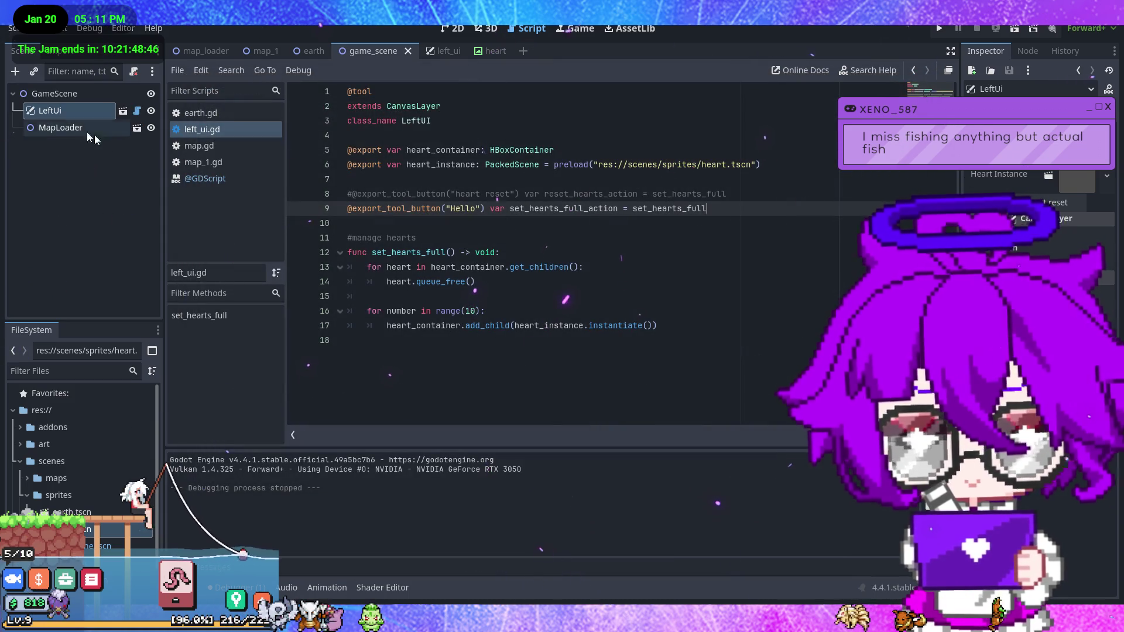
click(78, 107)
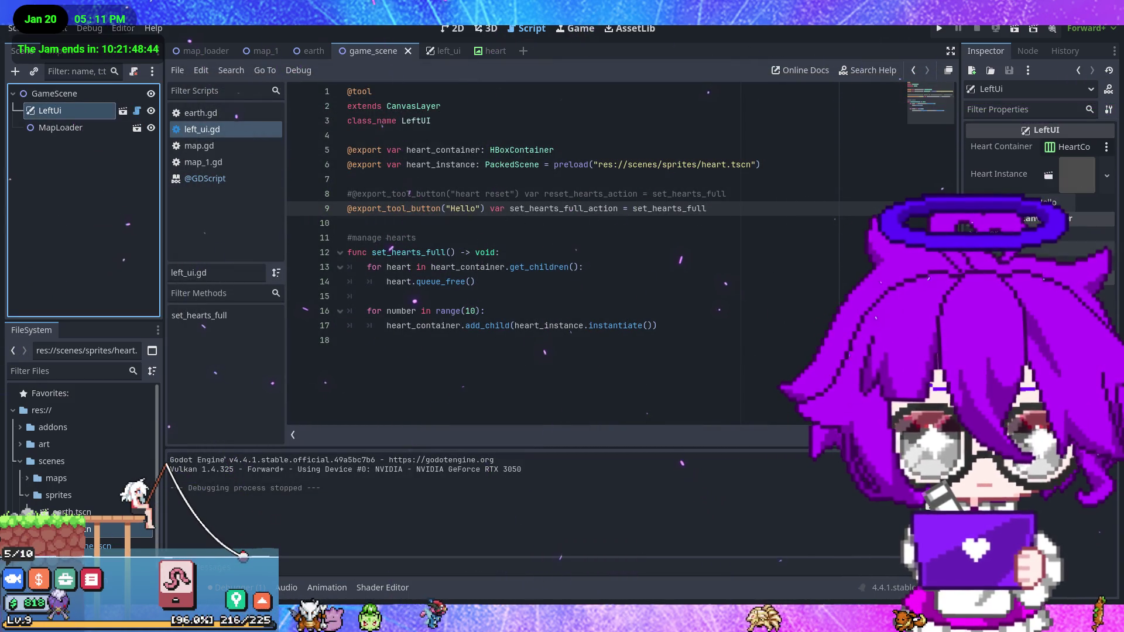
click(1048, 203)
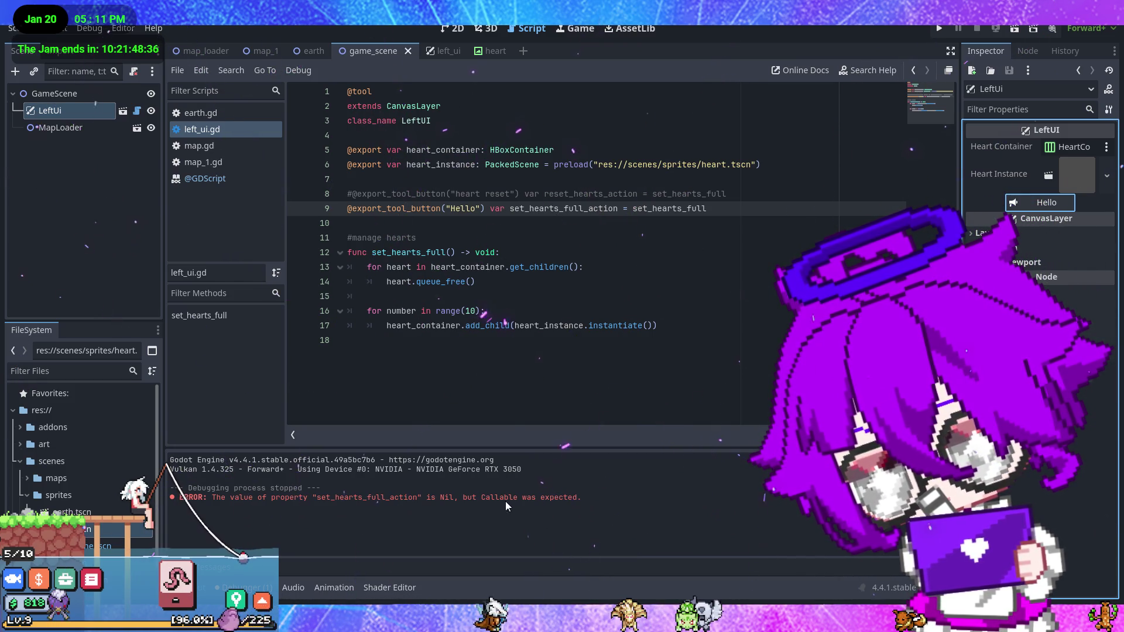
click(202, 174)
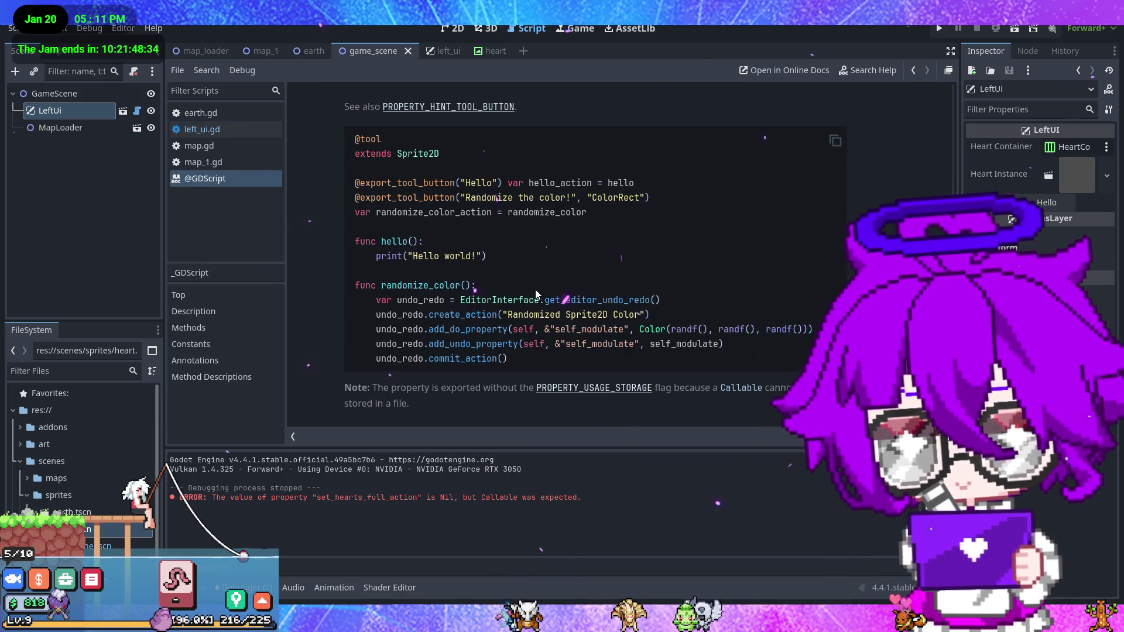
Step: Remove the -> void return type from set_hearts_full on line 12 of left_ui.gd
click(206, 128)
drag(497, 252, 460, 252)
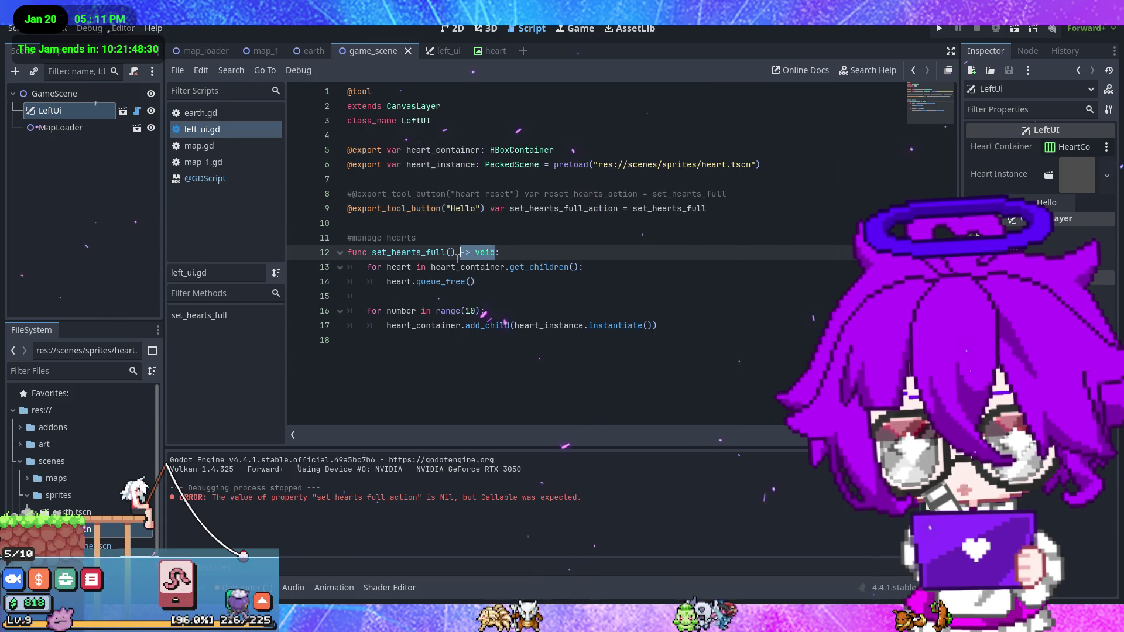
key(BackSpace)
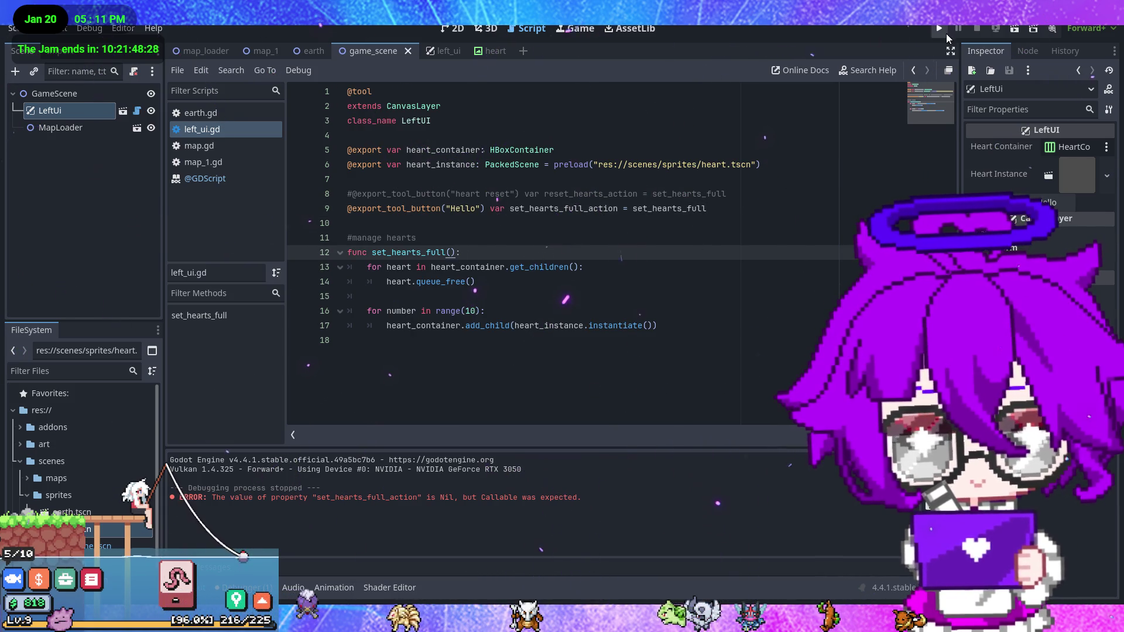
Step: Reselect LeftUi, press the Hello tool button again, and save
click(78, 96)
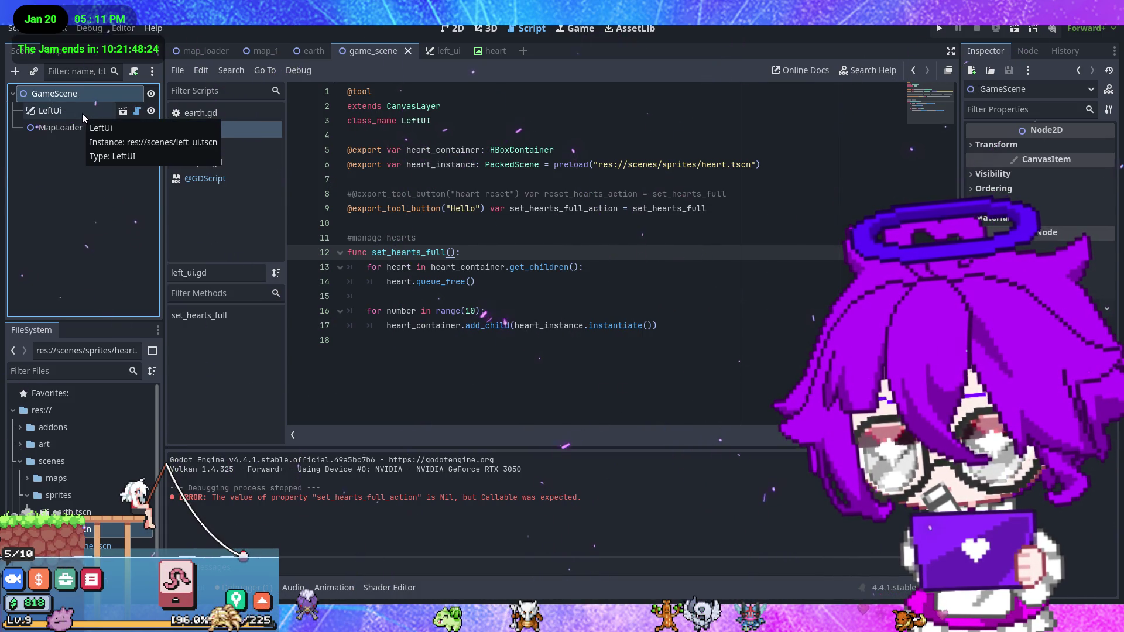
click(82, 113)
click(1047, 202)
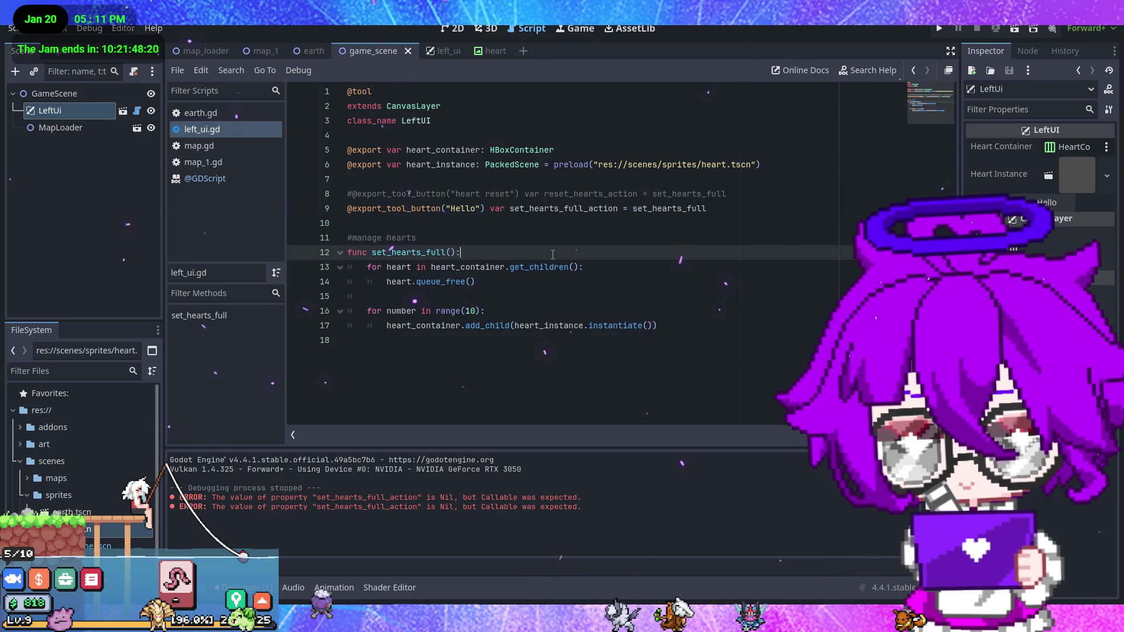
key(ctrl+s)
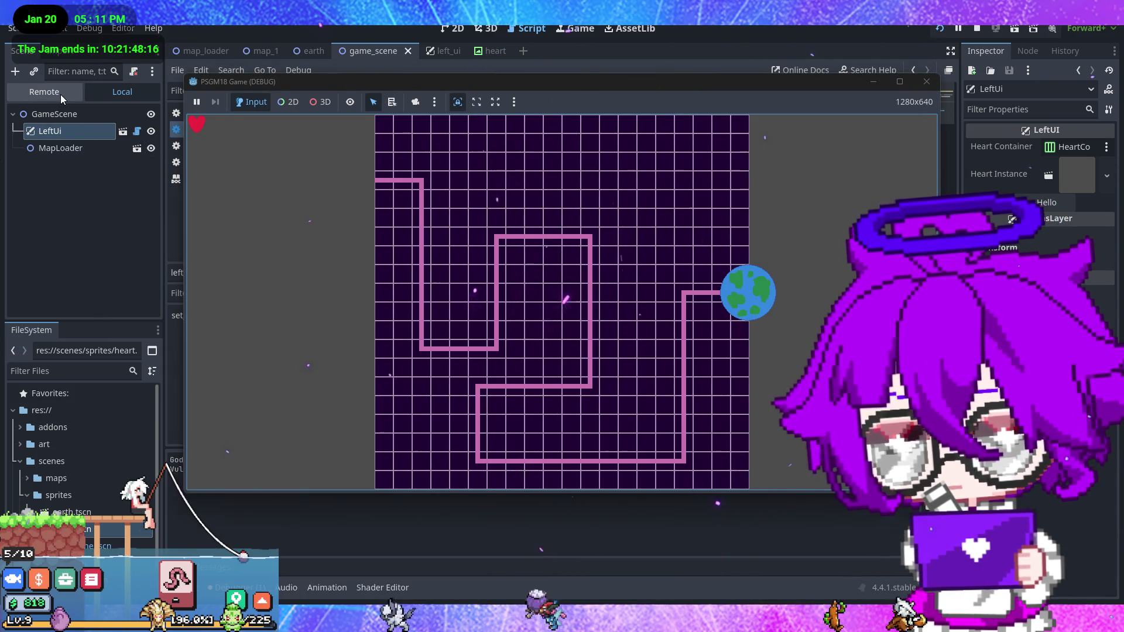
Step: Inspect the running LeftUi node in the Remote scene tree
click(61, 94)
click(86, 134)
click(96, 147)
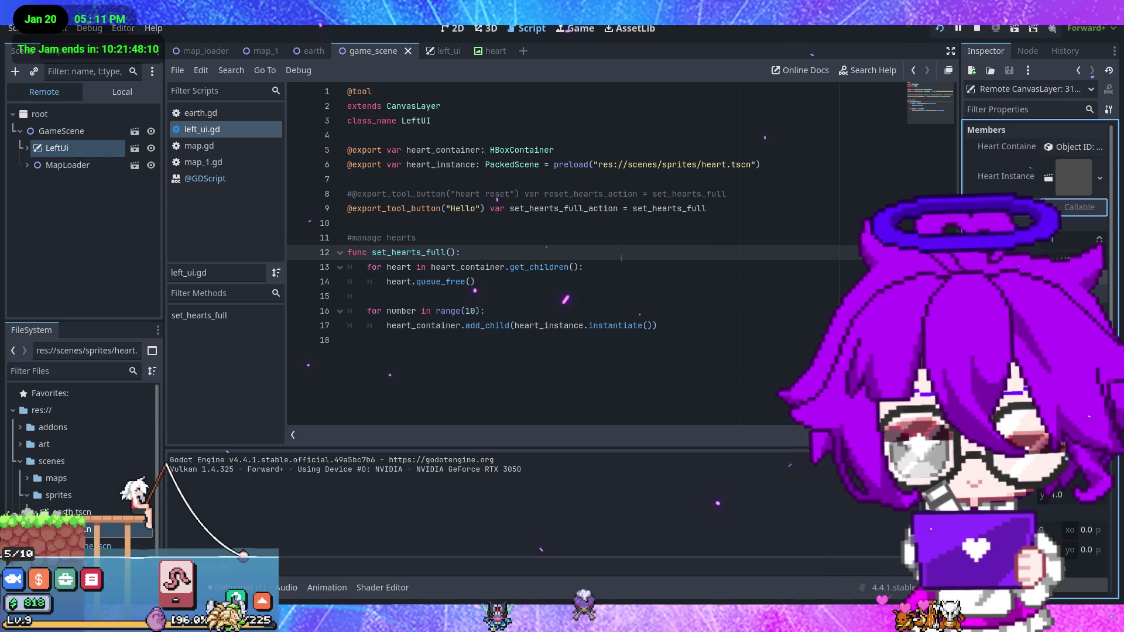
Step: Stop the game and add print("test") as the first line of set_hearts_full
click(752, 590)
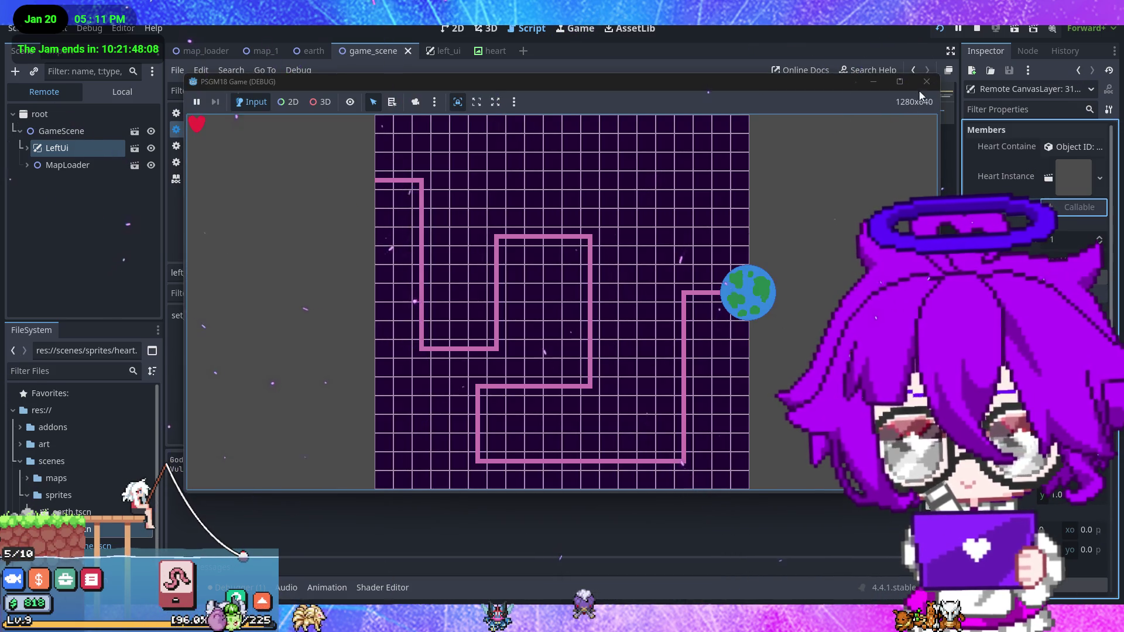
key(F8)
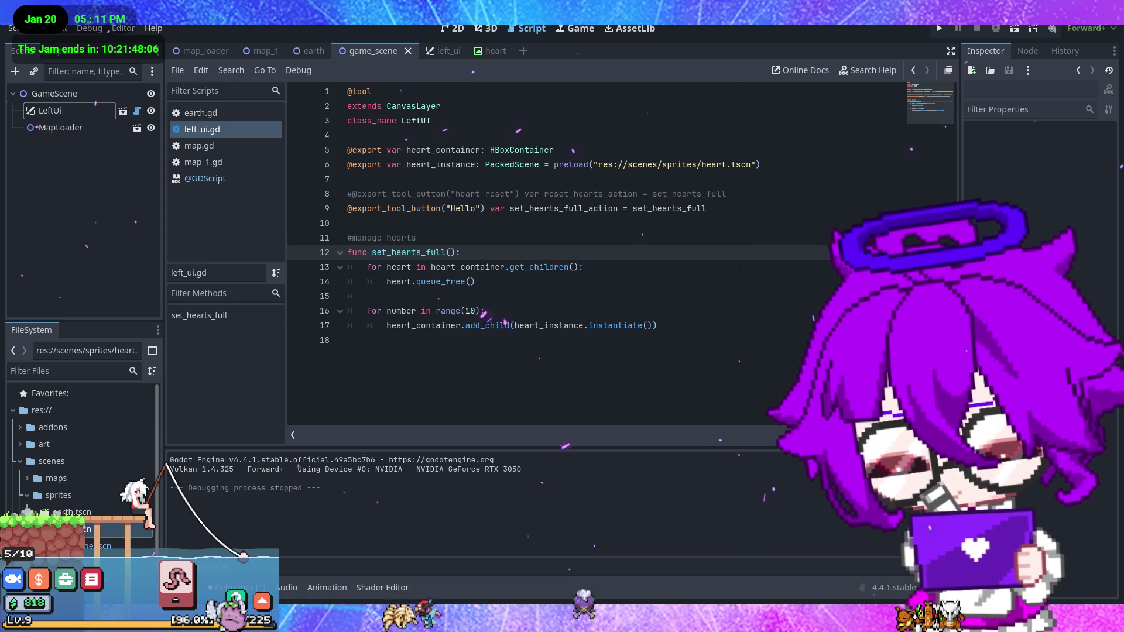
key(Return)
text(print("test)
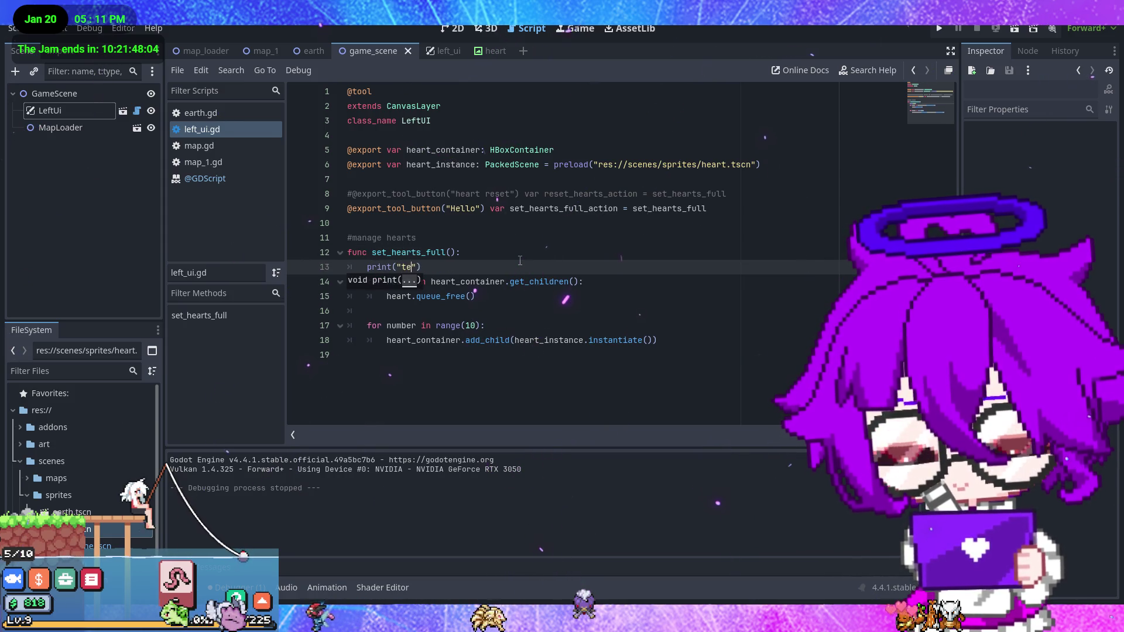
Step: Run the project again and select the remote LeftUi node to inspect it
click(939, 28)
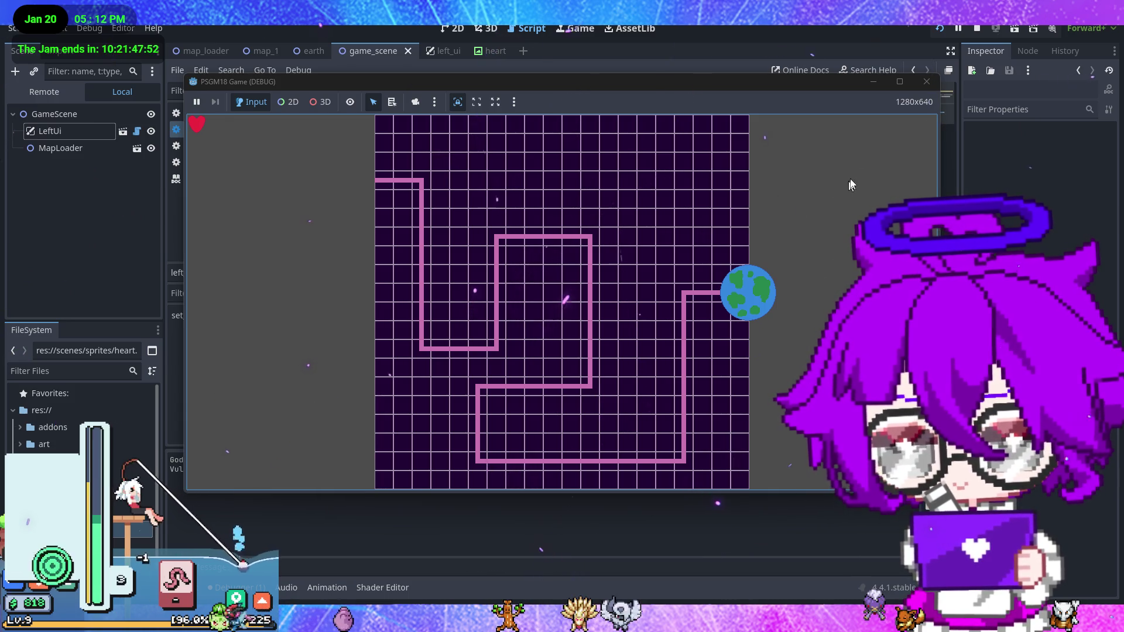
click(72, 99)
click(72, 147)
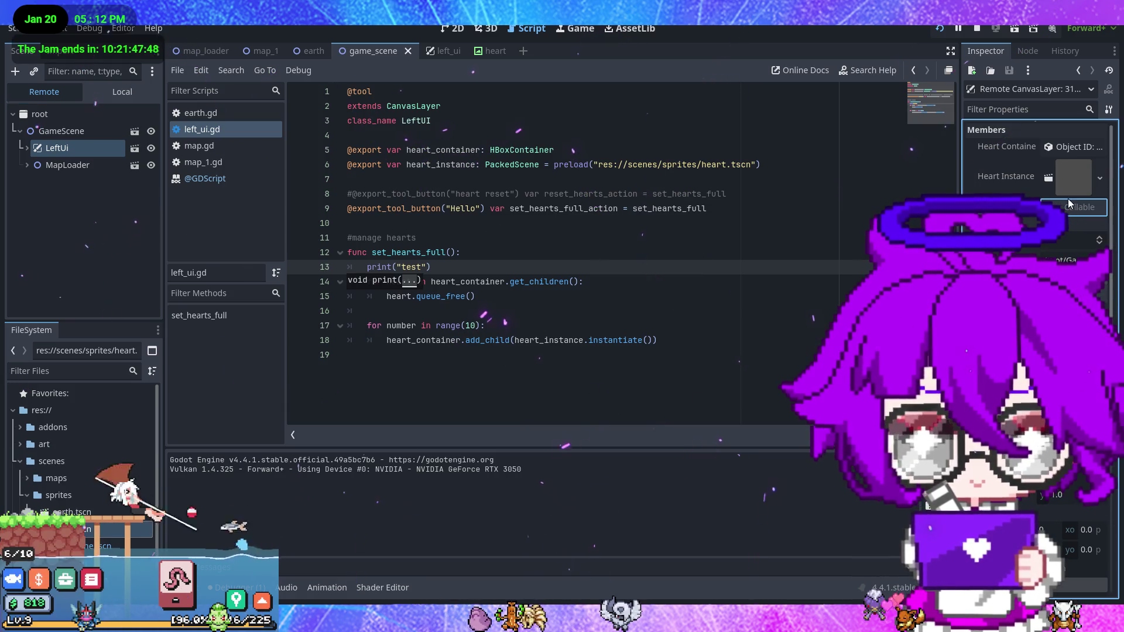
mouse_move(732, 617)
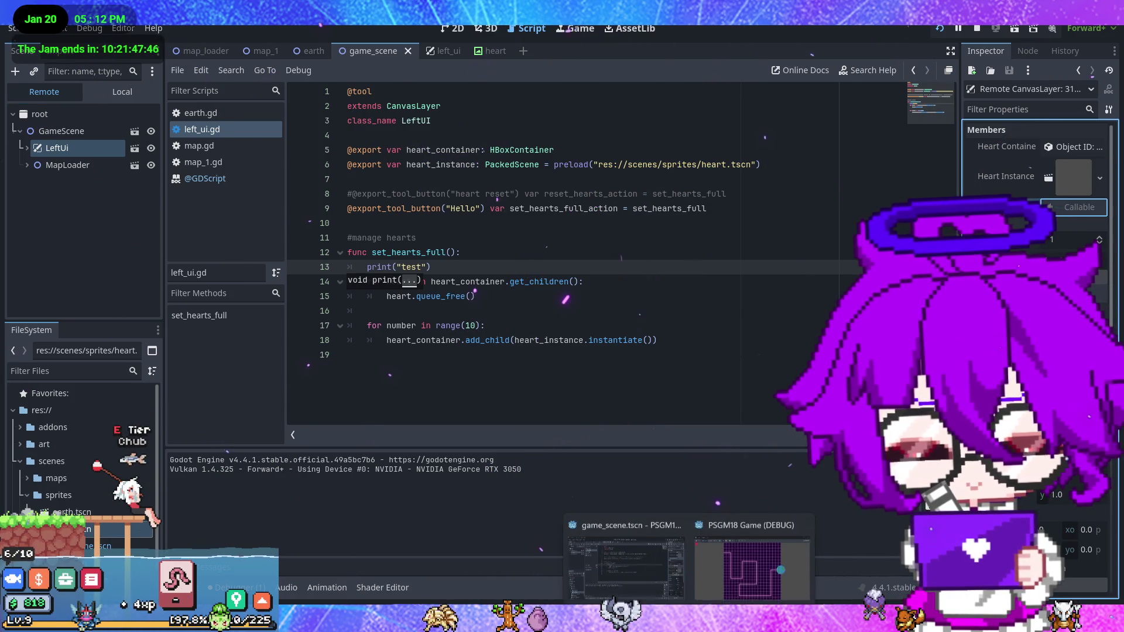
click(767, 571)
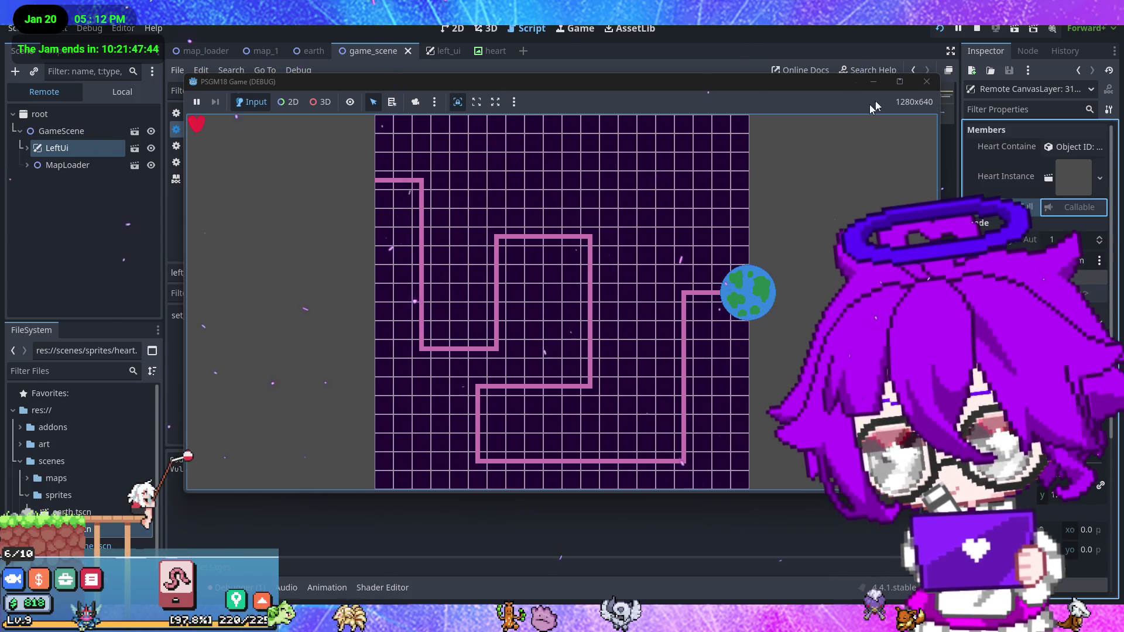
click(926, 82)
click(205, 179)
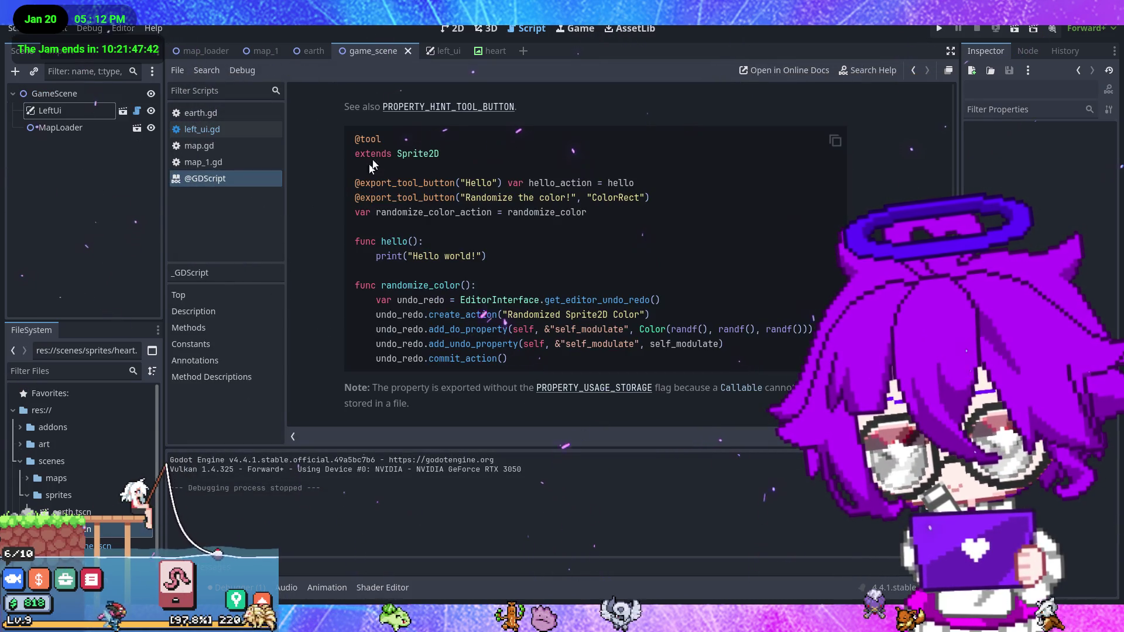
scroll(379, 176, down, 1)
scroll(380, 177, down, 10)
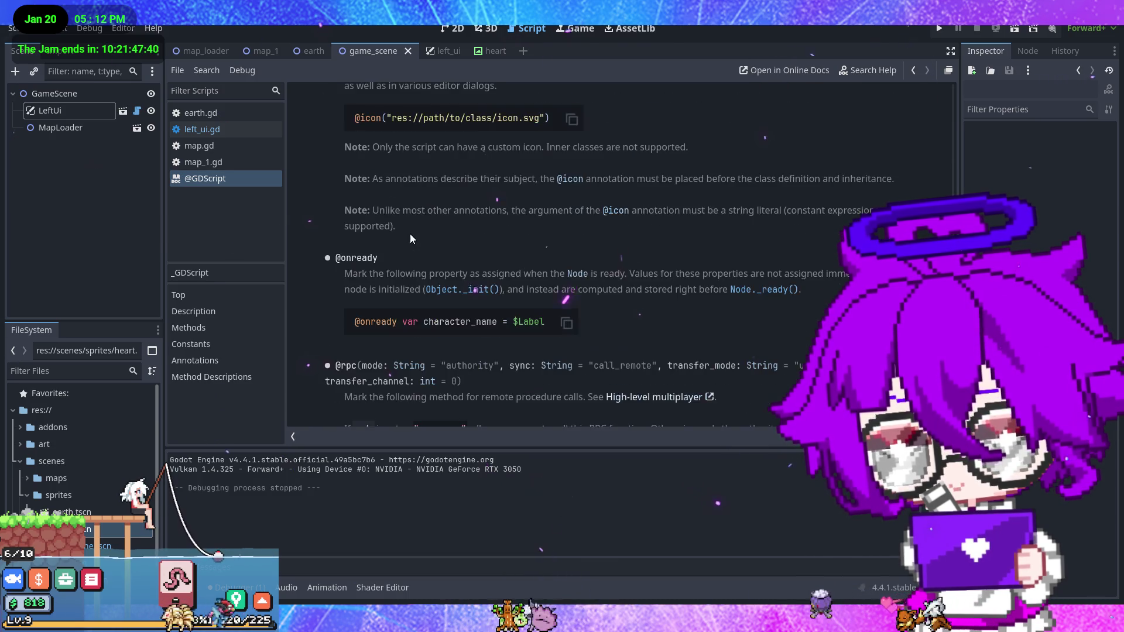
scroll(420, 246, down, 10)
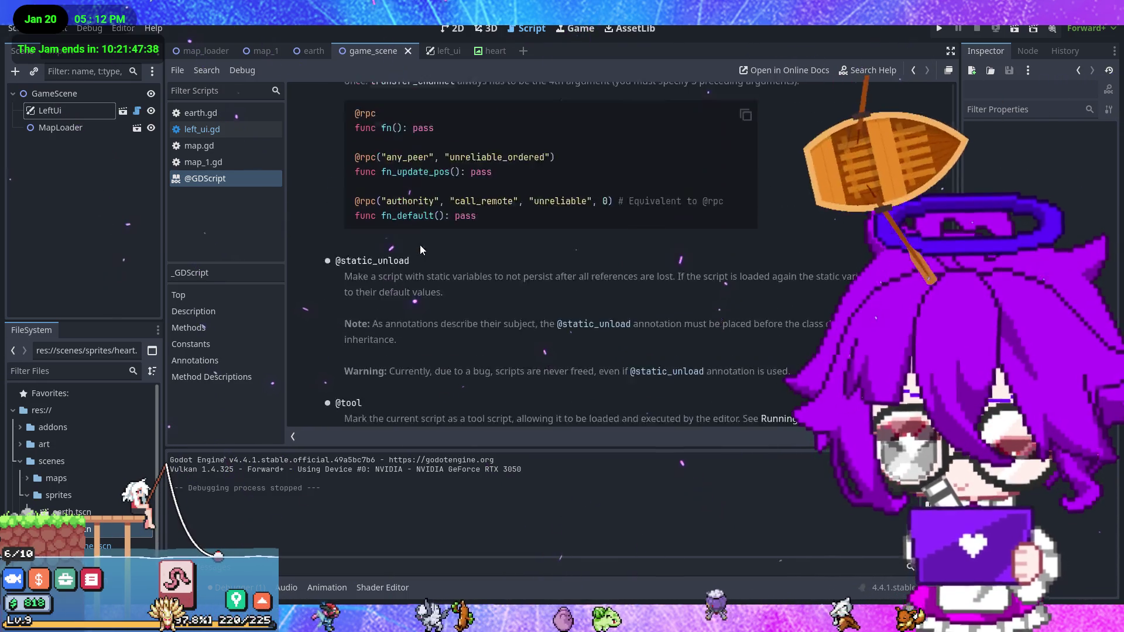
scroll(497, 272, down, 2)
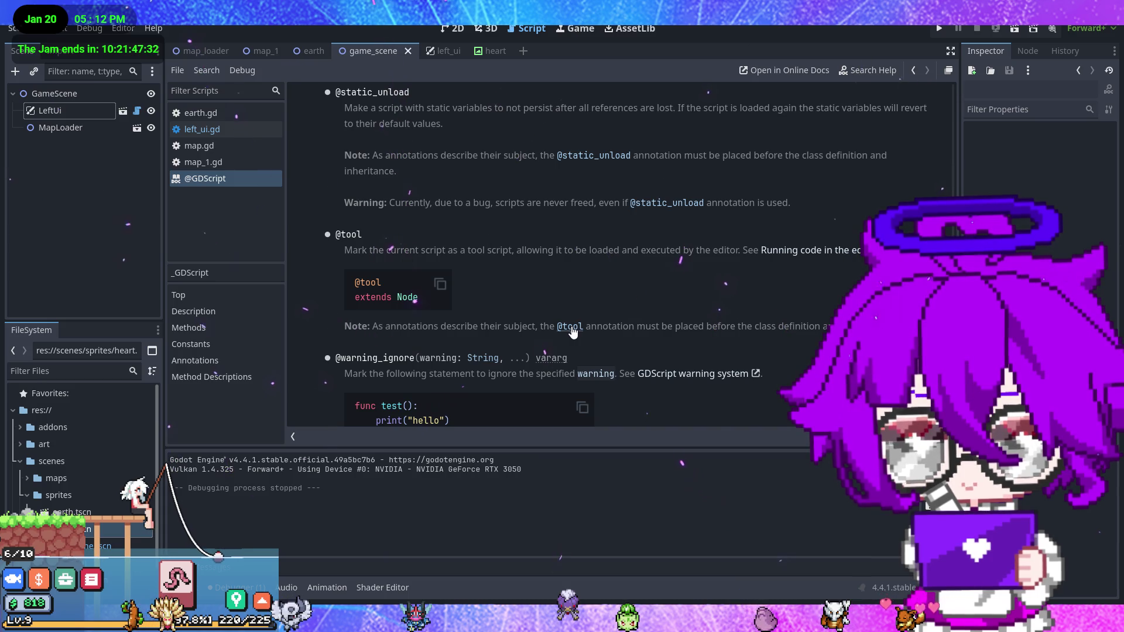
scroll(571, 330, down, 5)
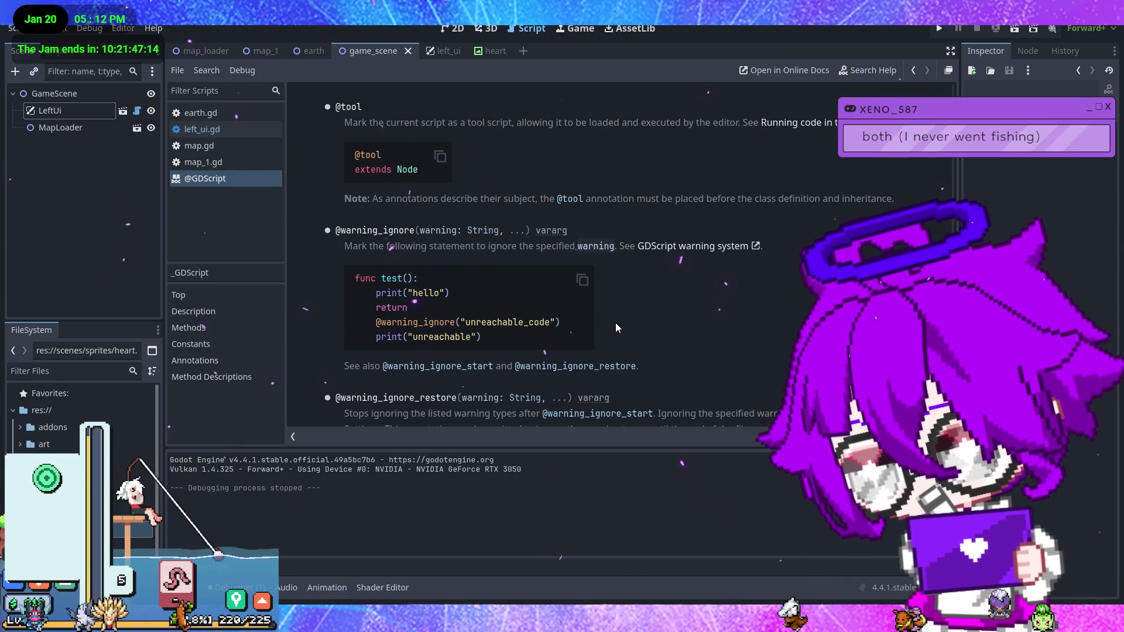
scroll(635, 300, down, 5)
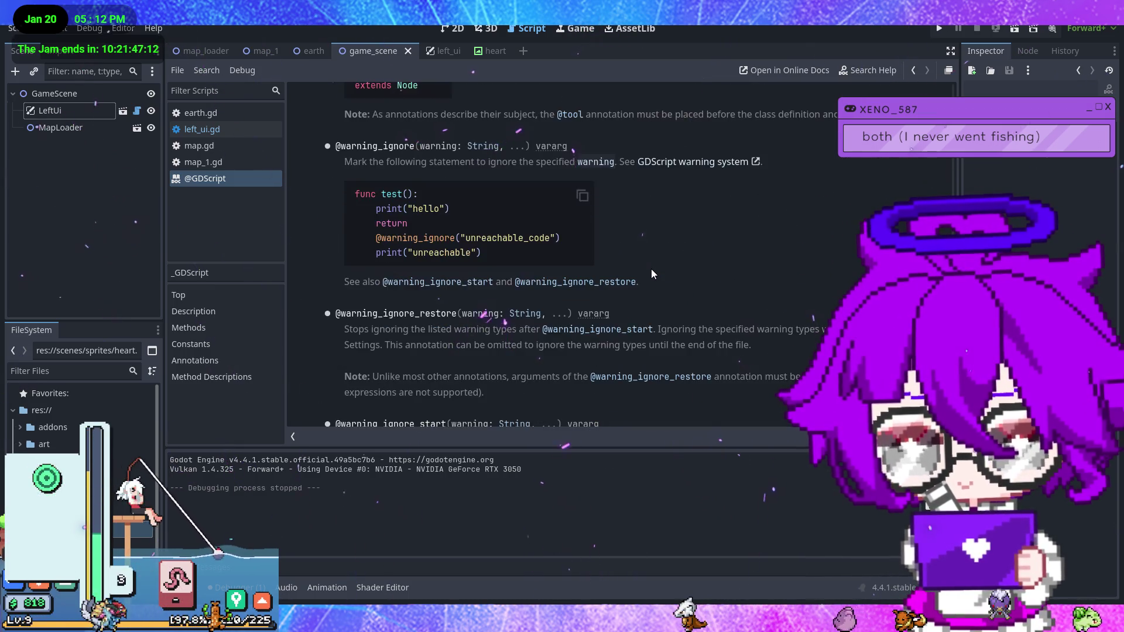
scroll(602, 269, up, 15)
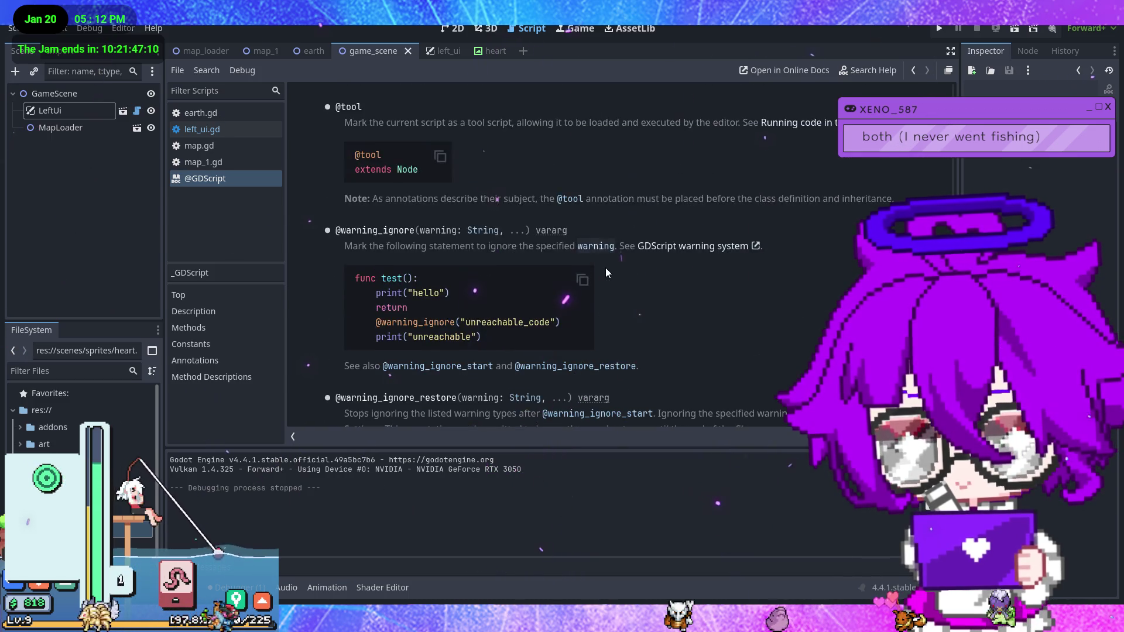
scroll(437, 286, up, 15)
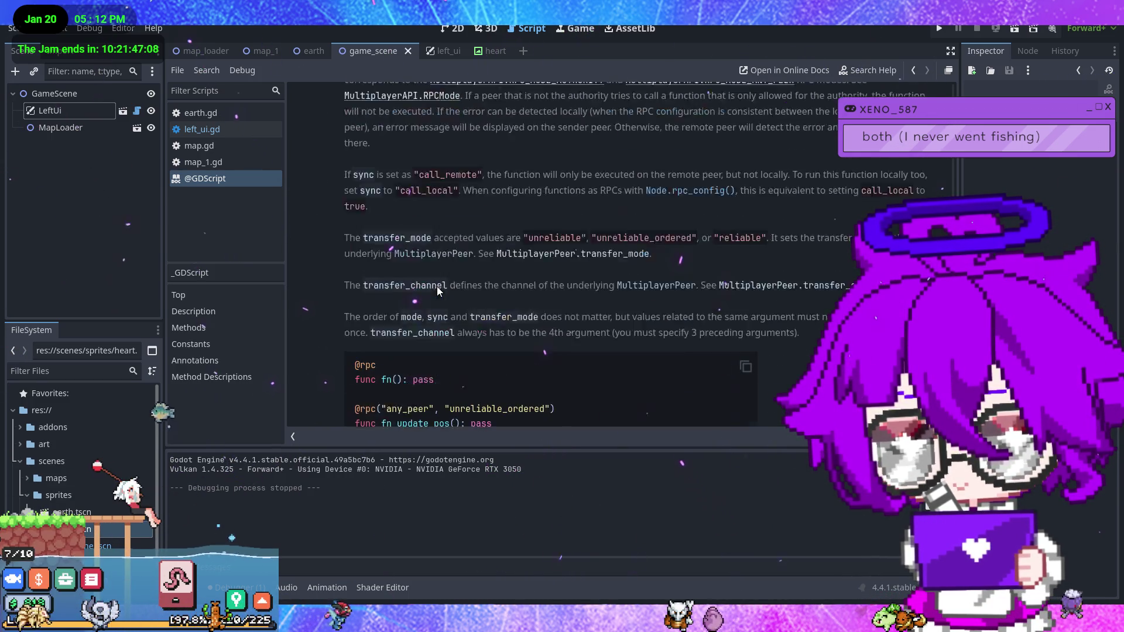
scroll(441, 291, up, 18)
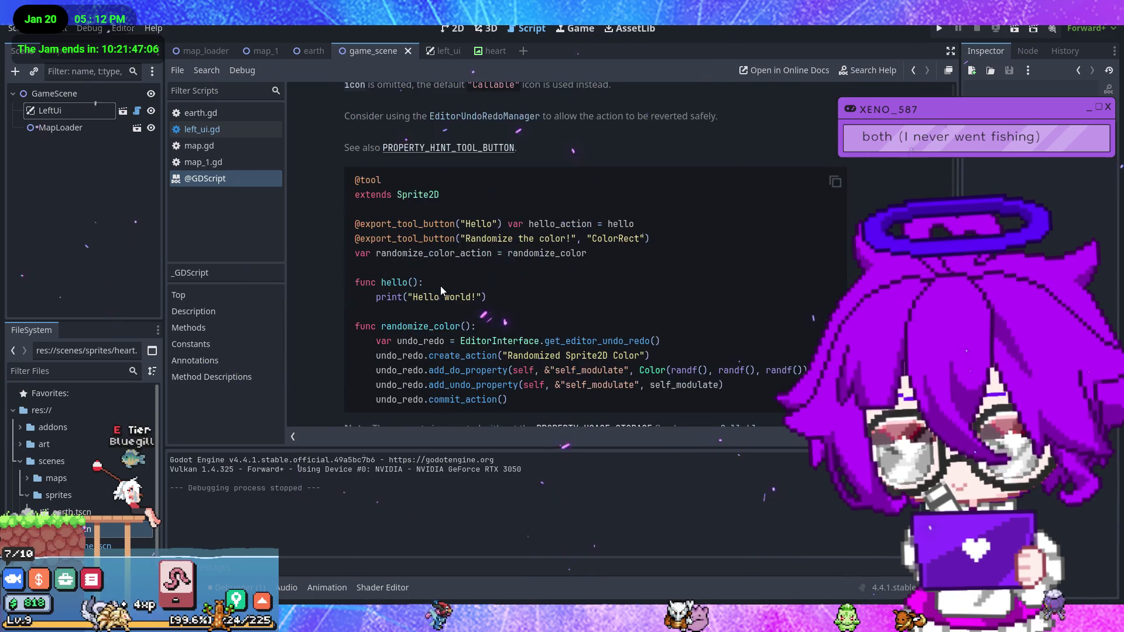
scroll(442, 289, up, 10)
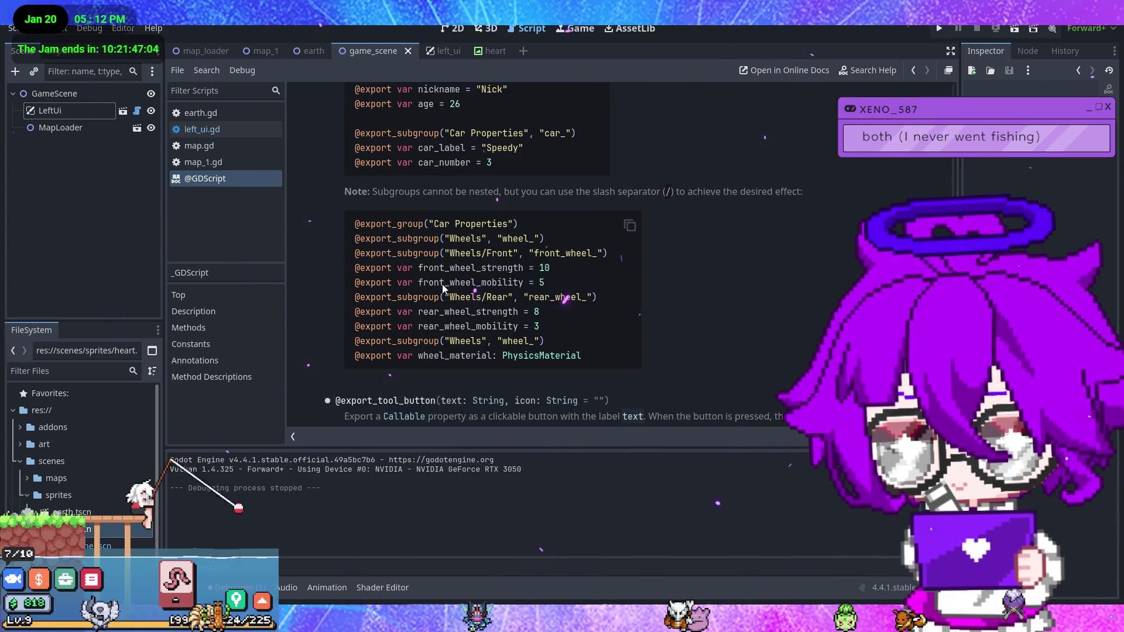
scroll(442, 288, up, 13)
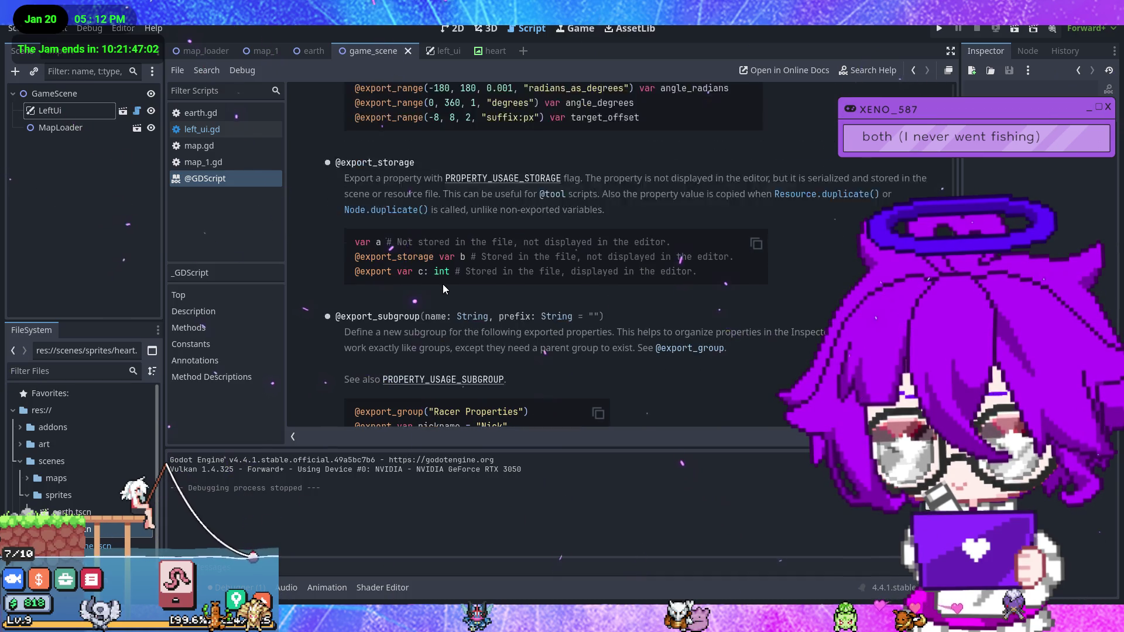
scroll(443, 283, down, 15)
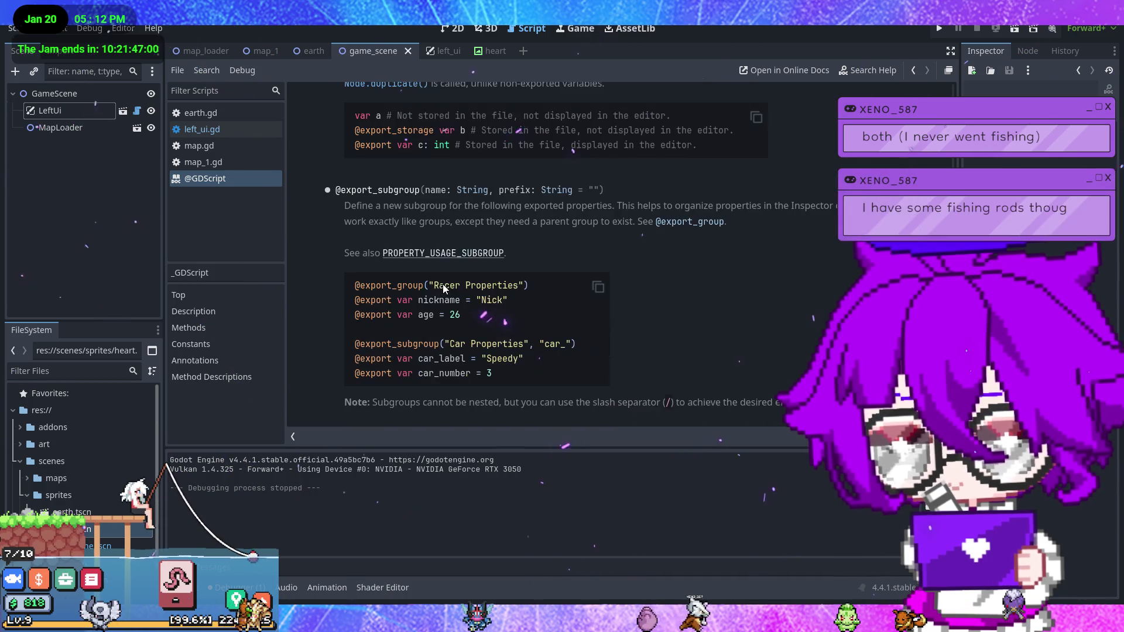
scroll(443, 284, down, 7)
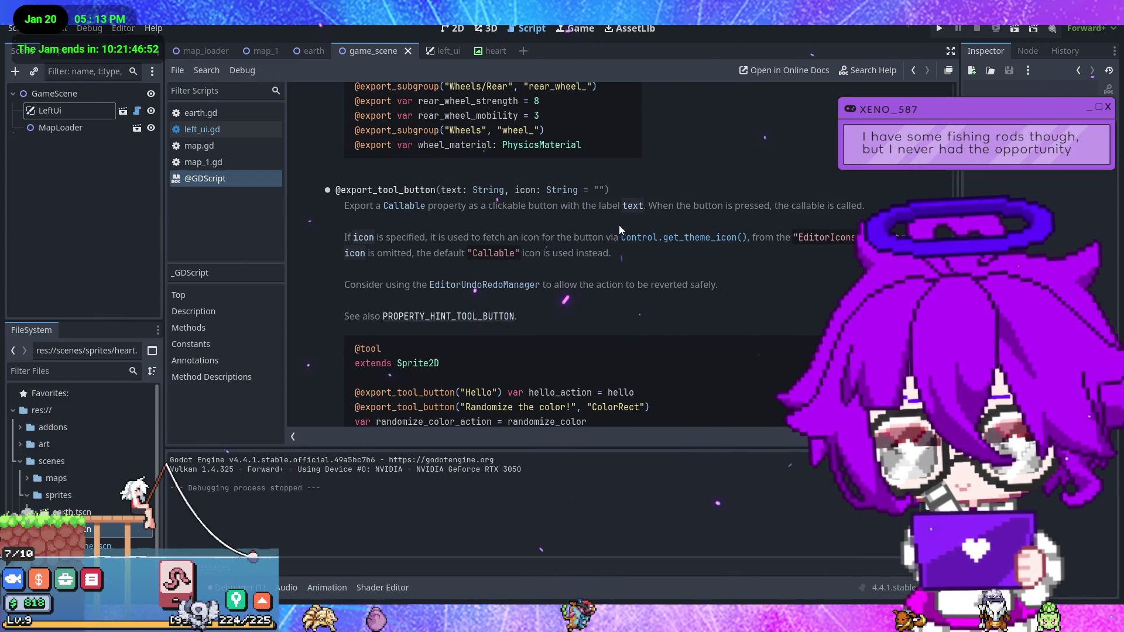
Step: Highlight phrases in the button-pressed description, then return to left_ui.gd
double_click(634, 208)
click(652, 209)
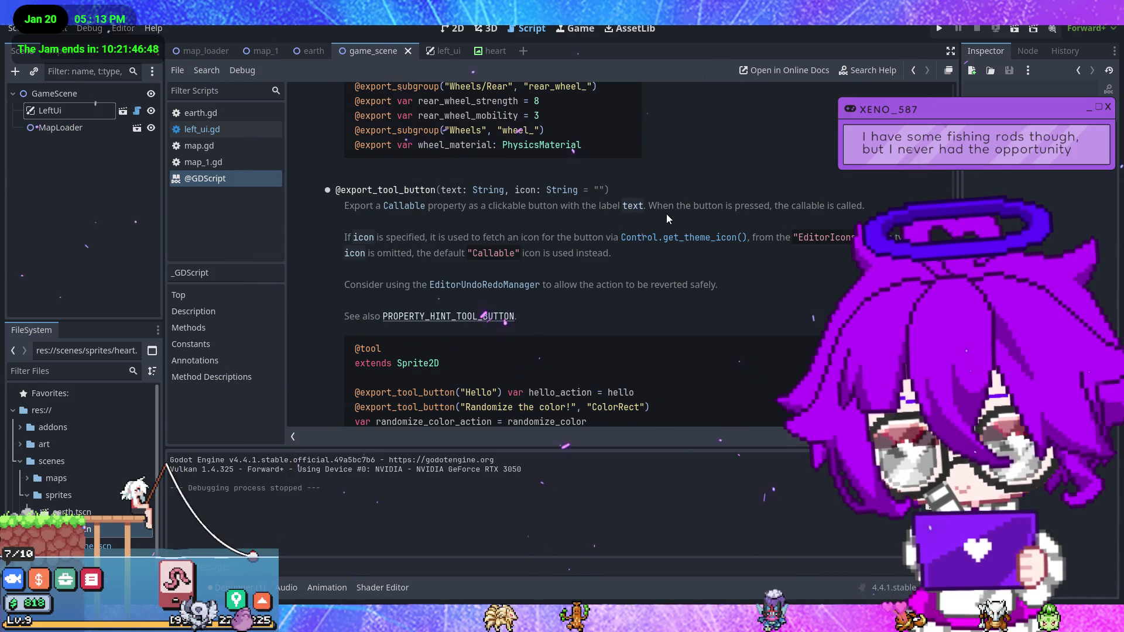
drag(712, 206, 759, 208)
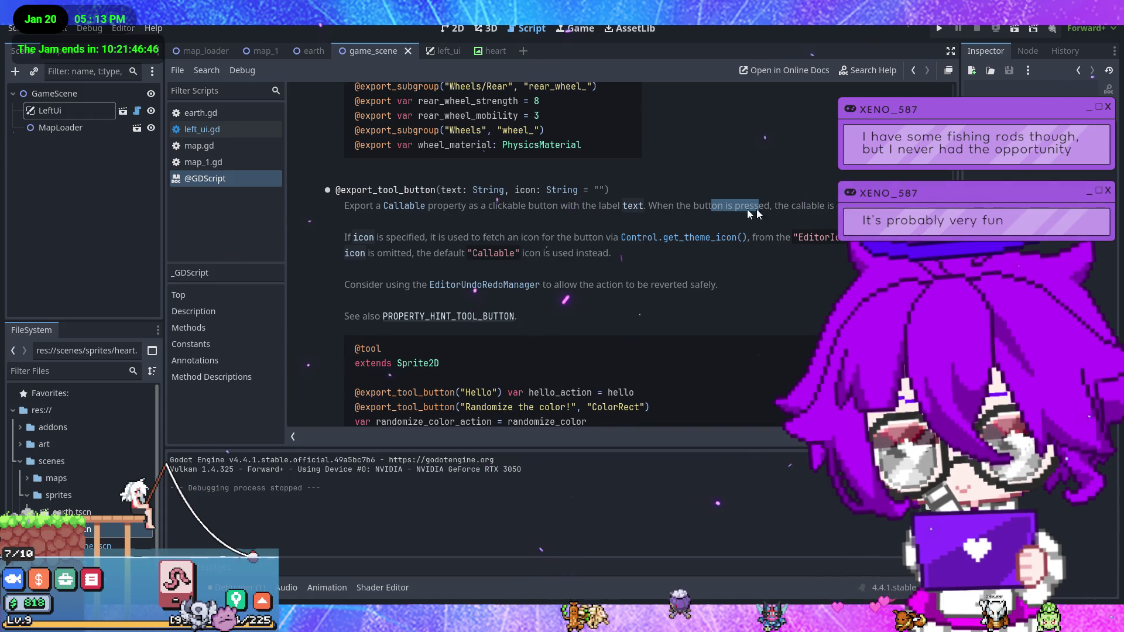
click(557, 224)
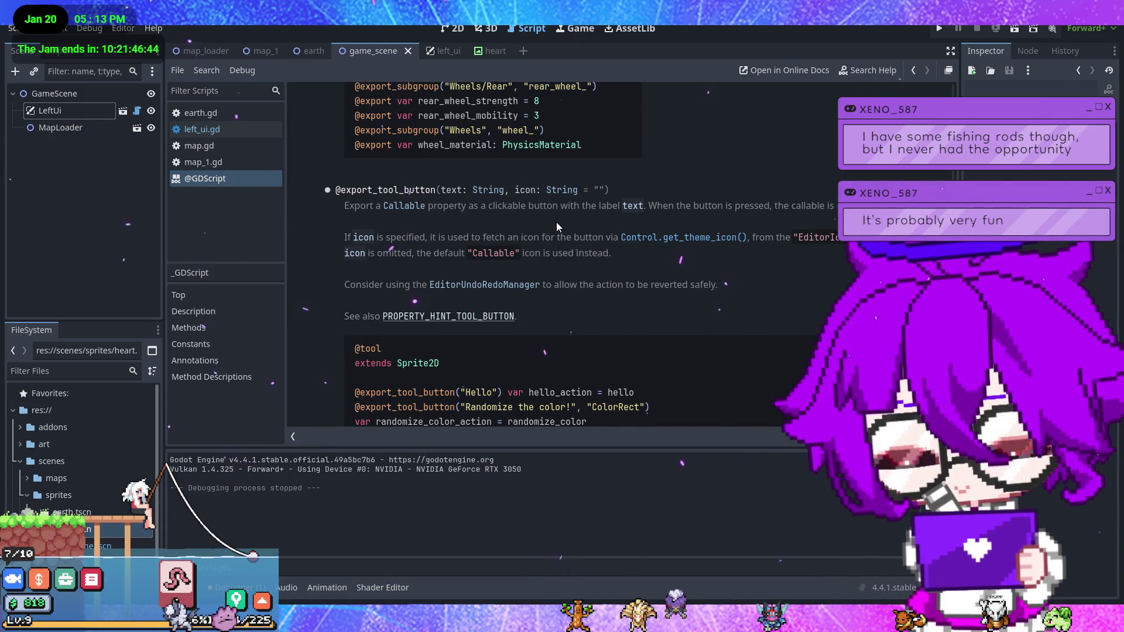
click(197, 129)
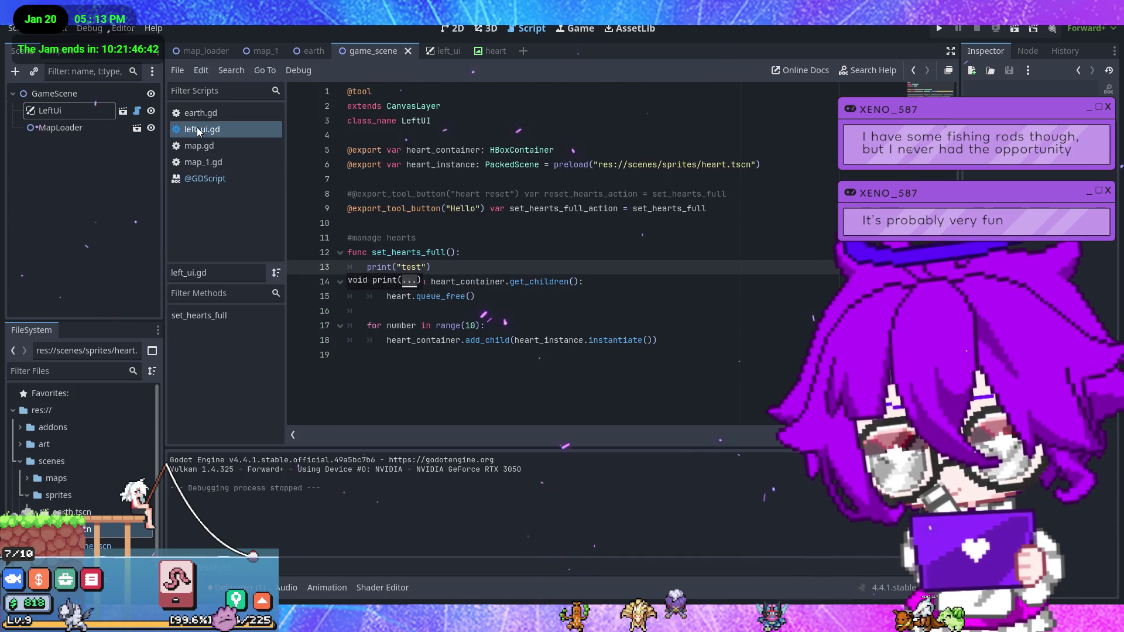
Step: Copy the set_hearts_full name and paste it over 'Hello' as line 9's tool button label
click(546, 247)
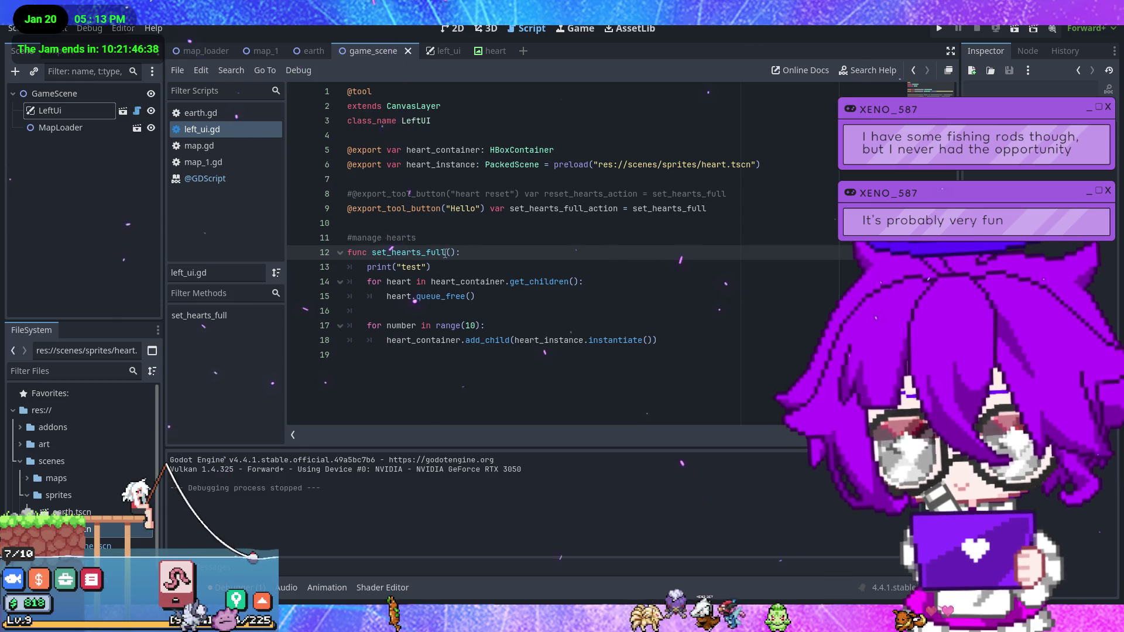
double_click(375, 254)
key(ctrl+c)
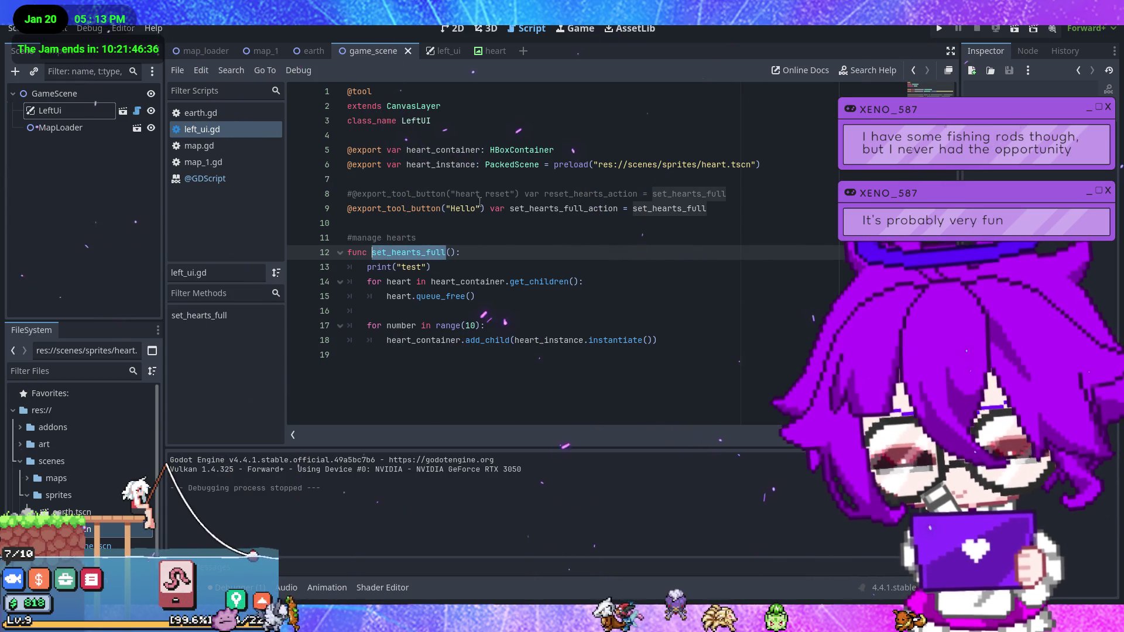
drag(476, 209, 461, 210)
key(ctrl+v)
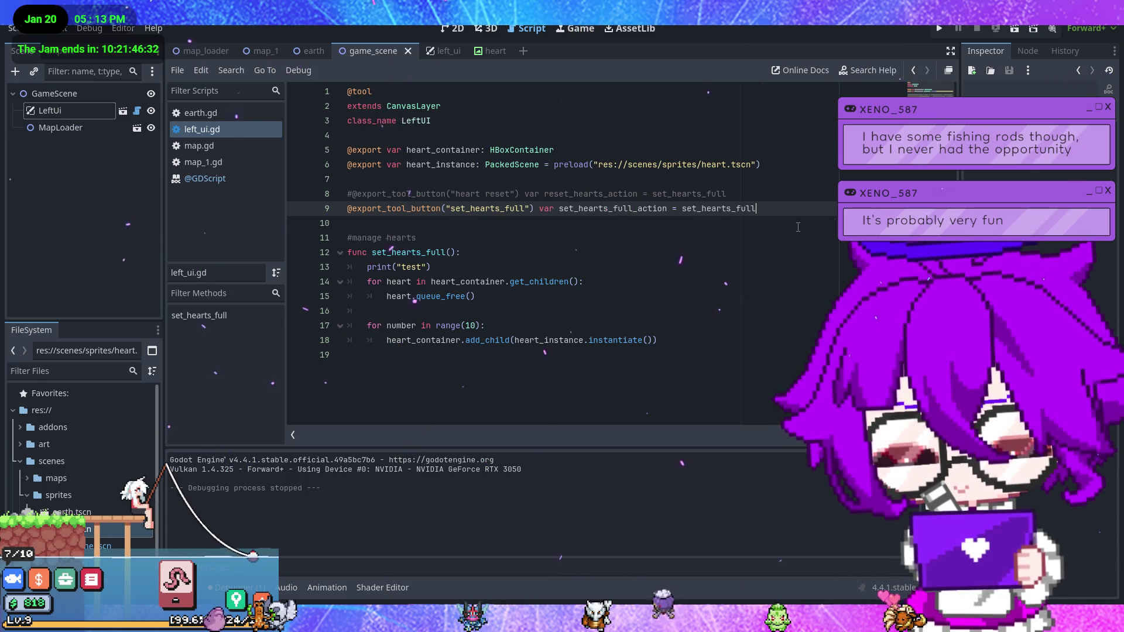
click(256, 179)
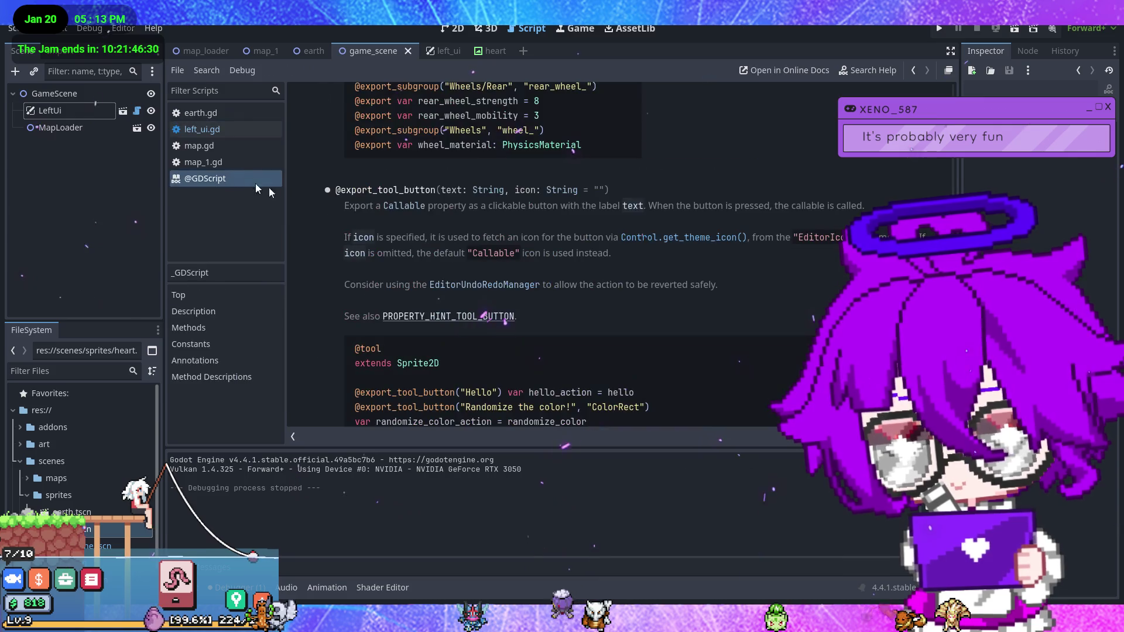
scroll(581, 260, down, 5)
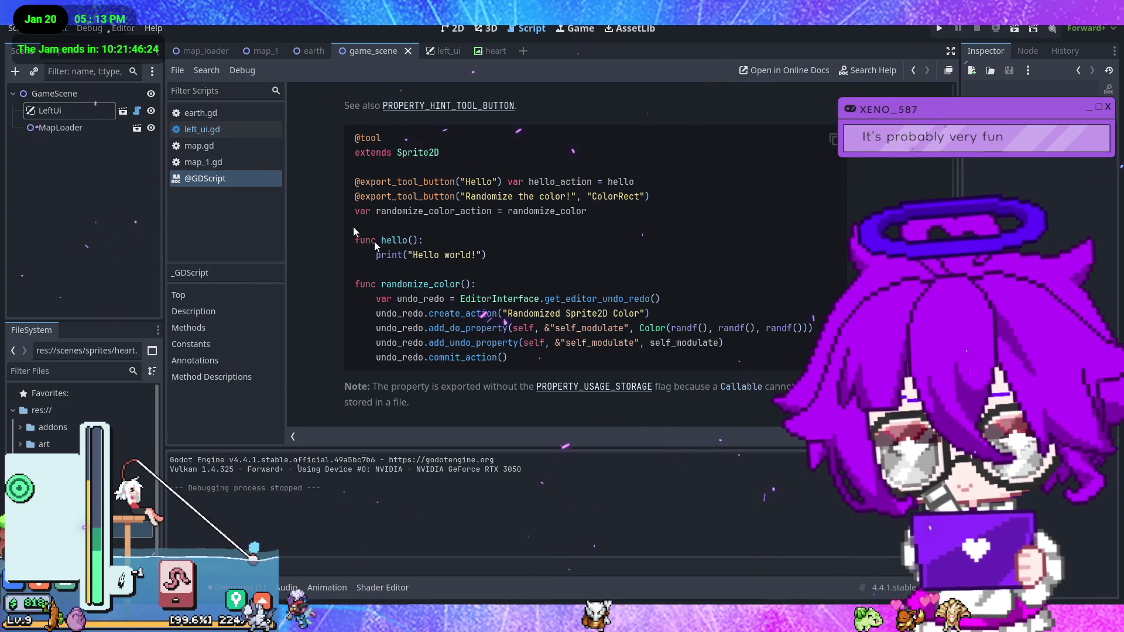
click(219, 135)
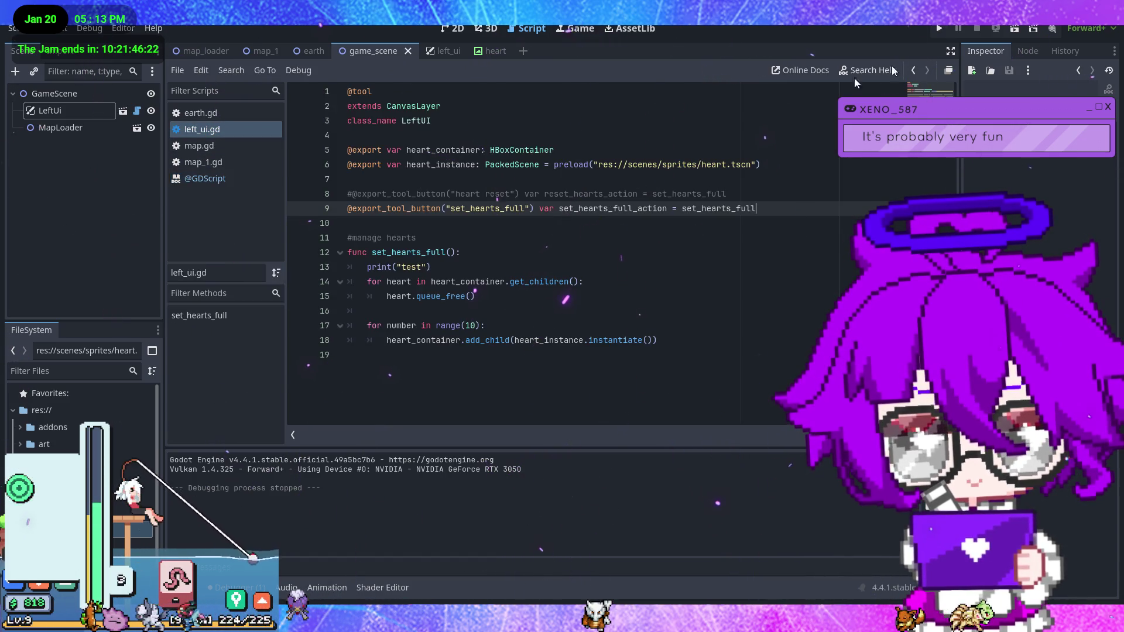
Step: Press LeftUi's set_hearts_full tool button in the Inspector, which logs a Nil-instead-of-Callable error
click(67, 107)
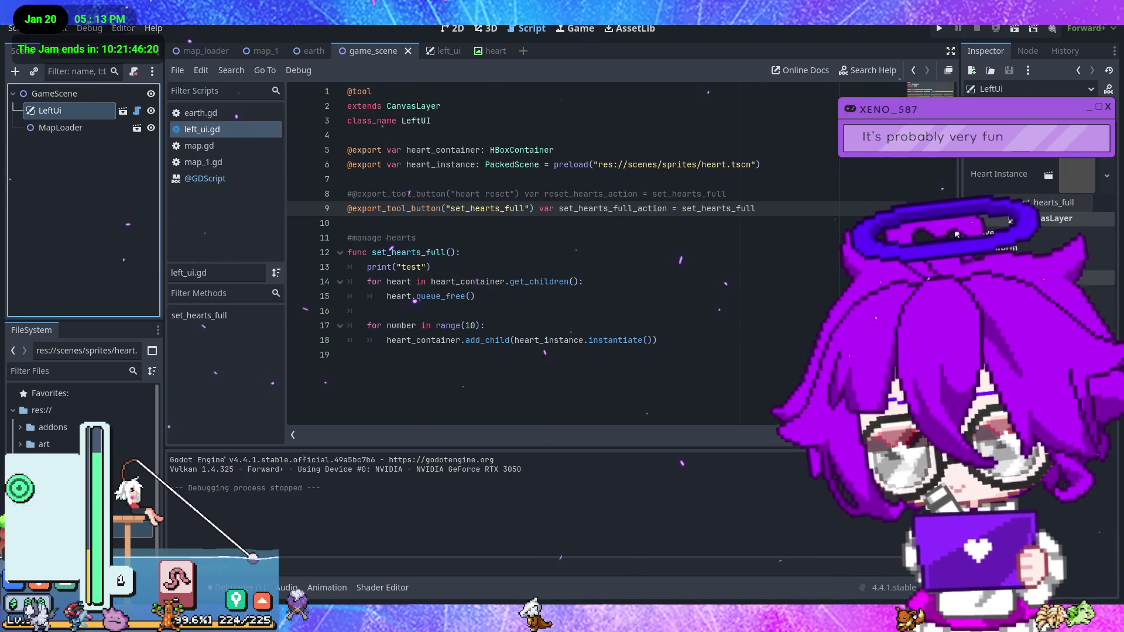
click(1053, 203)
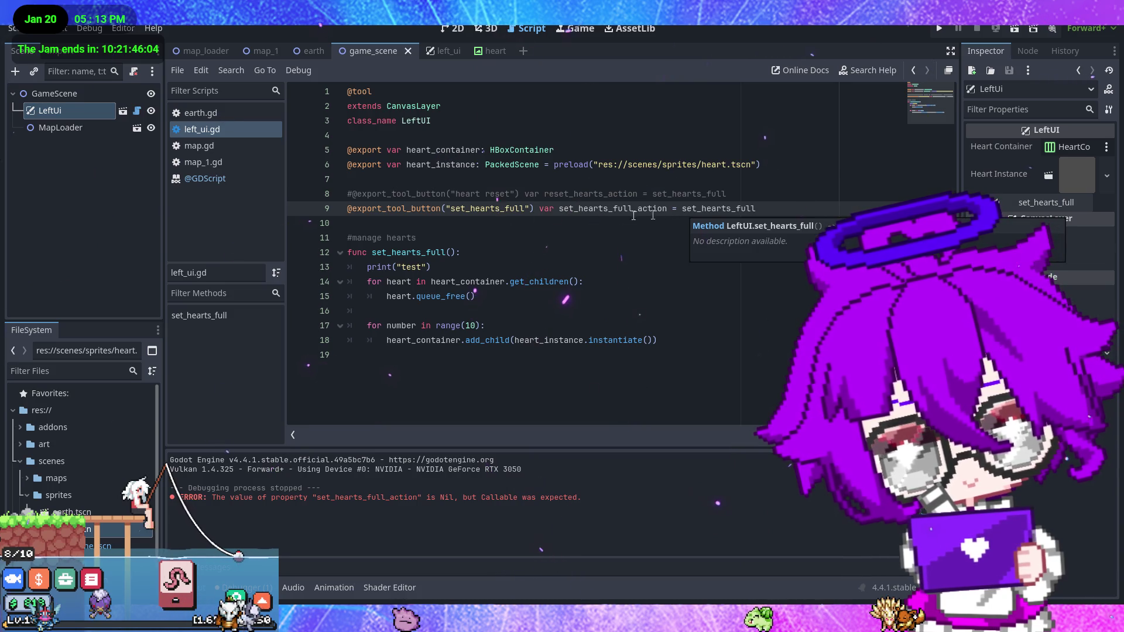
click(218, 178)
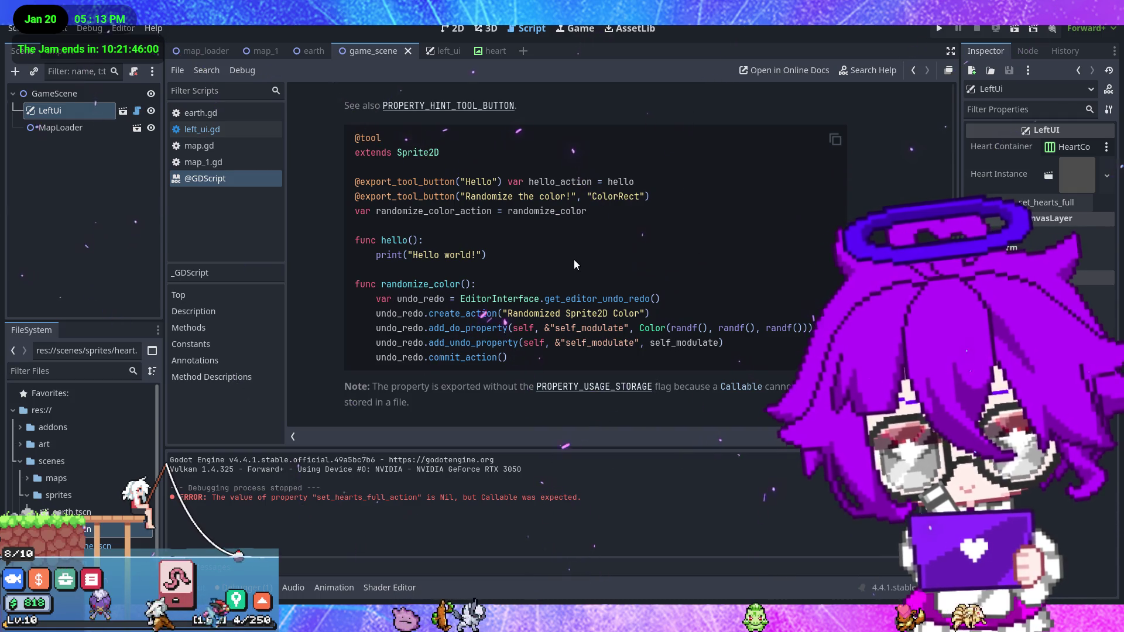
Step: Copy the docs' hello() example and paste it into left_ui.gd at line 10
click(213, 142)
click(219, 129)
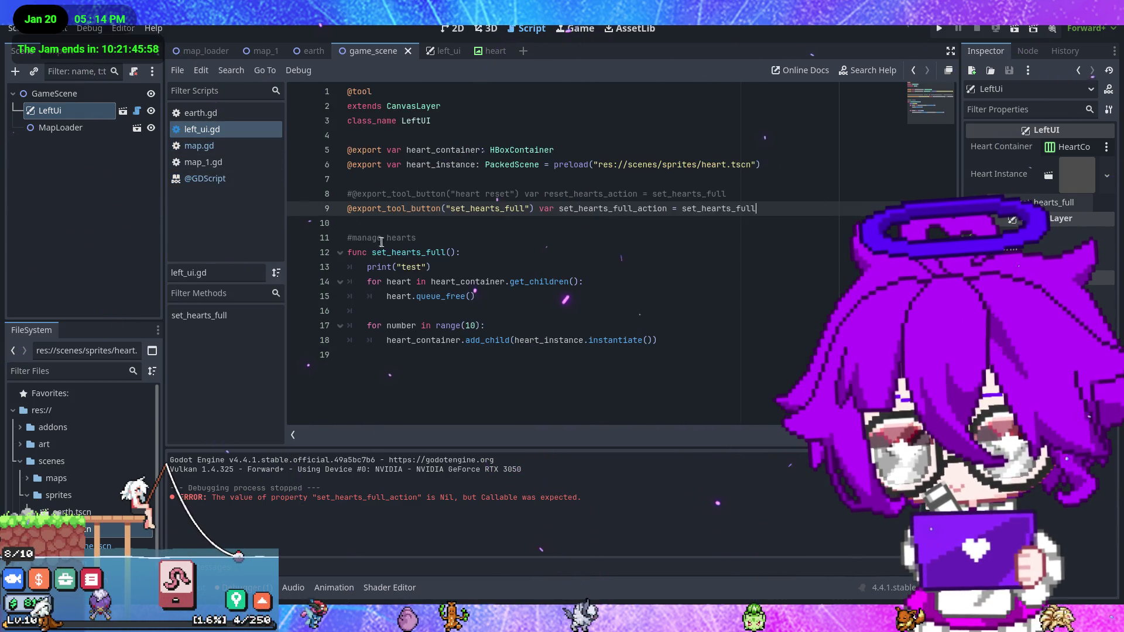
click(210, 174)
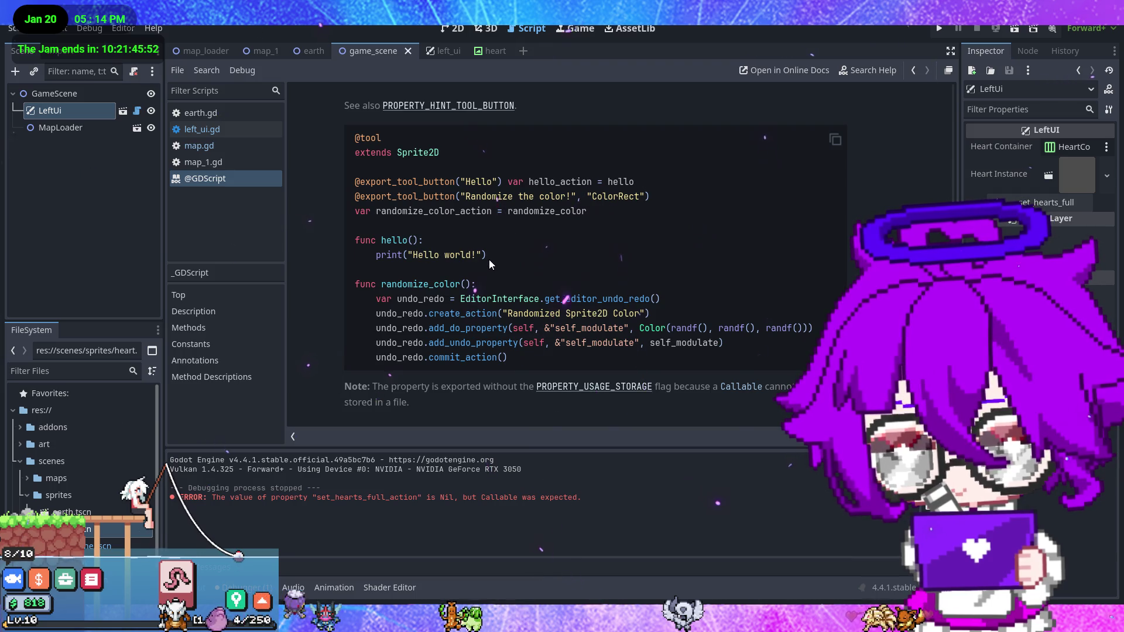
drag(488, 258, 352, 242)
key(ctrl+c)
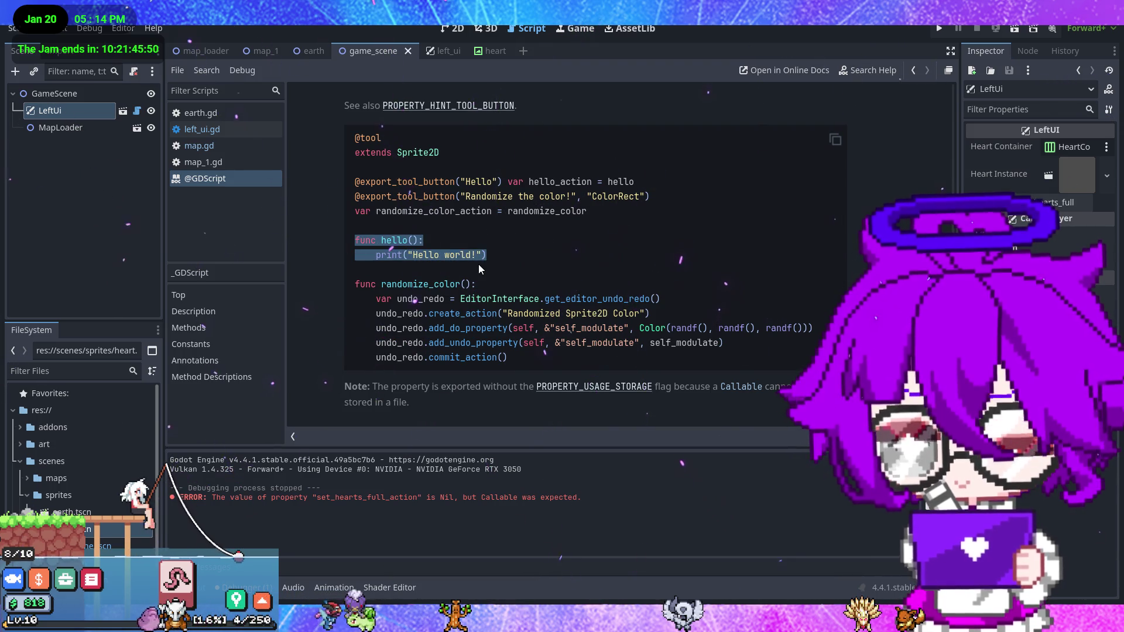
click(202, 129)
click(413, 229)
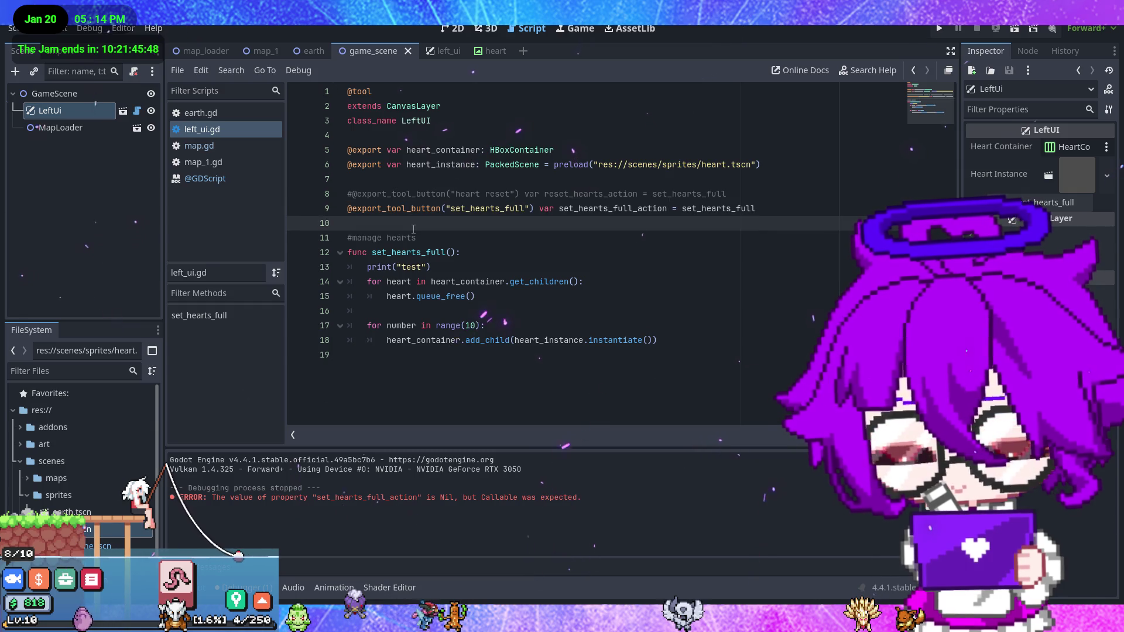
key(ctrl+v)
Step: Set the tool button's action on line 9 to hello, fix hello()'s indentation, and save
key(BackSpace)
key(BackSpace)
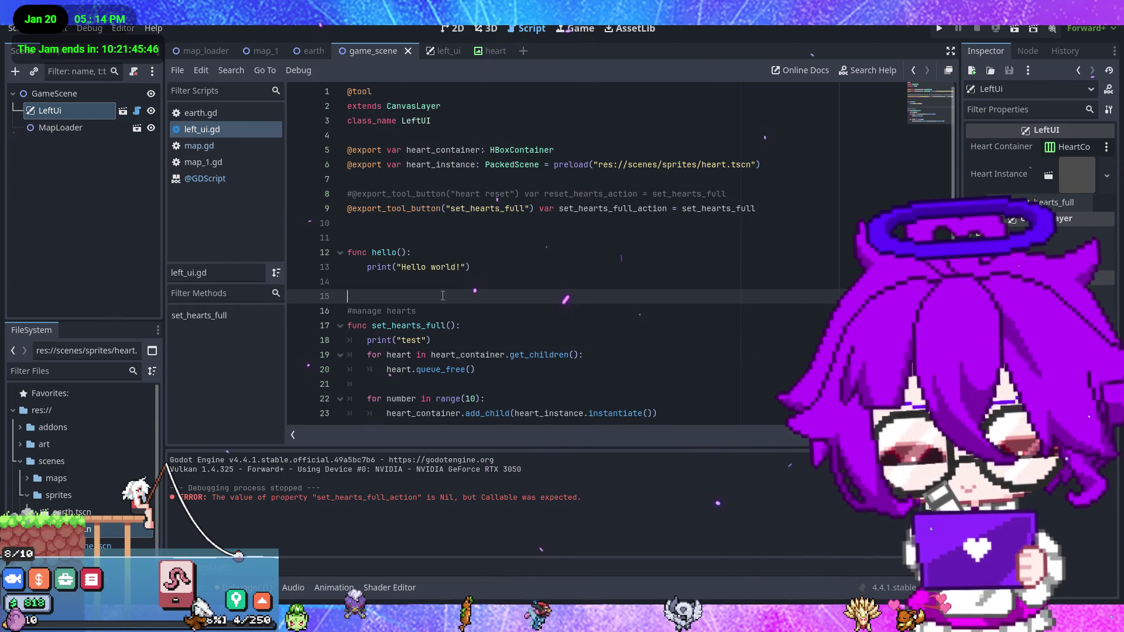
drag(757, 208, 683, 209)
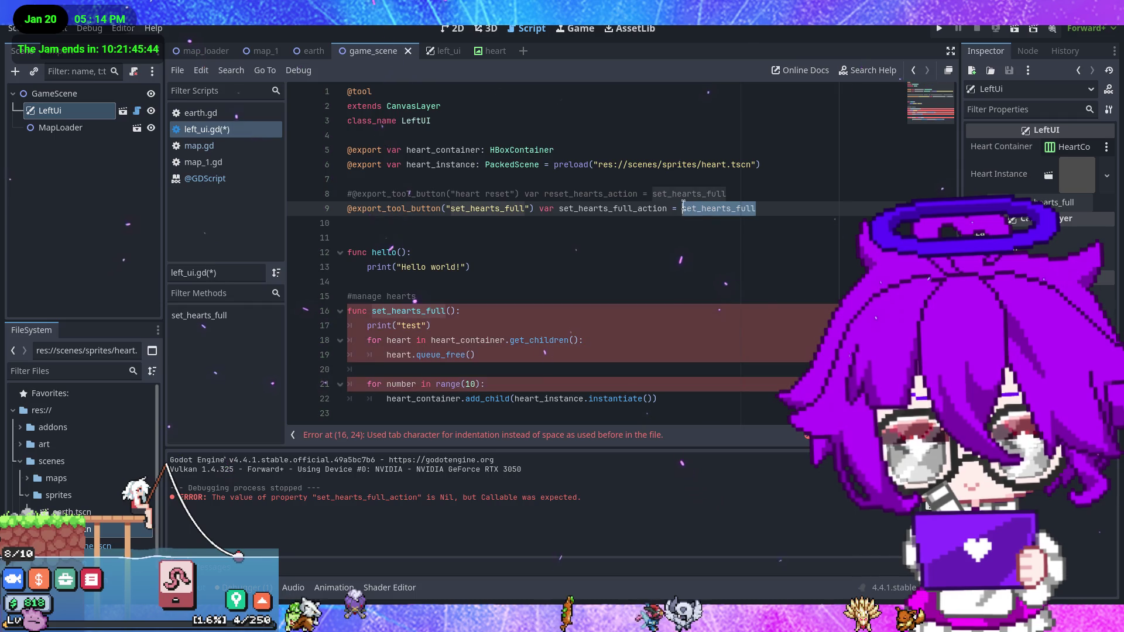
text(he)
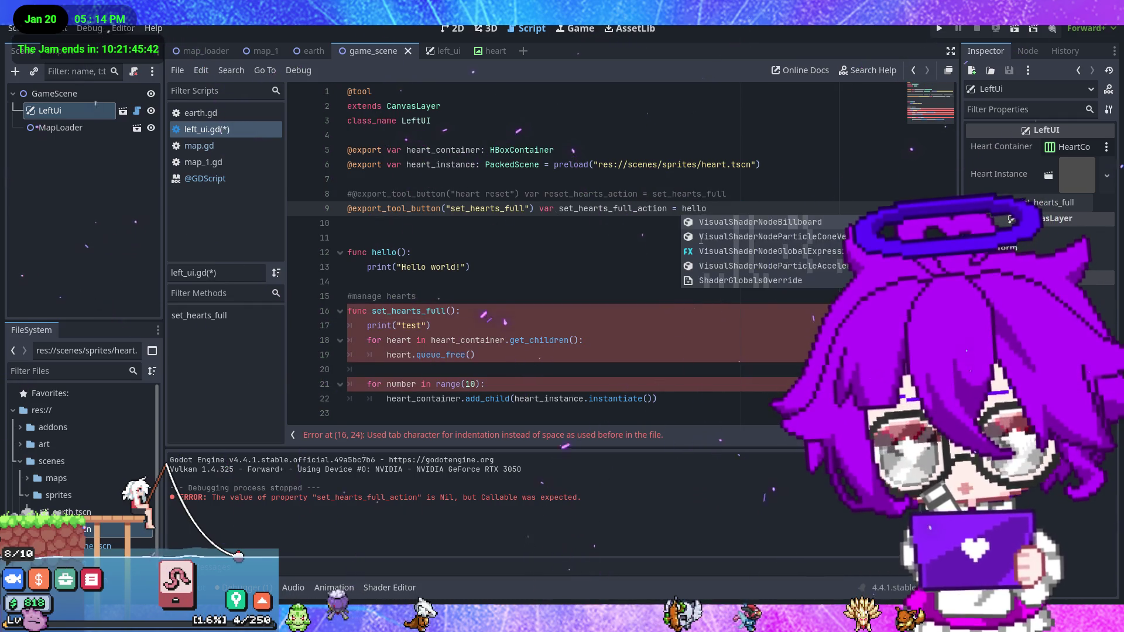
click(613, 246)
click(469, 284)
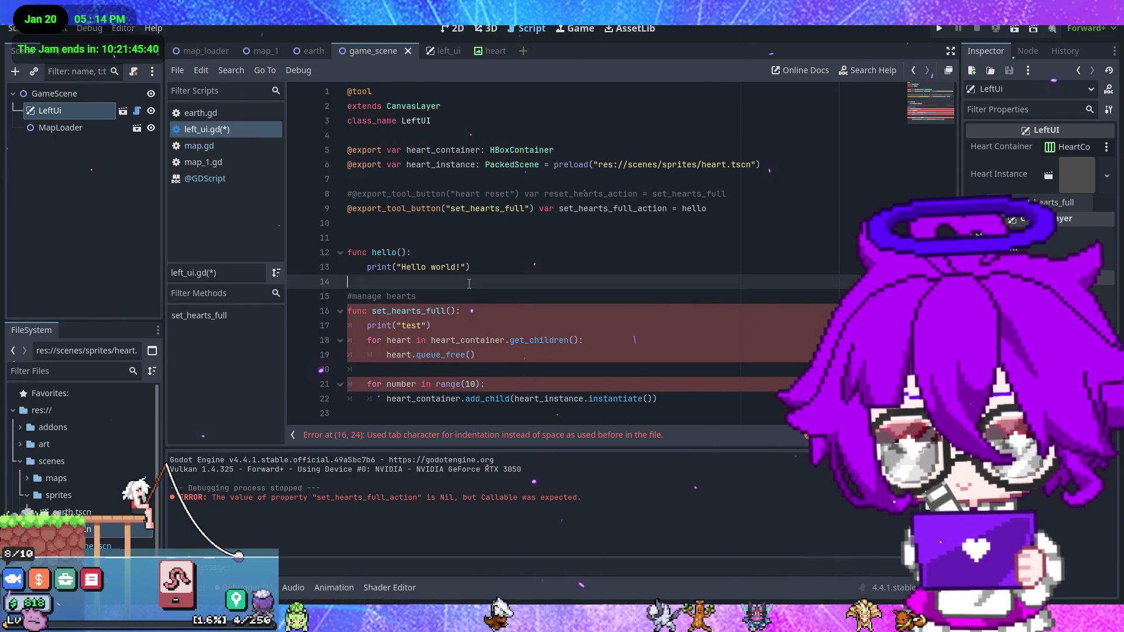
click(369, 266)
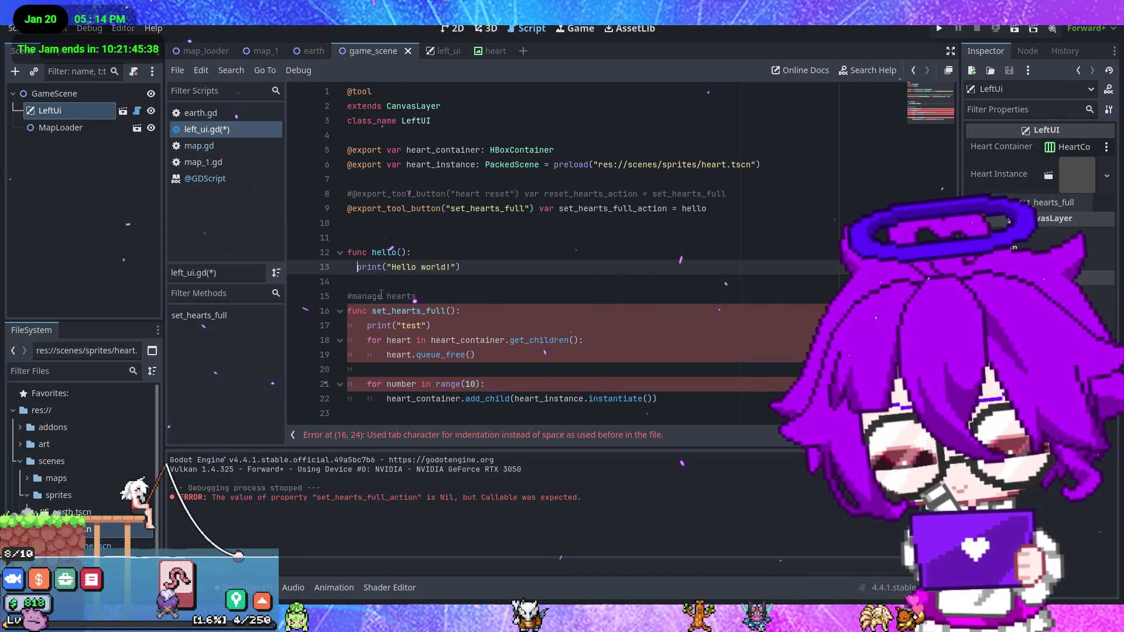
click(520, 285)
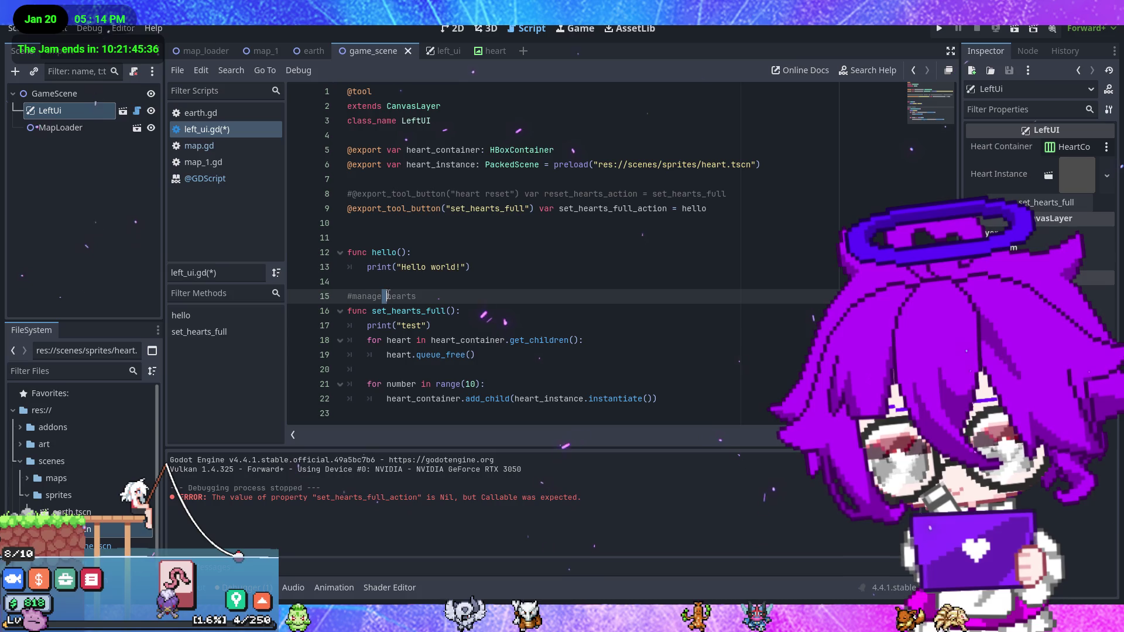
key(ctrl+s)
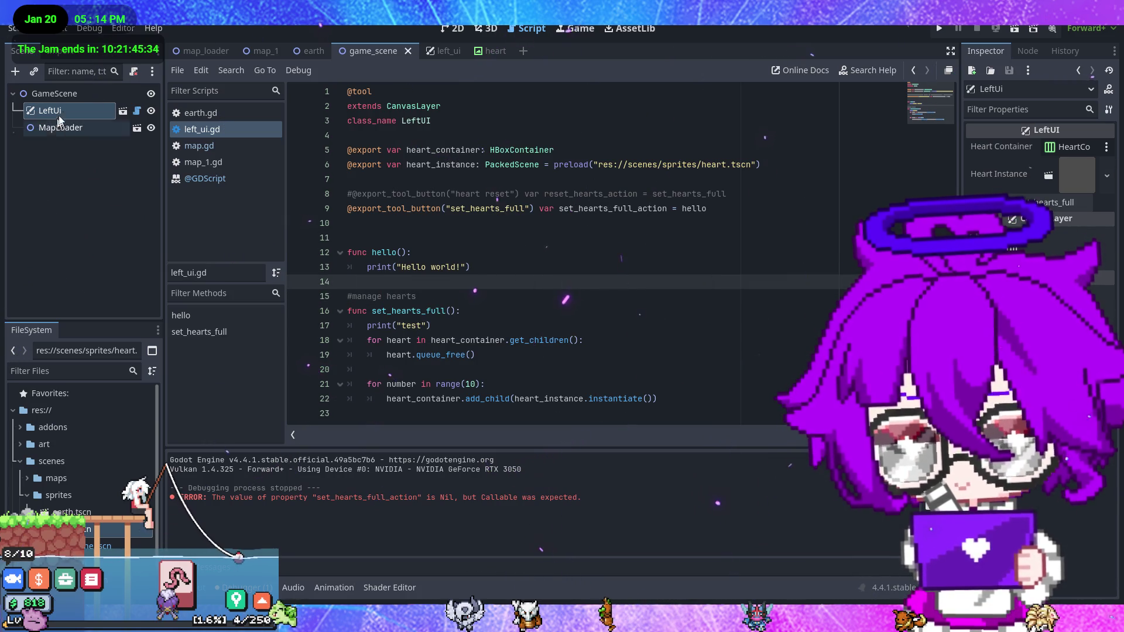
click(81, 111)
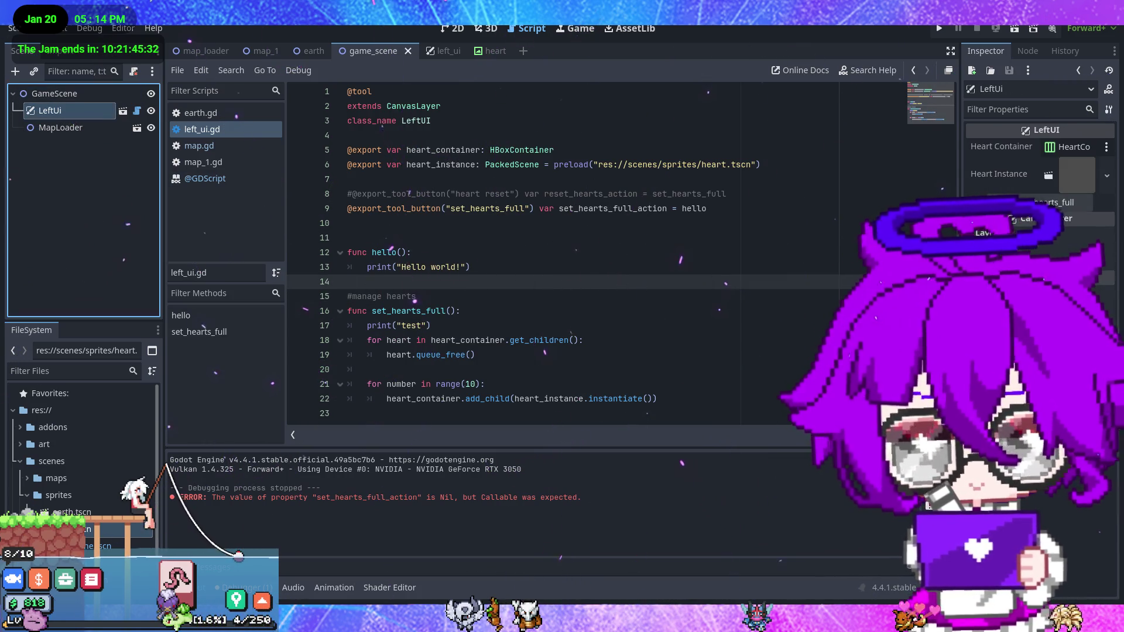
click(1048, 202)
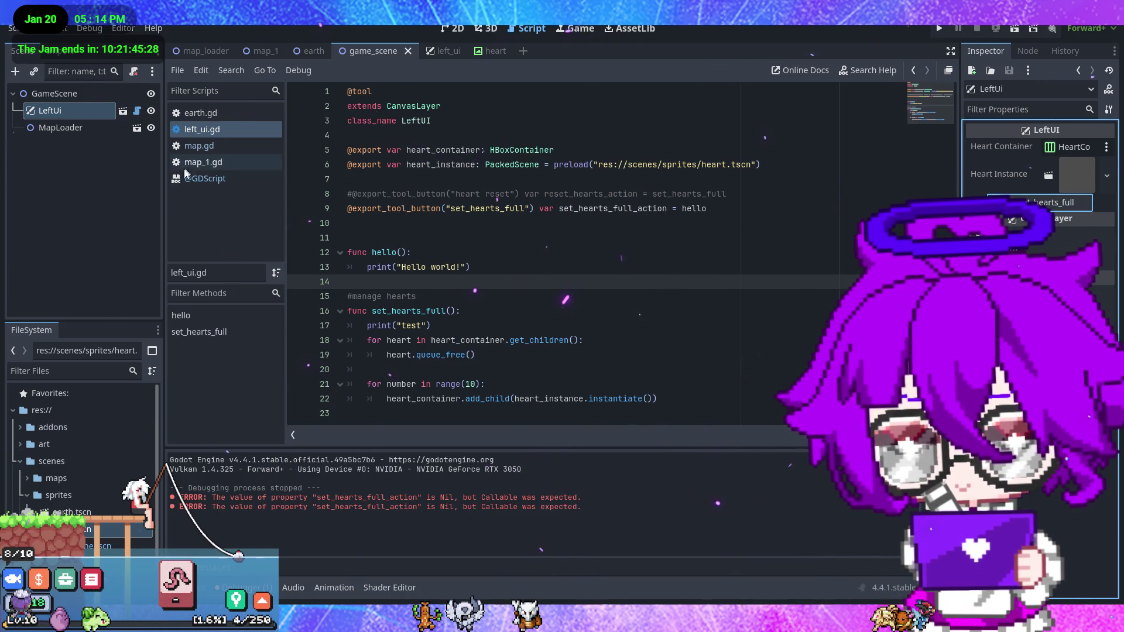
click(202, 178)
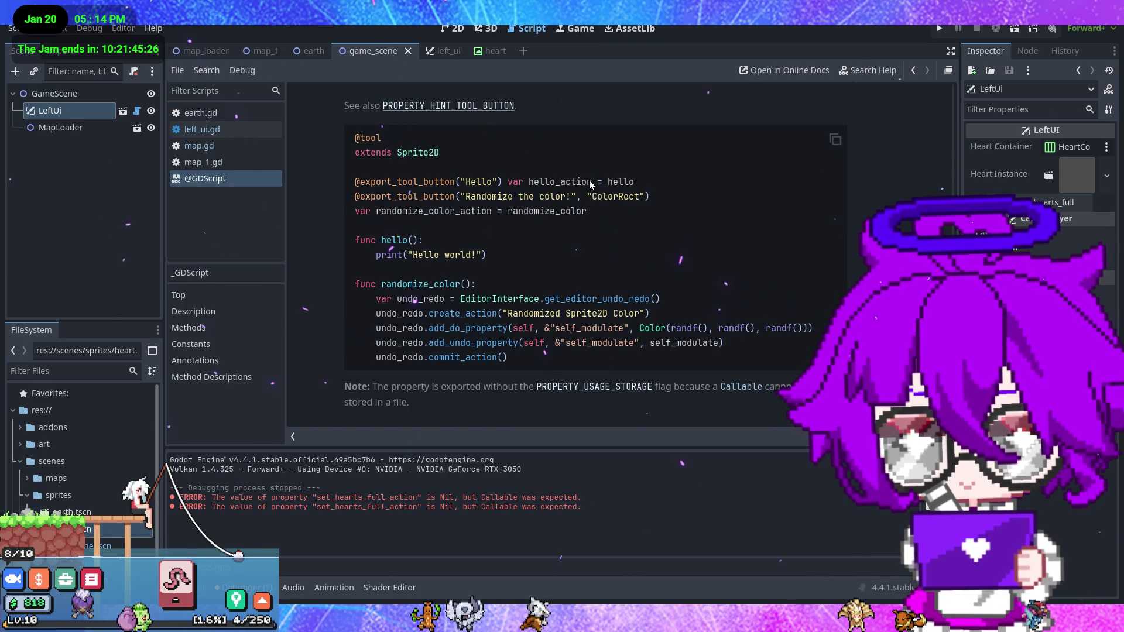
click(202, 129)
Step: Rename line 9's set_hearts_full_action variable to hello_action, matching the docs example
drag(633, 211, 561, 211)
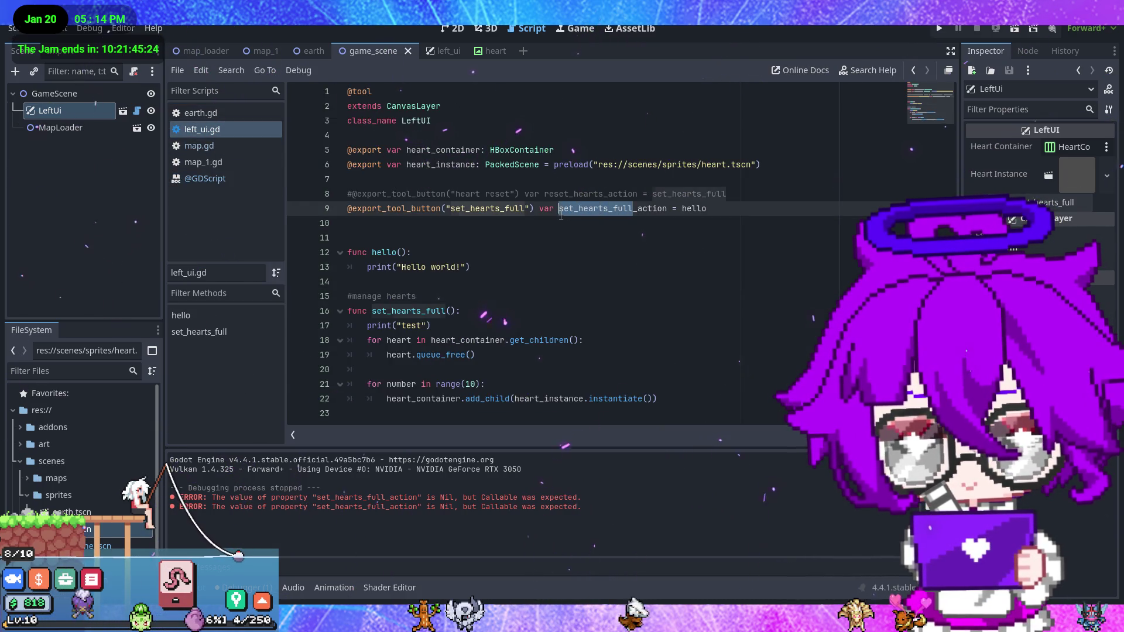
click(544, 222)
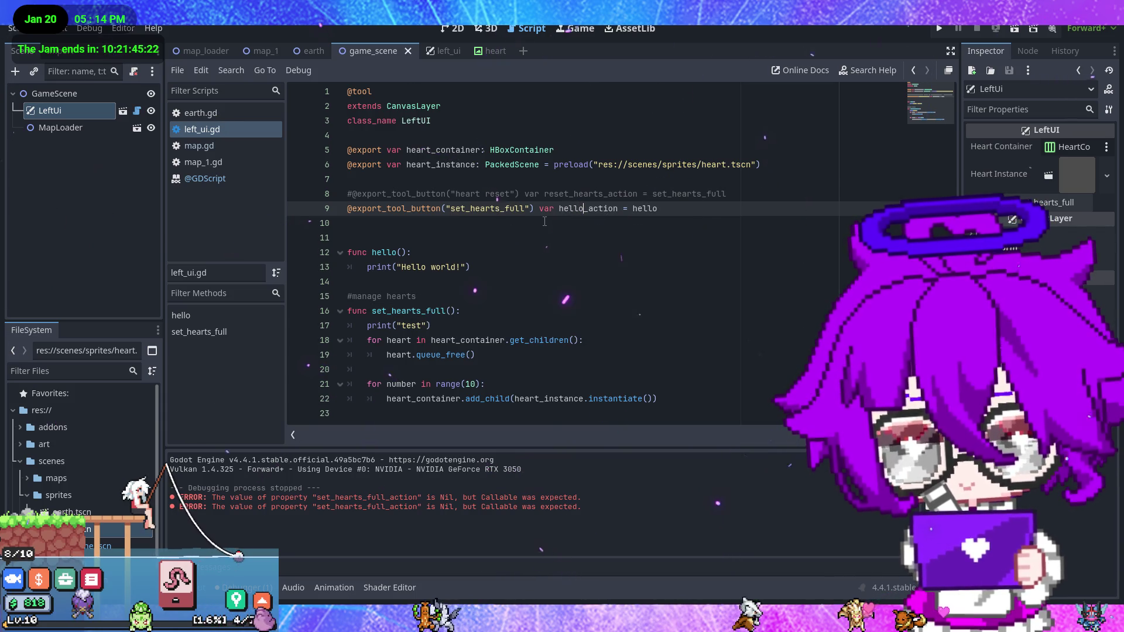
click(205, 179)
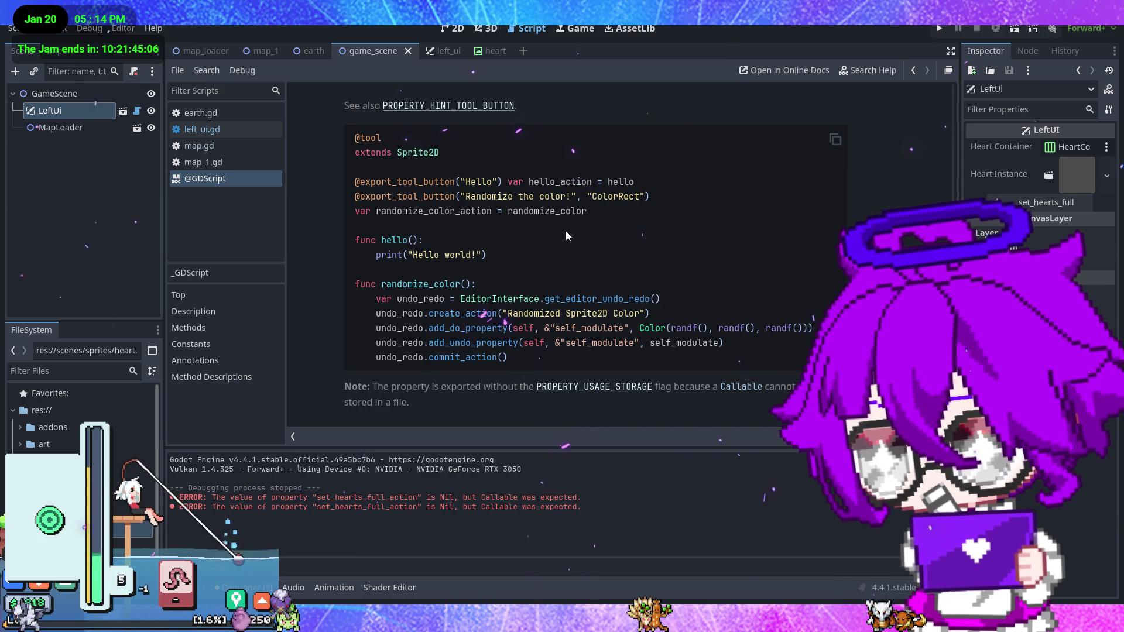
click(263, 129)
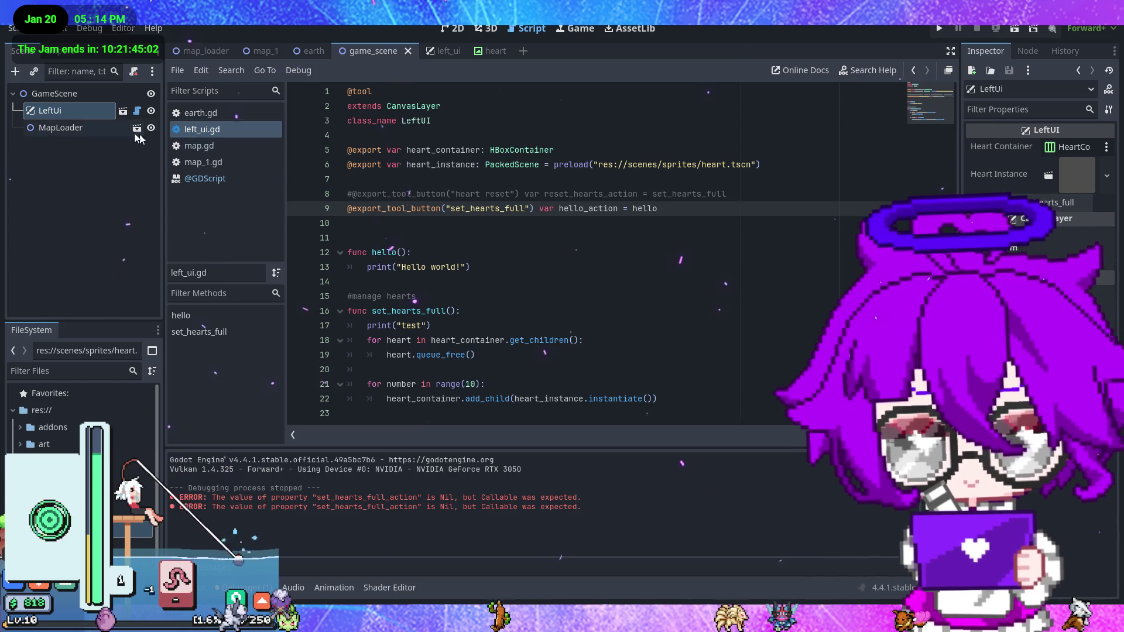
Step: Press the renamed tool button on LeftUi and save the script
click(73, 110)
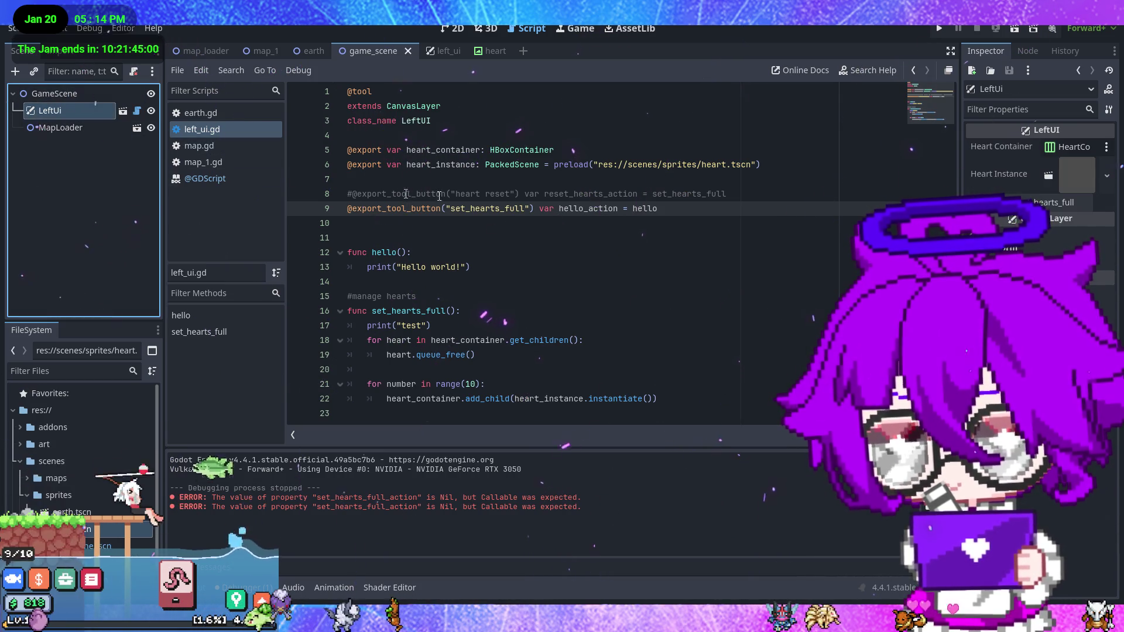
click(702, 215)
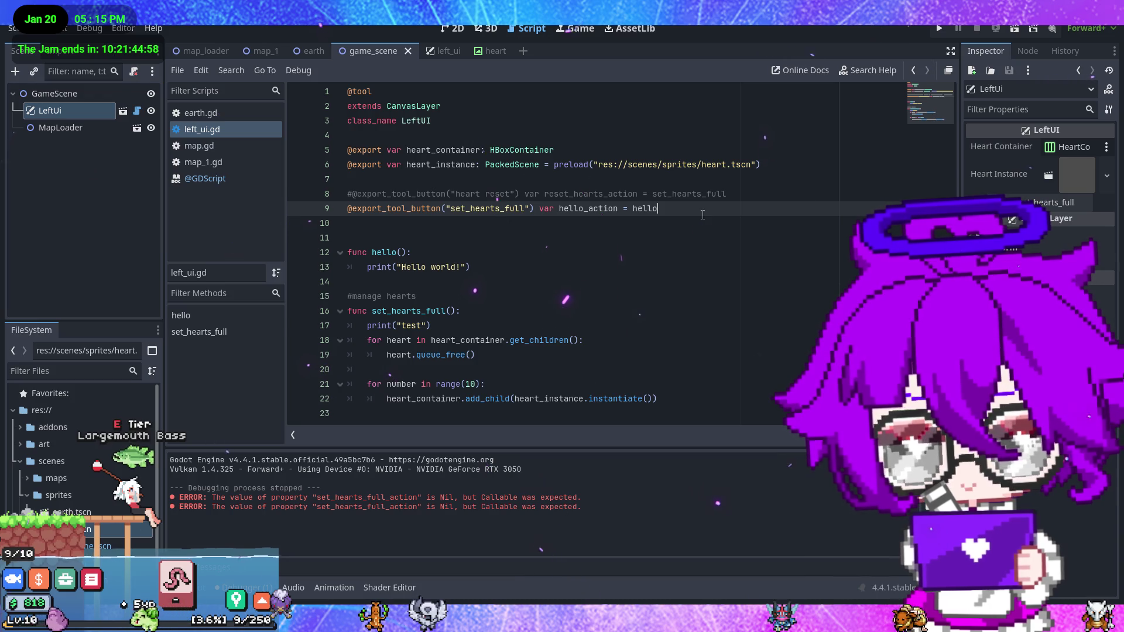
key(ctrl+s)
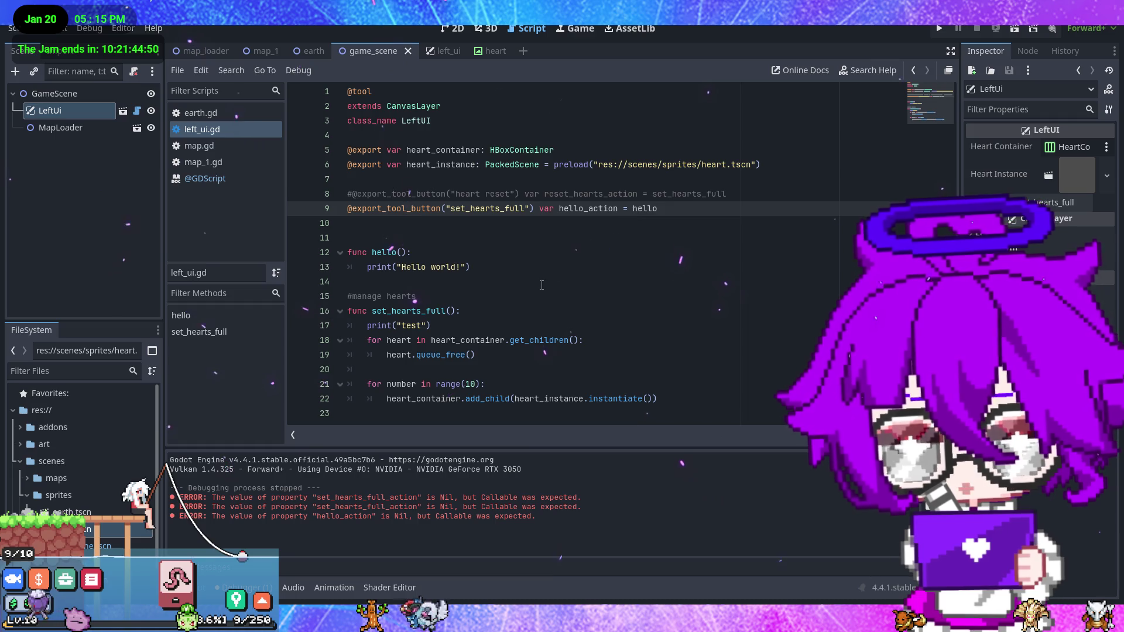
Step: Declare set_hearts_full with a -> void return type and save left_ui.gd
click(372, 252)
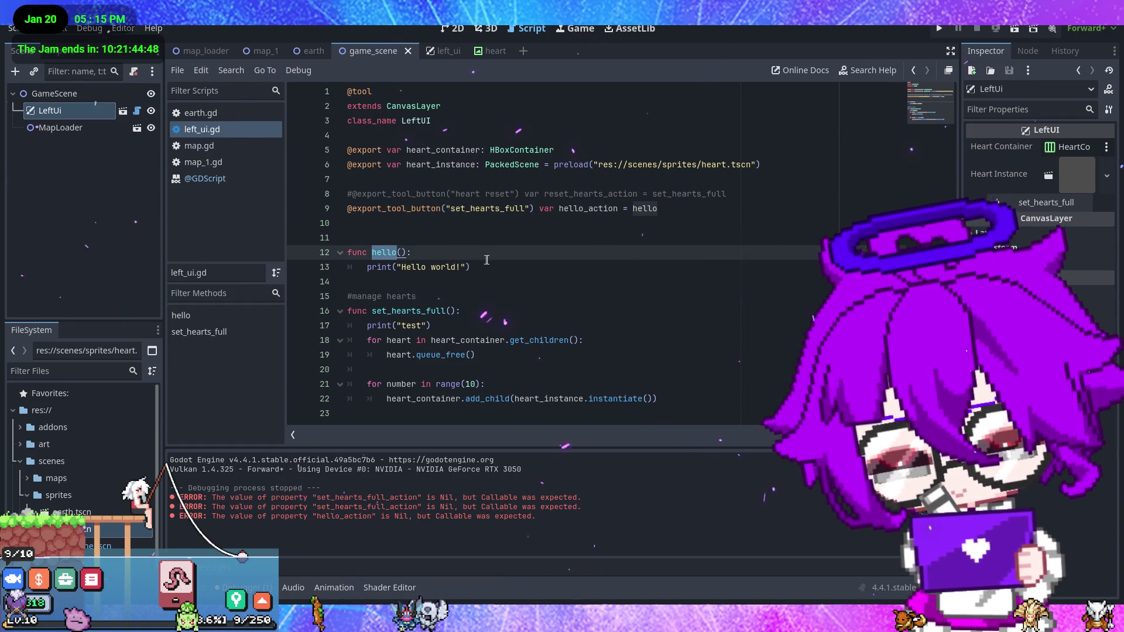
click(464, 314)
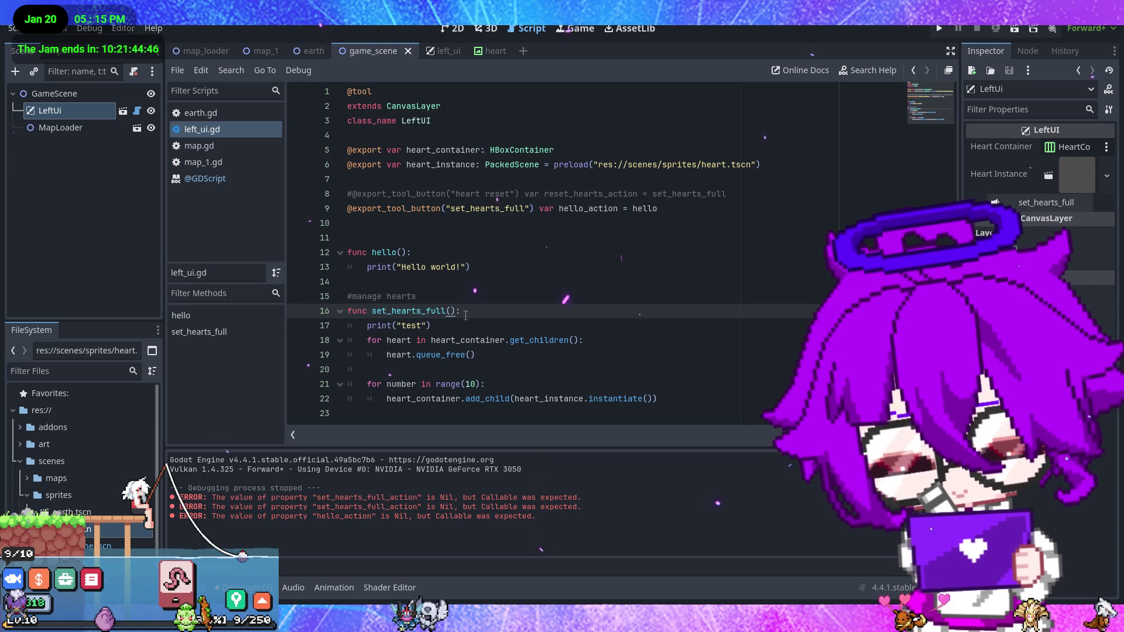
text(void)
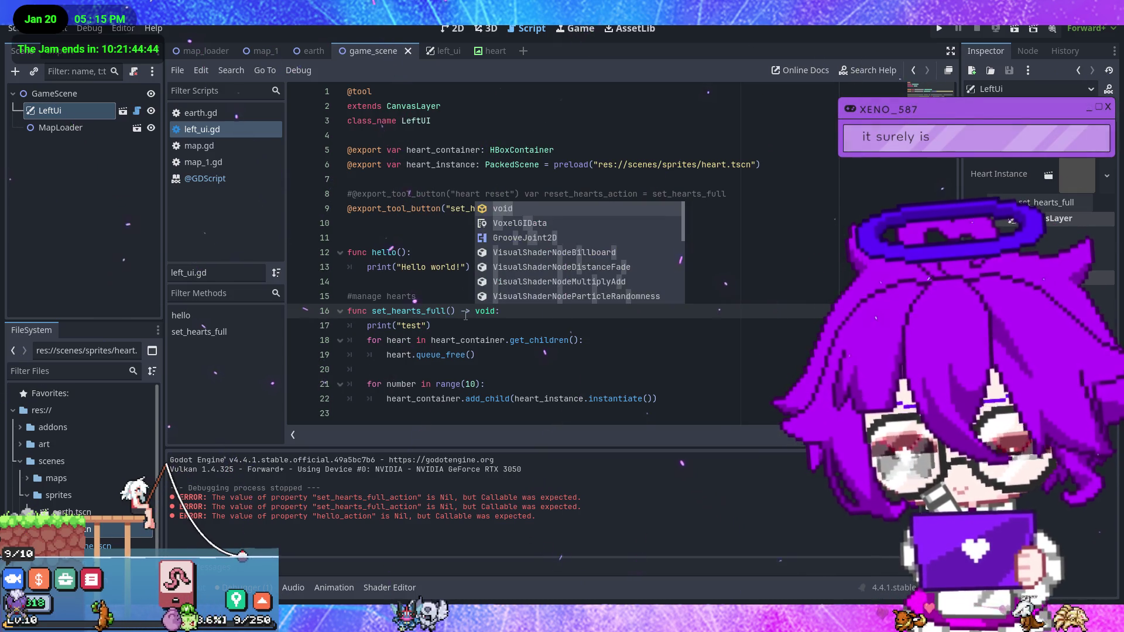
key(Escape)
key(ctrl+s)
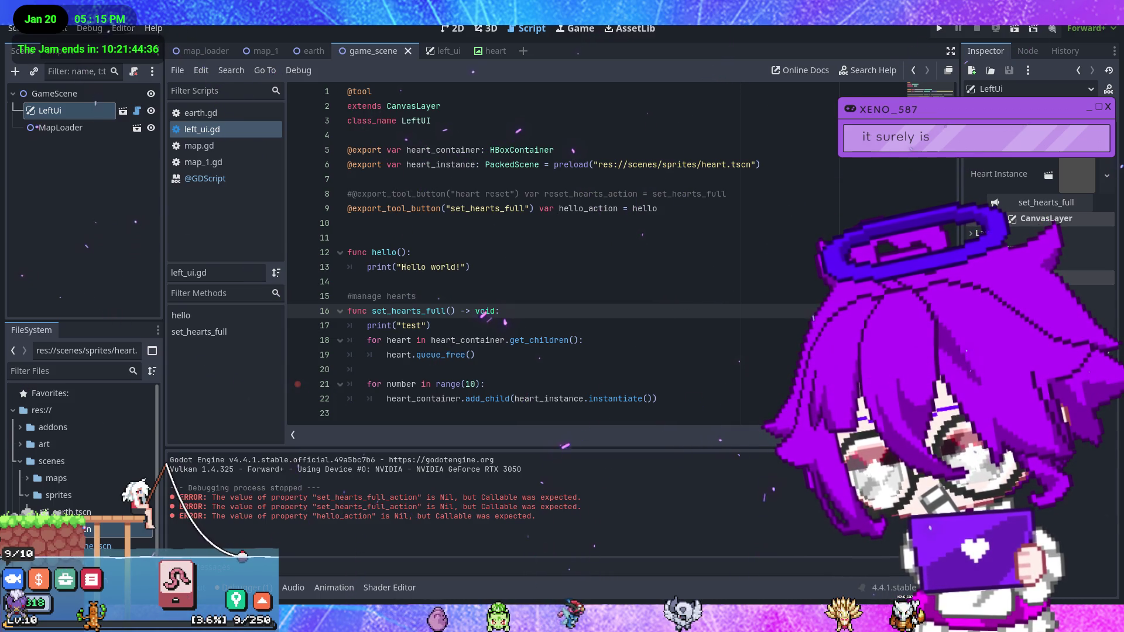
Step: Sell all caught fish in the side game and clear the output log selection
click(13, 580)
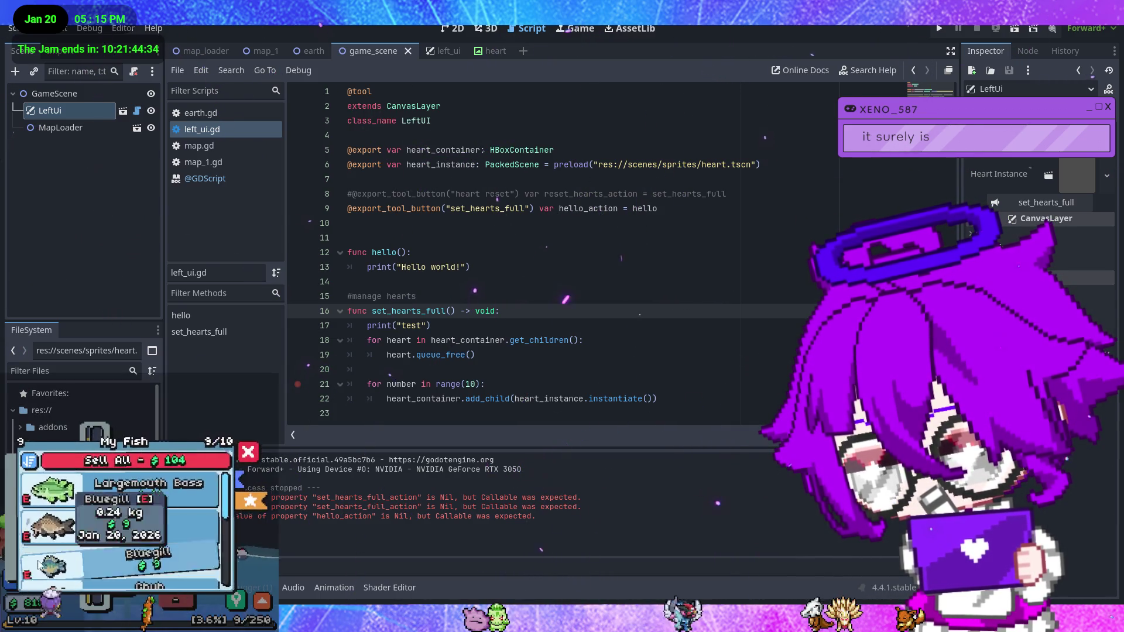
click(167, 463)
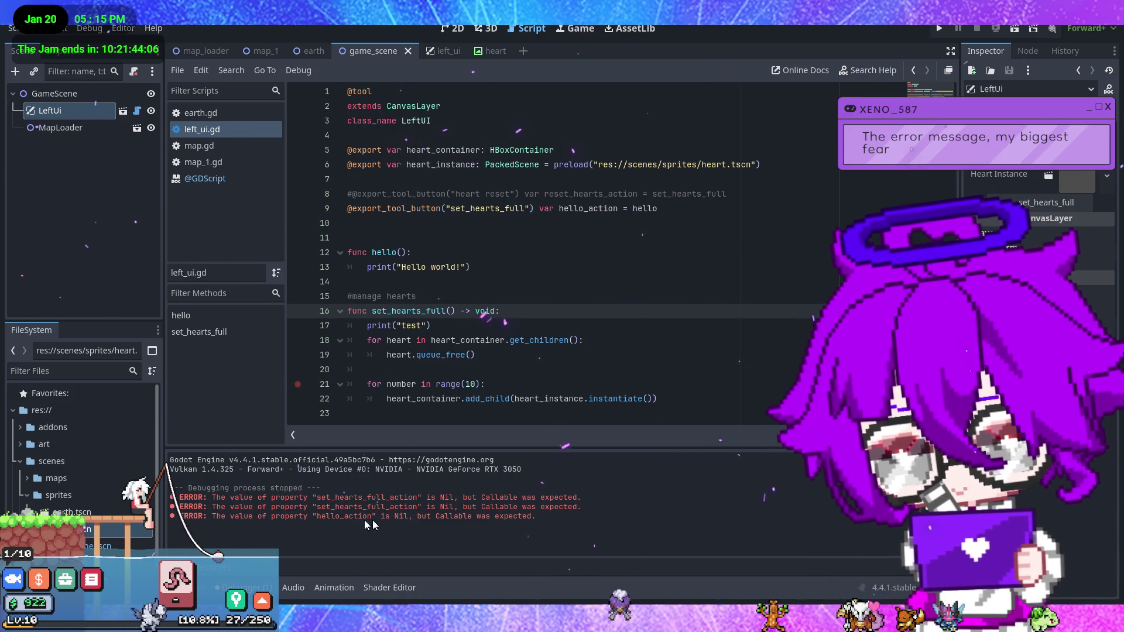
click(548, 523)
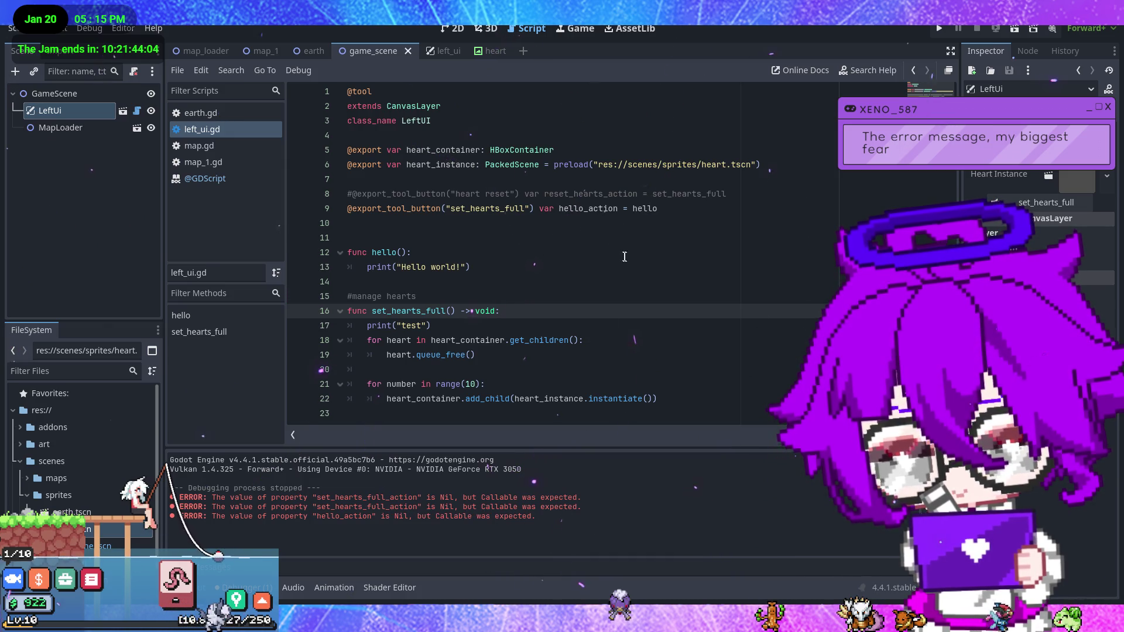
Step: Delete the hello_action tool-button line from left_ui.gd
click(664, 209)
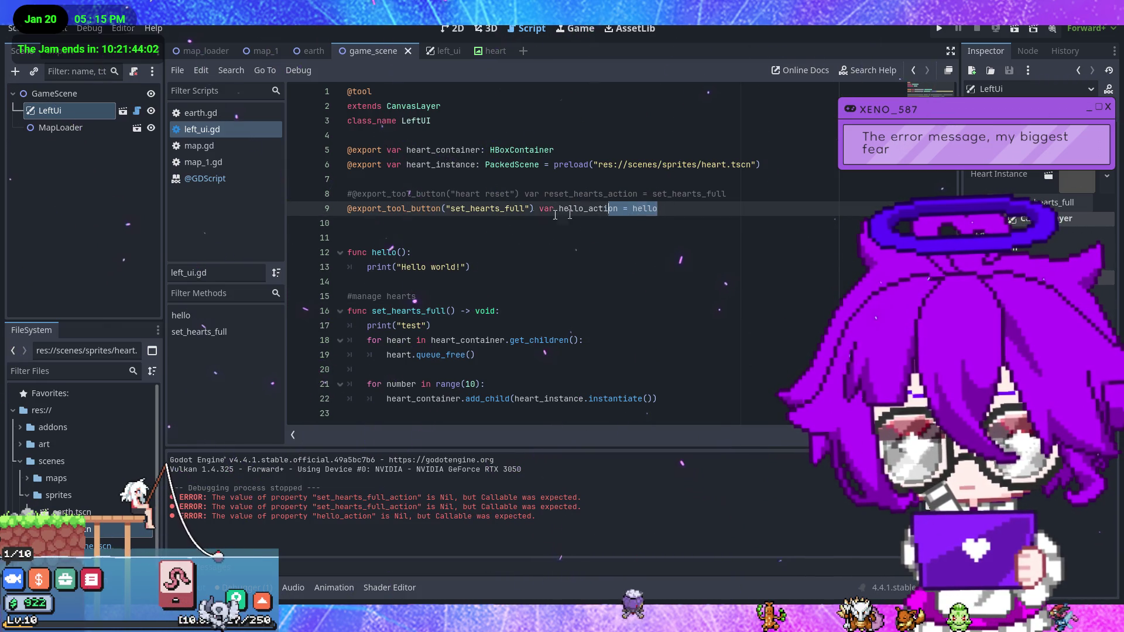
drag(555, 214, 352, 210)
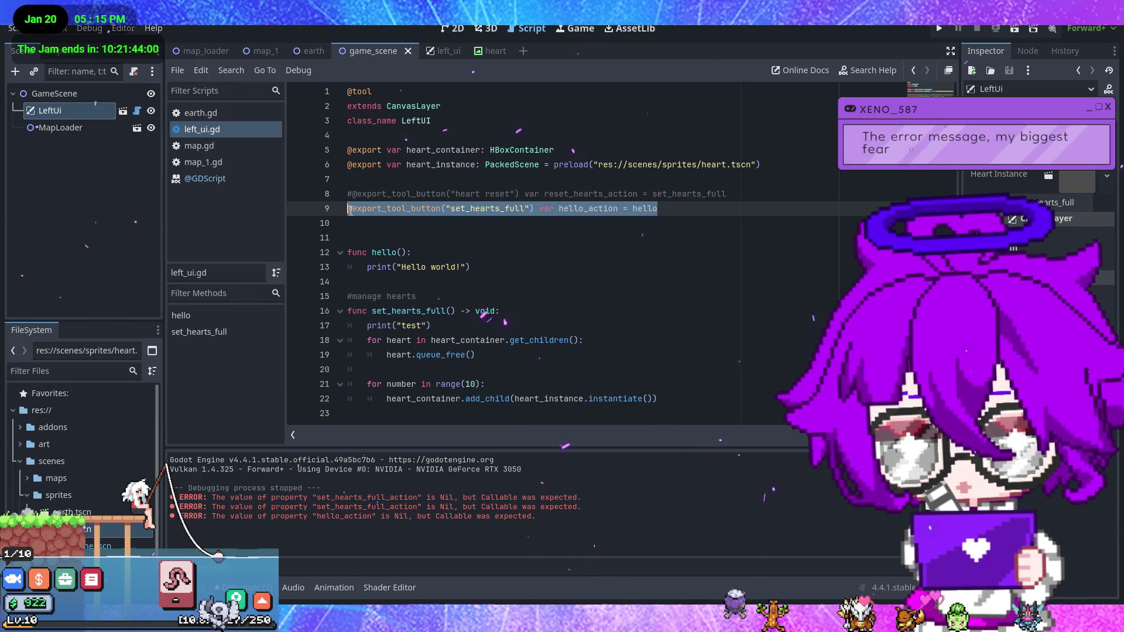
key(BackSpace)
key(BackSpace)
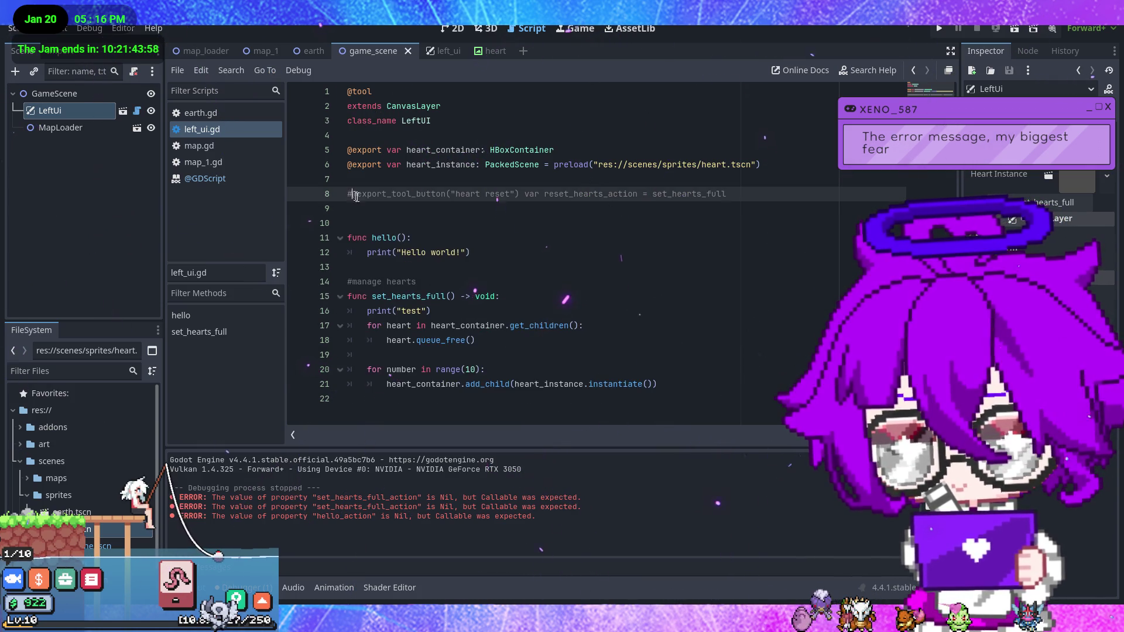
key(Delete)
Step: Delete the hello() function, add a trailing newline, and save the script
drag(470, 251, 410, 209)
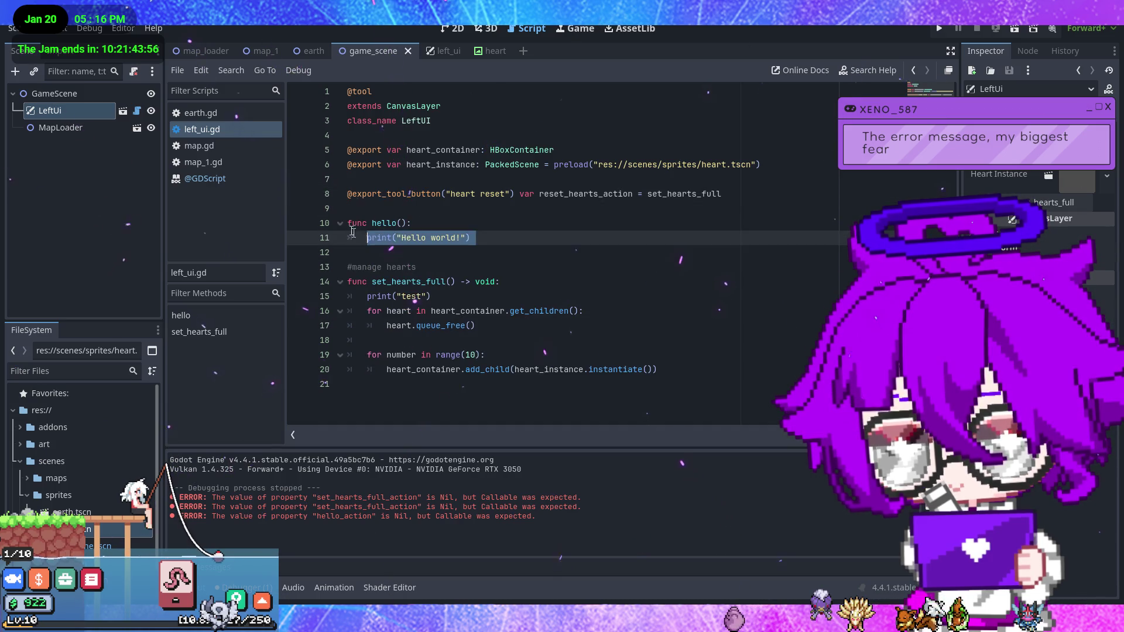
key(BackSpace)
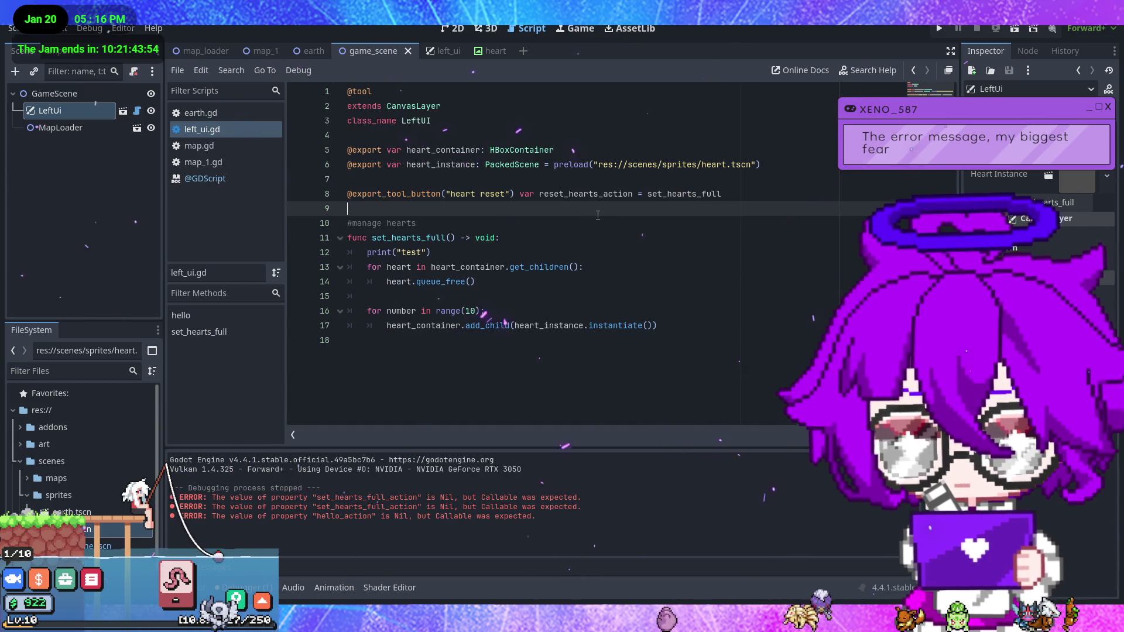
key(ctrl+s)
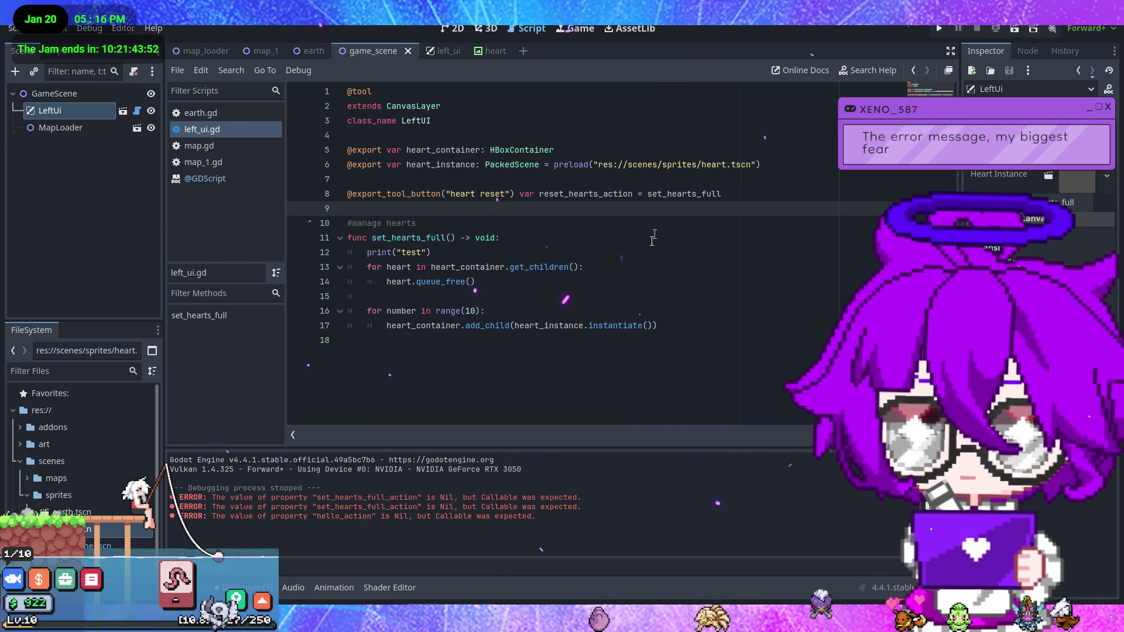
click(675, 325)
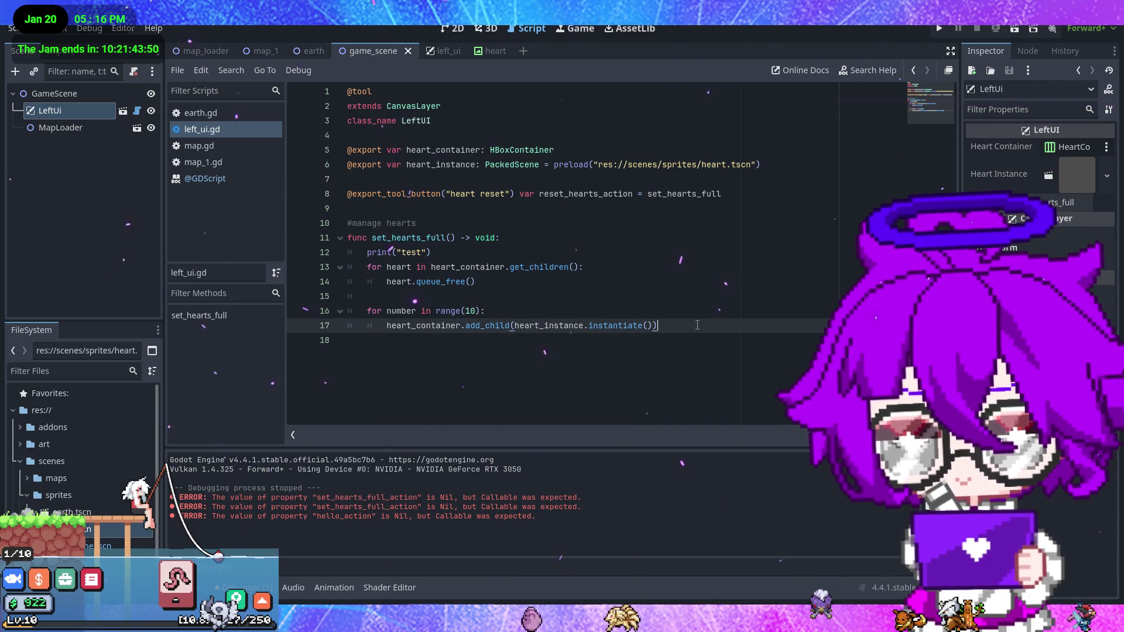
key(Return)
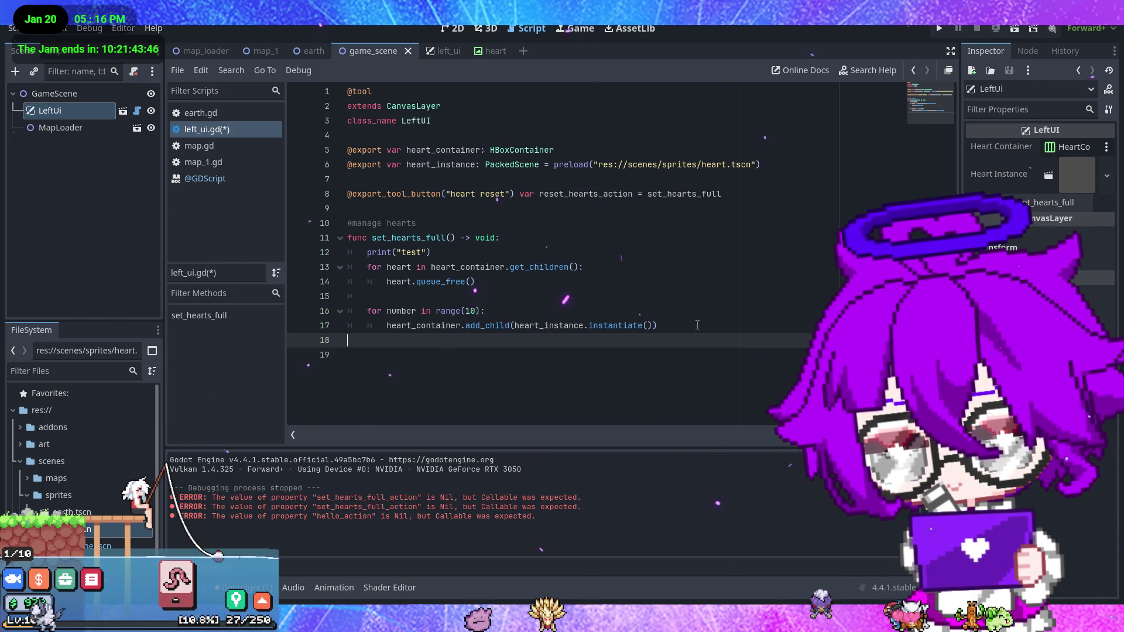
key(ctrl+s)
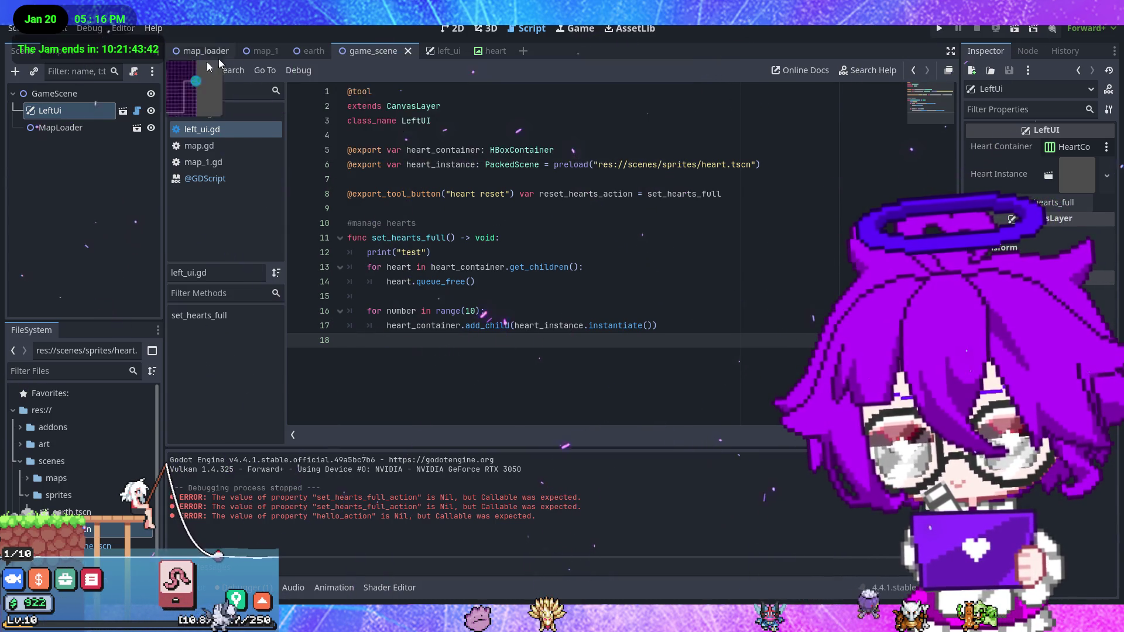
Step: Reload the current project and dismiss the Streamer.bot fatal exception dialog twice
click(105, 96)
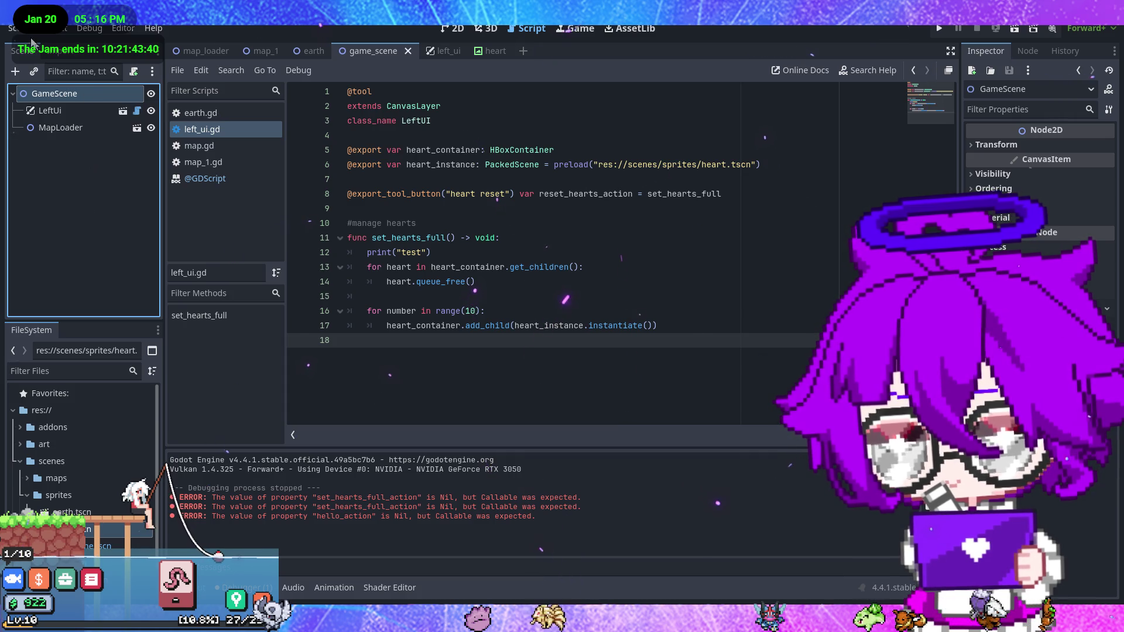
click(16, 28)
mouse_move(54, 35)
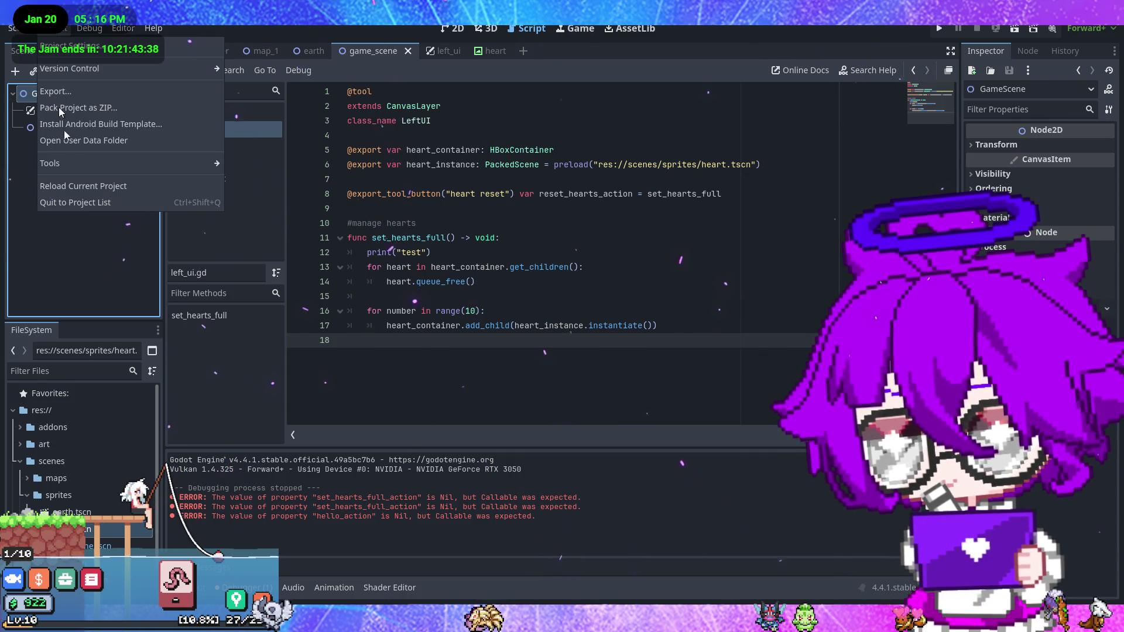
click(91, 189)
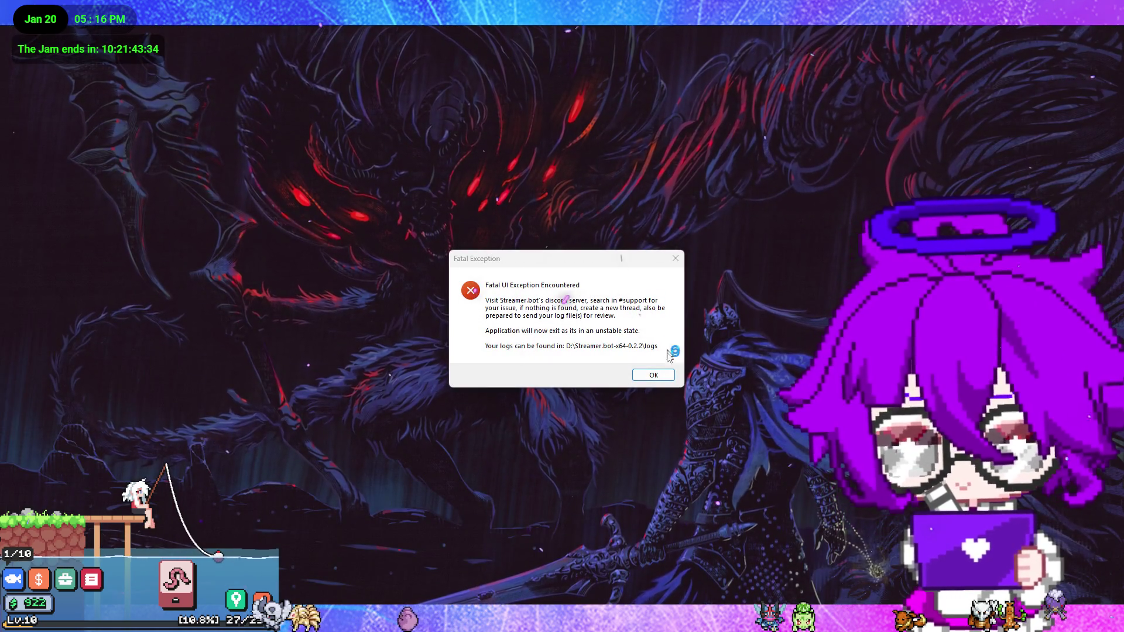
click(654, 375)
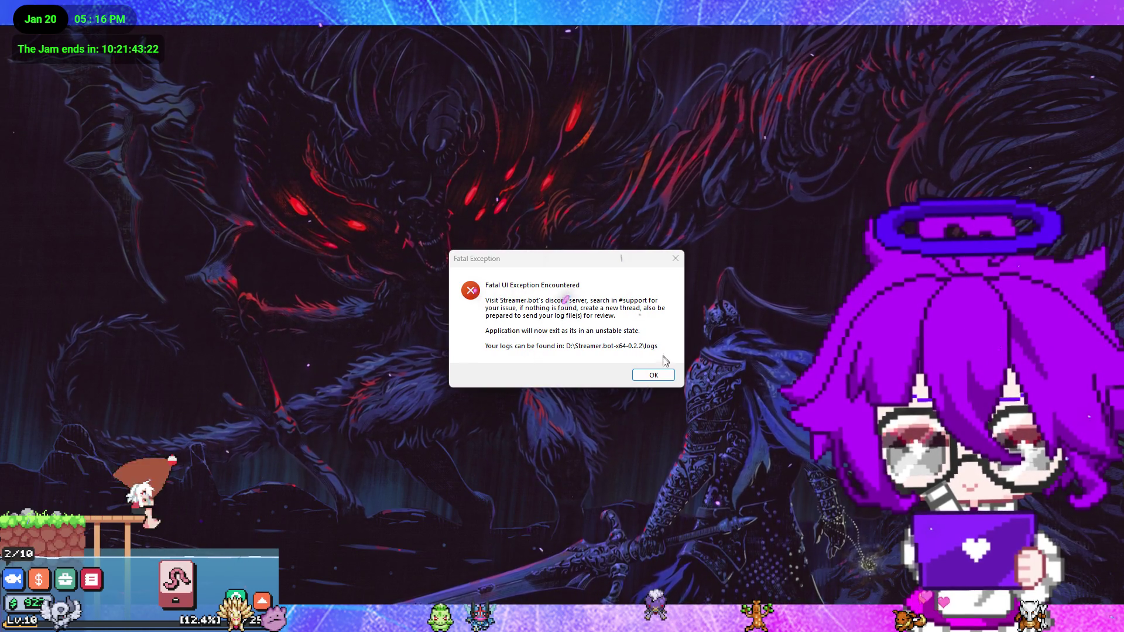
click(654, 376)
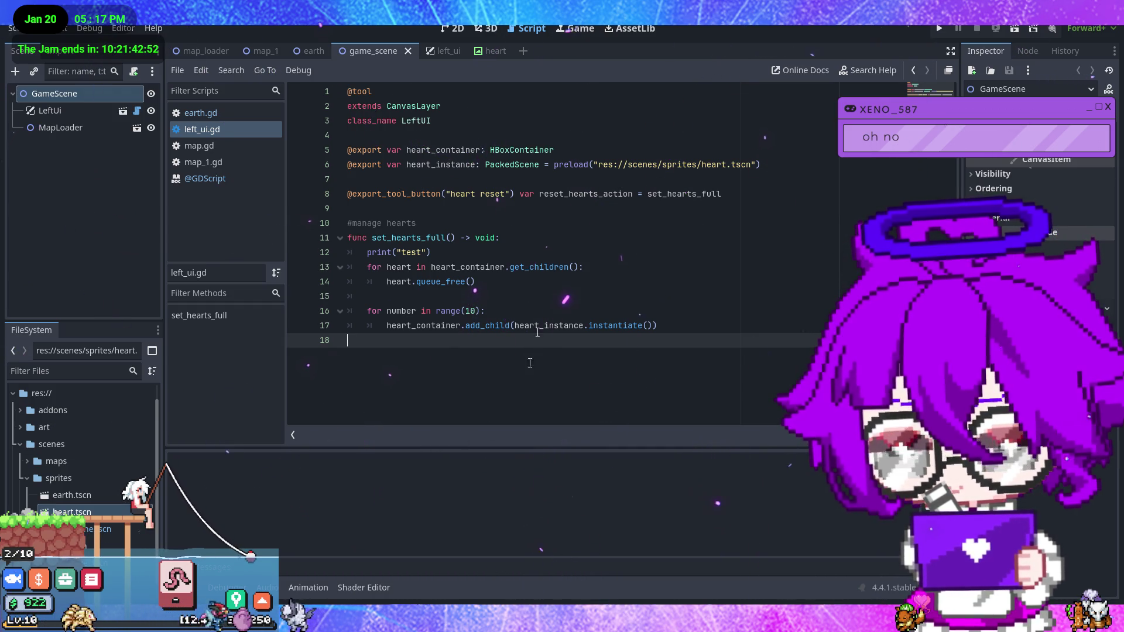
click(84, 115)
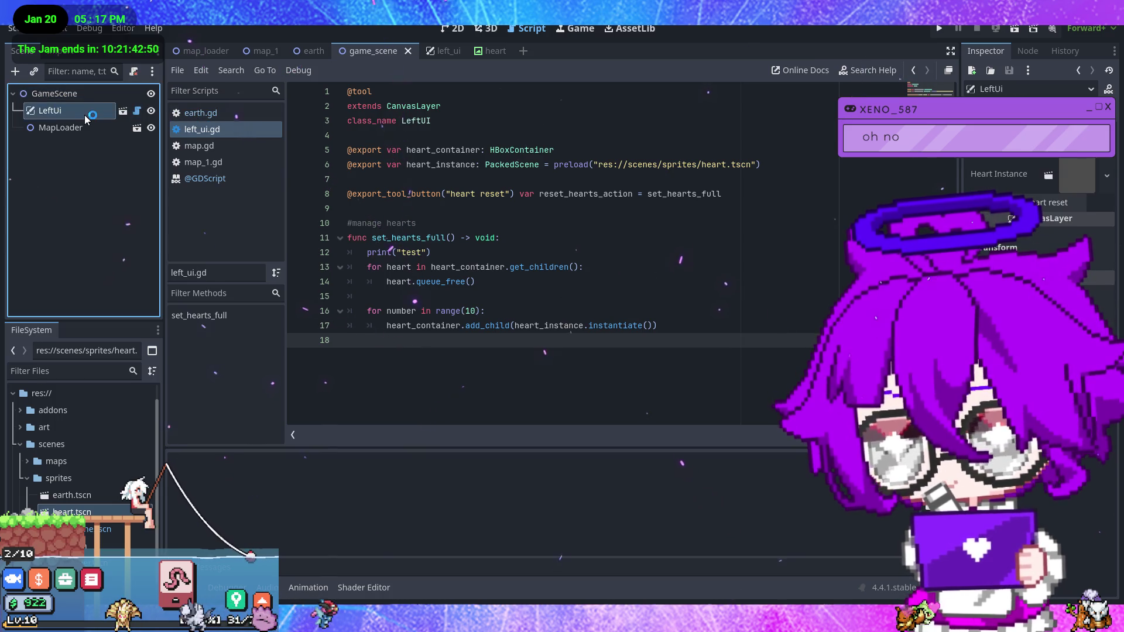
click(1065, 202)
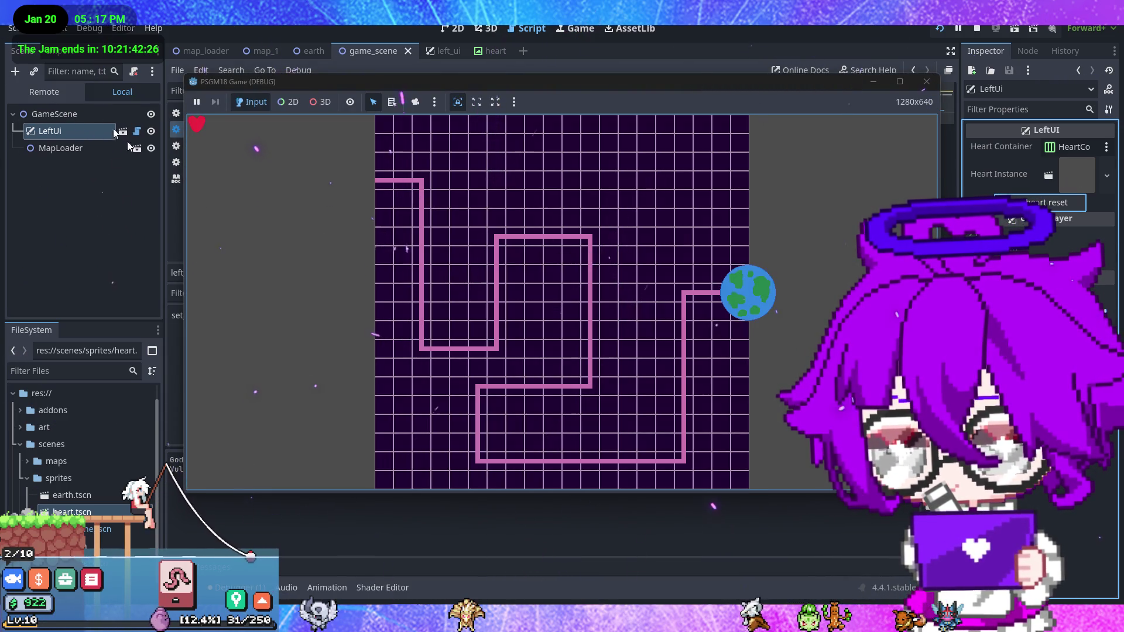
click(54, 90)
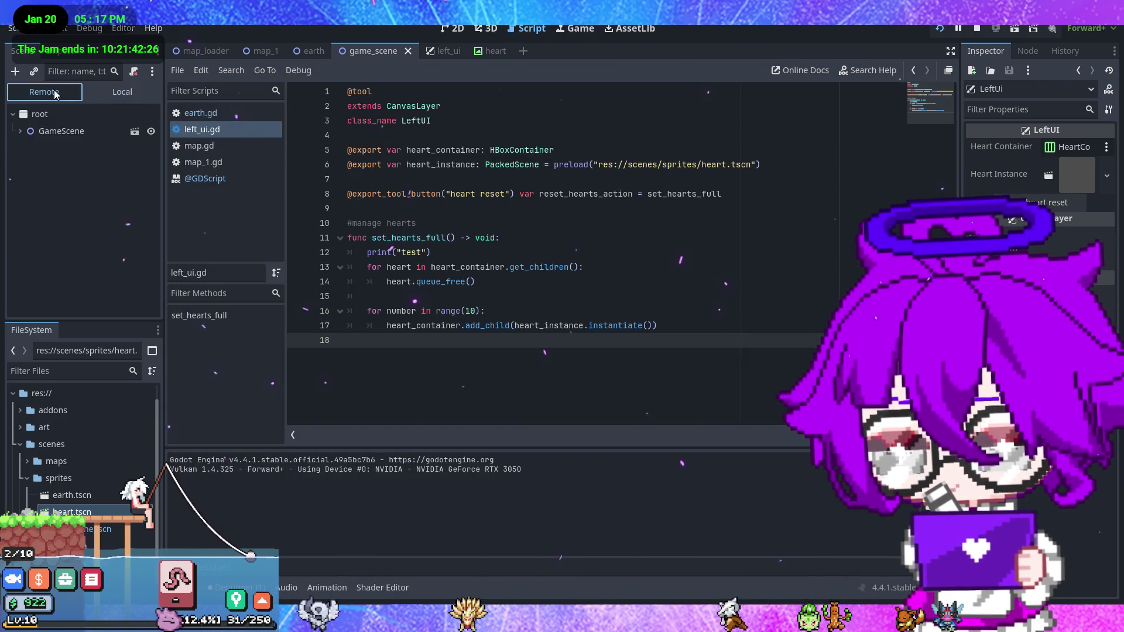
click(20, 133)
click(82, 149)
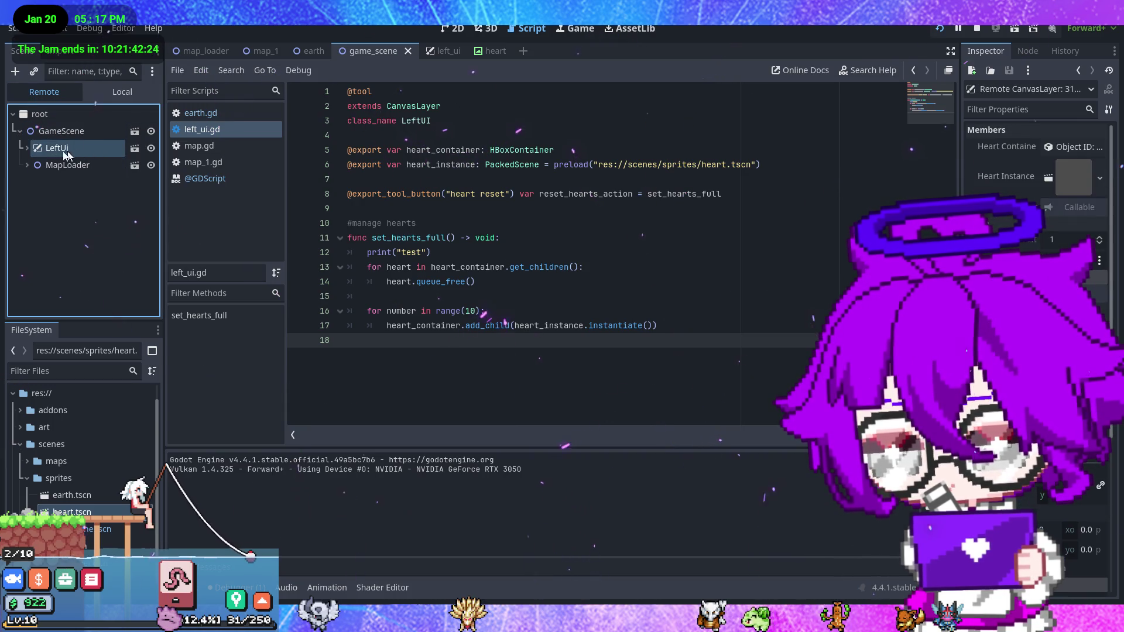
click(28, 148)
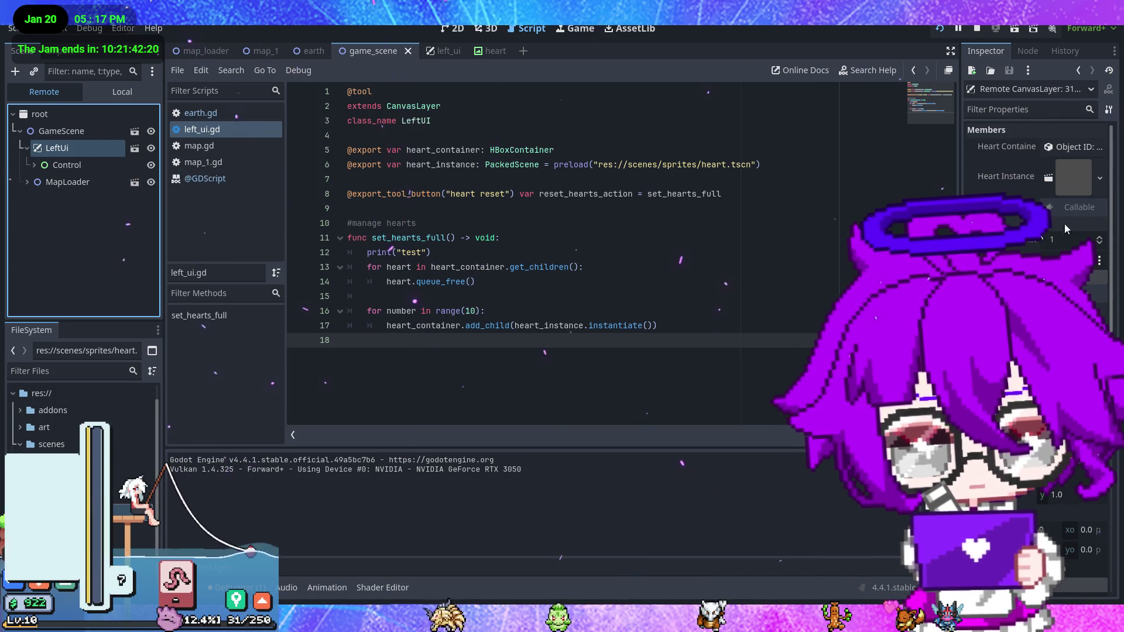
click(1080, 208)
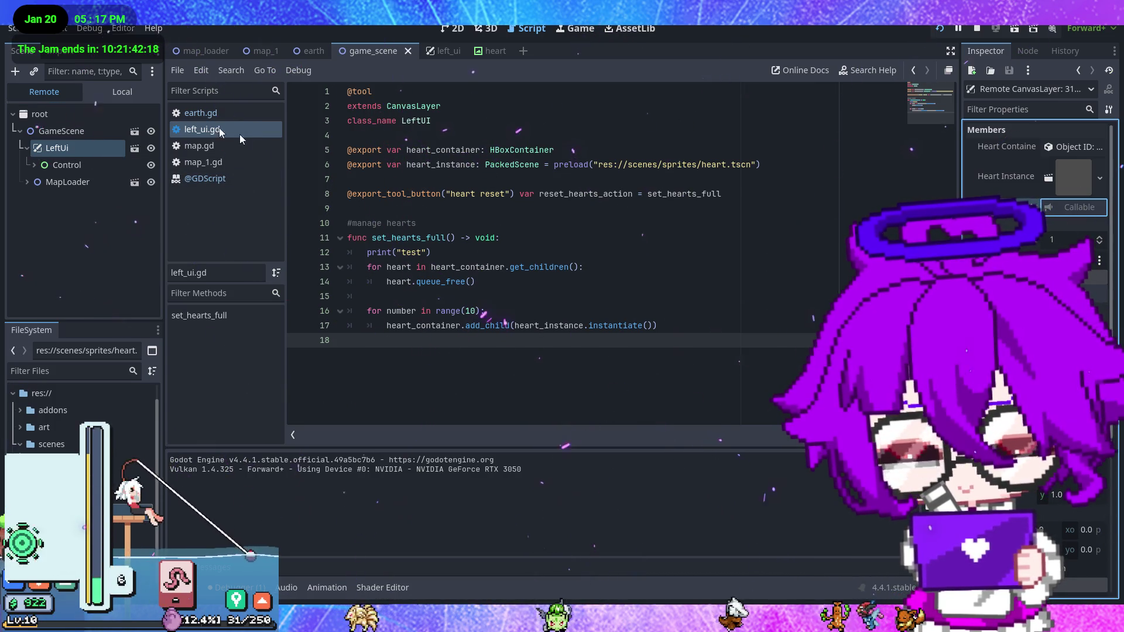
click(128, 91)
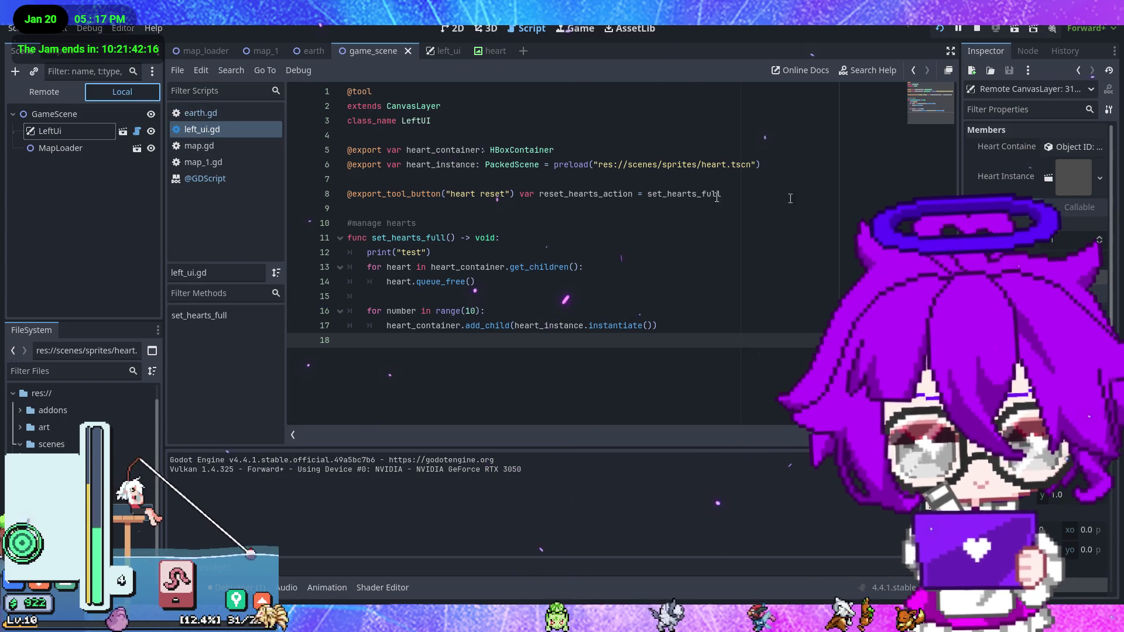
click(53, 130)
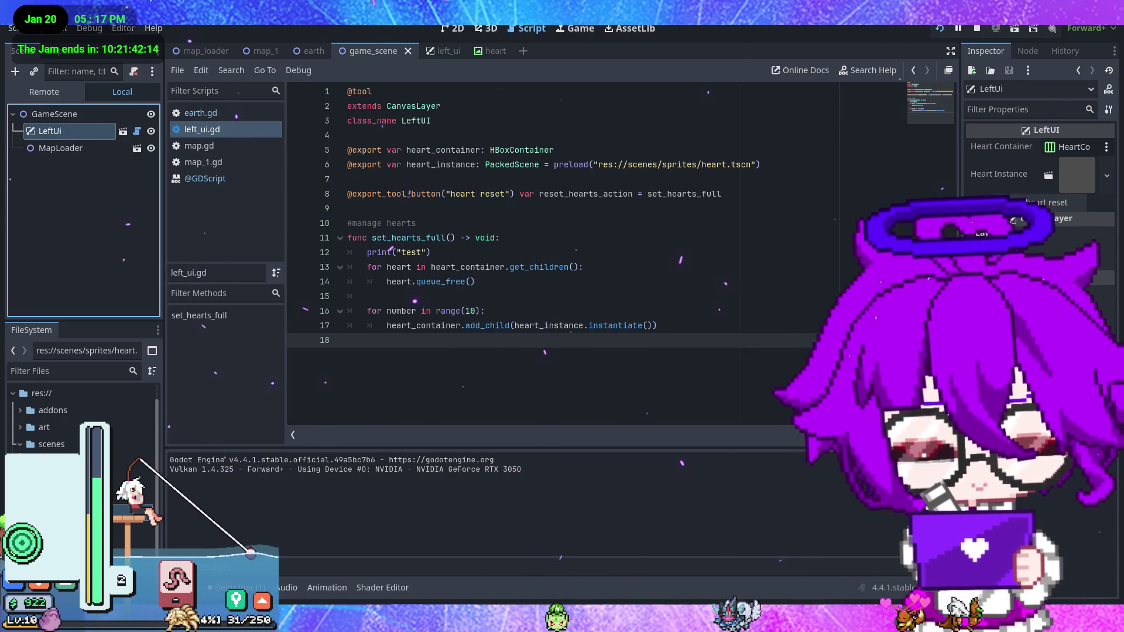
click(908, 547)
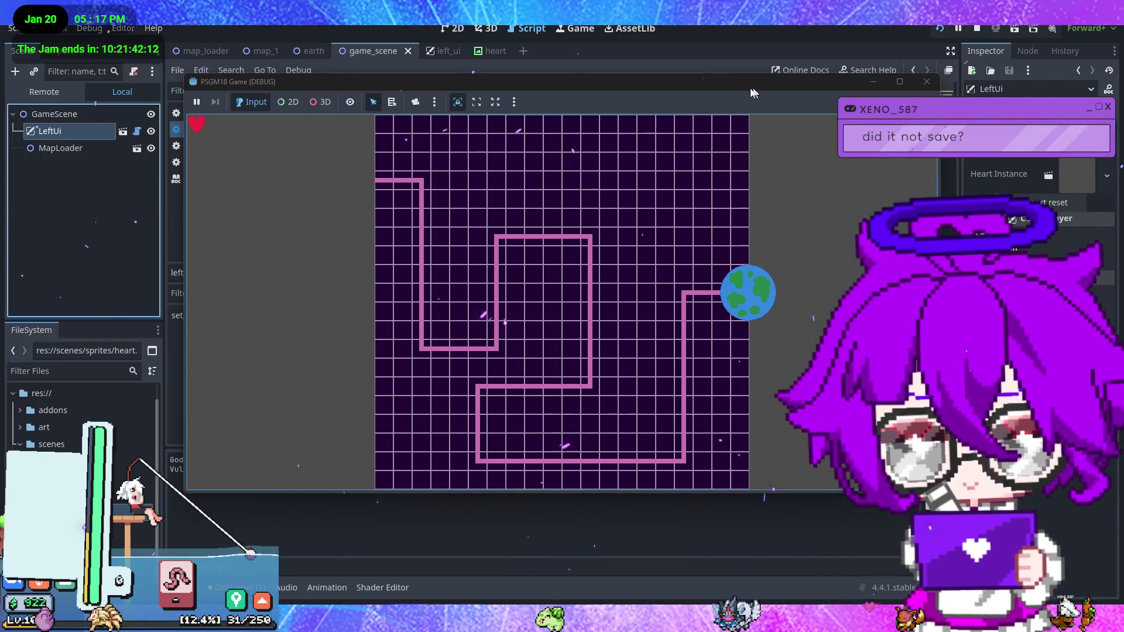
click(1046, 202)
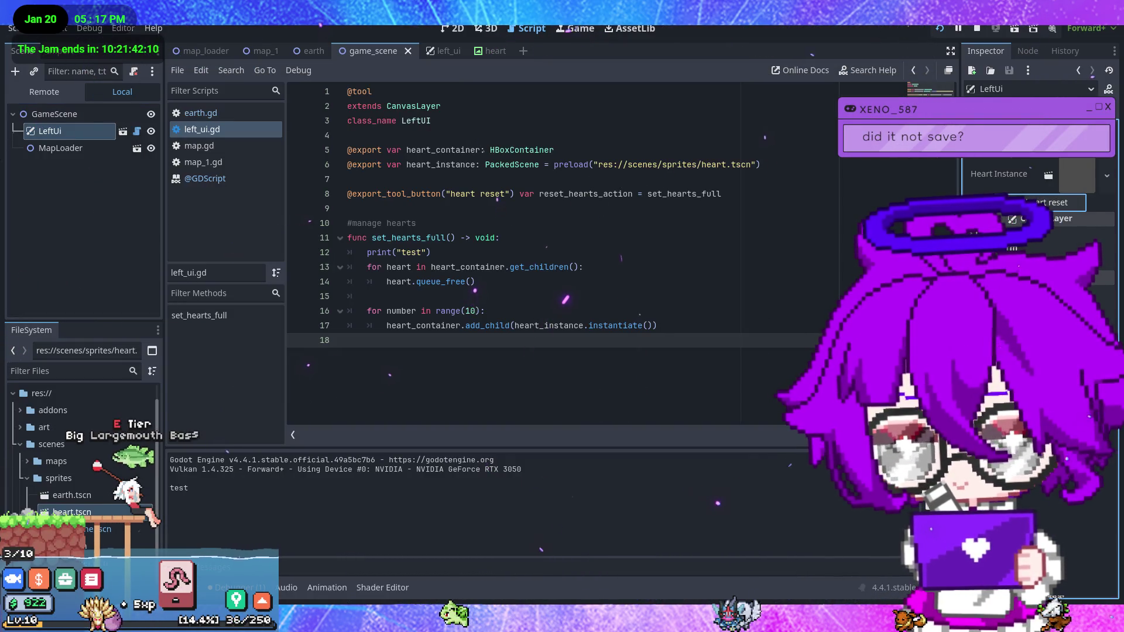
mouse_move(765, 586)
click(786, 567)
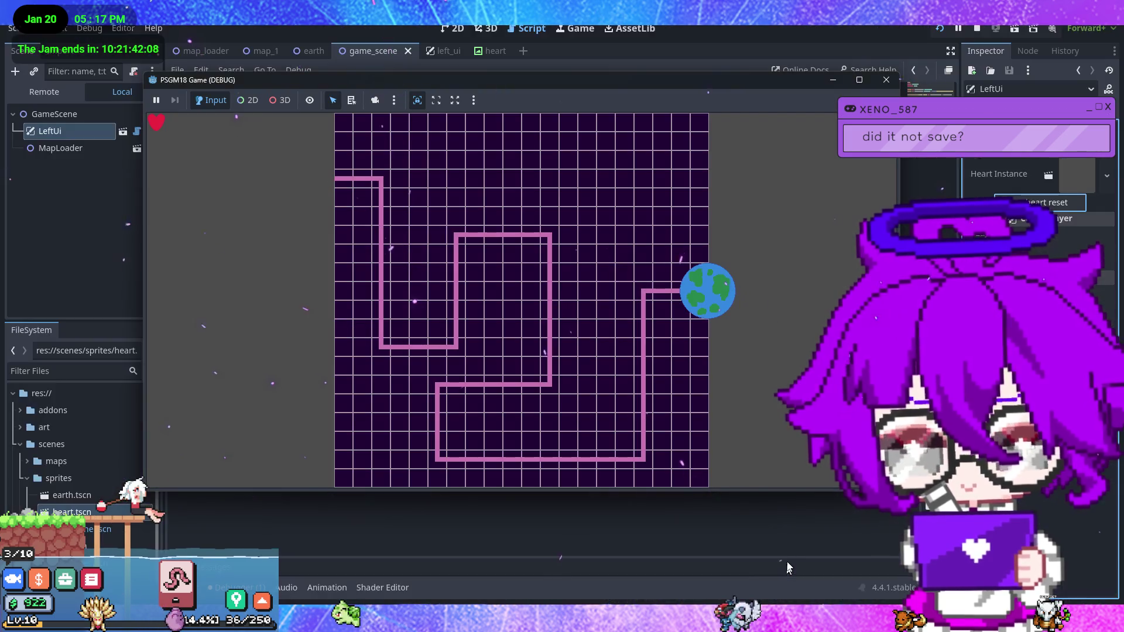
click(833, 79)
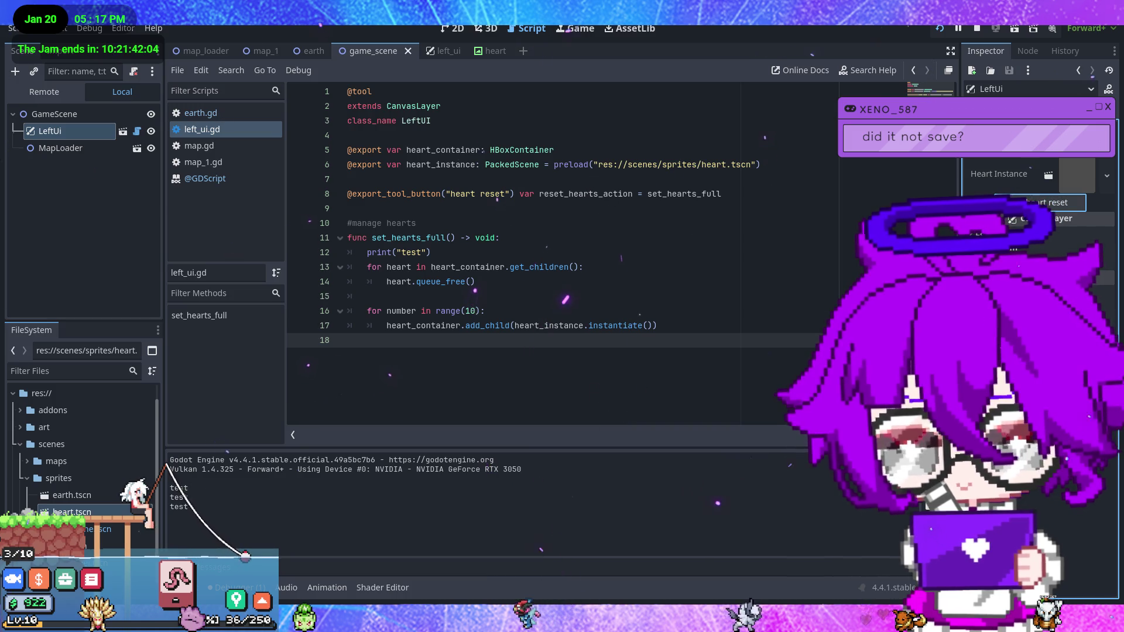
click(585, 252)
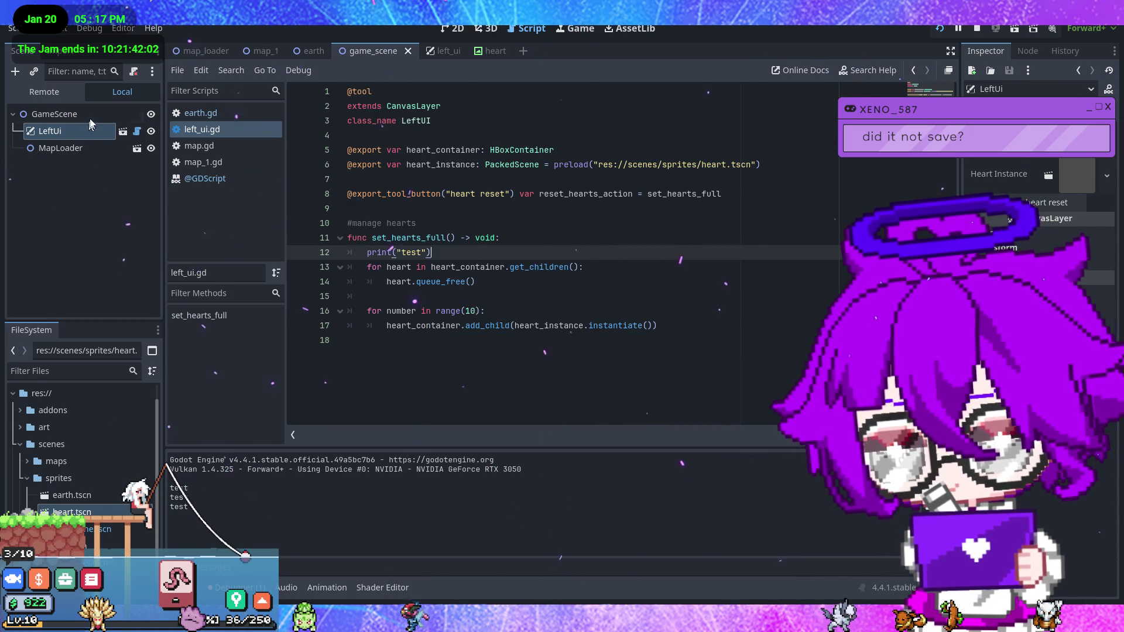
click(976, 29)
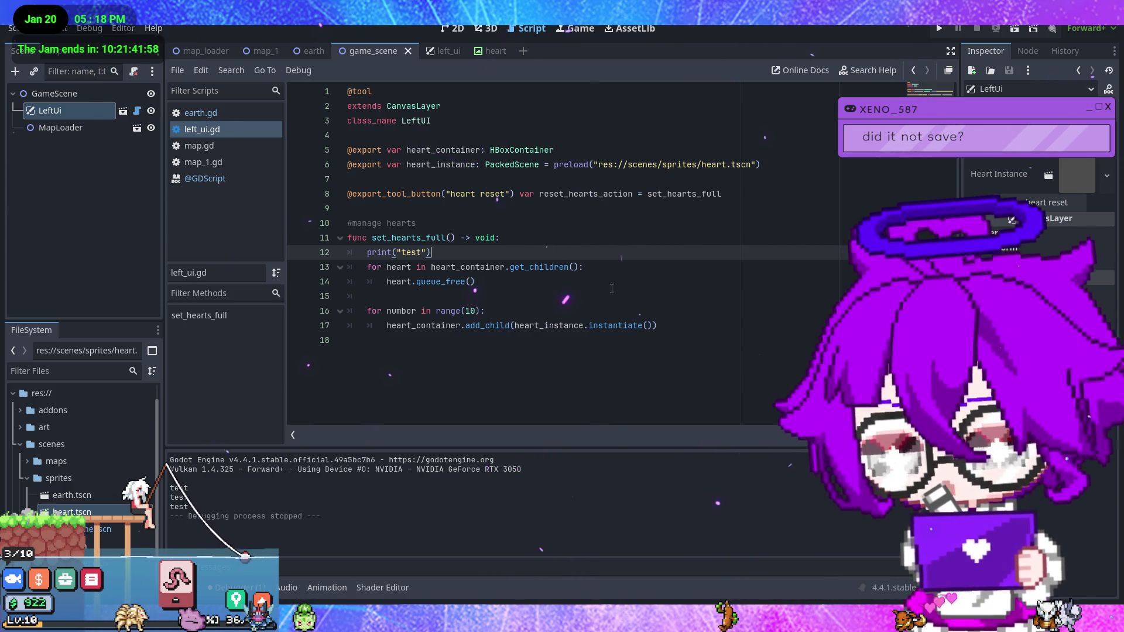
key(F5)
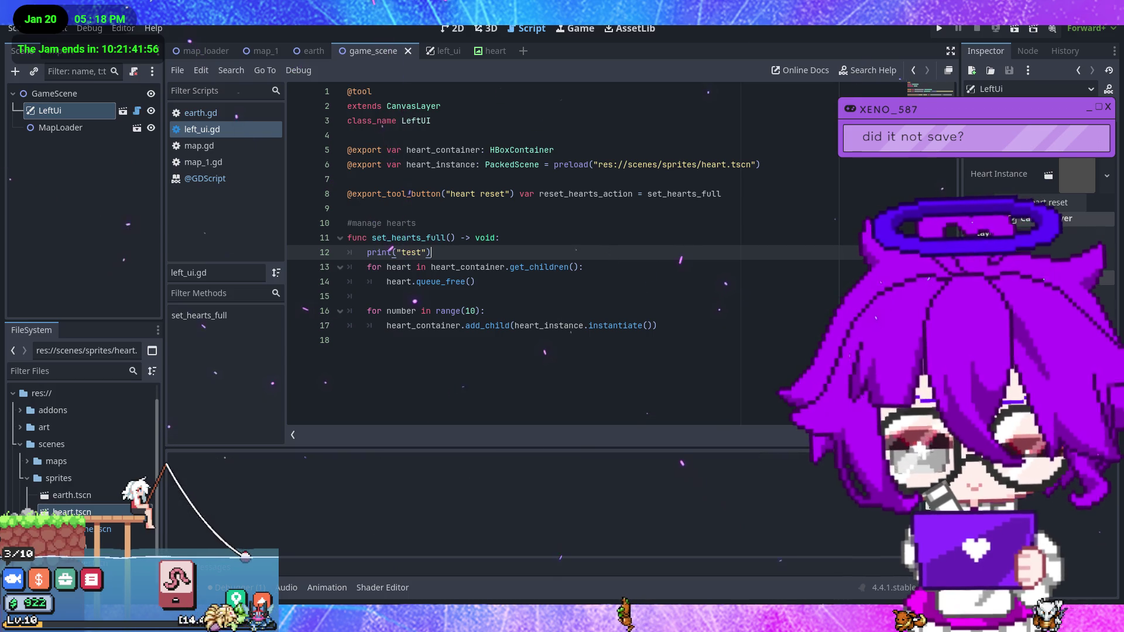
Step: Add print(number) inside the heart for loop in set_hearts_full
click(528, 312)
key(Return)
text(print(nu)
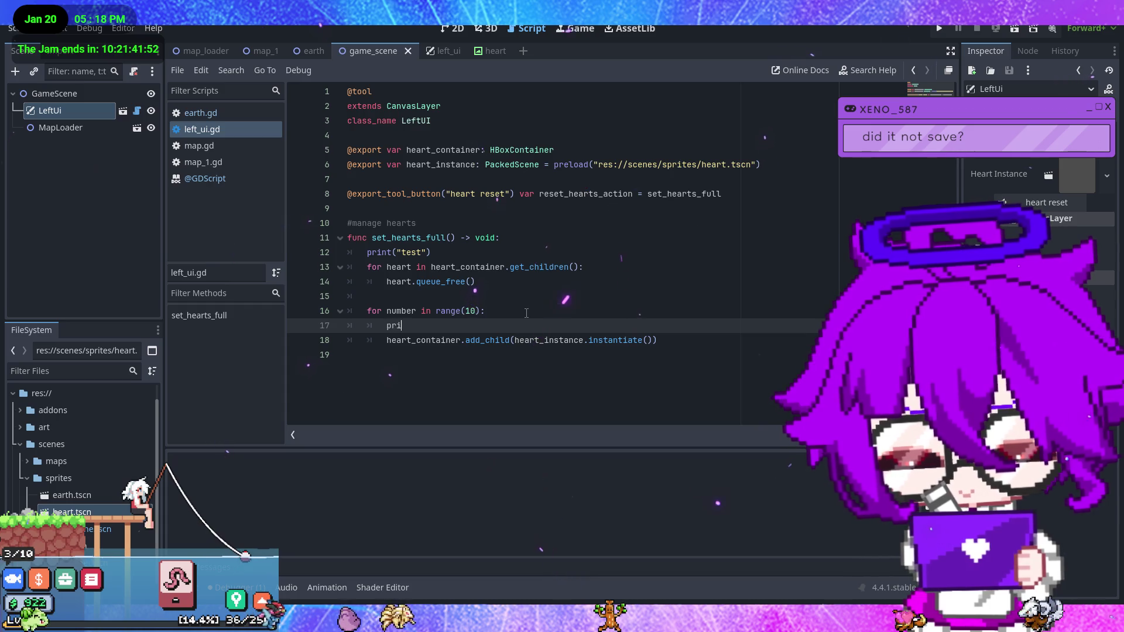
text(mber)
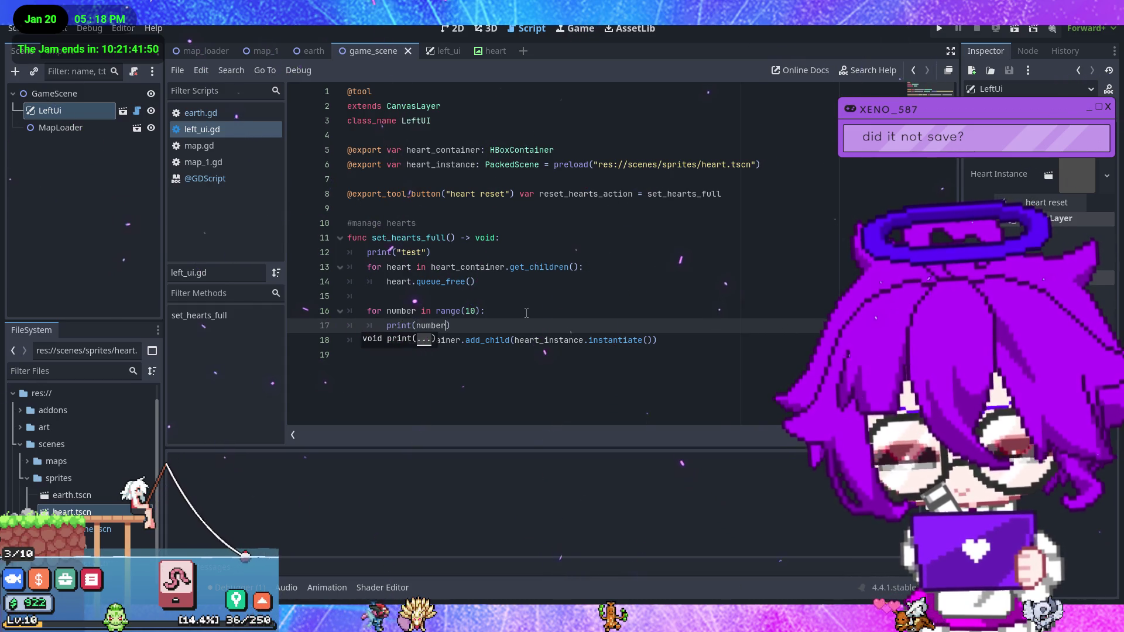
Step: Run the game, press heart reset to log 0–9, stop it, and open the left_ui scene
key(F5)
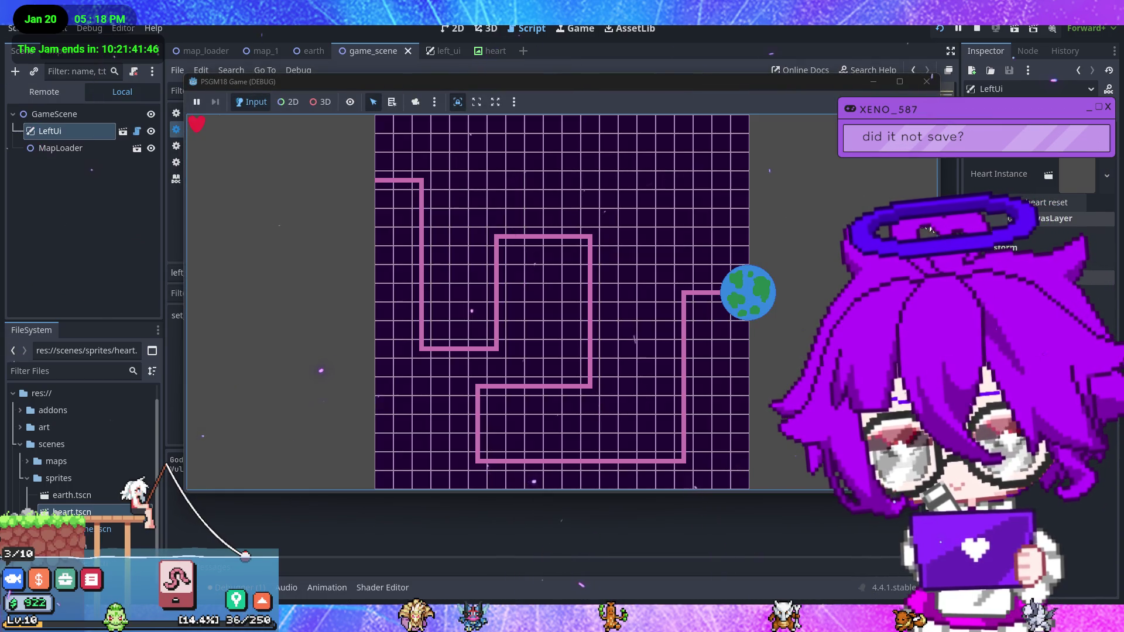
click(1051, 202)
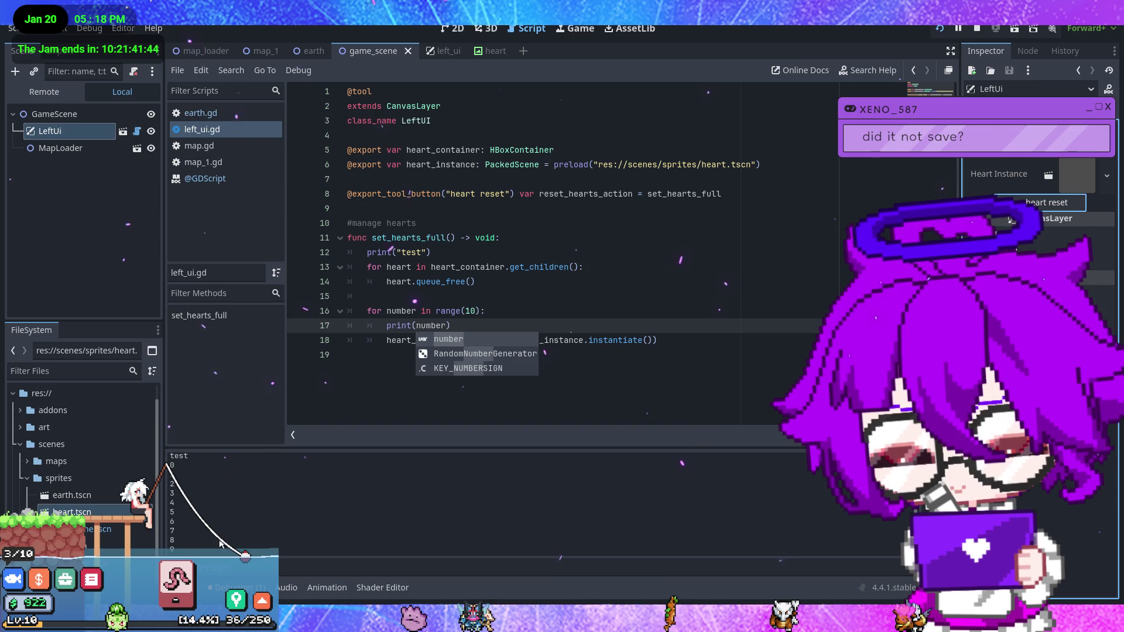
key(Escape)
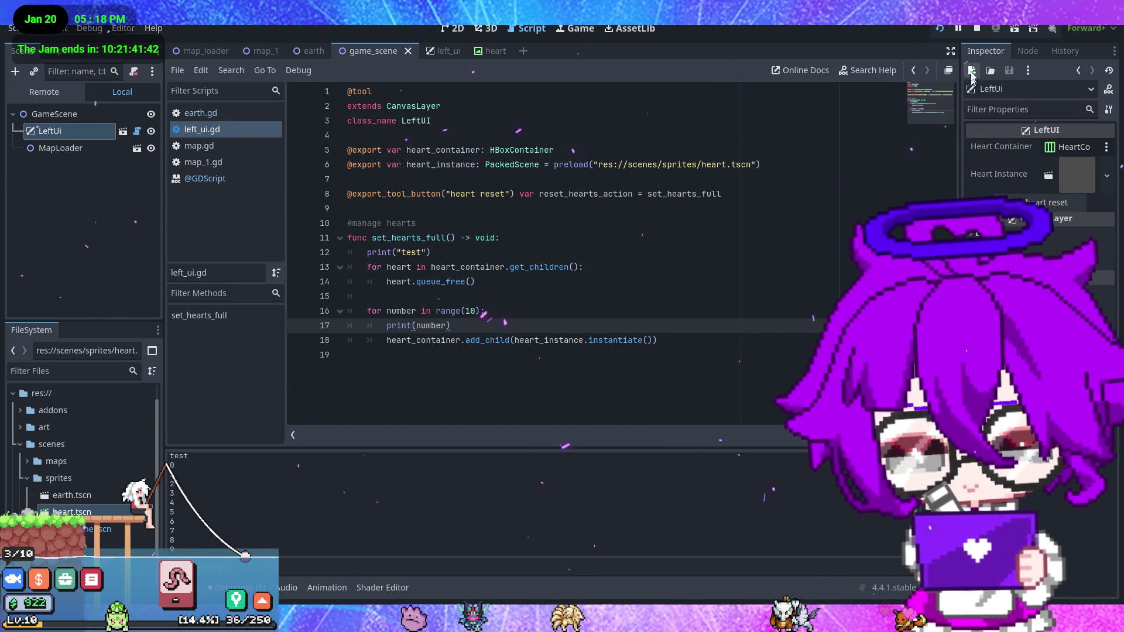
click(976, 29)
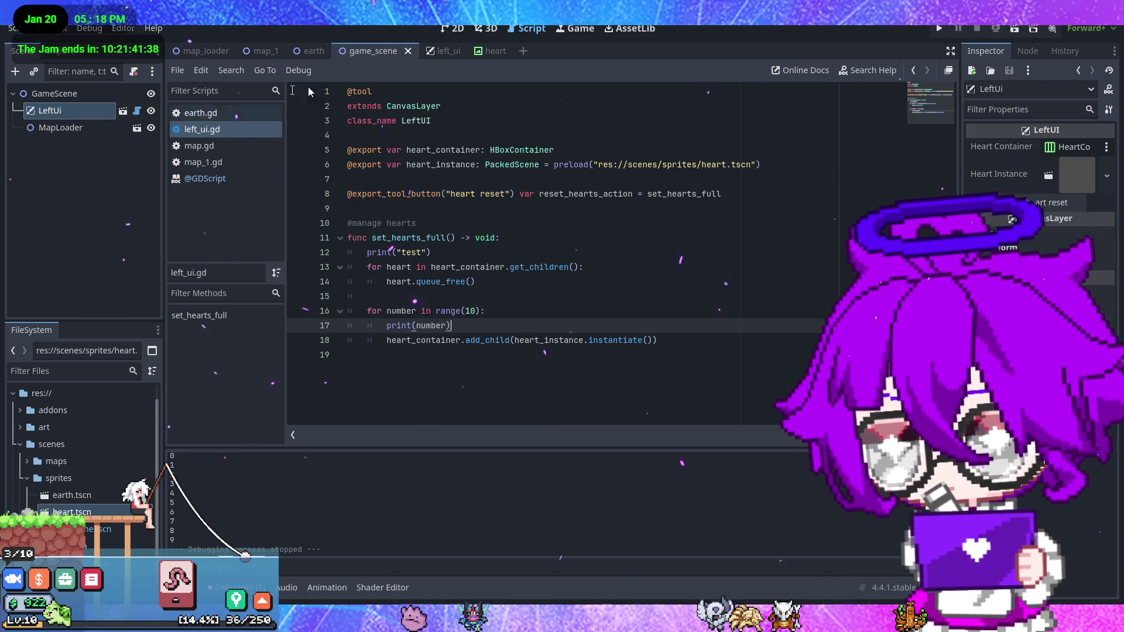
click(443, 53)
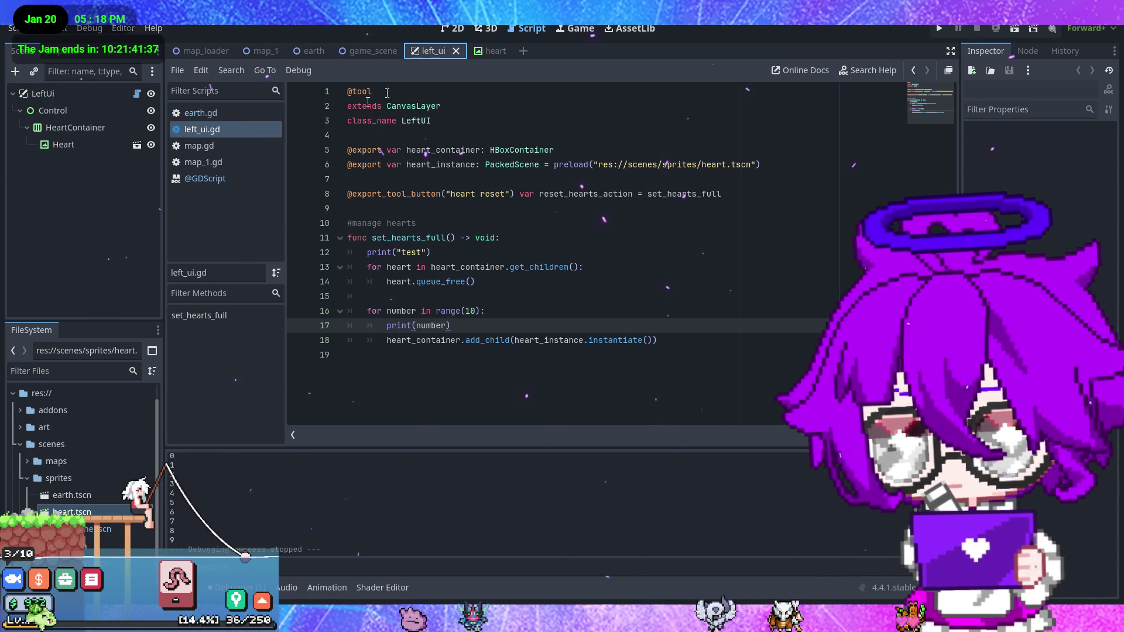
Step: Trigger LeftUi's heart reset tool button to clear the placeholder heart
click(101, 149)
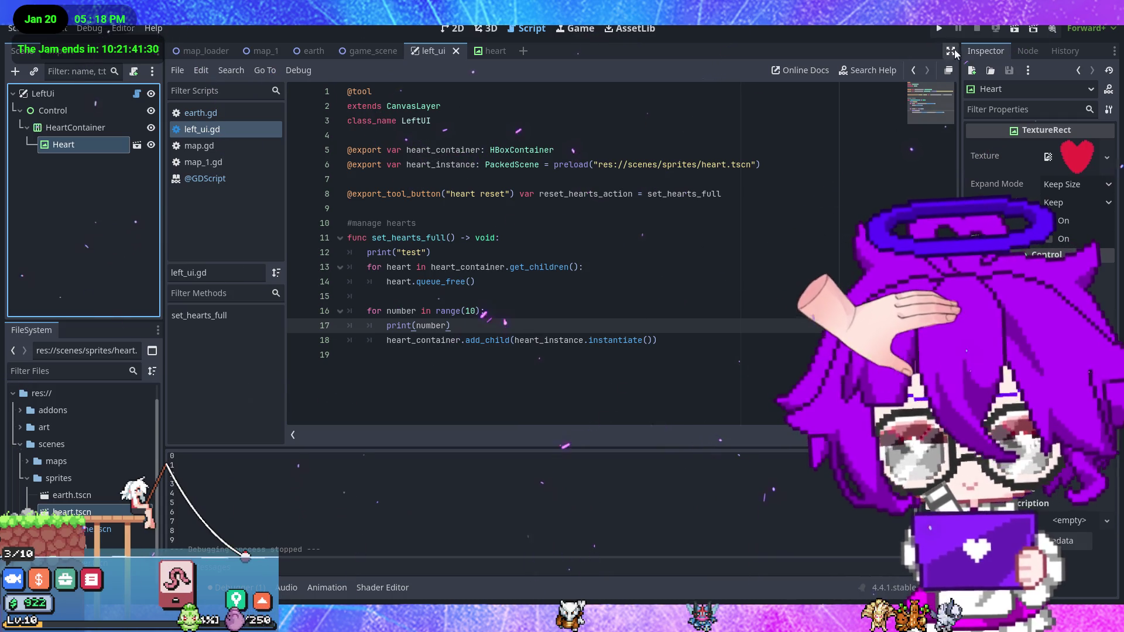
click(94, 93)
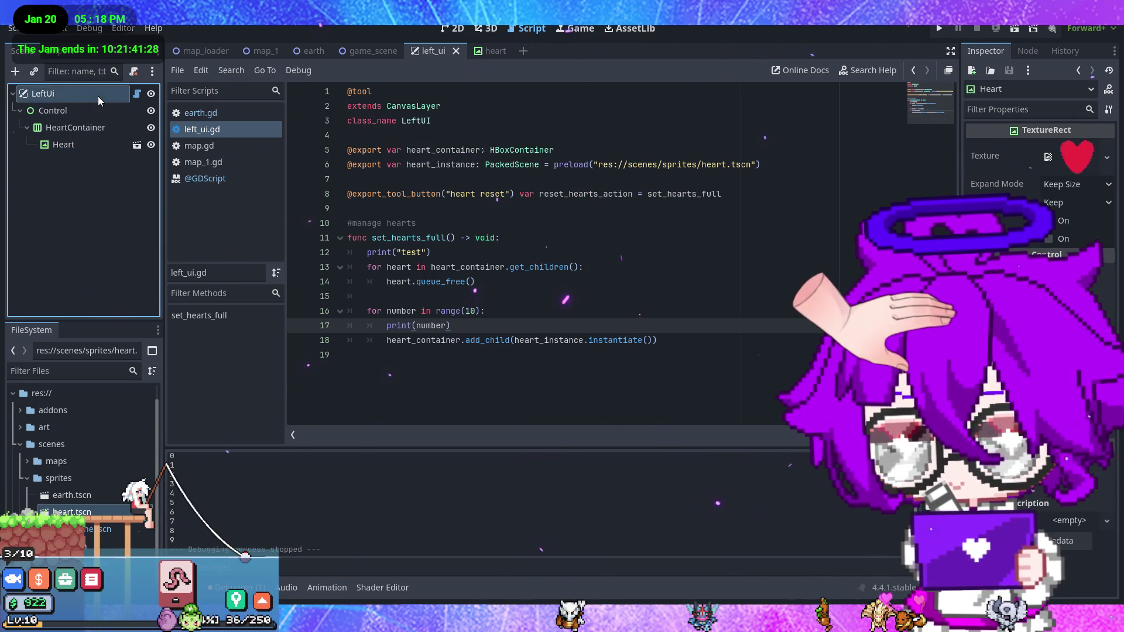
click(1048, 202)
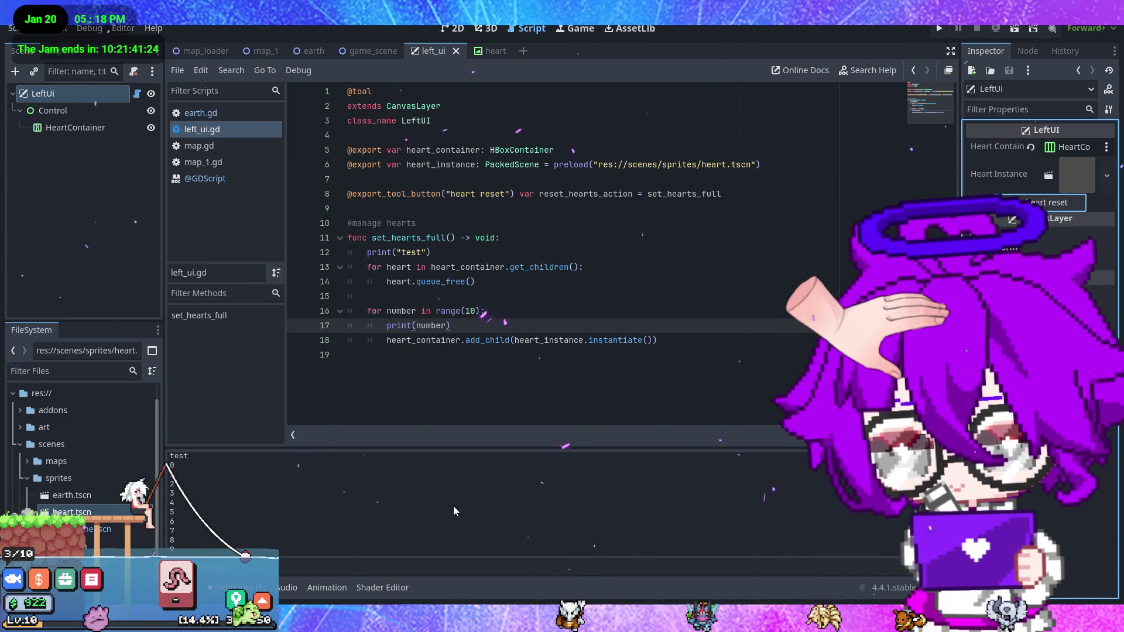
Step: Run the game, trigger LeftUi's heart reset action from the remote Inspector, then rerun and close it
click(940, 33)
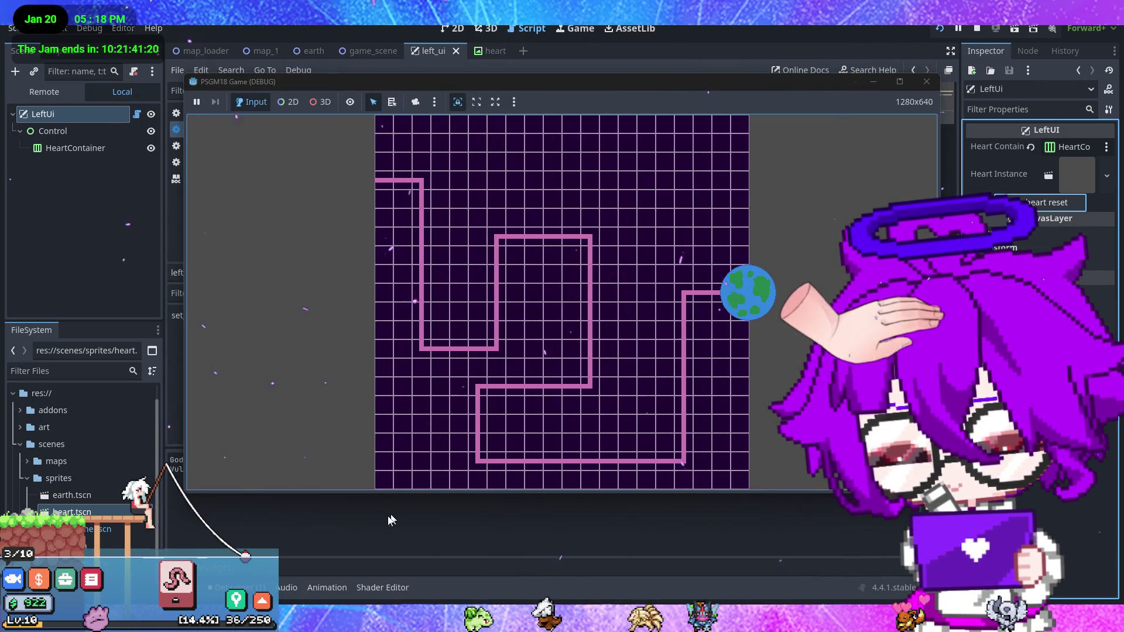
click(65, 98)
click(24, 131)
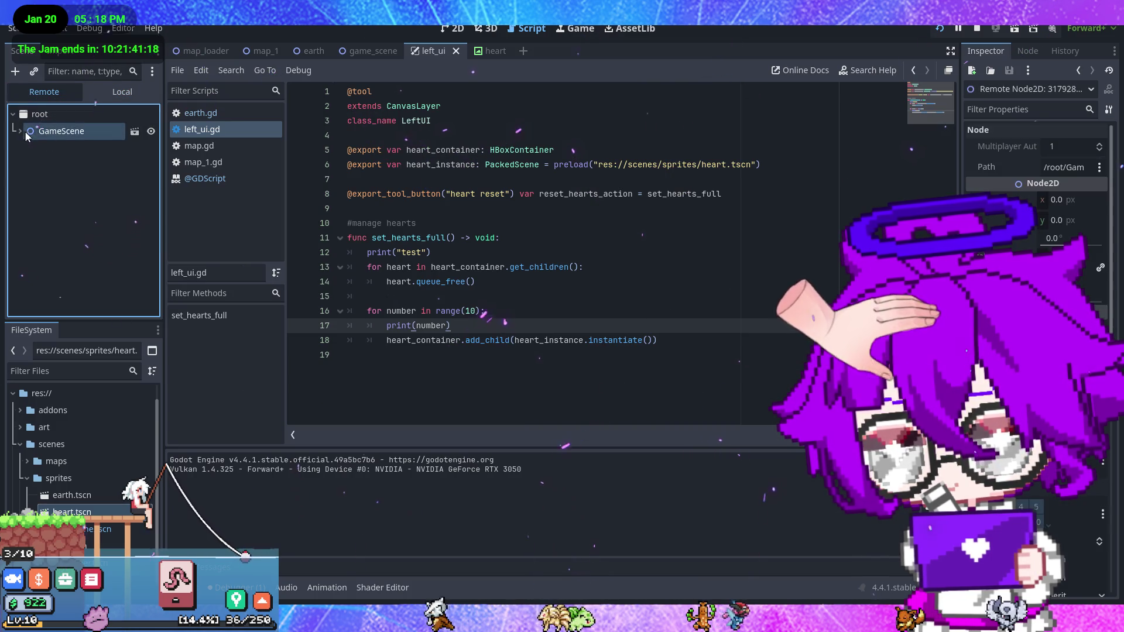
click(47, 148)
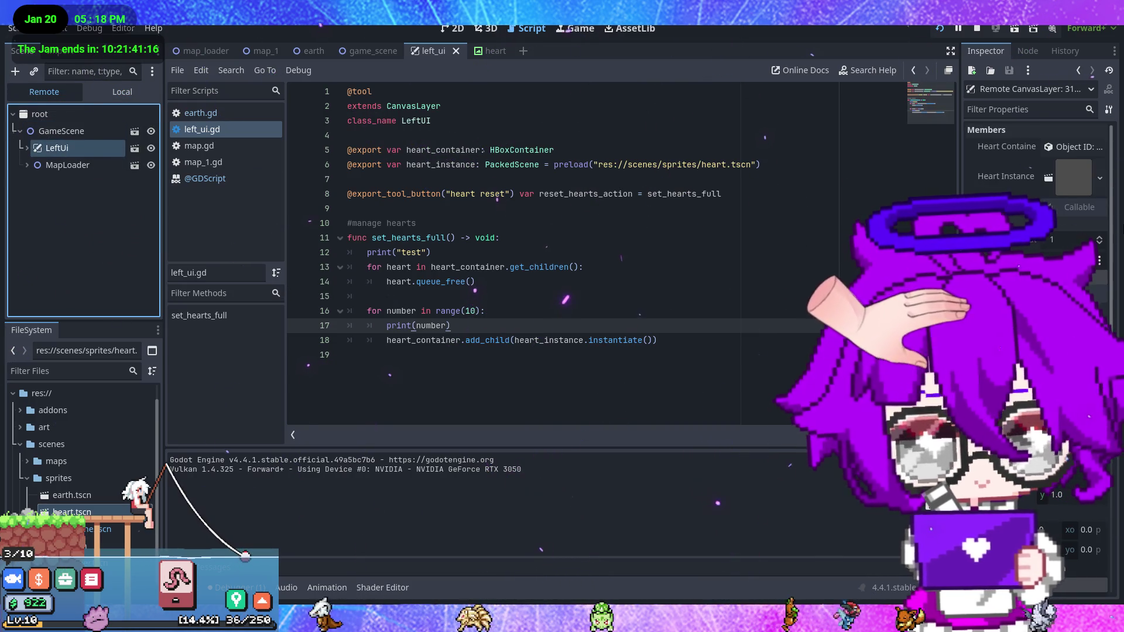
click(1072, 209)
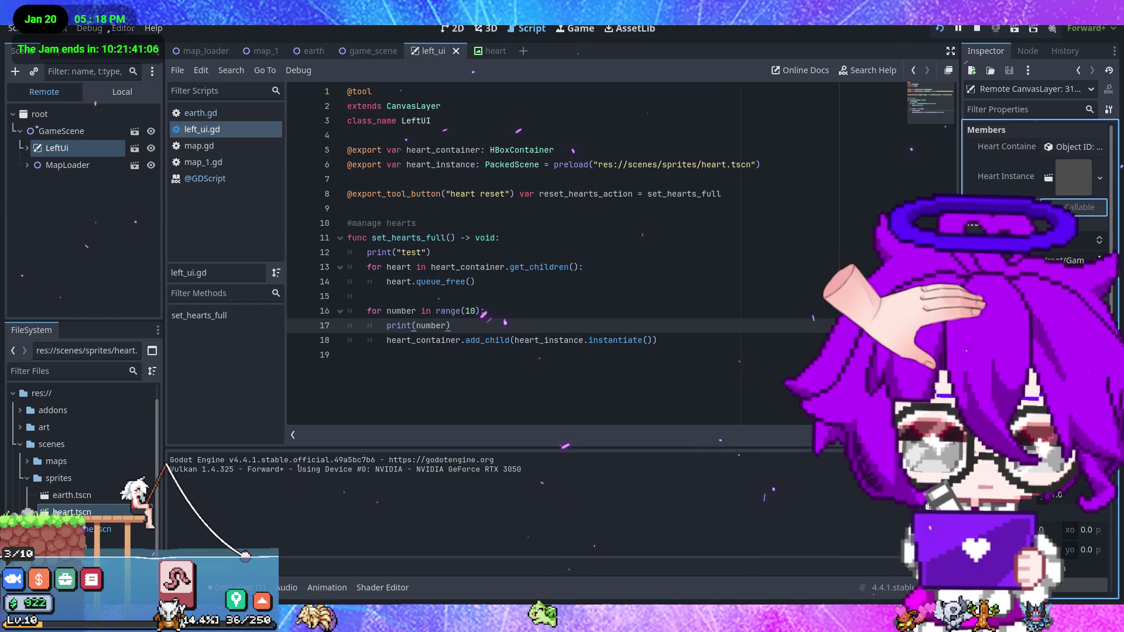
click(1079, 207)
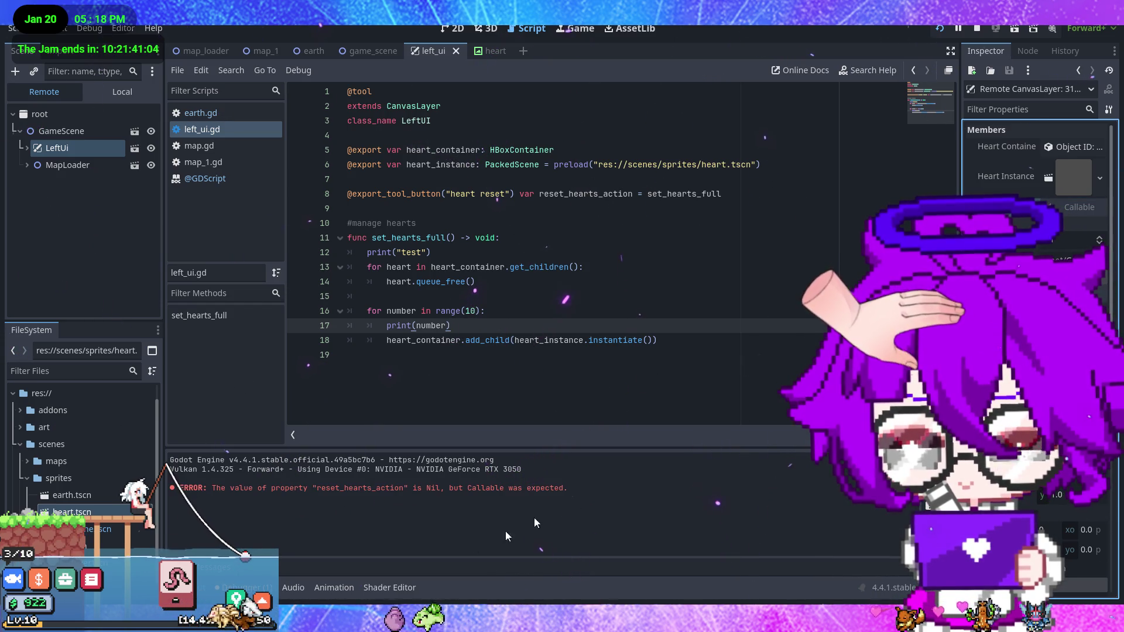
key(F5)
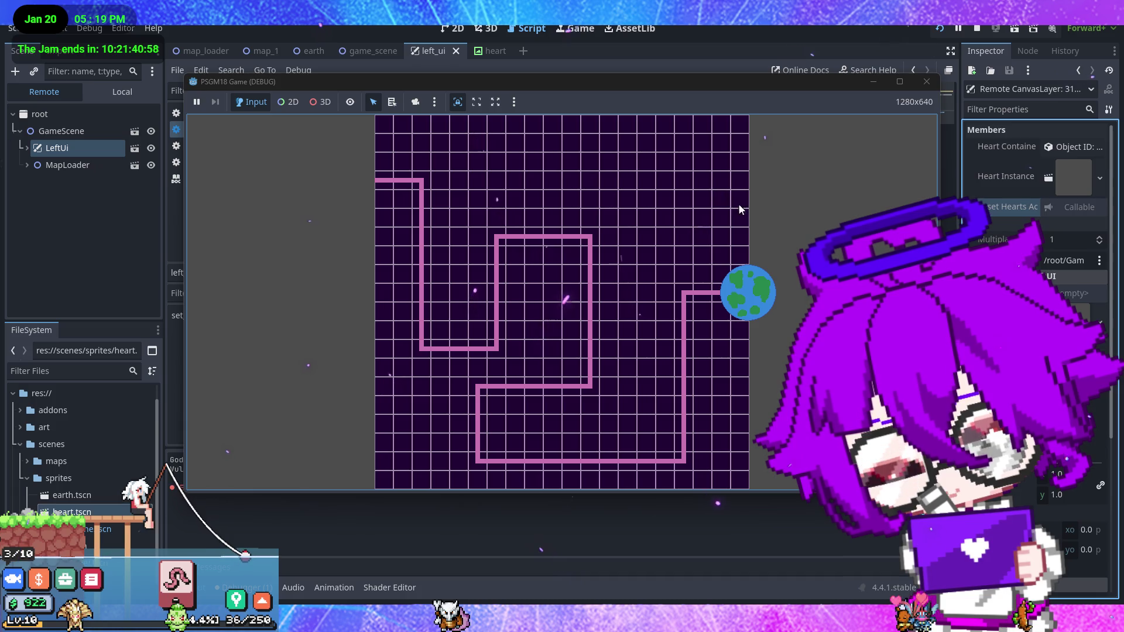
click(925, 85)
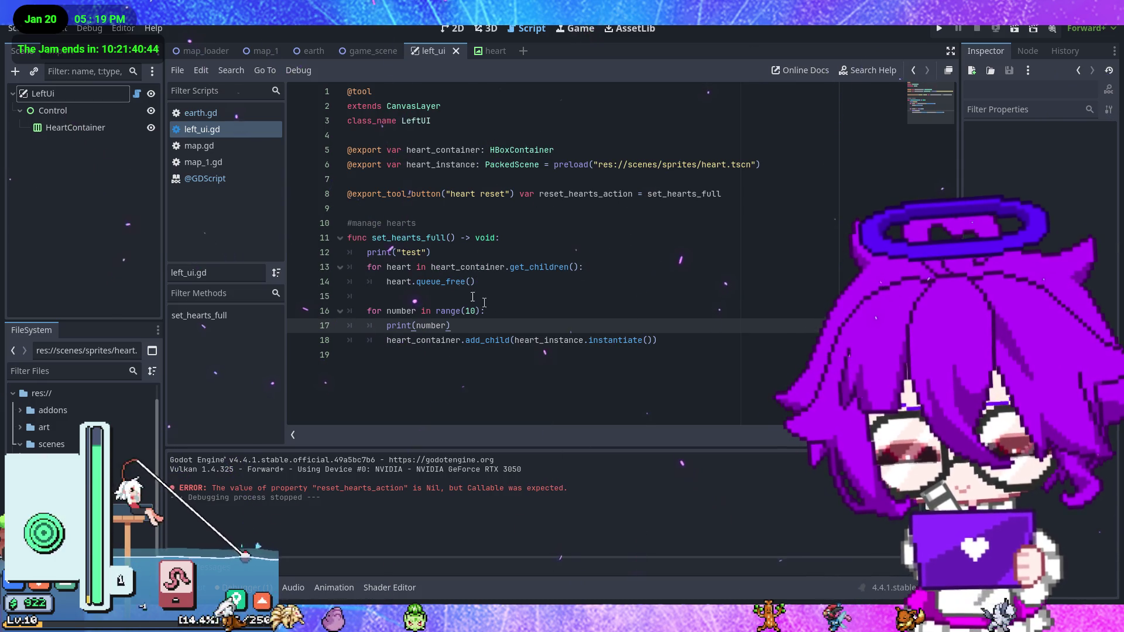
Step: Save and rerun the game, inspect the live LeftUi node, stop it, and open the heart scene
click(100, 129)
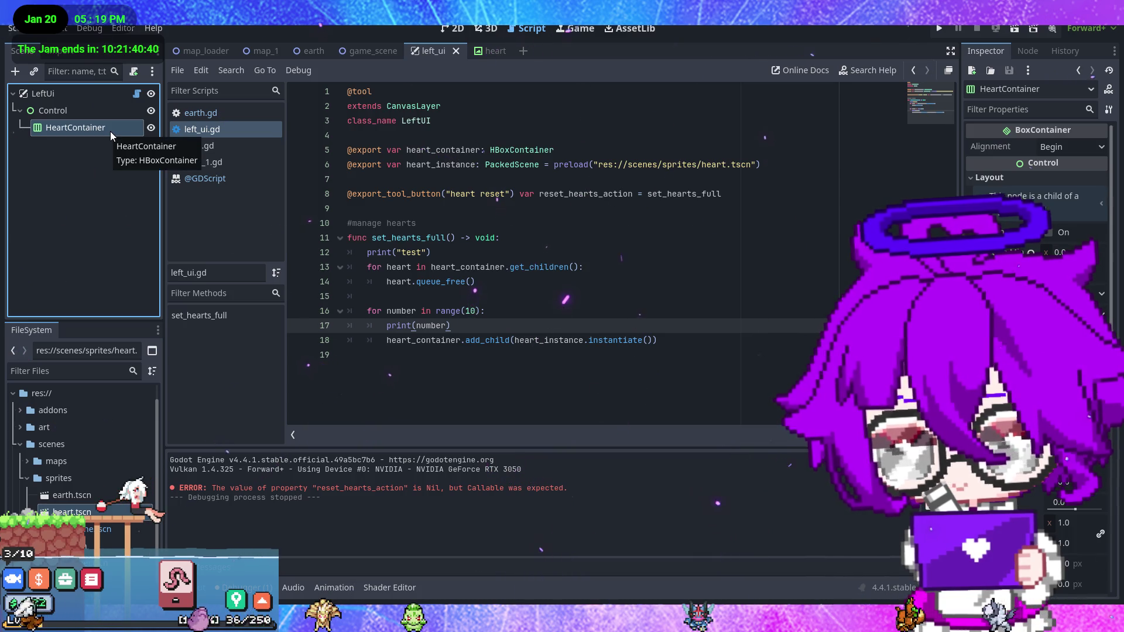
click(942, 34)
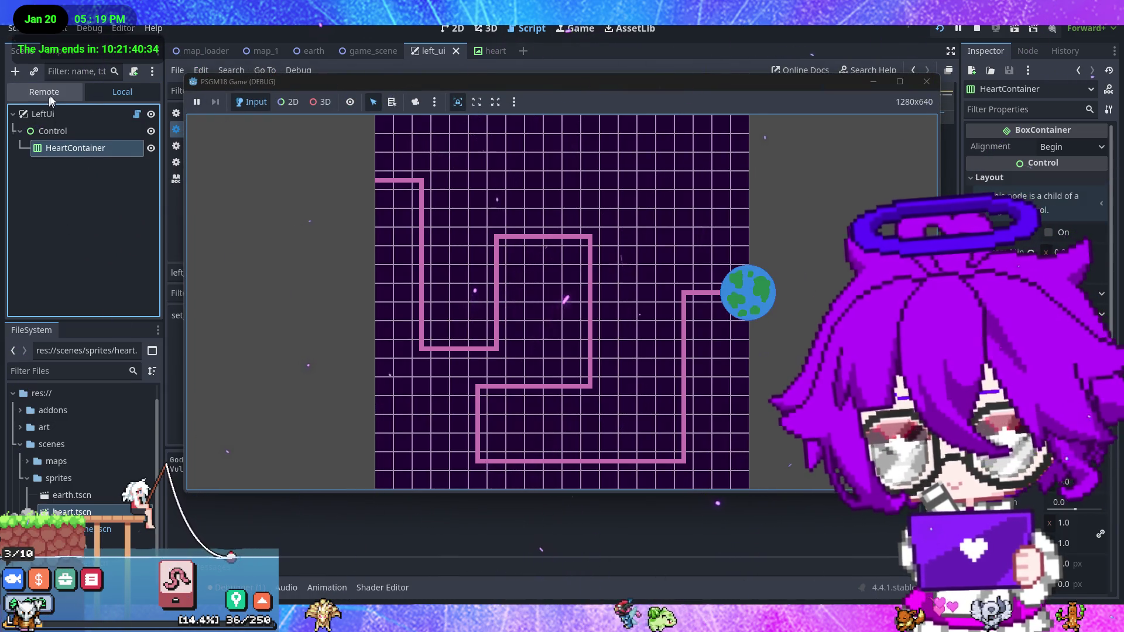
click(43, 92)
click(58, 148)
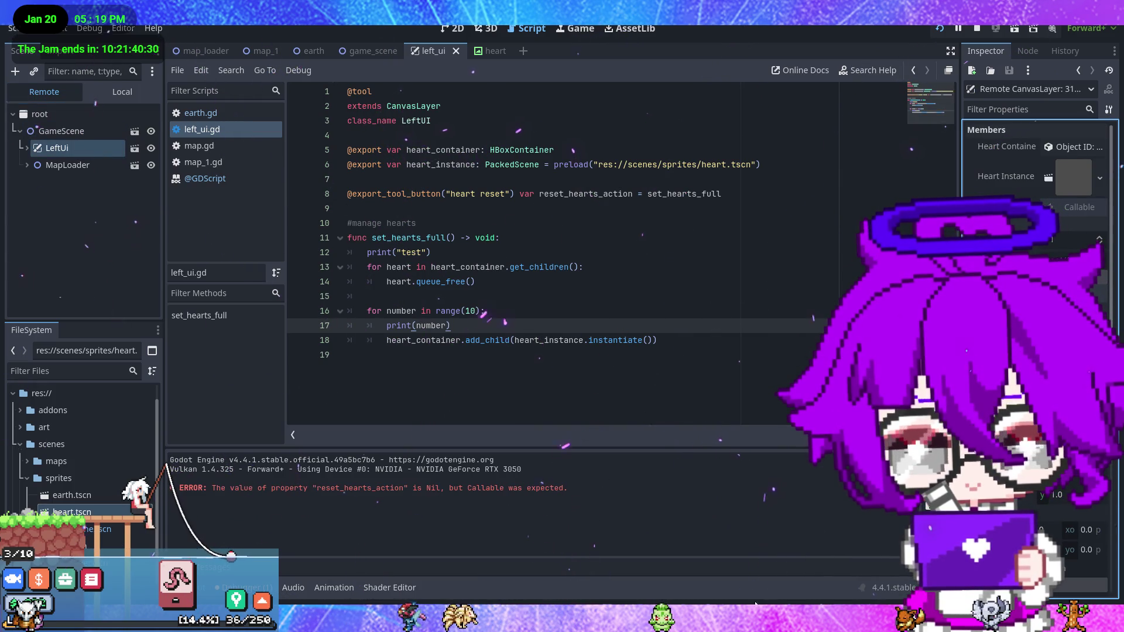
mouse_move(756, 604)
click(796, 563)
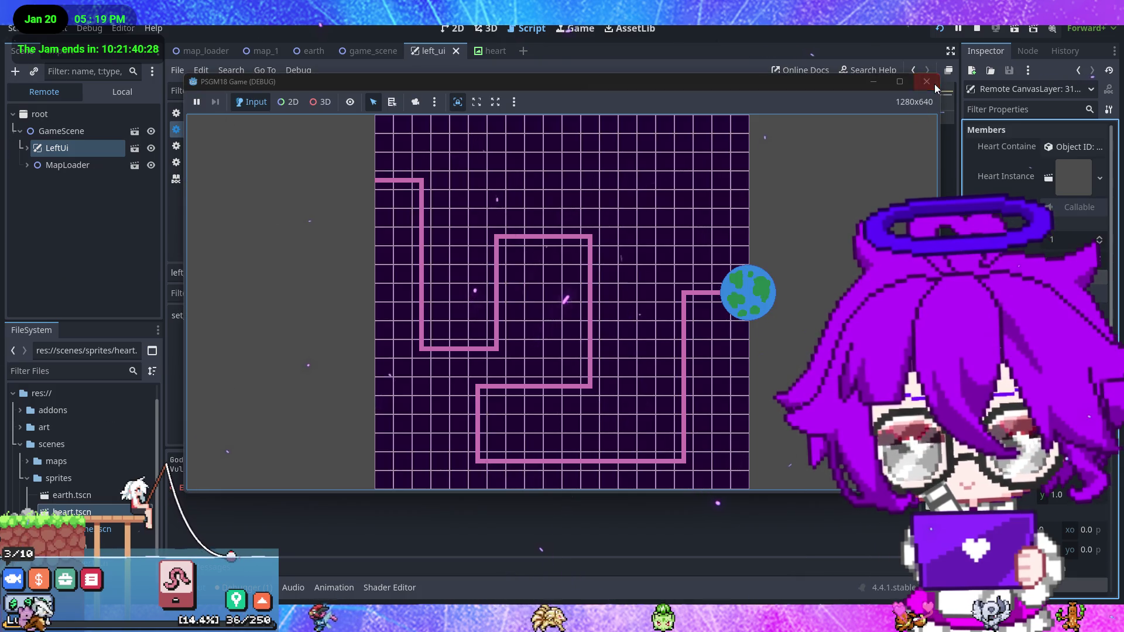
click(934, 84)
click(495, 52)
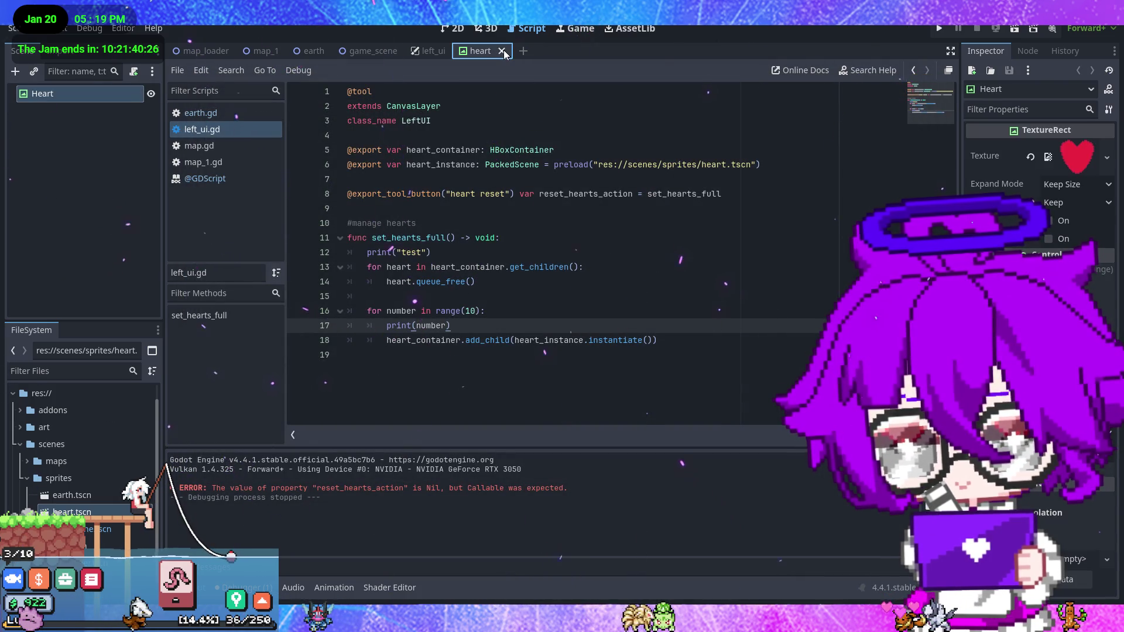
Step: Close the heart scene, instance heart.tscn under HeartContainer, paste copies Heart2–Heart5, and save
click(502, 51)
right_click(97, 129)
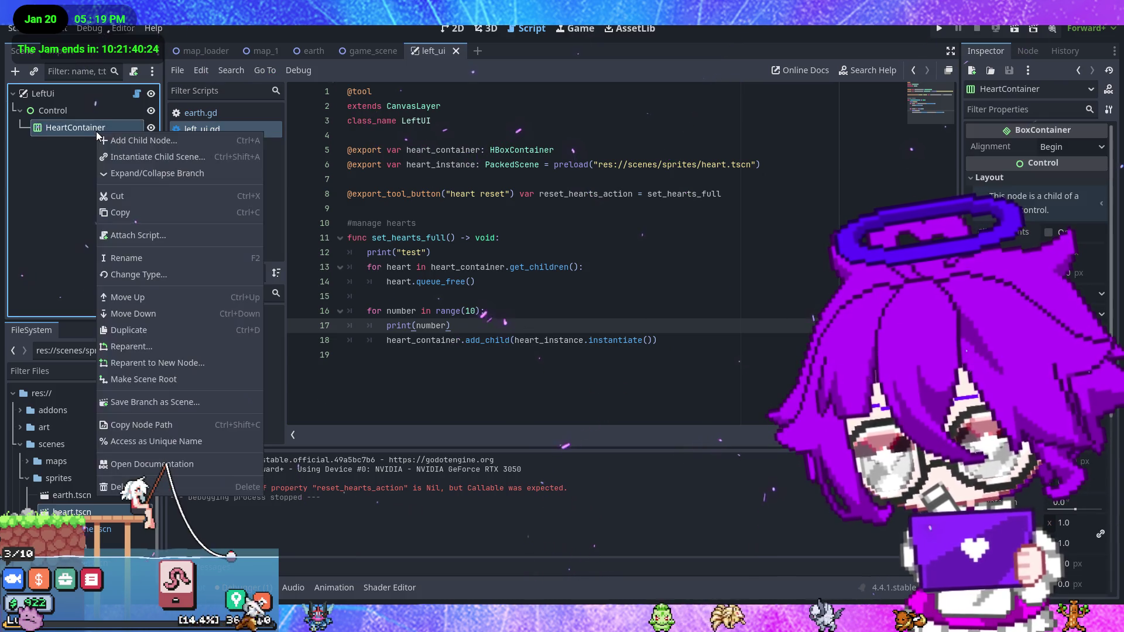
click(139, 157)
double_click(461, 230)
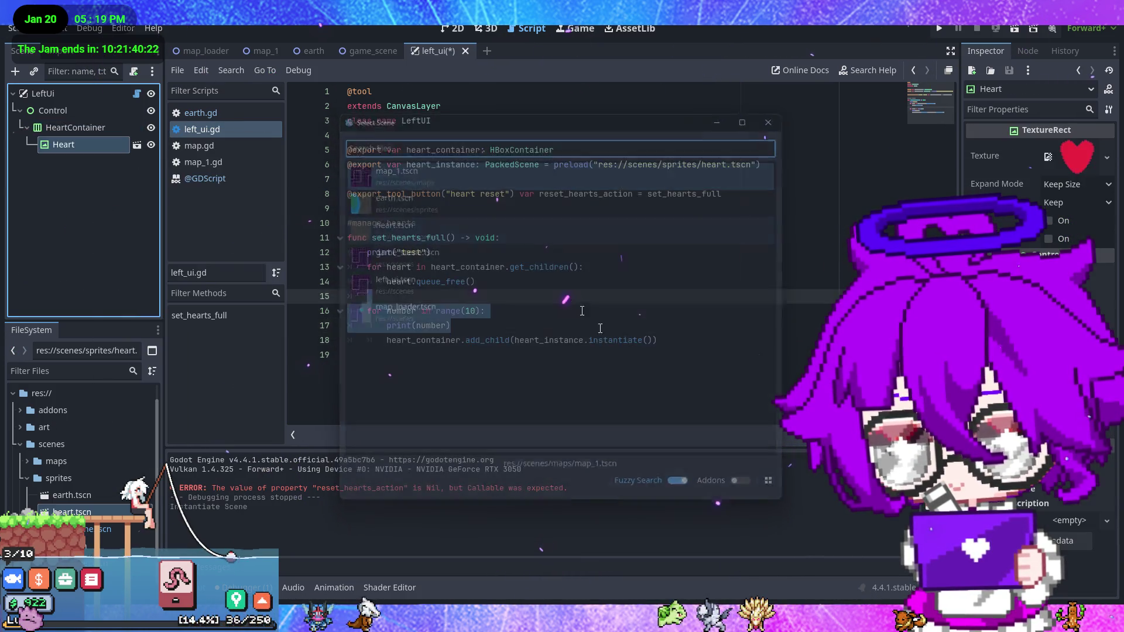
double_click(97, 146)
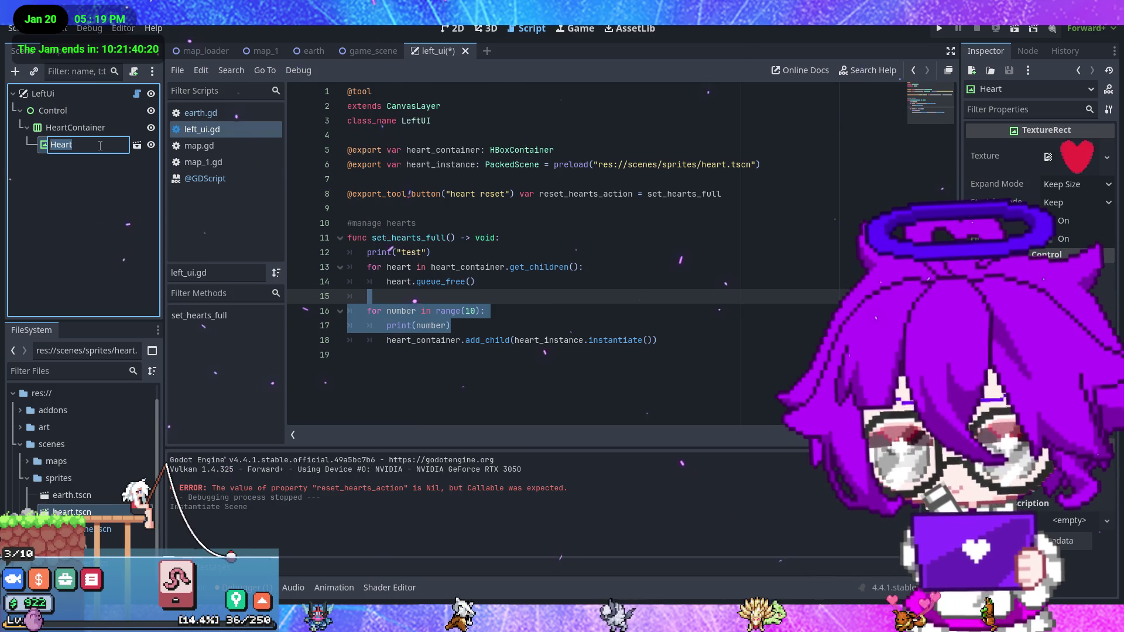
key(Return)
key(ctrl+shift+v)
key(ctrl+shift+v)
key(ctrl+shift+v)
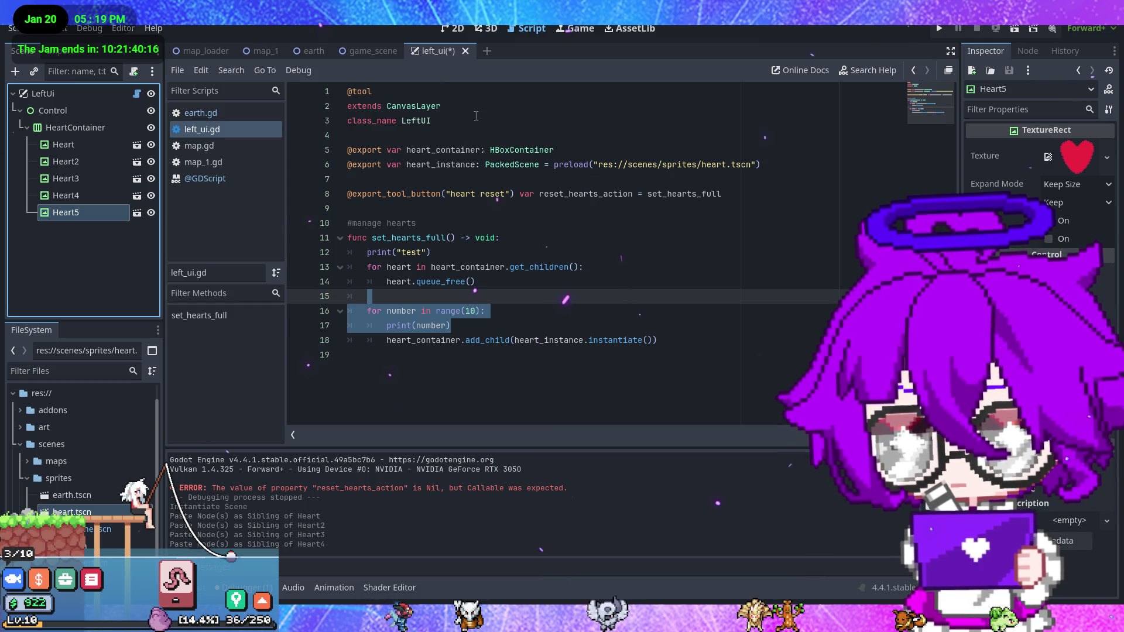
key(ctrl+s)
Step: In the 2D view, delete Heart through Heart5 from HeartContainer
click(452, 28)
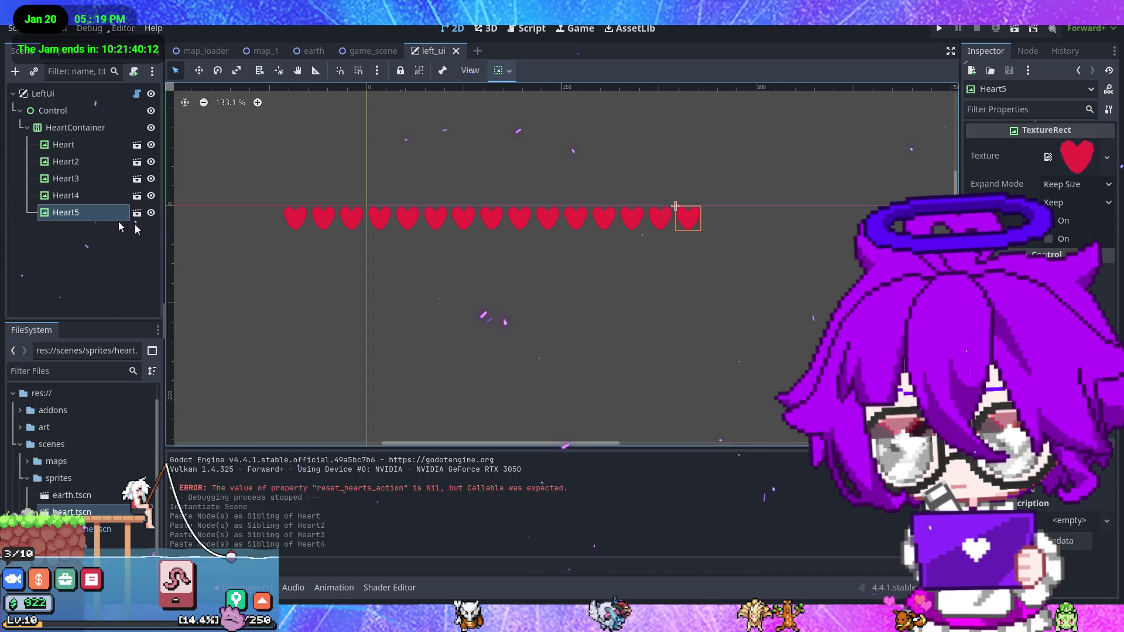
click(83, 194)
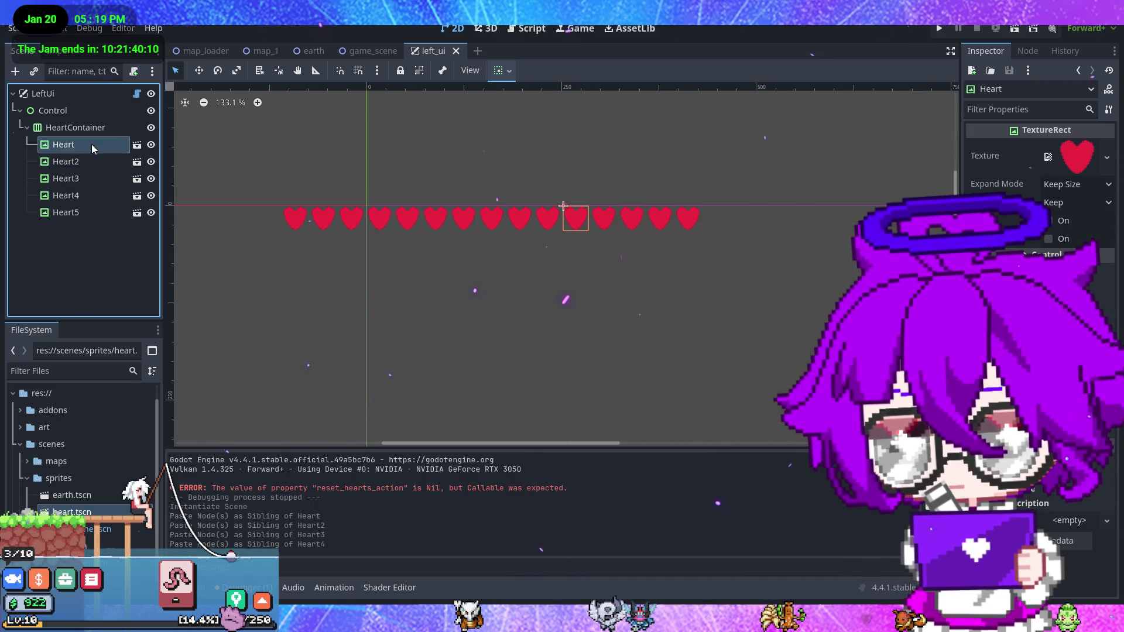
shift+click(88, 212)
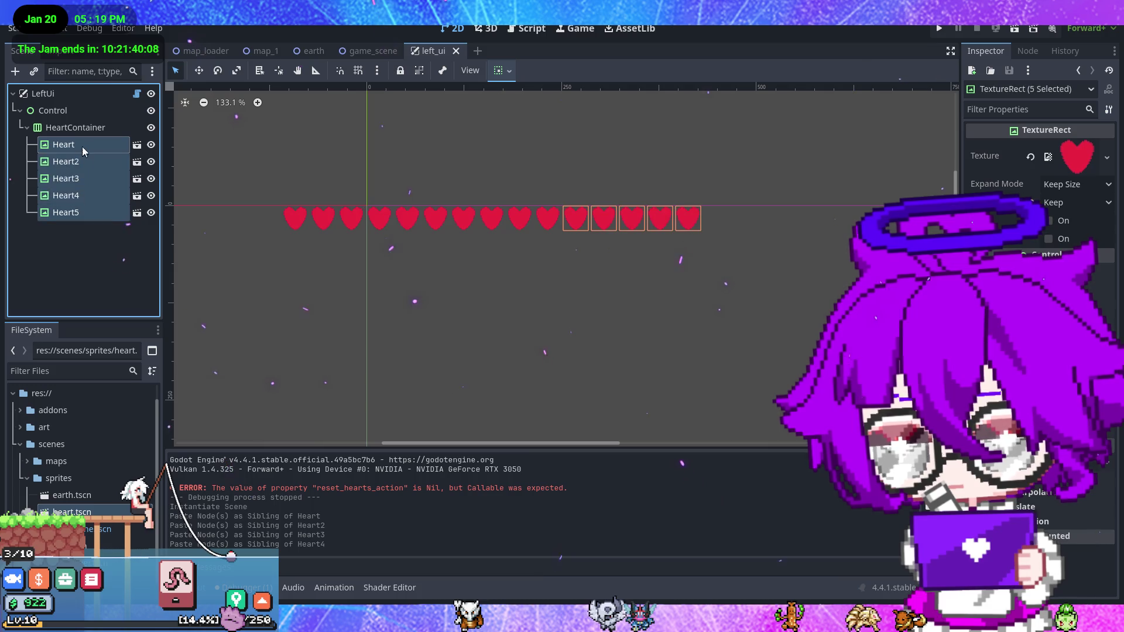
right_click(83, 143)
click(141, 370)
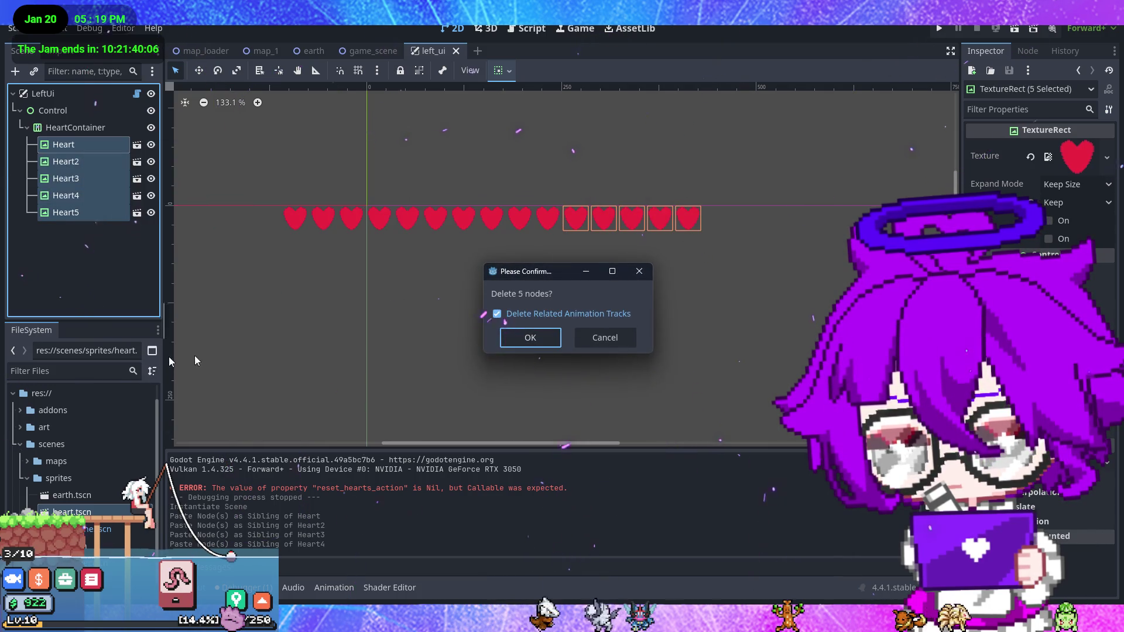
click(530, 338)
click(79, 128)
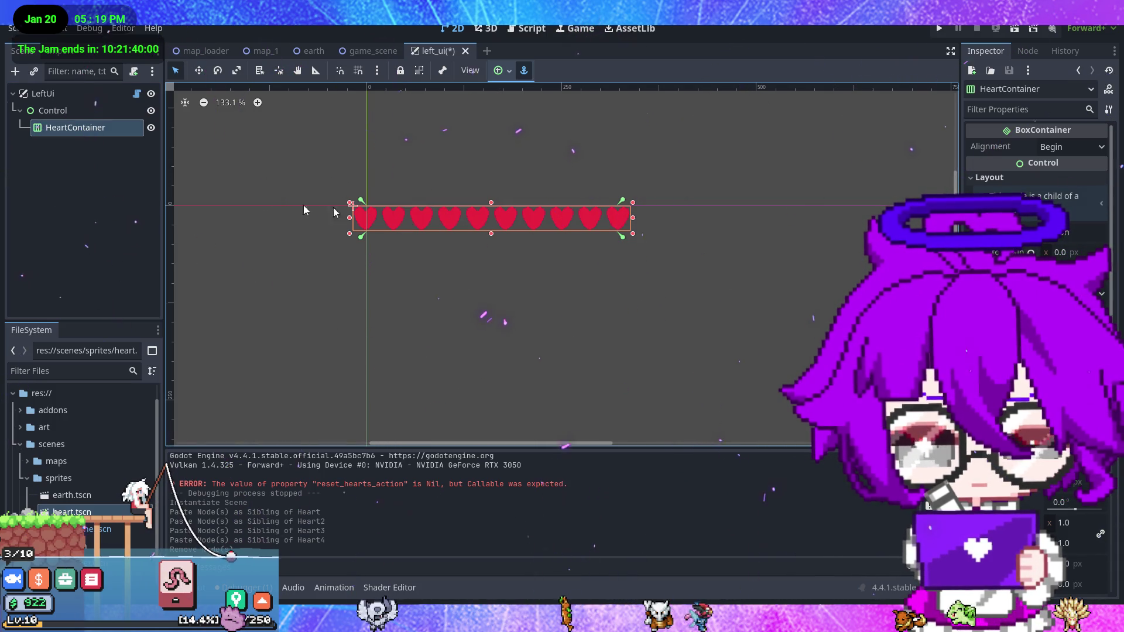
Step: Compare the Control parent's layout bounds with HeartContainer's
click(83, 134)
click(87, 113)
click(87, 128)
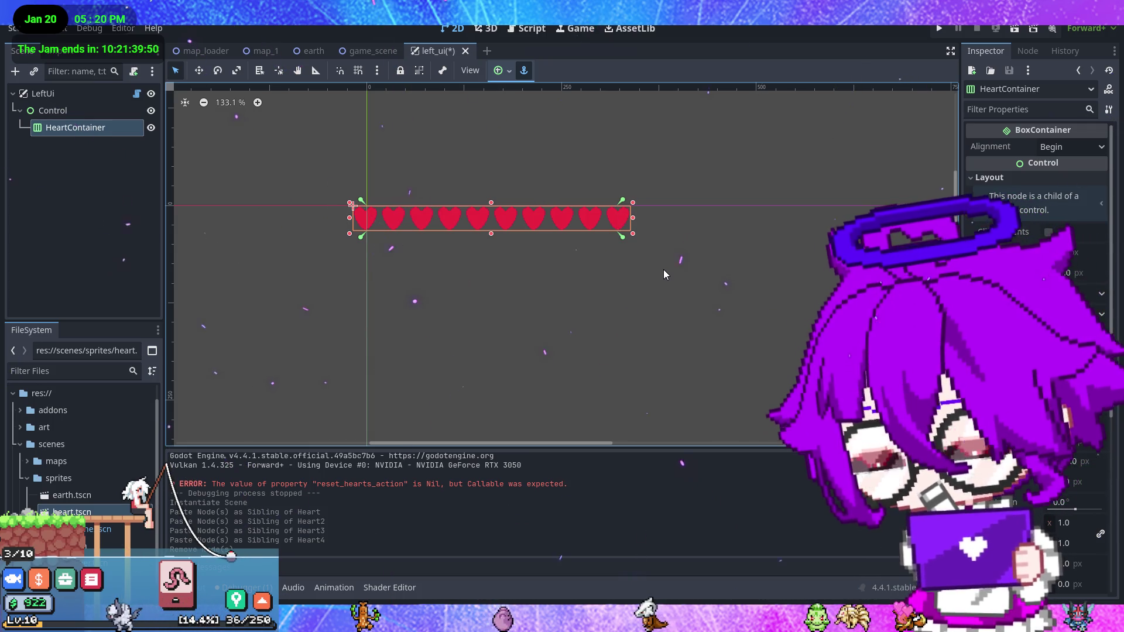
click(103, 116)
click(101, 132)
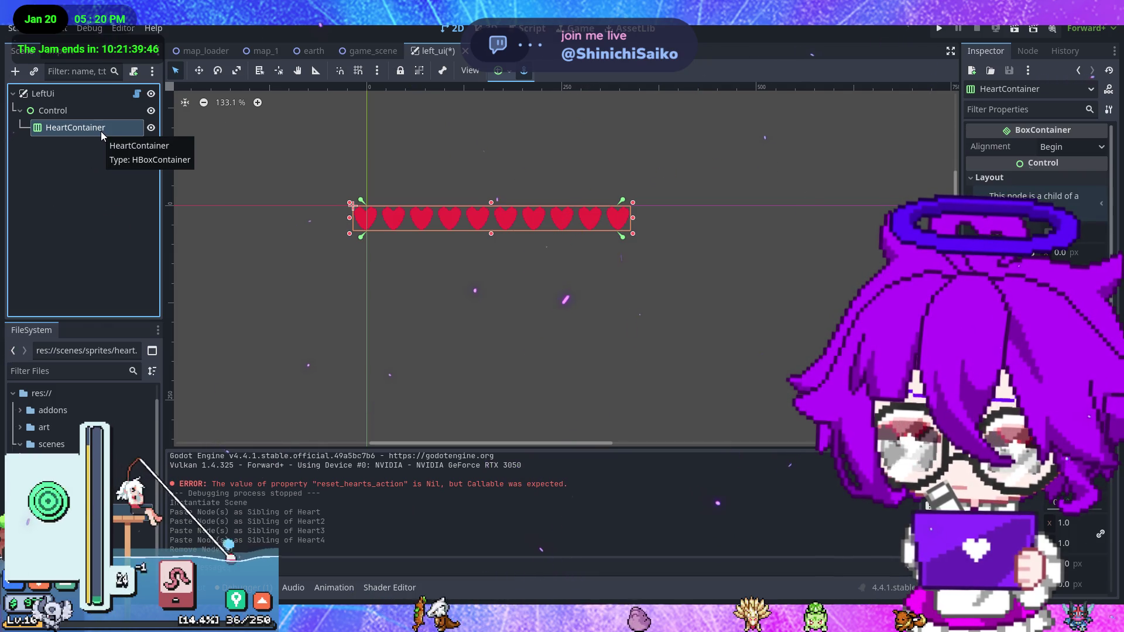
click(100, 108)
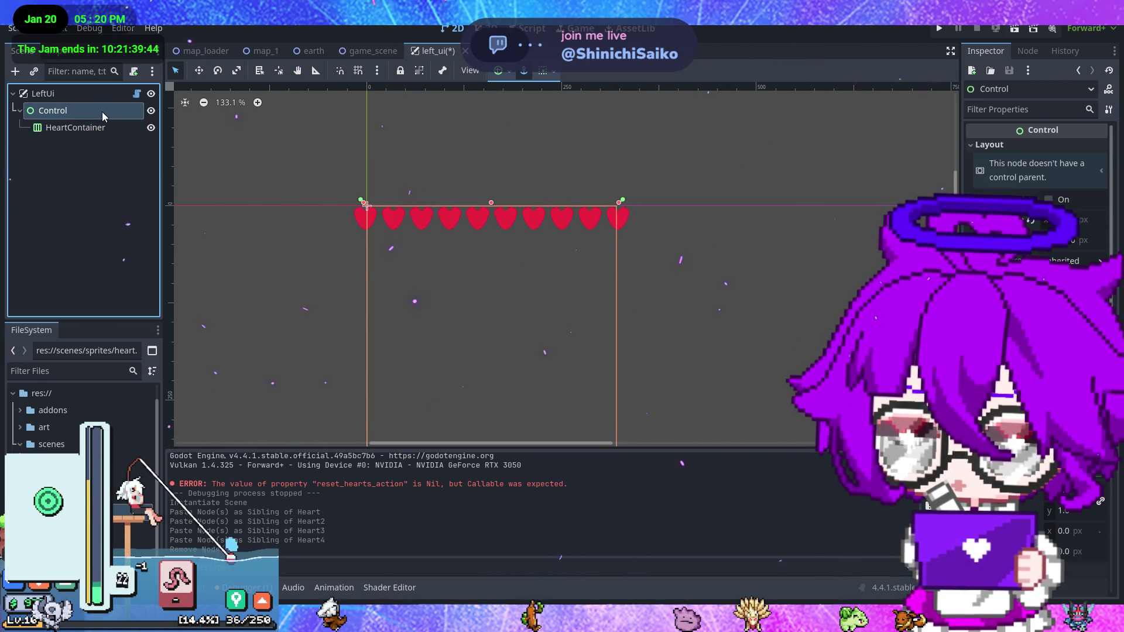
click(102, 125)
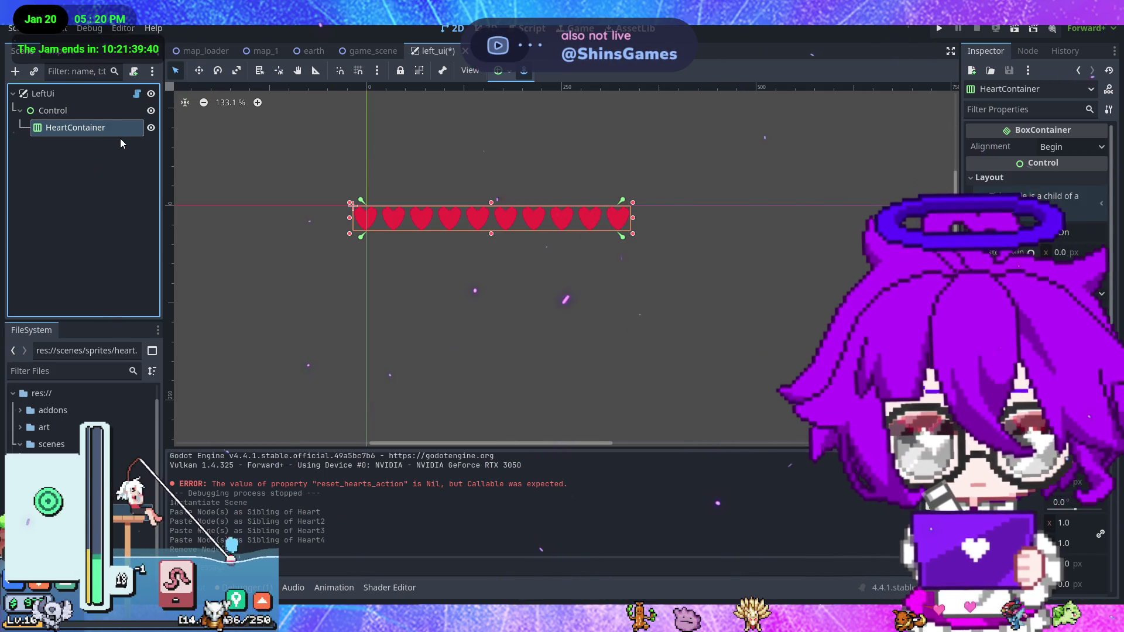
Step: Run heart reset on LeftUi to refill ten hearts, then open left_ui.gd
click(85, 94)
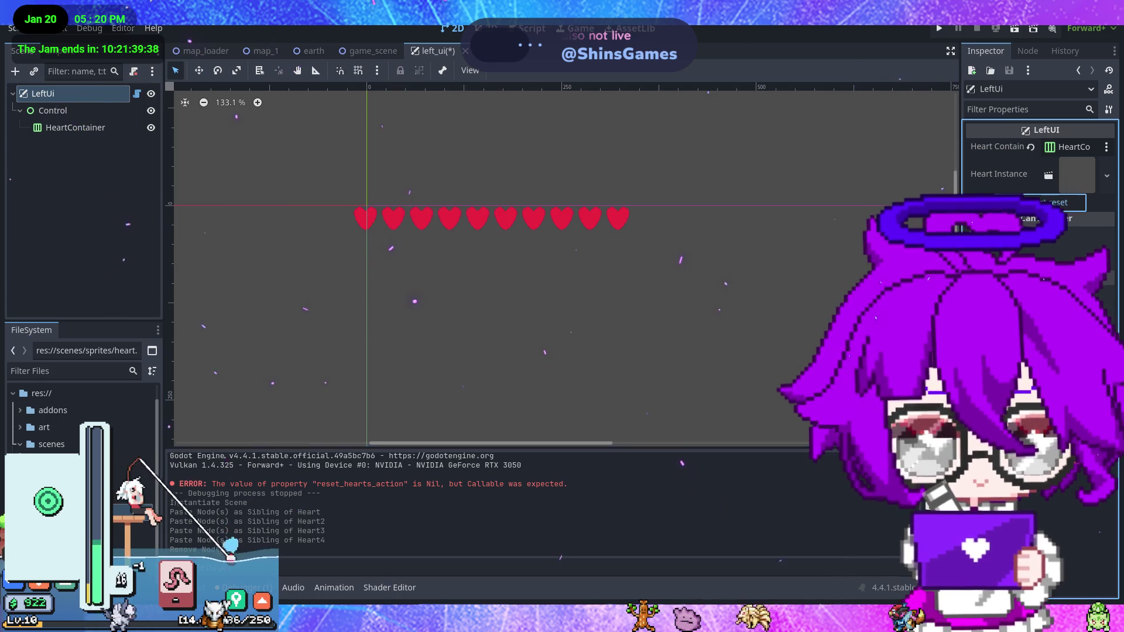
key(F6)
click(100, 134)
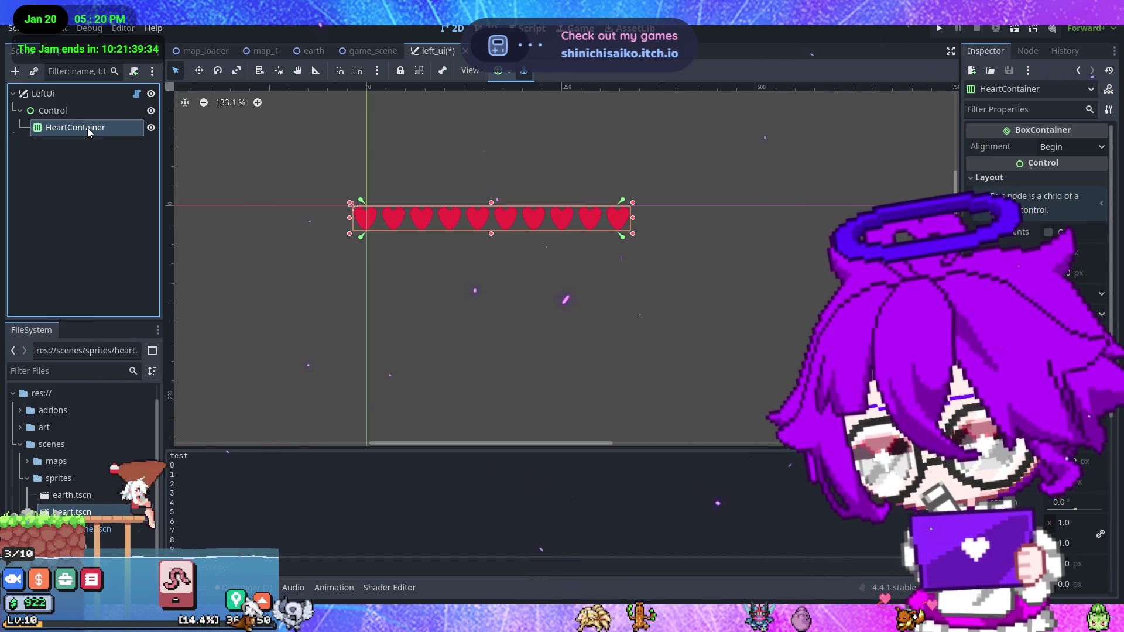
click(138, 95)
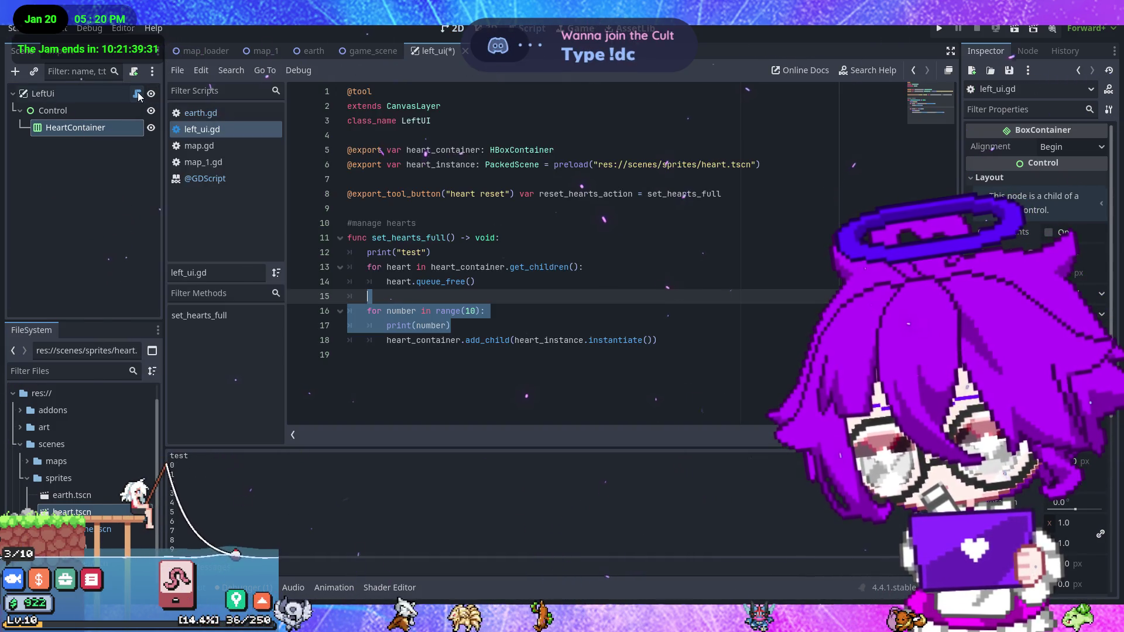
click(521, 329)
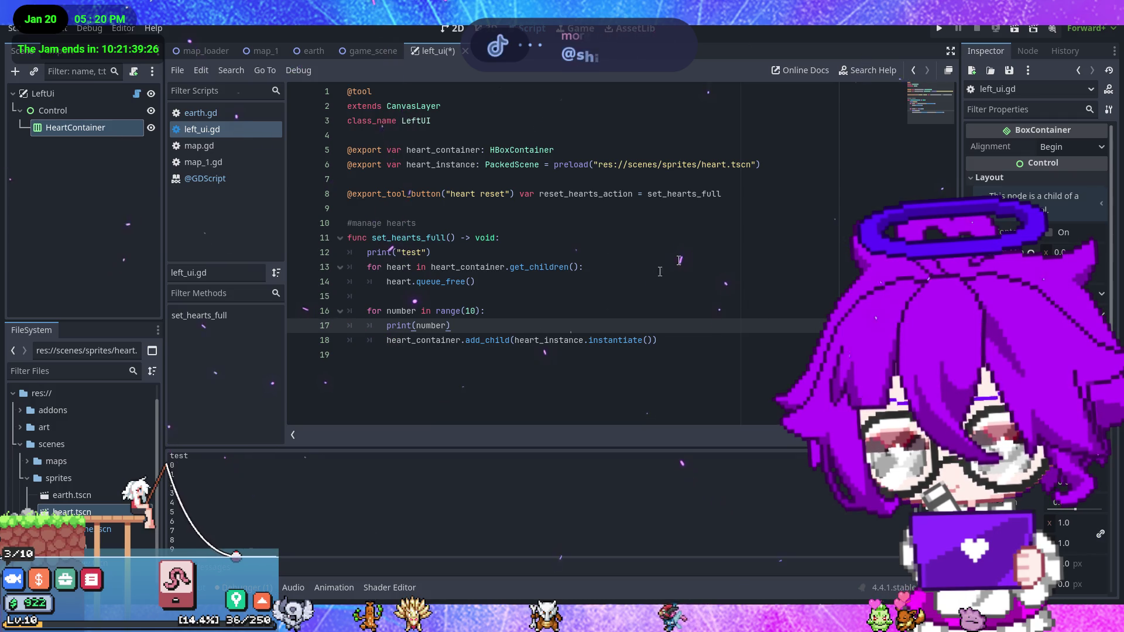
drag(734, 193, 336, 192)
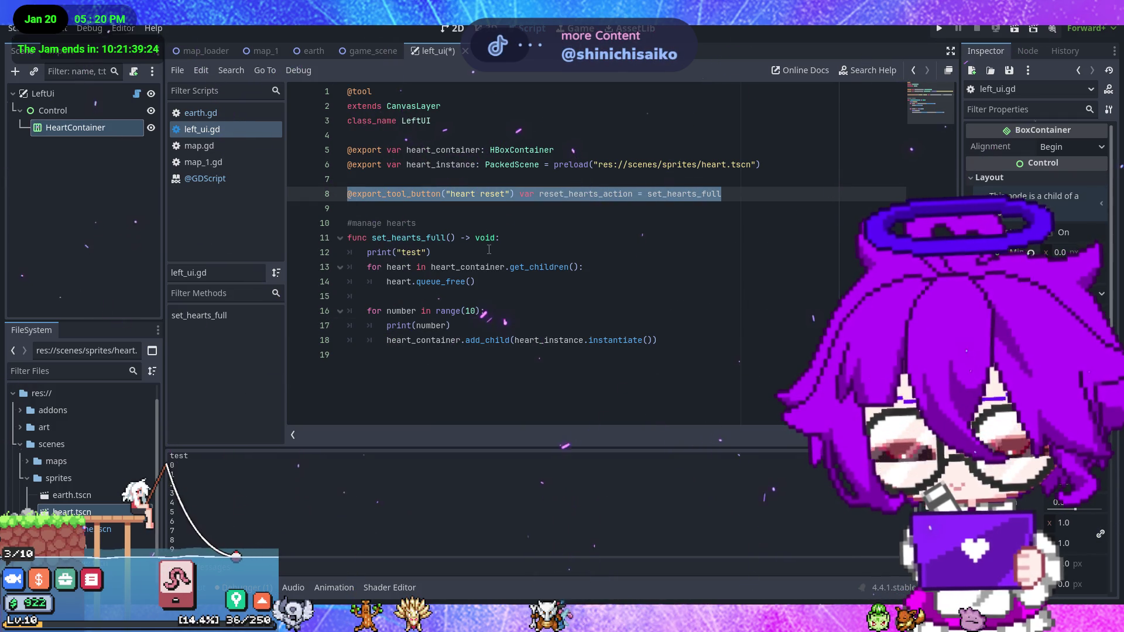
key(BackSpace)
key(BackSpace)
key(BackSpace)
drag(372, 91, 346, 95)
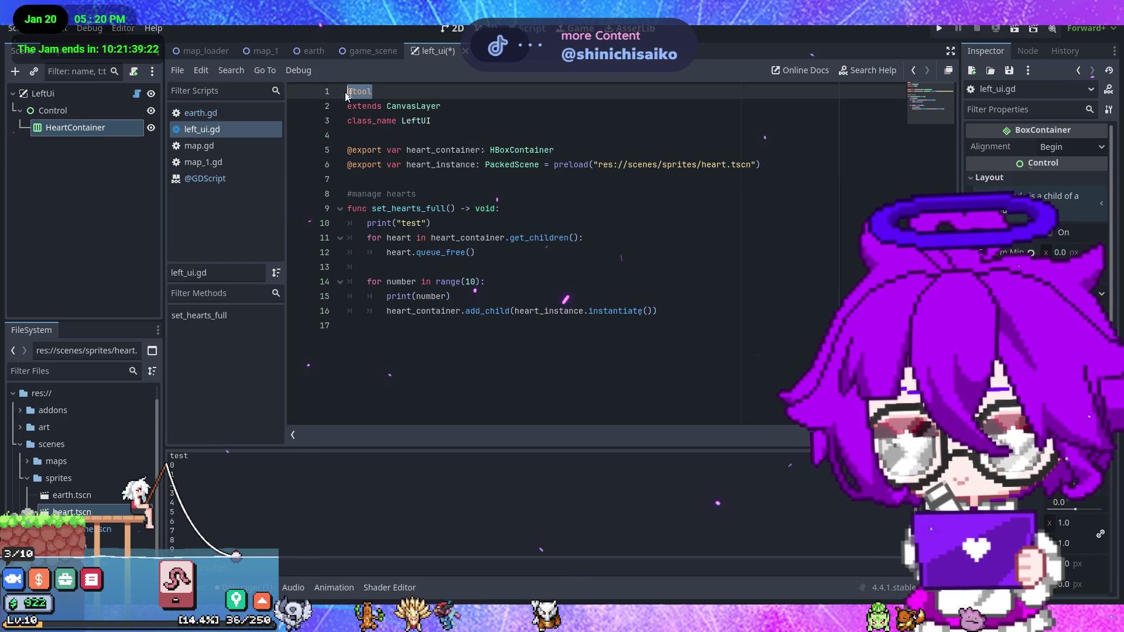
key(Delete)
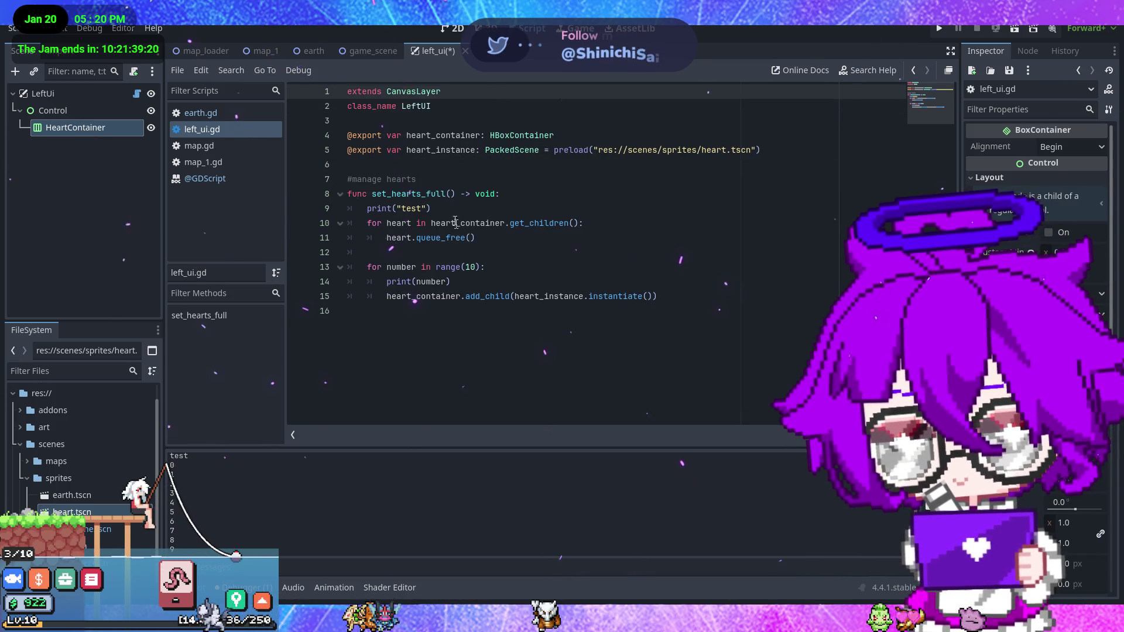
Step: Add func _ready() -> void calling set_hearts_full() below the exported variables, and save
click(381, 171)
key(Return)
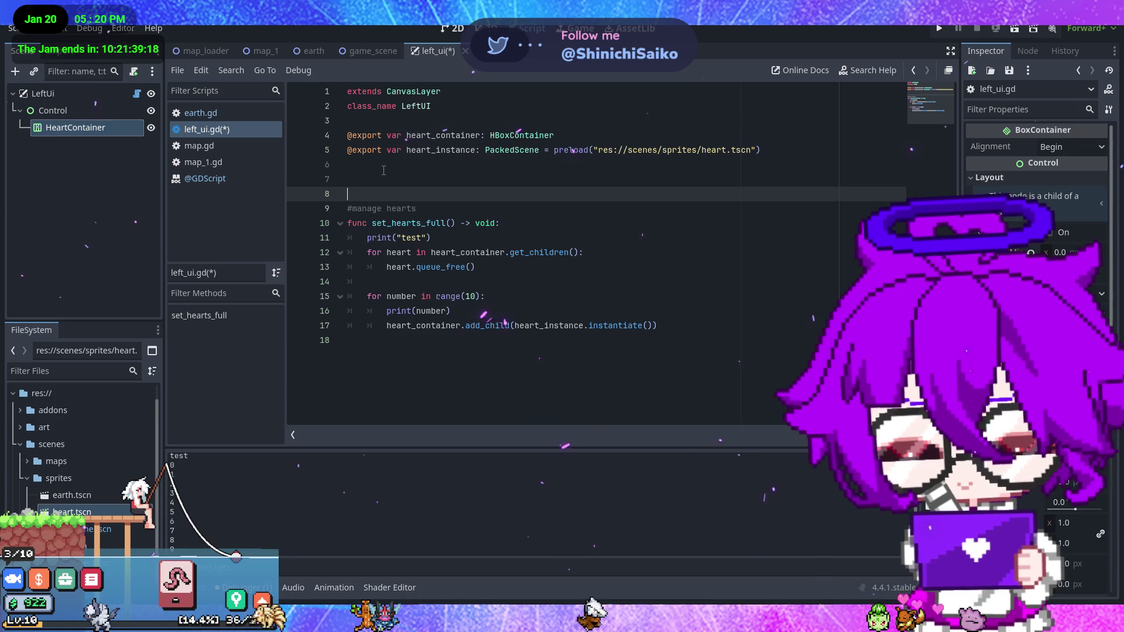
key(Return)
key(Up)
text(func )
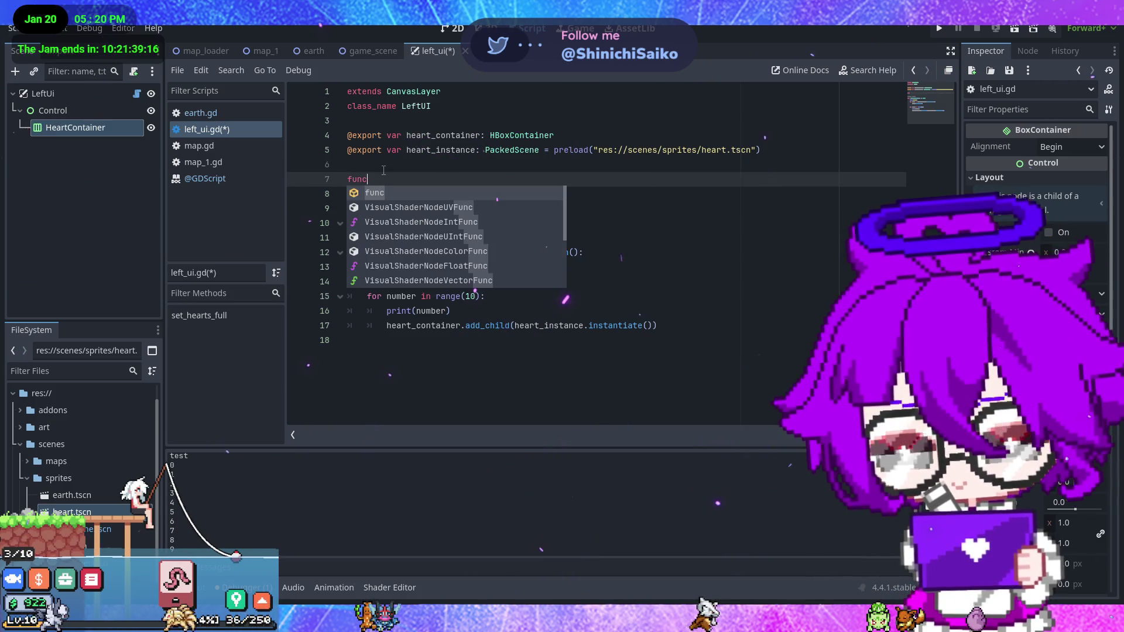
text(_re)
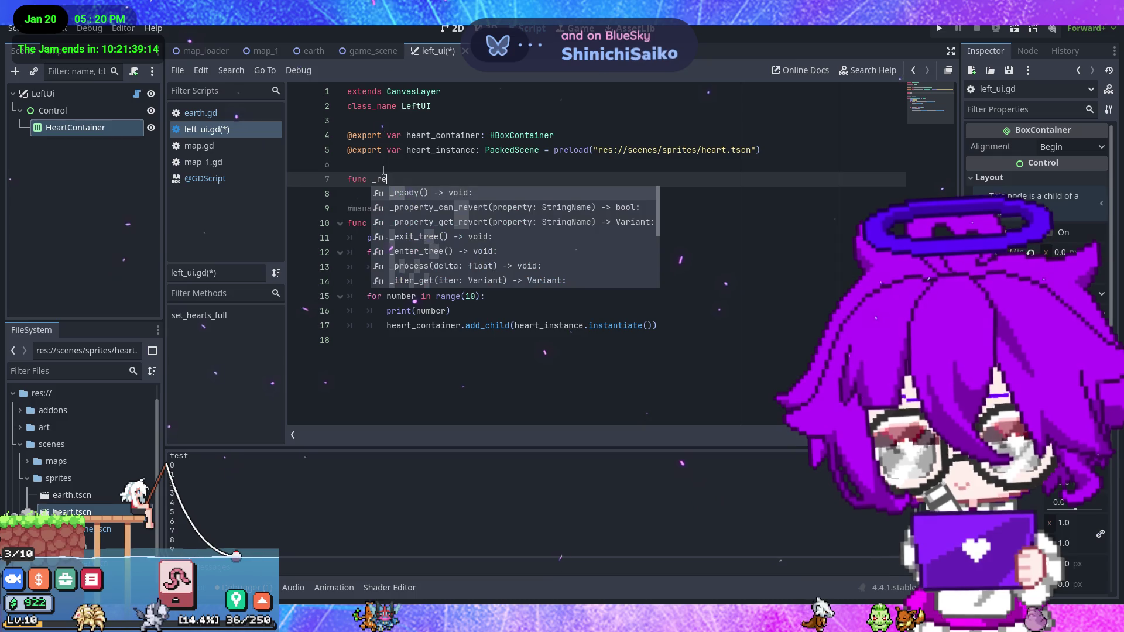
key(Return)
key(Return)
text(set)
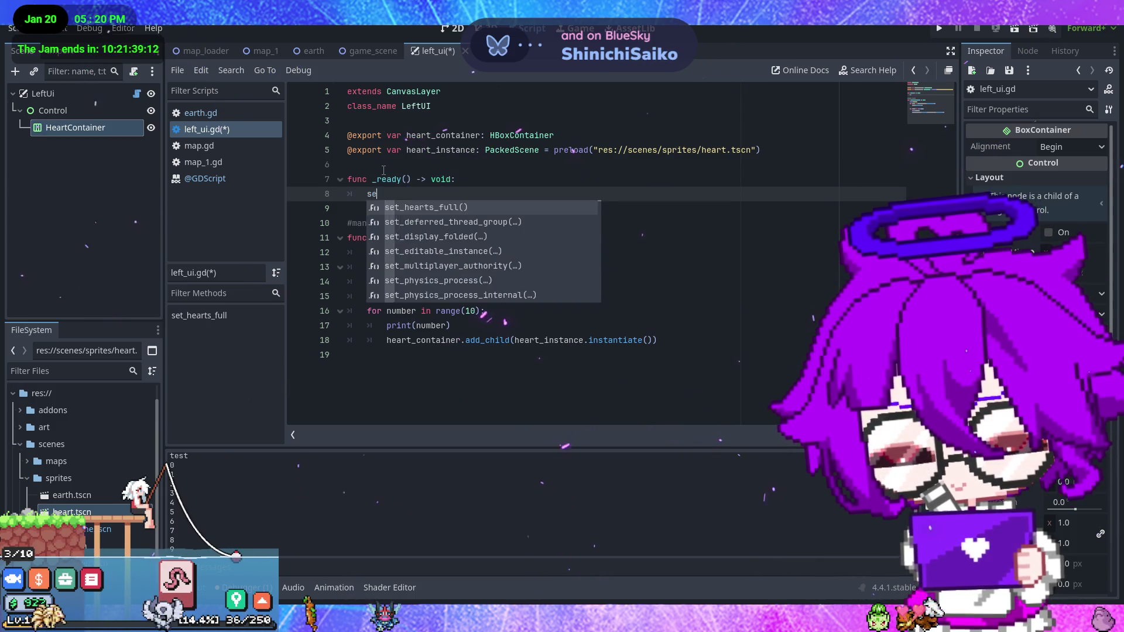
key(Return)
key(ctrl+s)
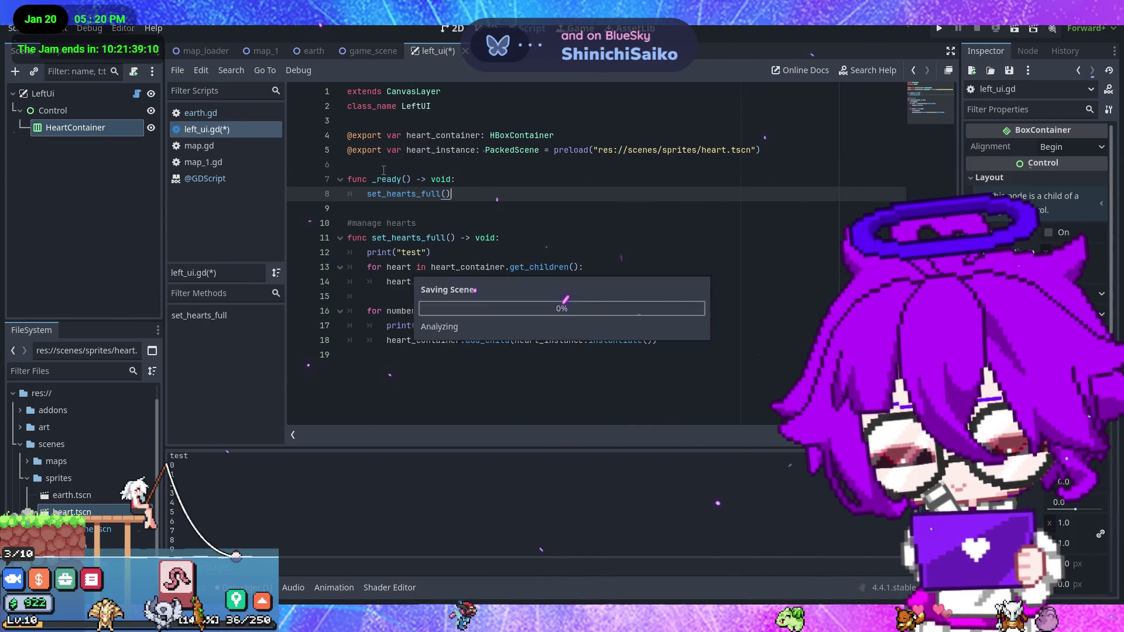
click(237, 178)
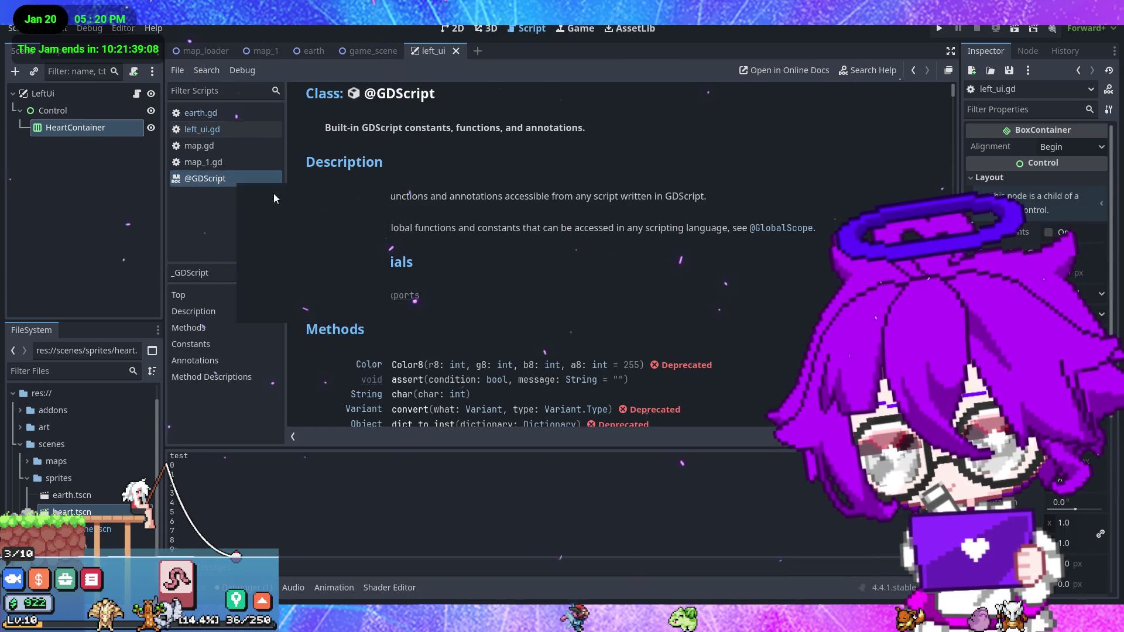
middle_click(234, 178)
click(75, 117)
click(75, 127)
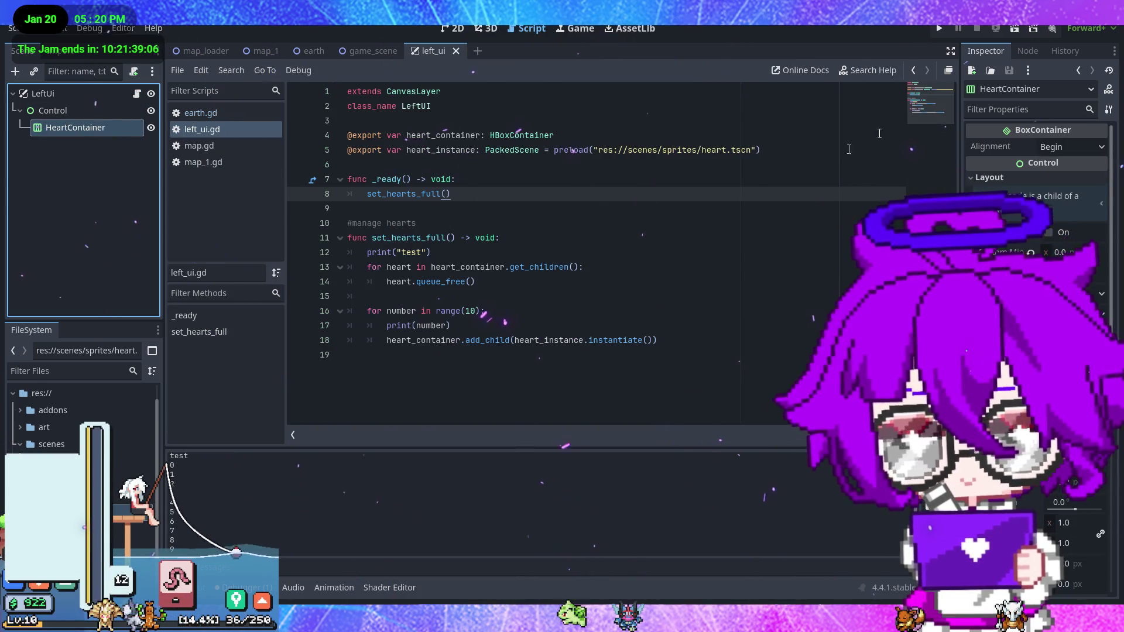
click(456, 30)
click(112, 112)
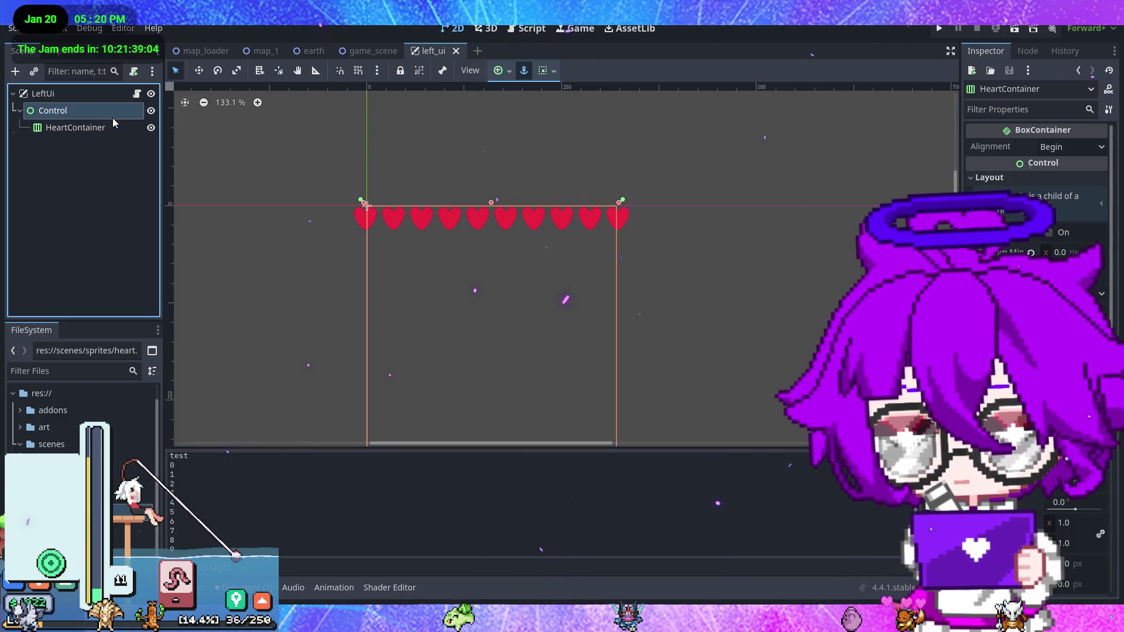
click(106, 128)
right_click(106, 130)
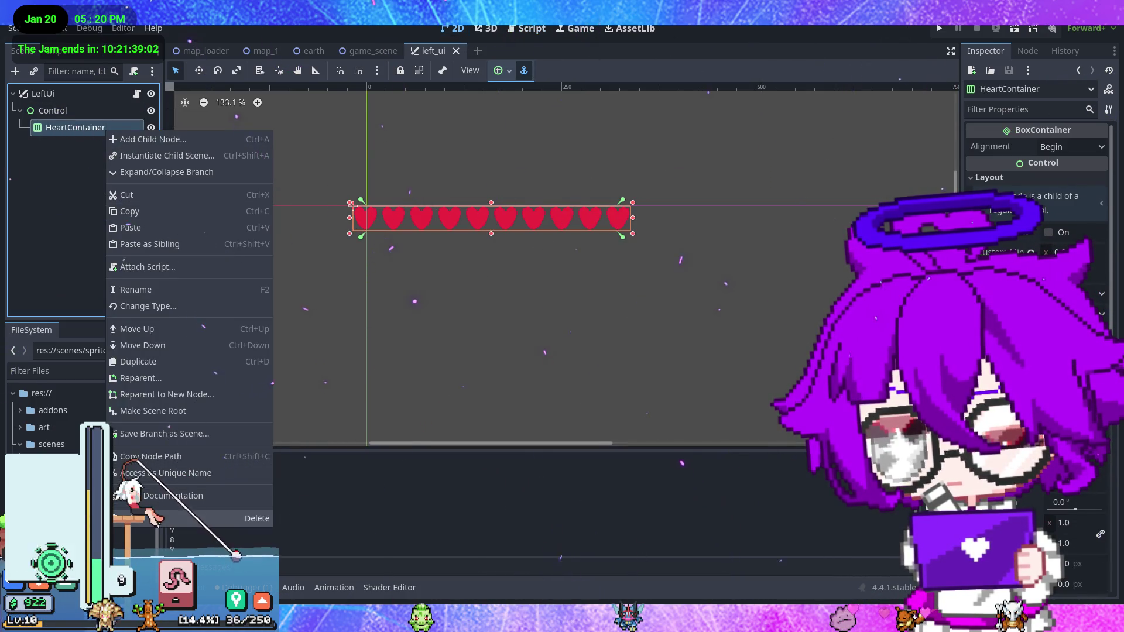
click(193, 519)
click(530, 324)
Step: Add a new HBoxContainer under Control and rename it HeartContainer
click(76, 113)
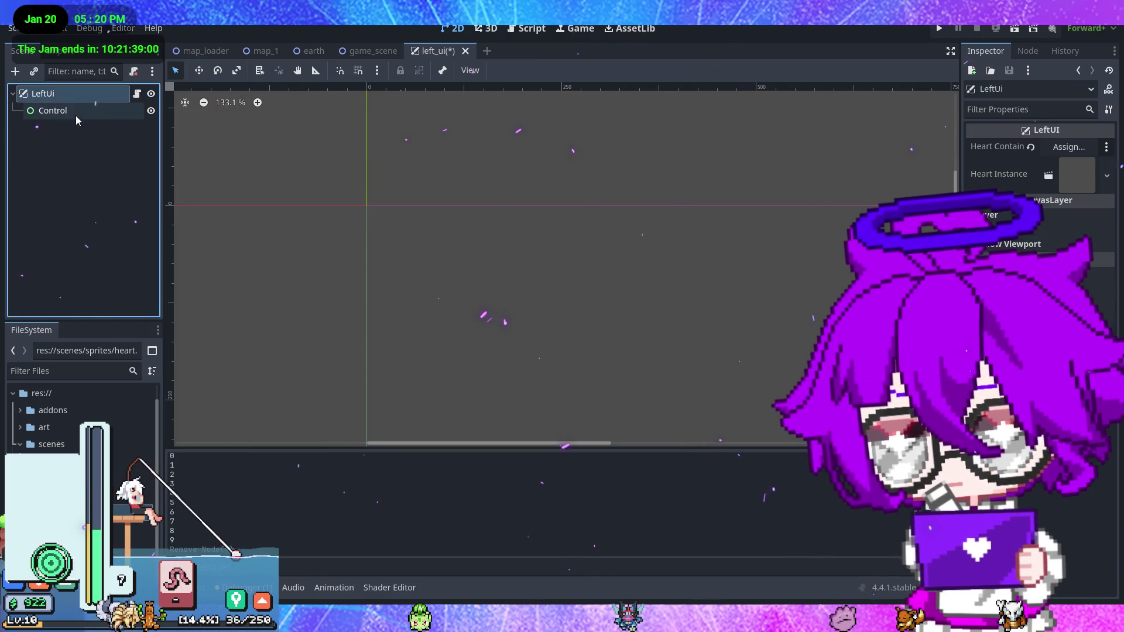
right_click(75, 115)
click(104, 125)
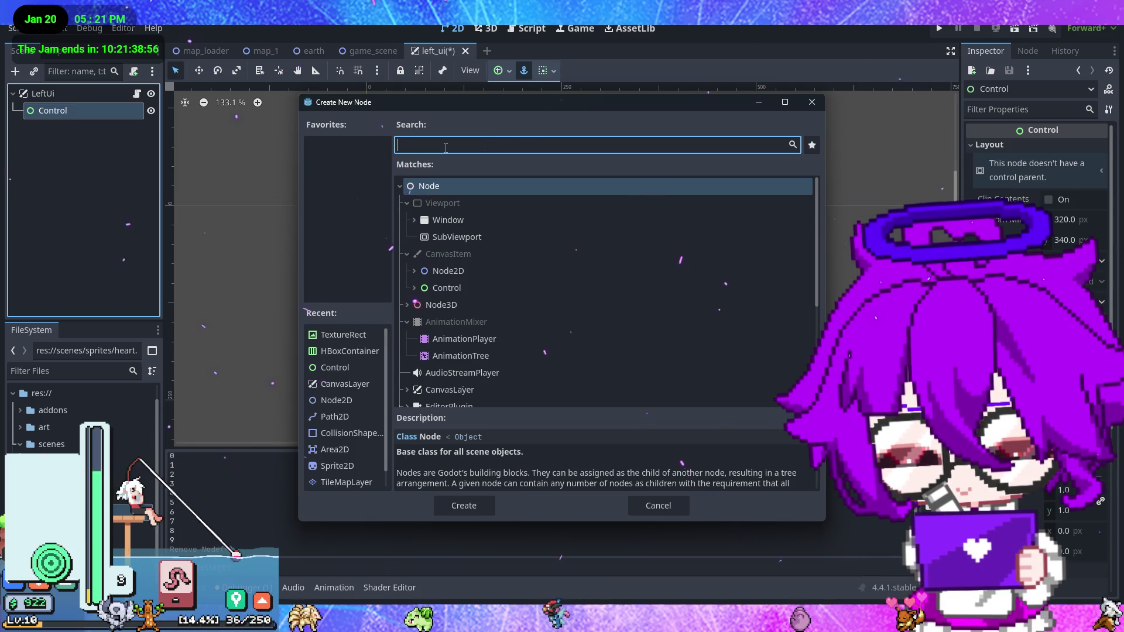
text(box)
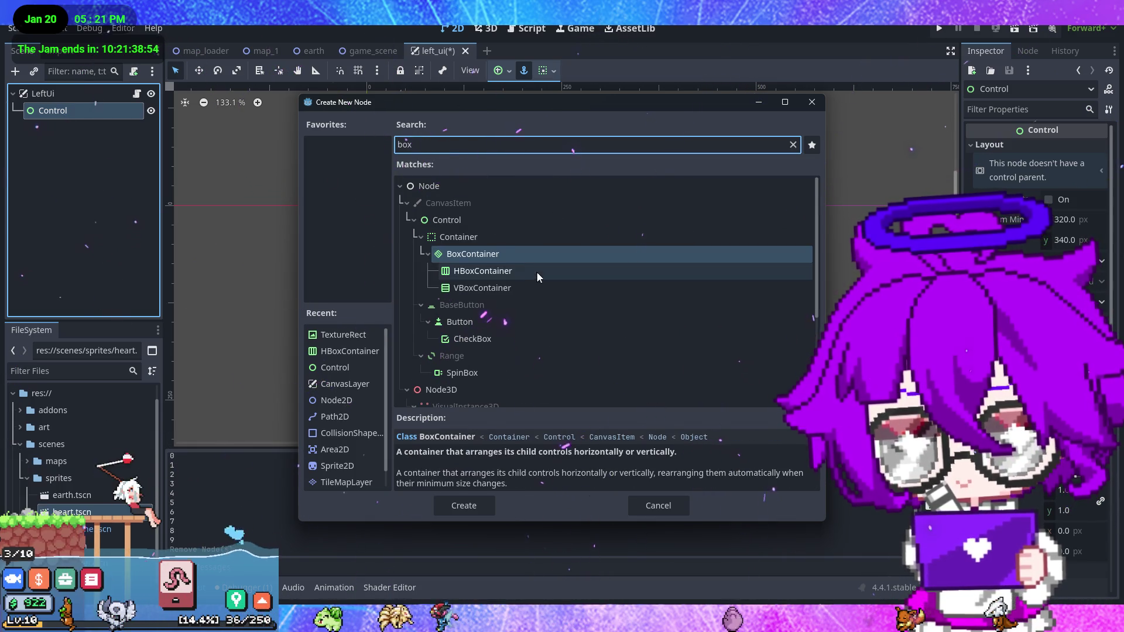
double_click(537, 272)
double_click(65, 128)
right_click(58, 131)
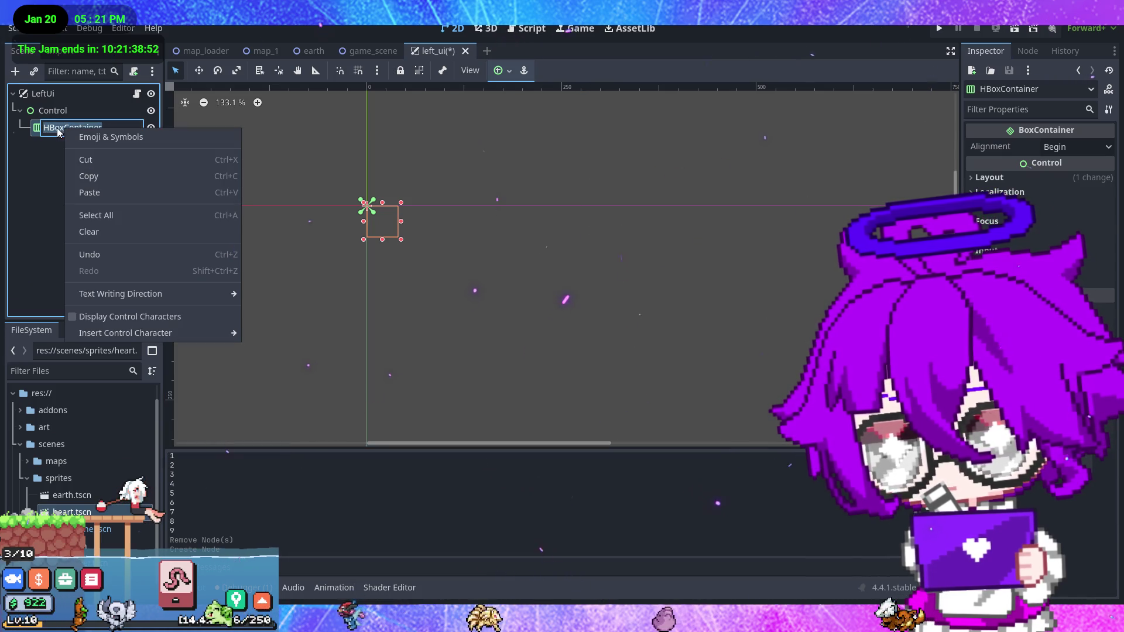
click(62, 128)
key(BackSpace)
key(BackSpace)
key(BackSpace)
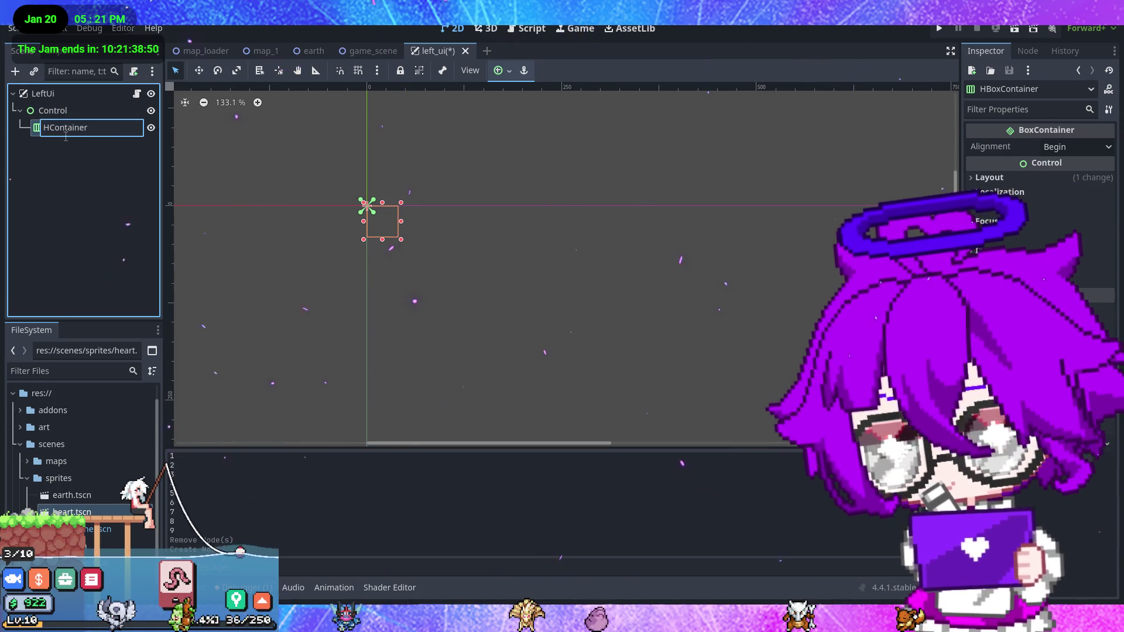
text(t)
key(Return)
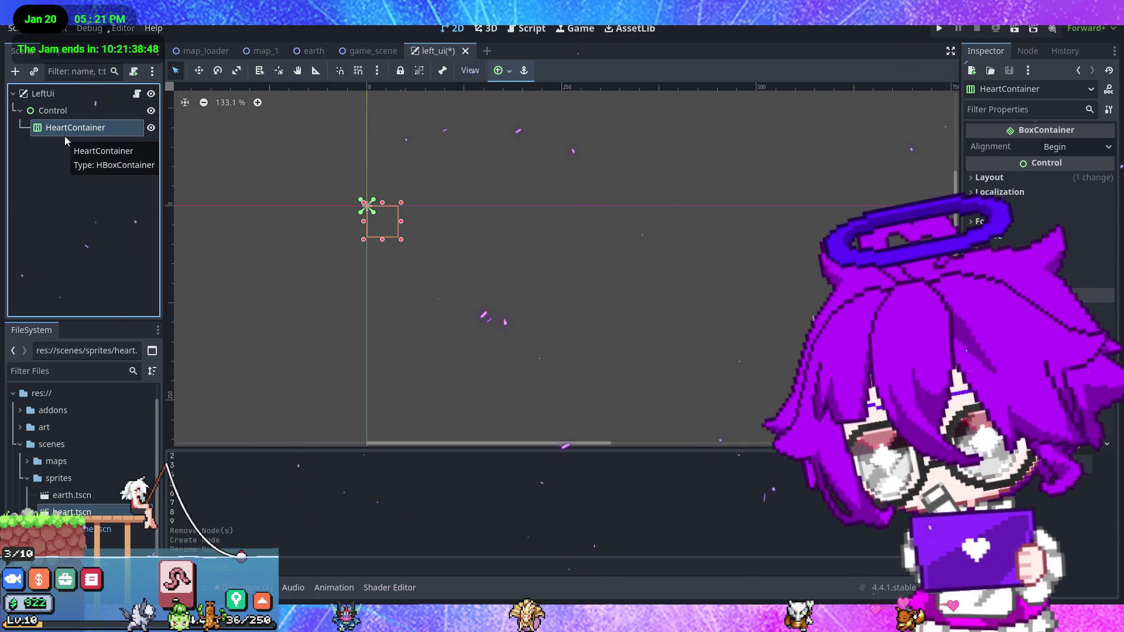
Step: Assign HeartContainer to LeftUi's Heart Container export, save the scene, and run the game
click(135, 95)
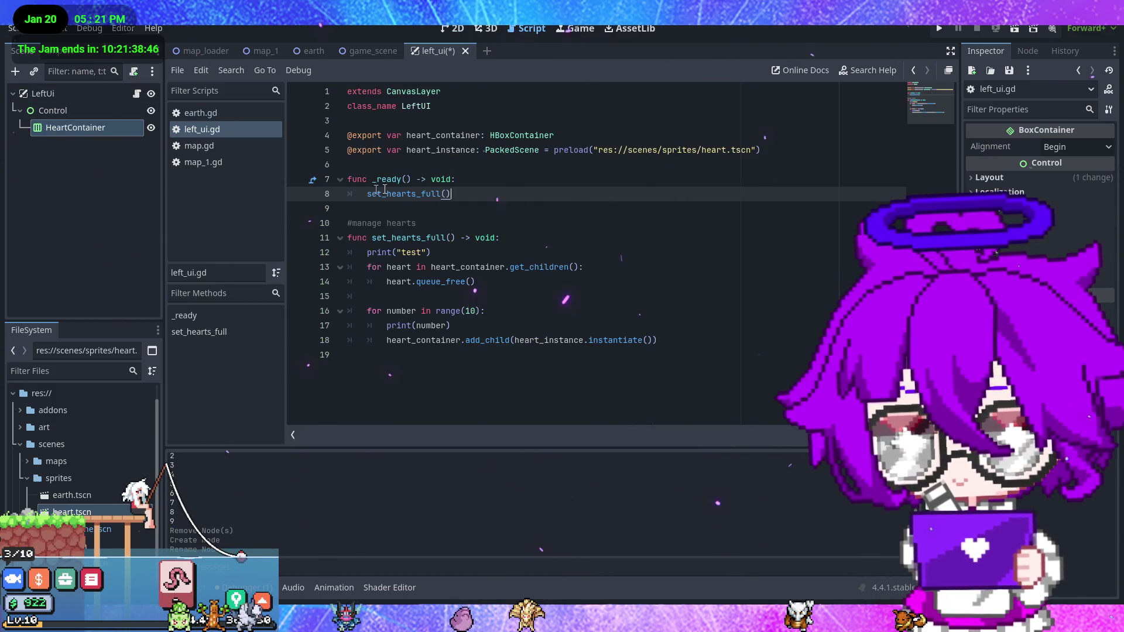
click(88, 94)
drag(91, 130, 1052, 149)
key(ctrl+s)
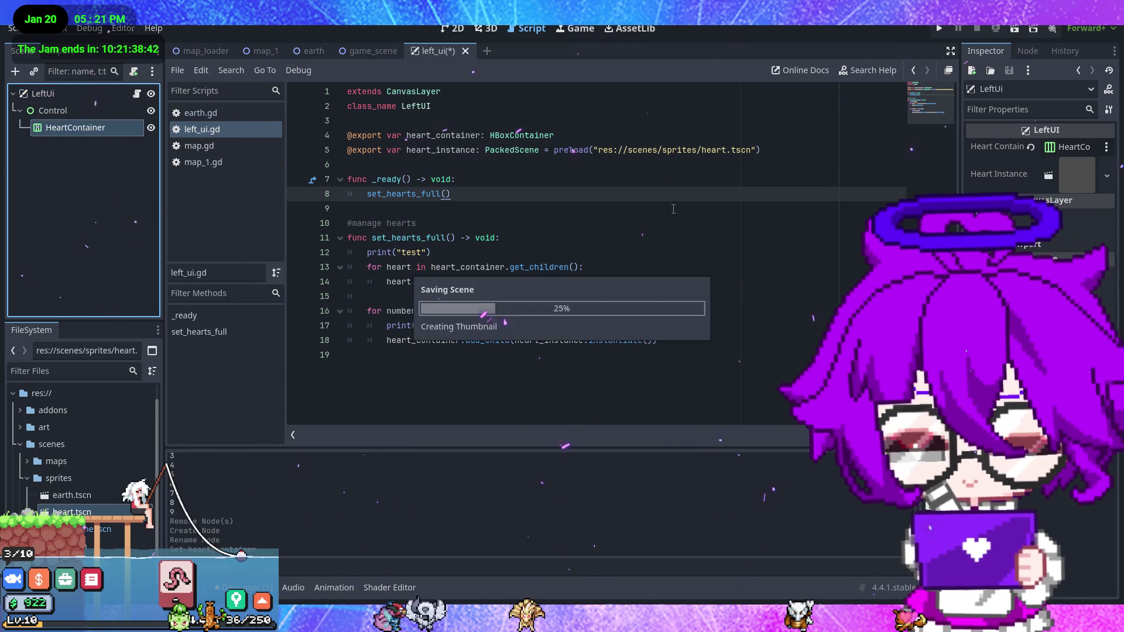
right_click(98, 132)
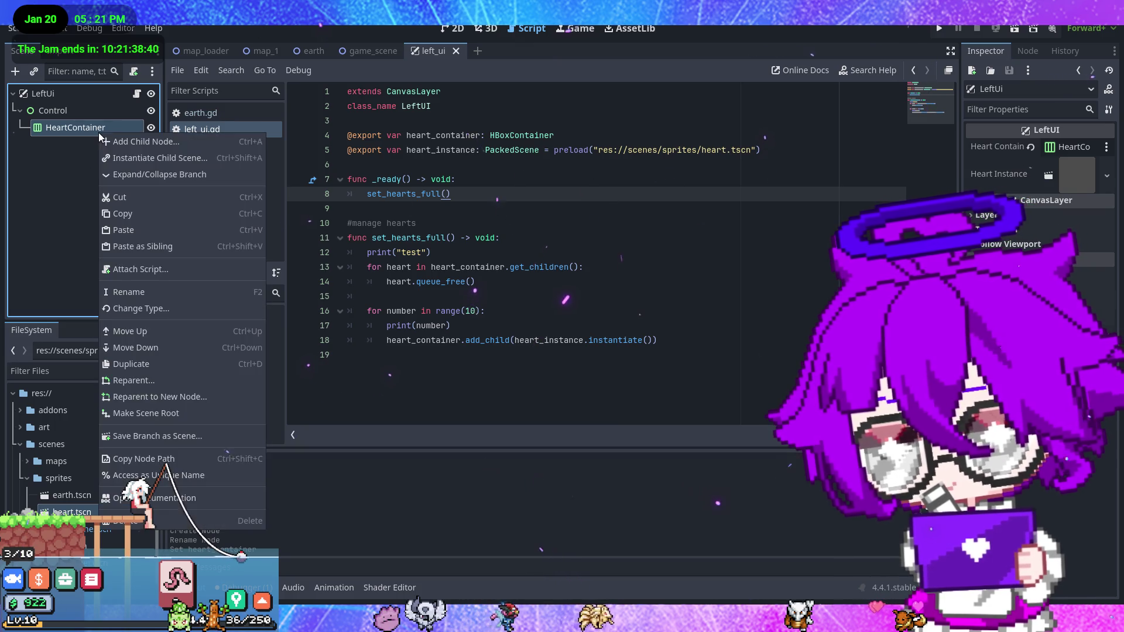
click(137, 144)
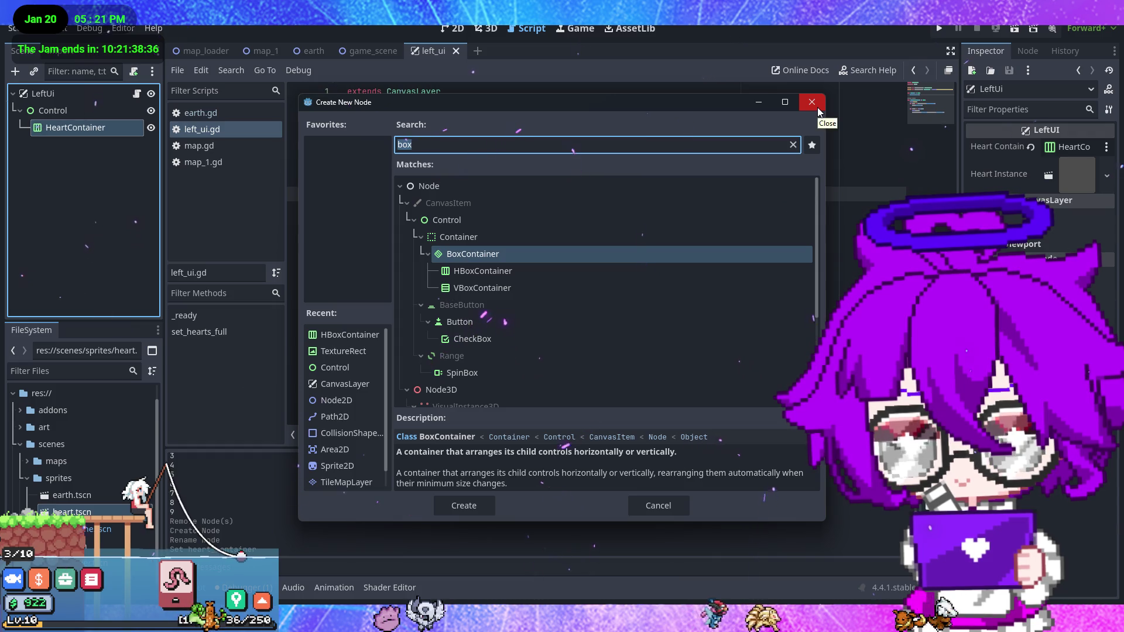
click(815, 106)
click(939, 29)
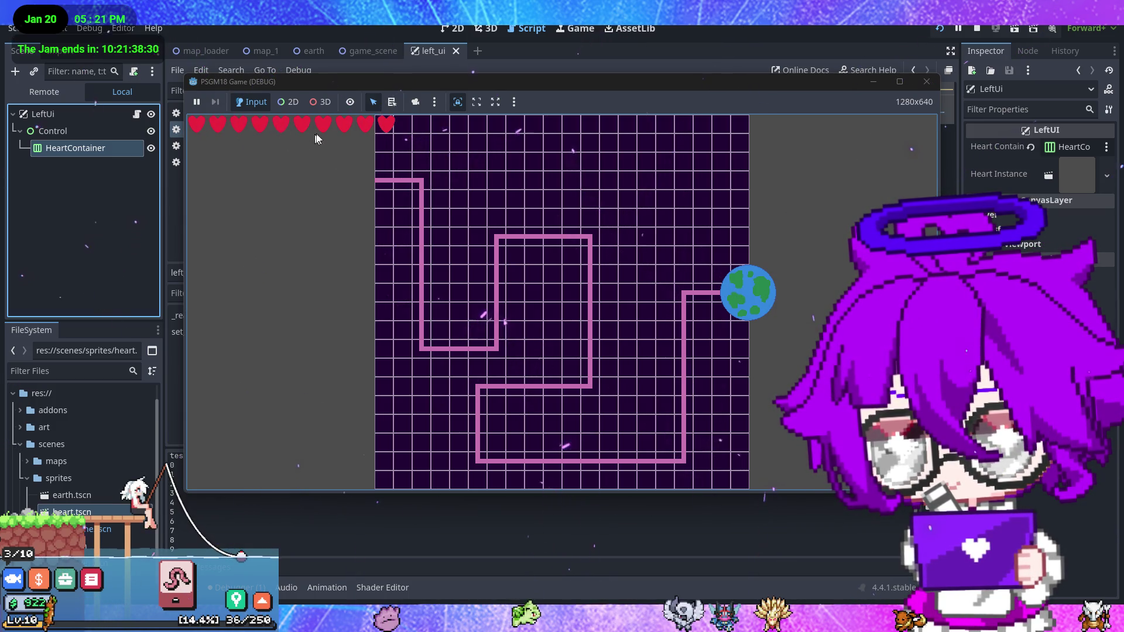
Step: Inspect the heart instances under LeftUi > Control > HeartContainer in the Remote tree, then stop the game
click(43, 93)
click(27, 147)
click(37, 172)
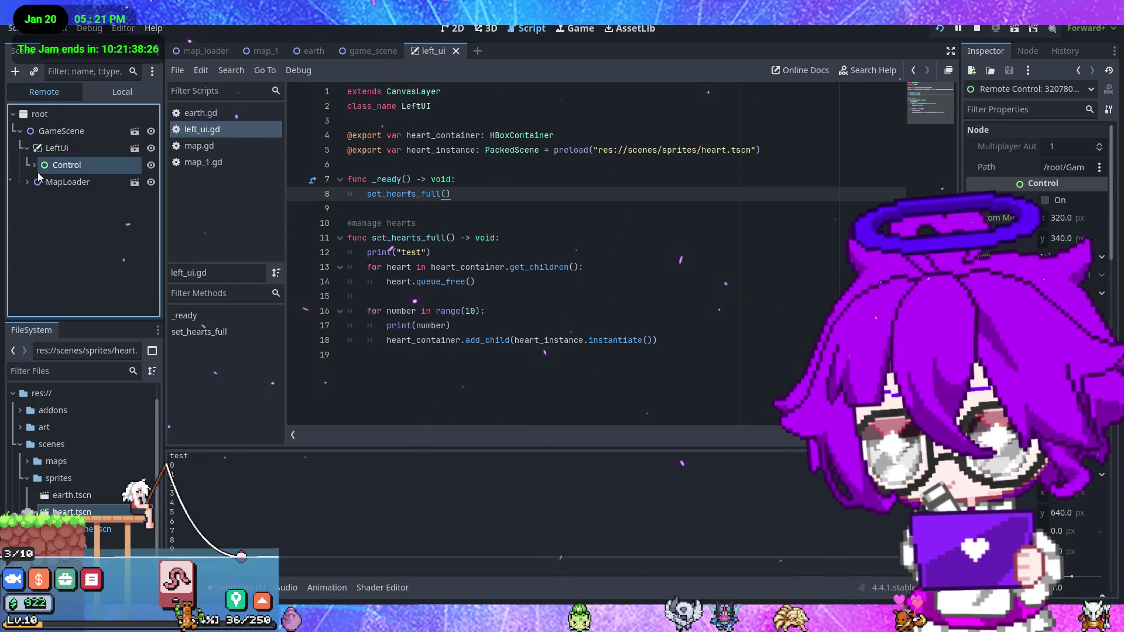
click(41, 186)
click(90, 200)
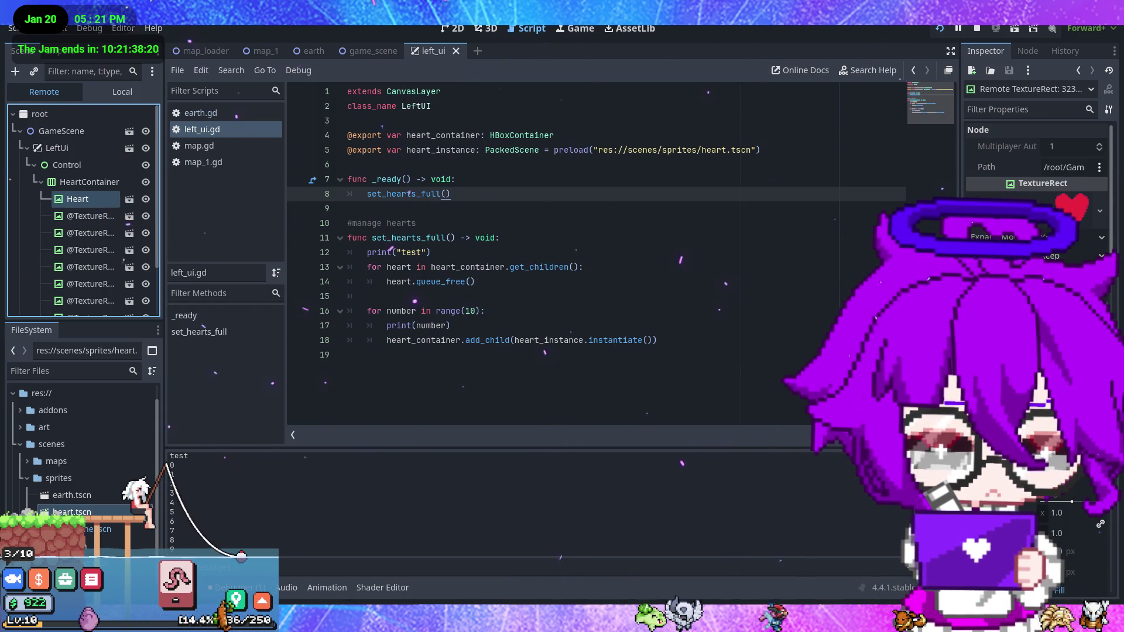
click(976, 29)
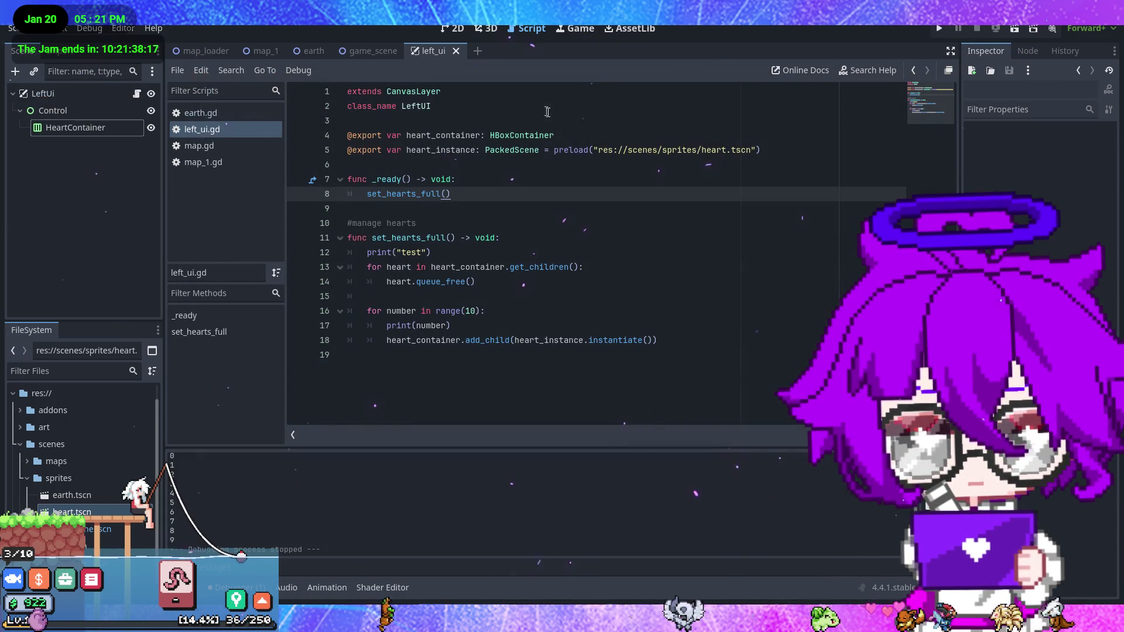
click(80, 126)
Step: Give HeartContainer a custom minimum size of 320×32 px
key(ctrl+F1)
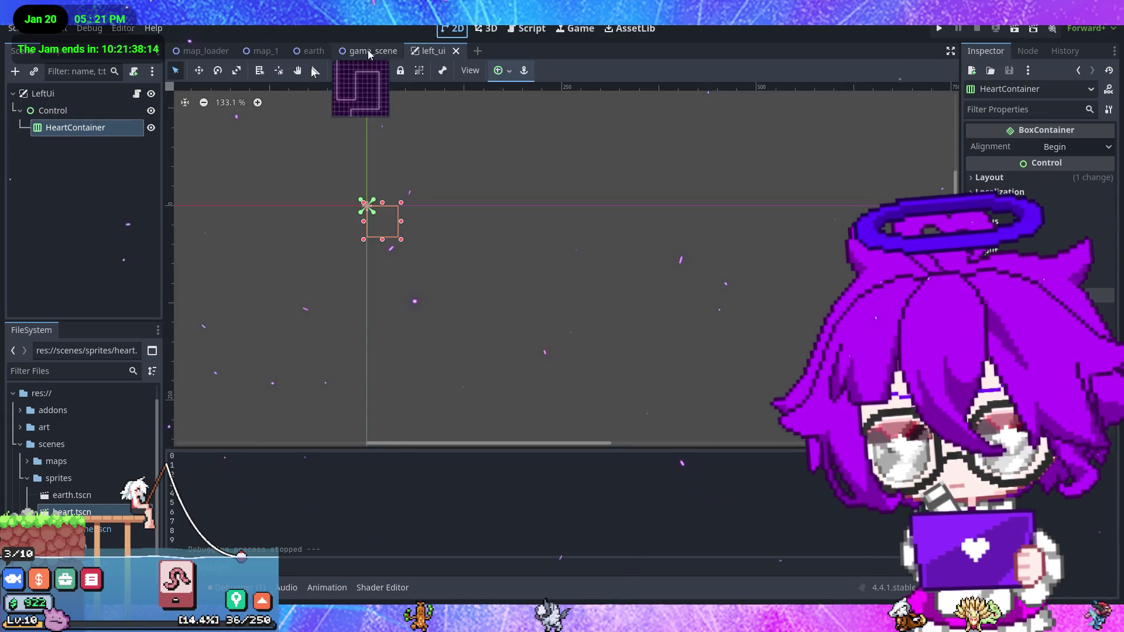
click(88, 111)
click(88, 128)
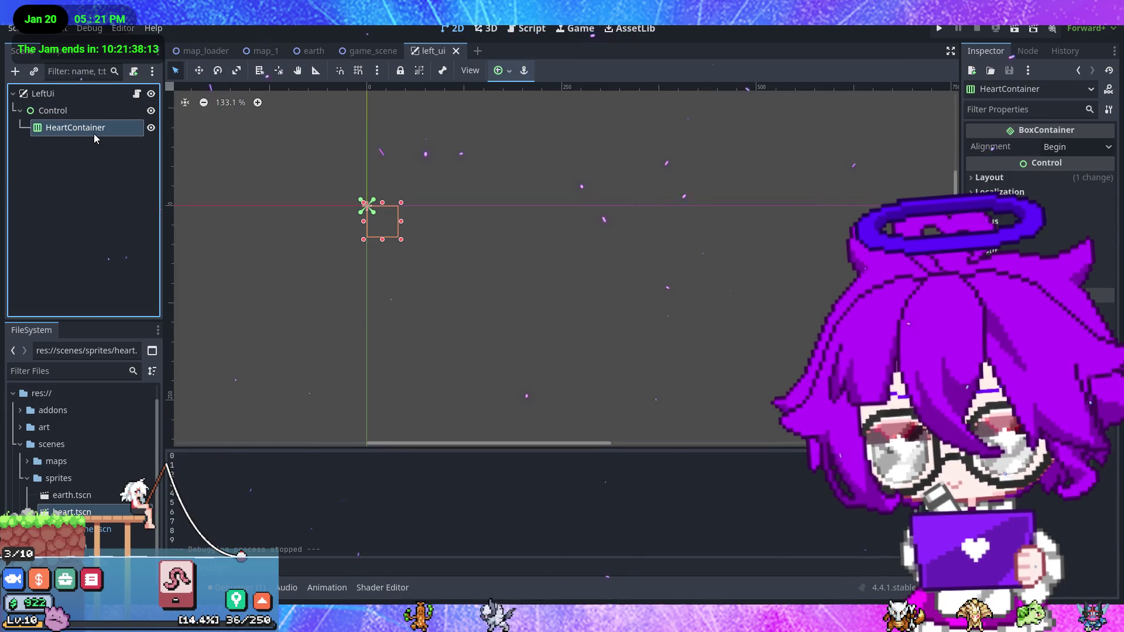
click(989, 178)
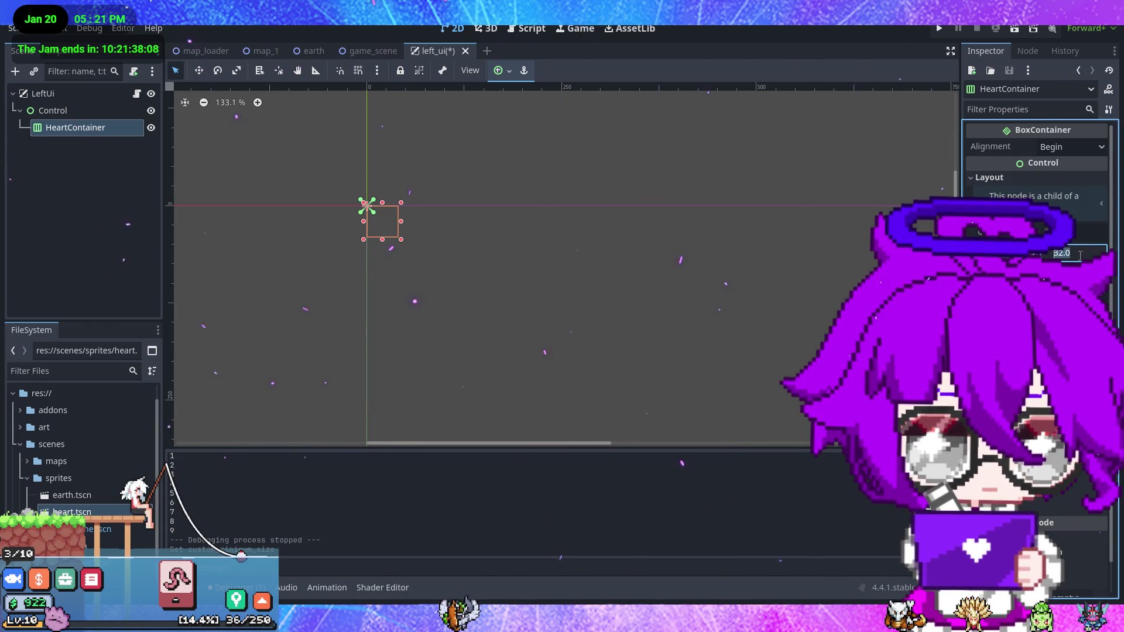
key(Return)
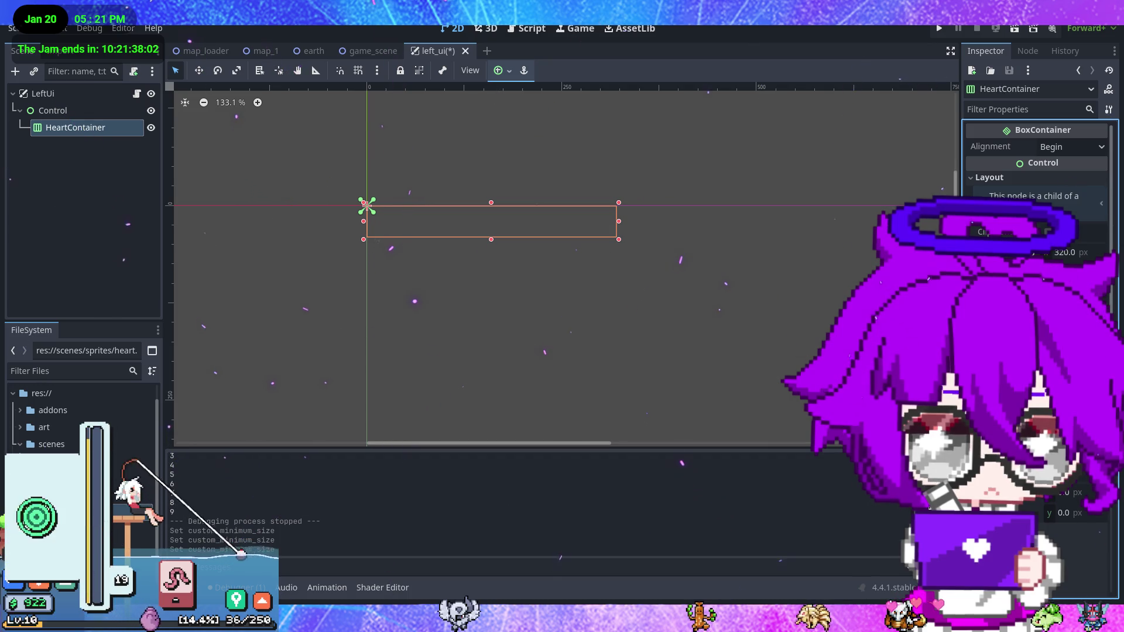
key(Return)
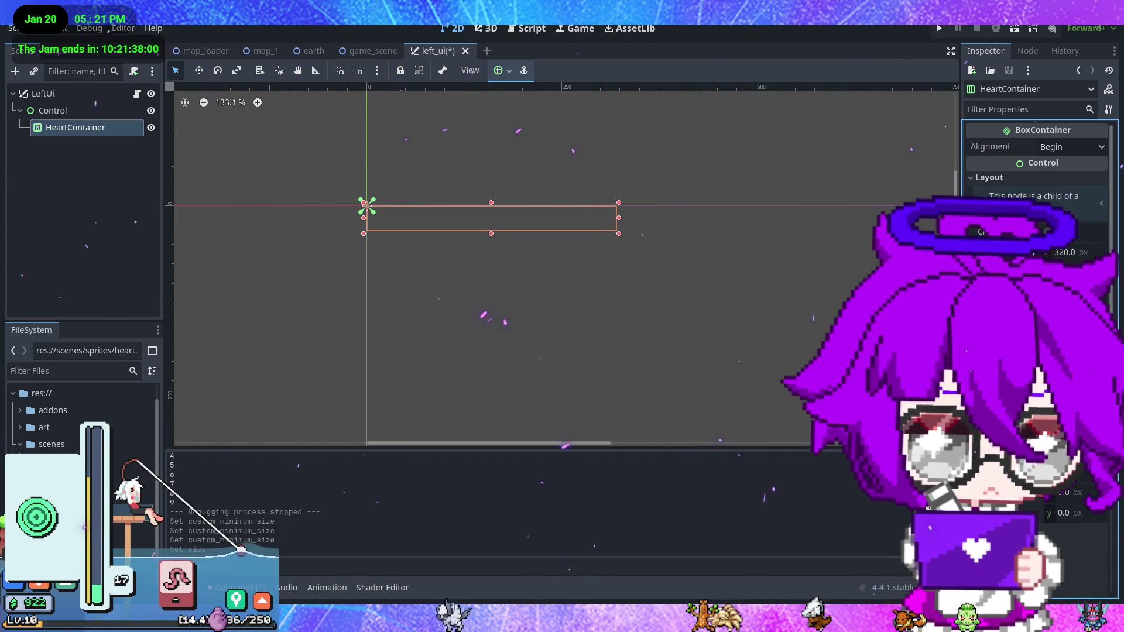
Step: Set HeartContainer's anchors to its current ratio and open heart.tscn
click(500, 70)
click(536, 205)
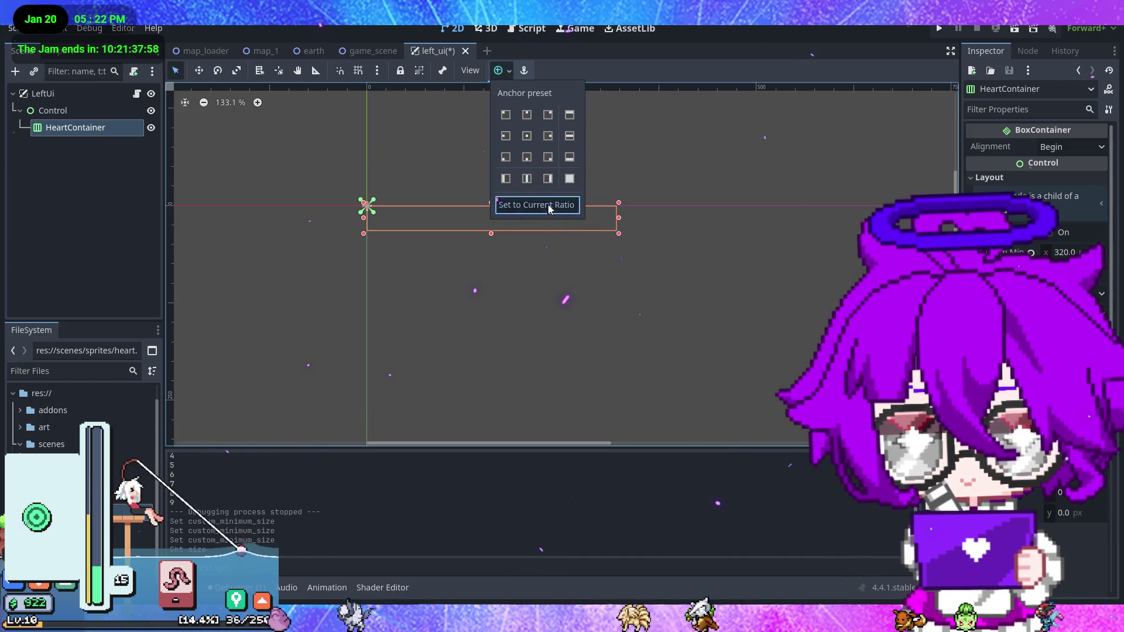
click(237, 176)
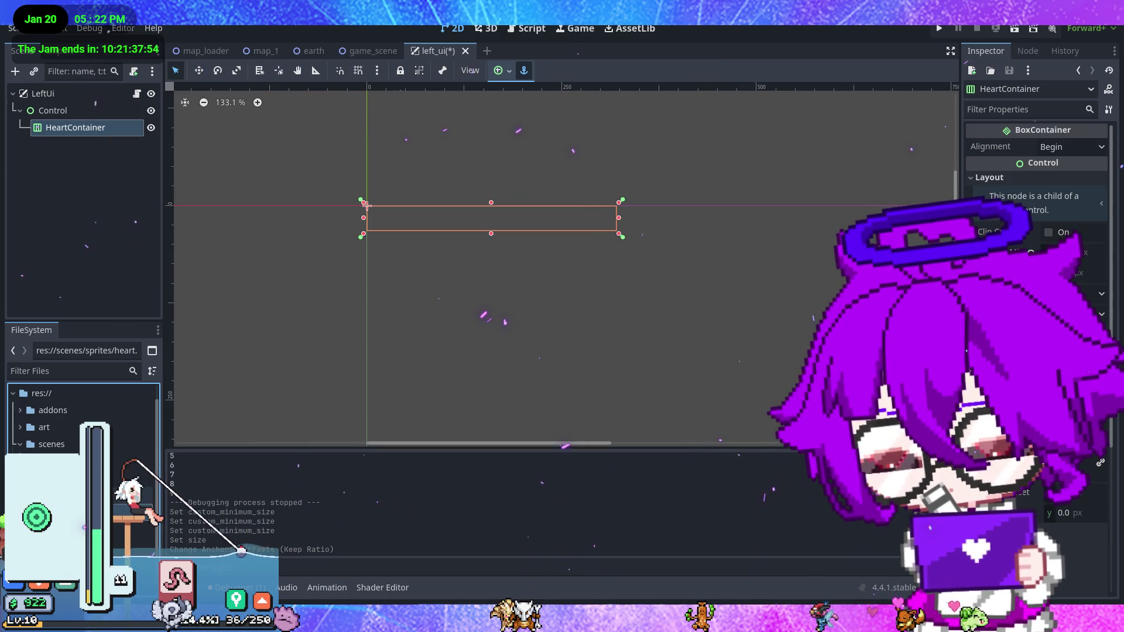
double_click(71, 512)
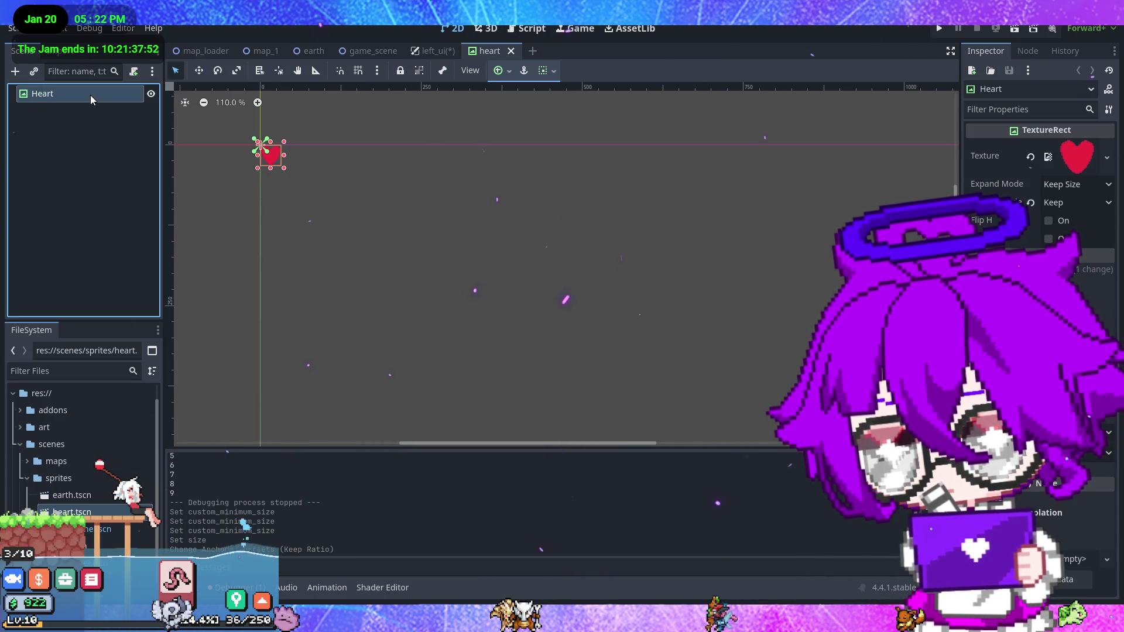
Step: Set the heart's anchors to its current ratio
click(509, 71)
click(448, 212)
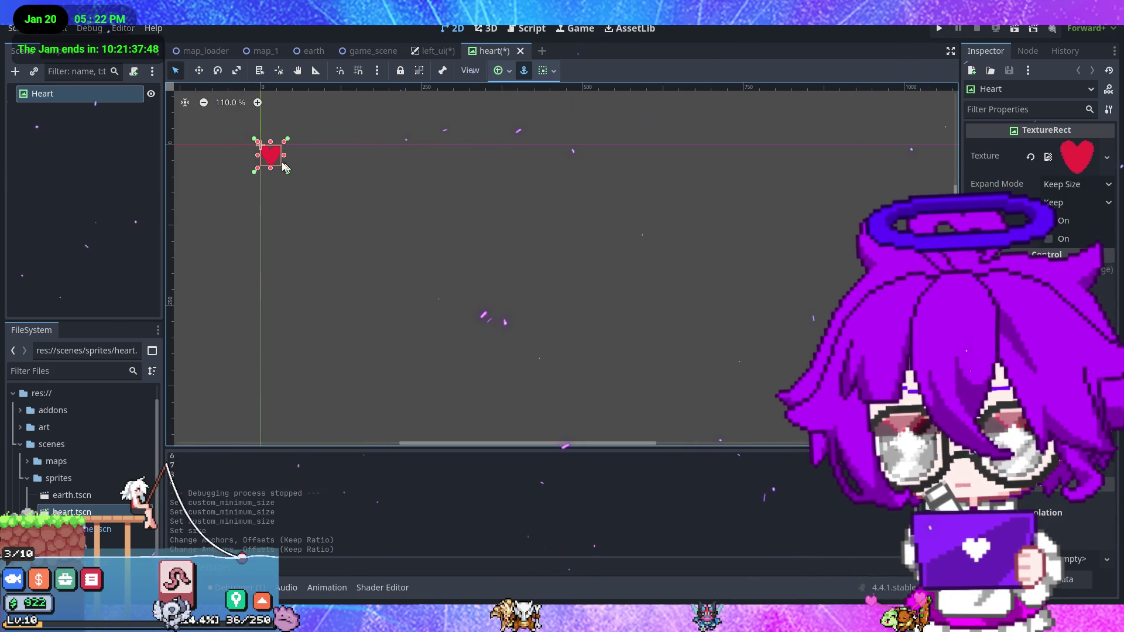
scroll(279, 161, up, 5)
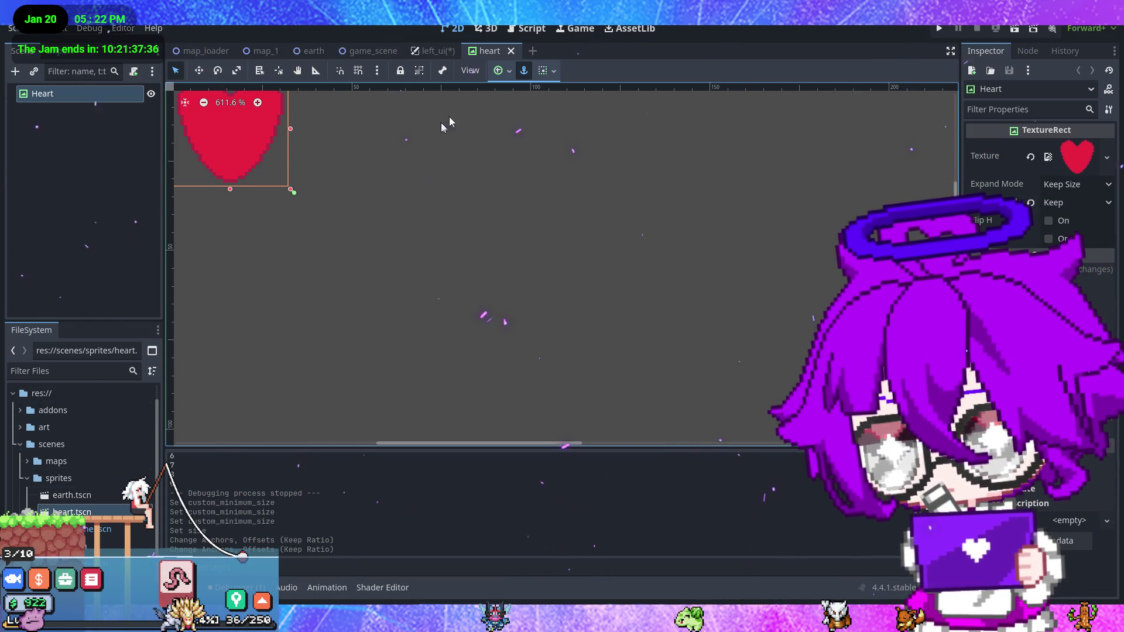
Step: Back in left_ui, give HeartContainer a separation theme constant override
click(436, 52)
click(86, 112)
click(100, 129)
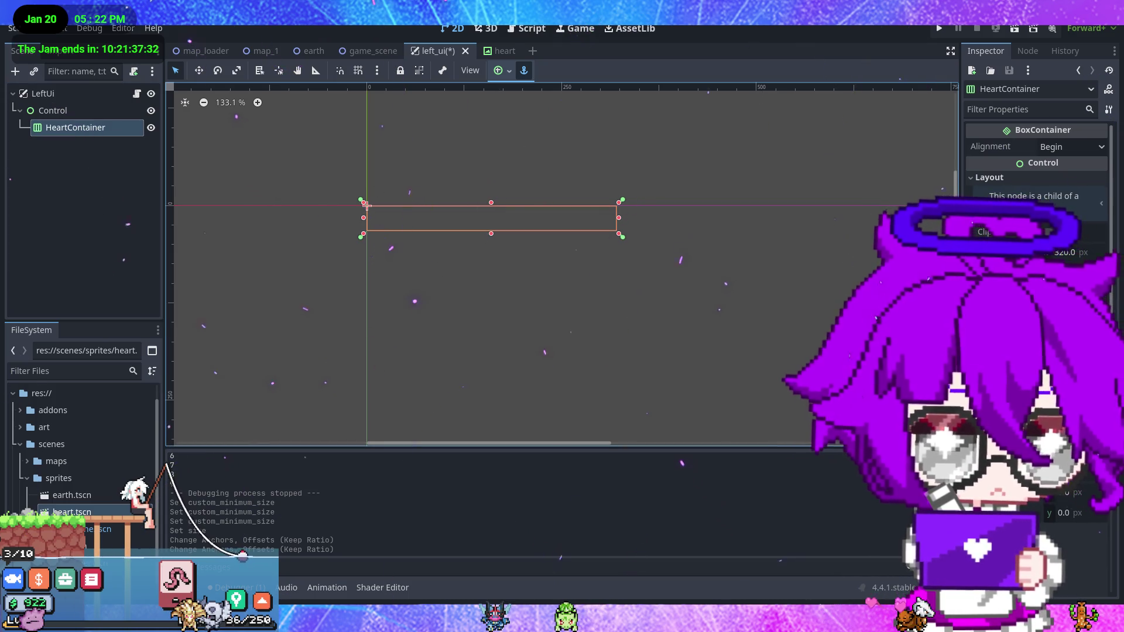
scroll(1037, 176, down, 3)
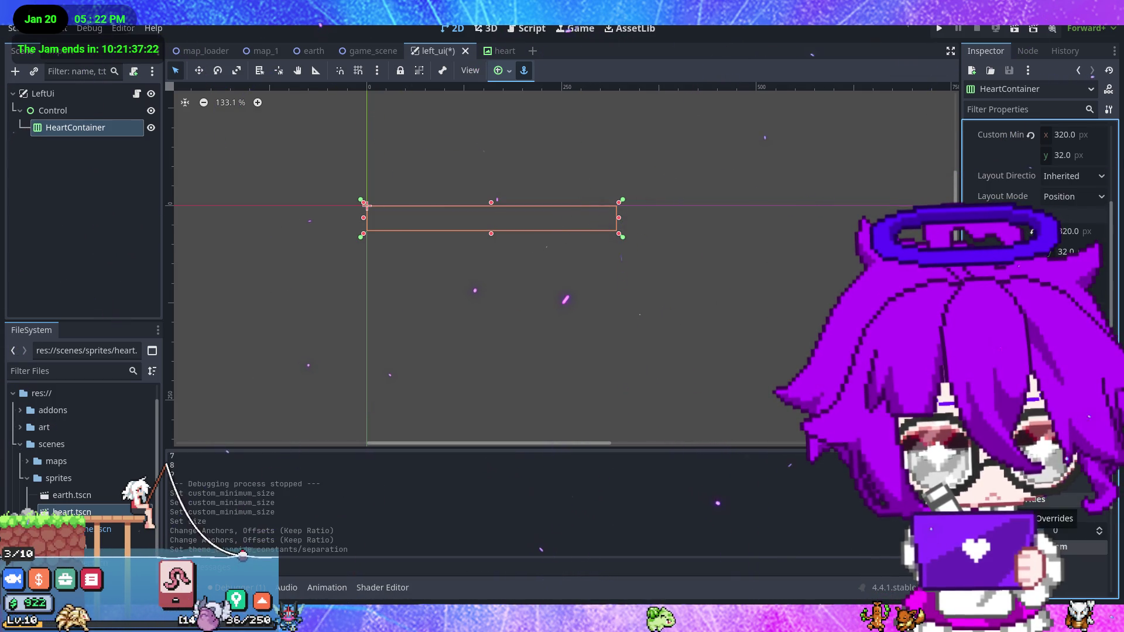
right_click(85, 127)
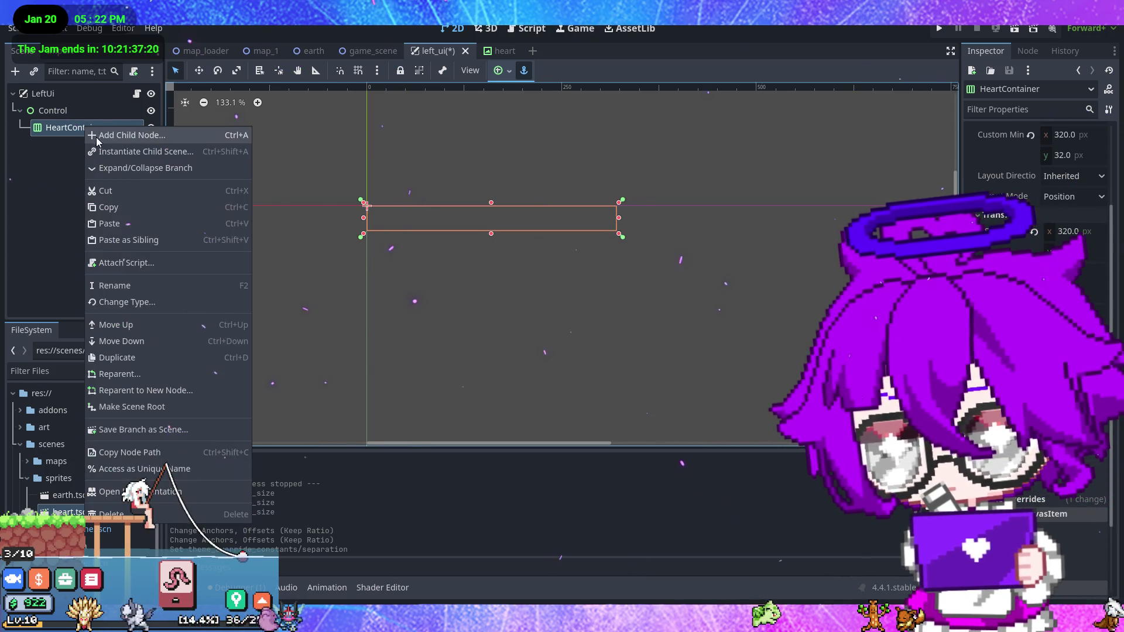
Step: Instance heart.tscn under HeartContainer and paste three more copies, Heart2 to Heart4
click(135, 152)
click(457, 229)
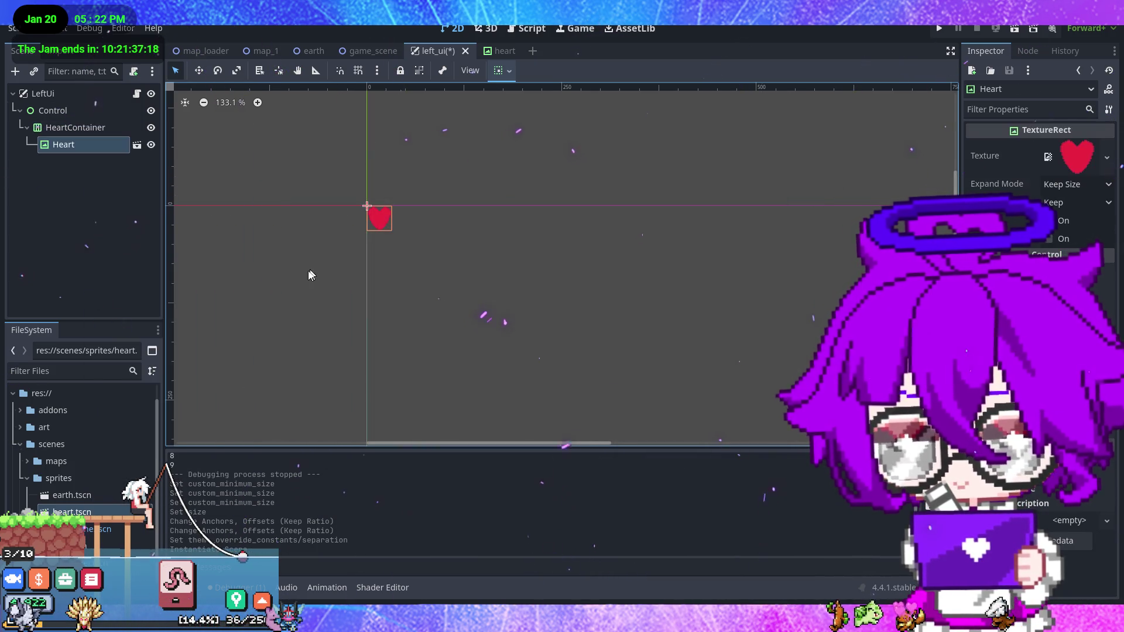
click(72, 146)
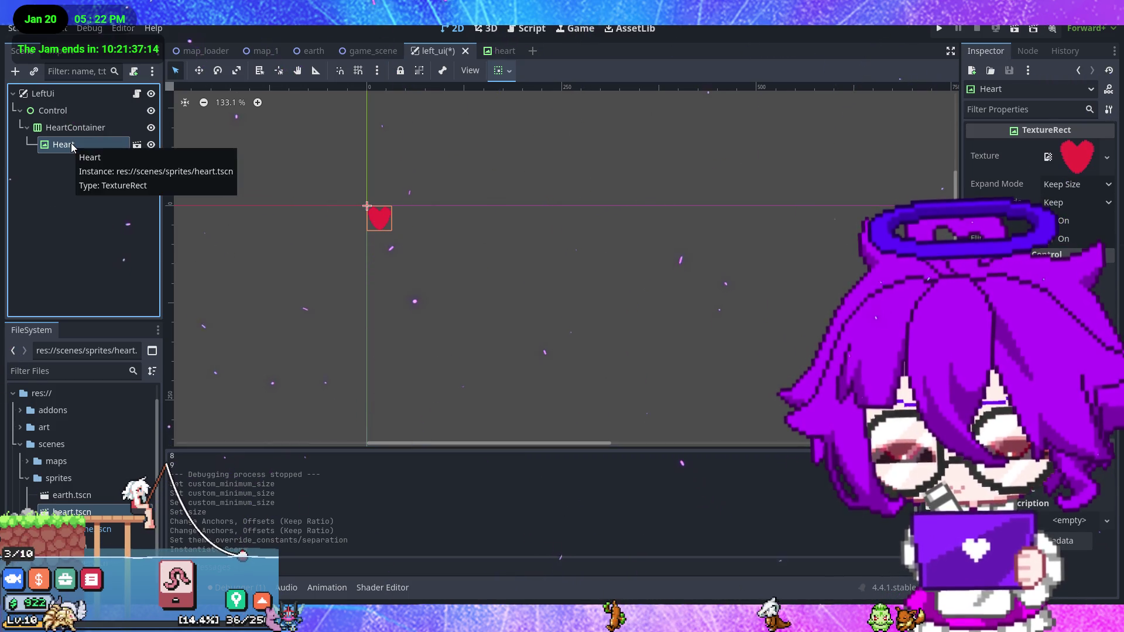
key(ctrl+shift+v)
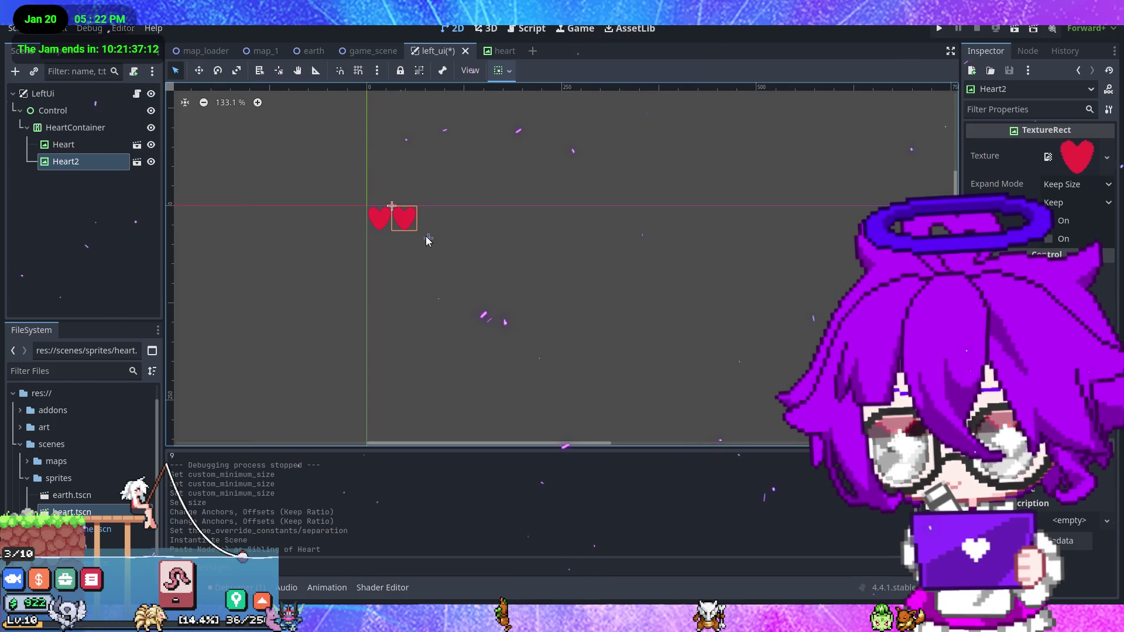
click(83, 162)
key(ctrl+shift+v)
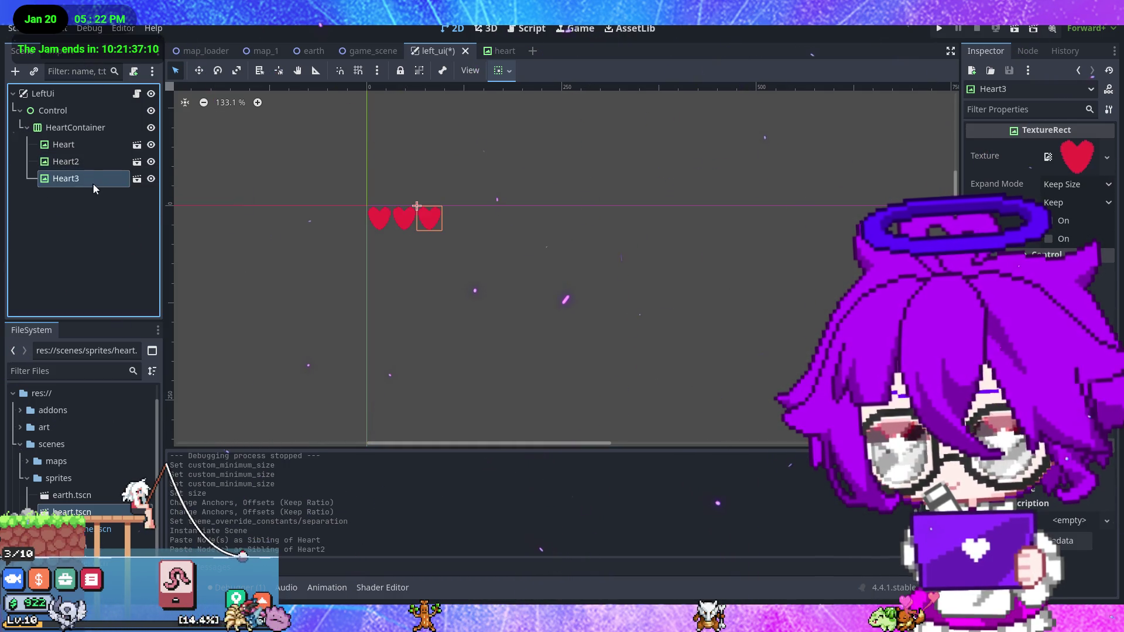
key(ctrl+shift+v)
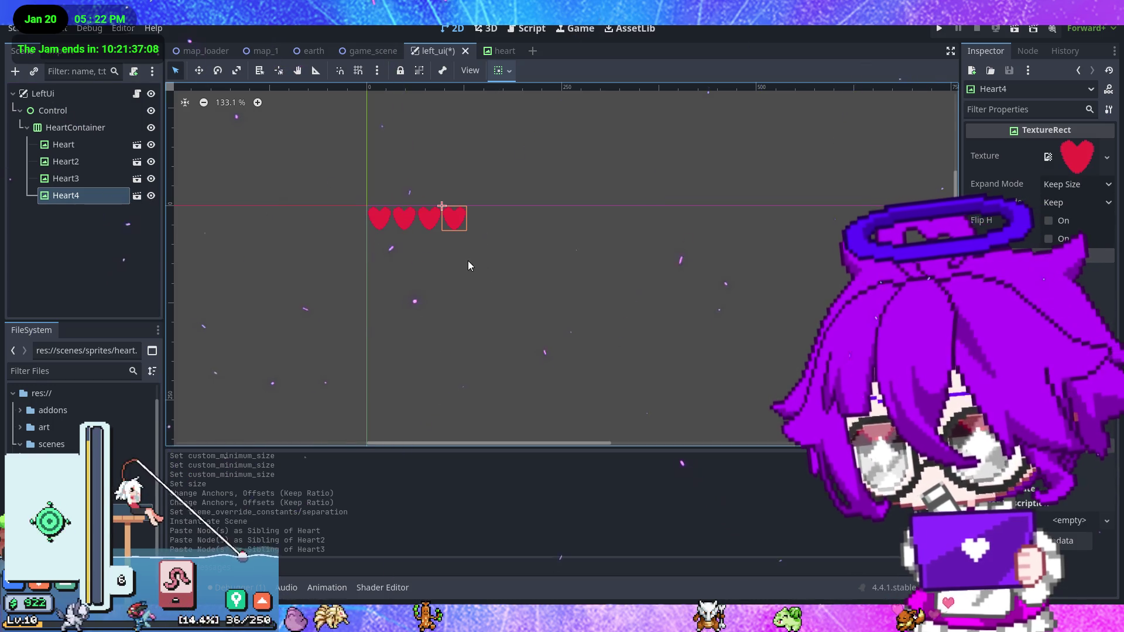
Step: Check the spacing between the four hearts, save left_ui, and open left_ui.gd
scroll(462, 269, up, 10)
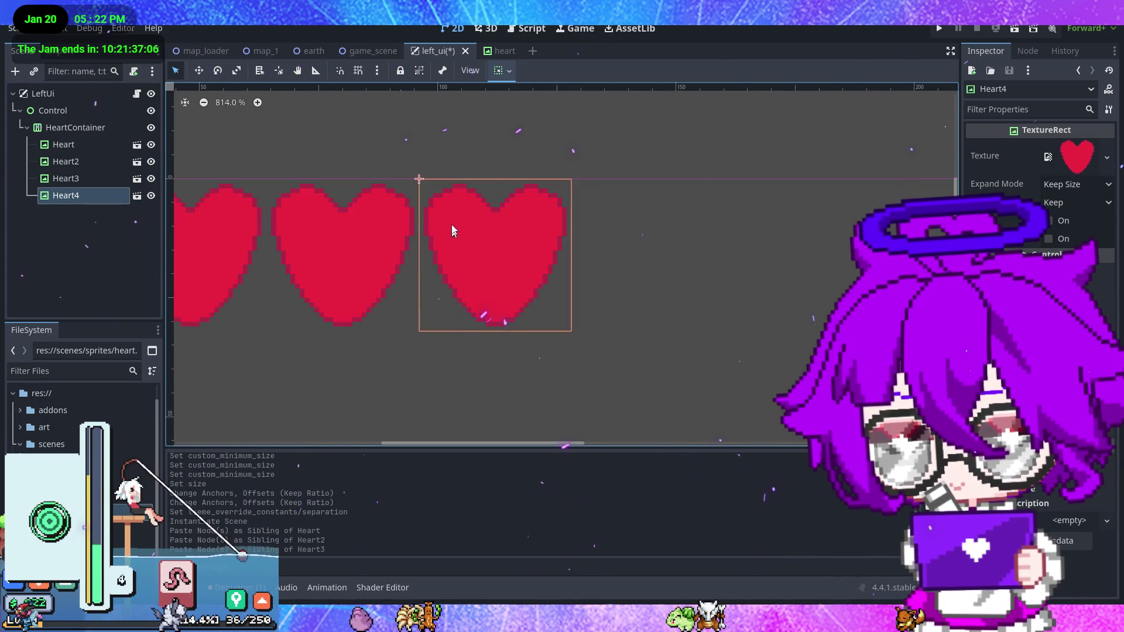
click(397, 226)
click(443, 233)
click(384, 241)
click(514, 283)
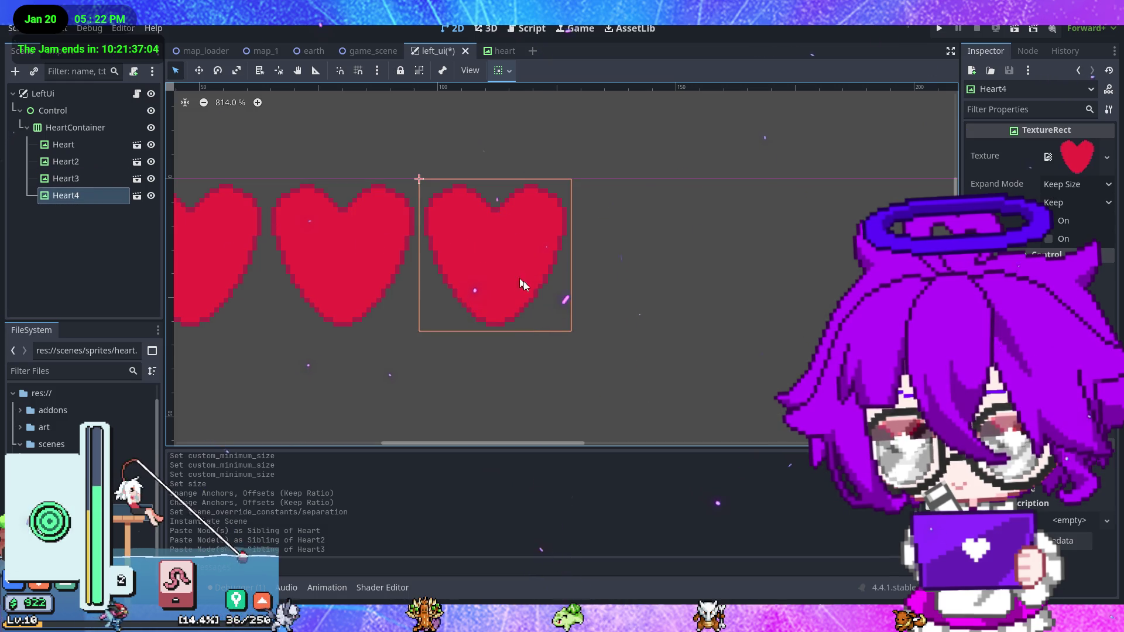
scroll(514, 282, down, 5)
key(ctrl+s)
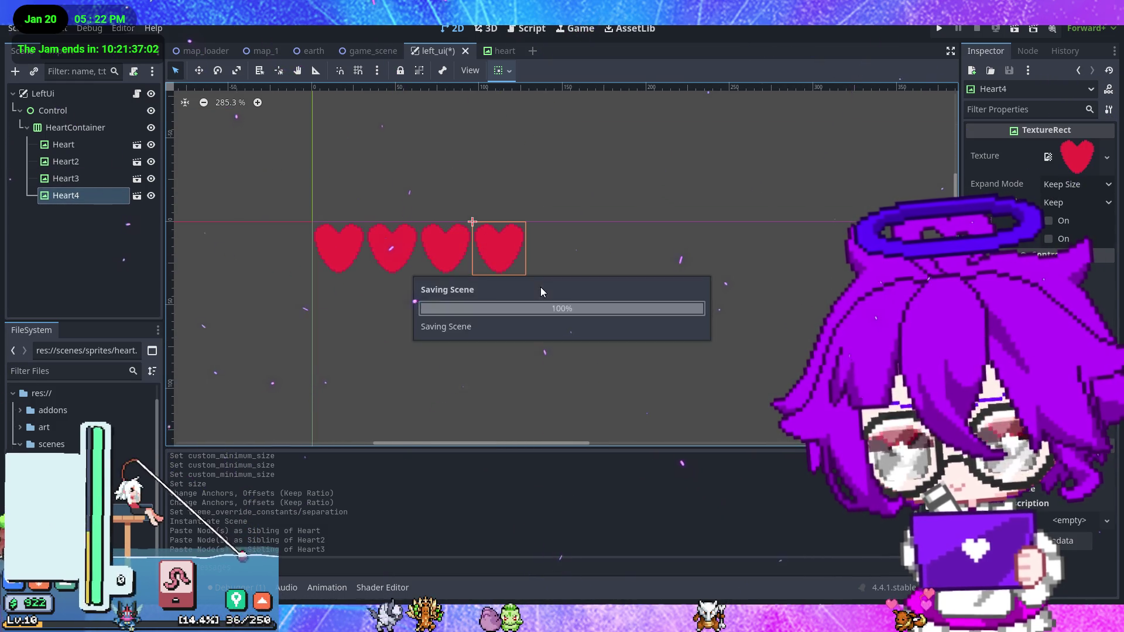
click(136, 93)
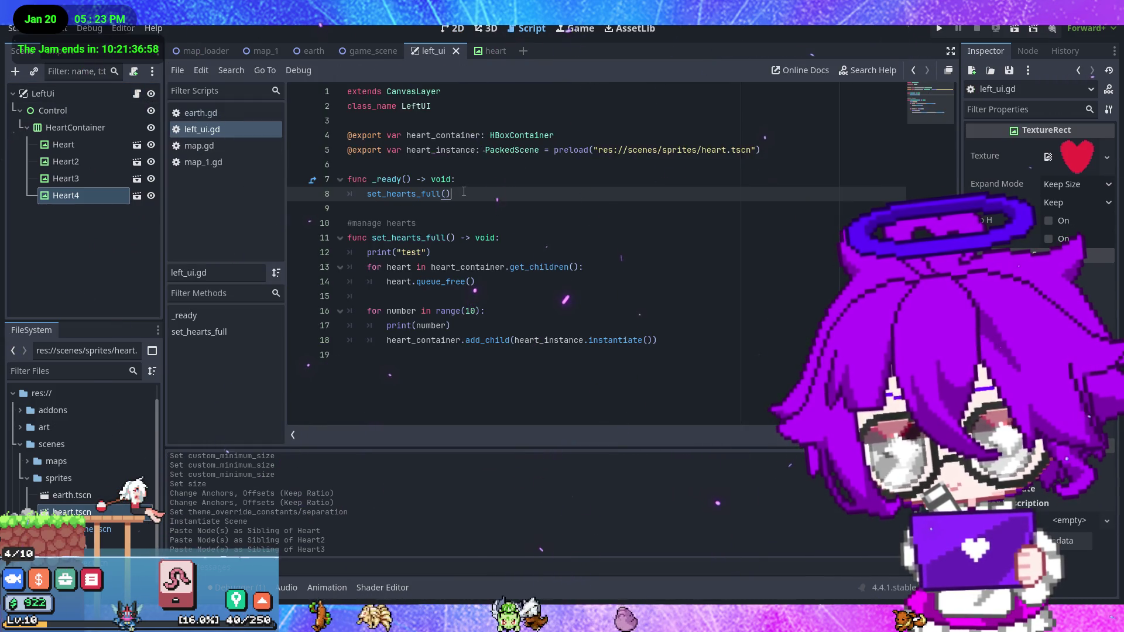
Step: Add pass to _ready and comment out its set_hearts_full() call
key(Return)
text(pass)
click(369, 193)
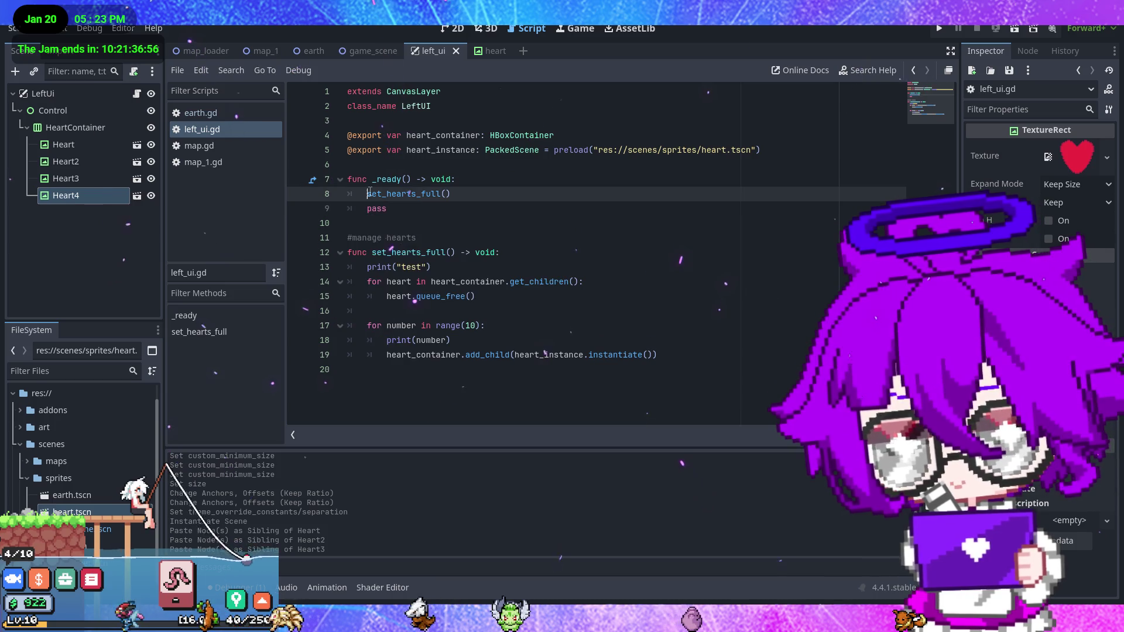
text(#)
click(514, 193)
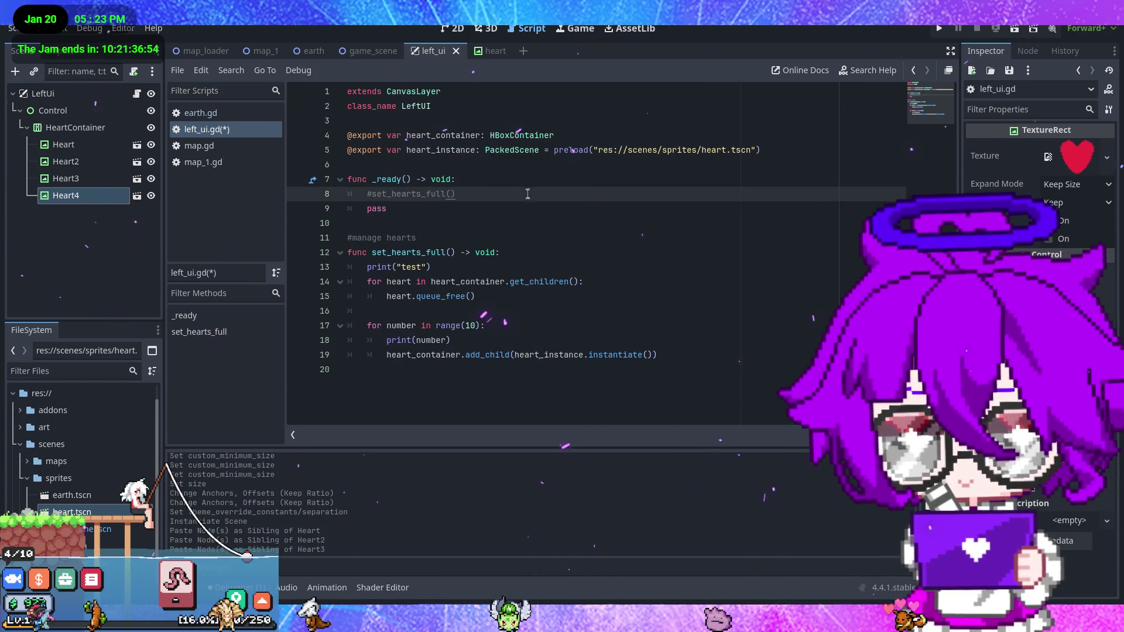
Step: Delete the print("test") and print(number) lines, save left_ui.gd, and run the game
drag(448, 270, 368, 267)
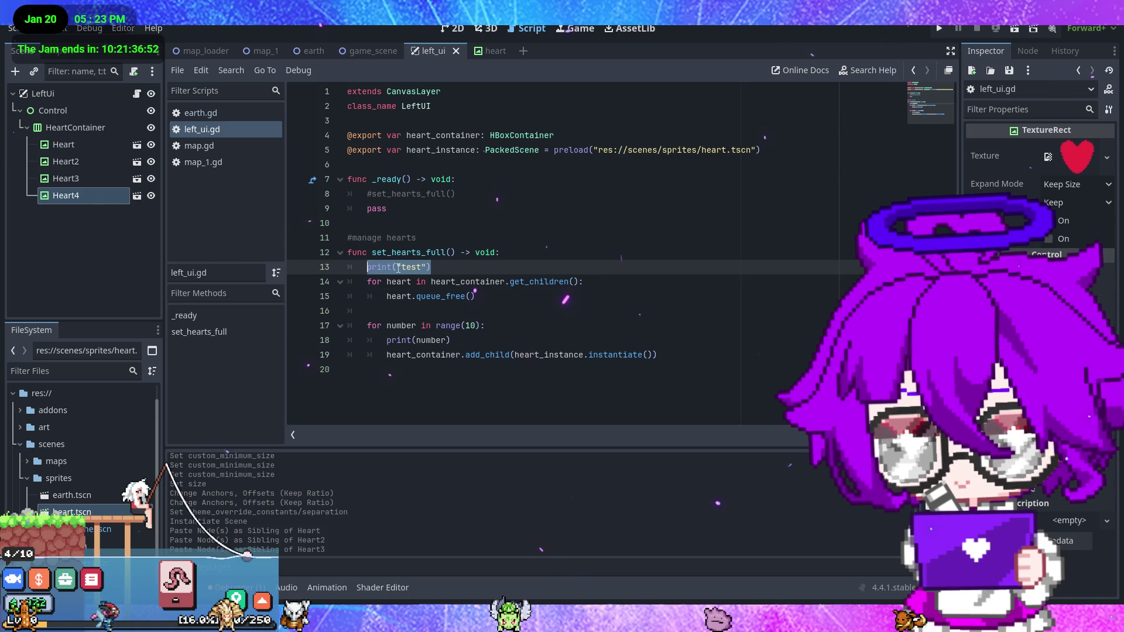
key(BackSpace)
key(BackSpace)
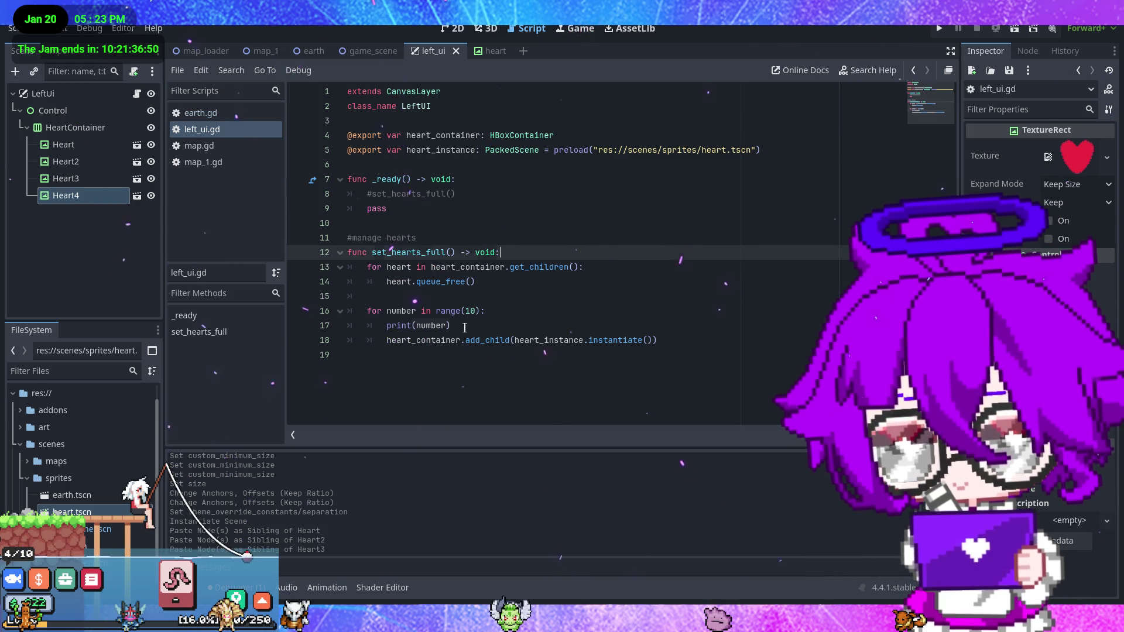
drag(465, 328, 358, 324)
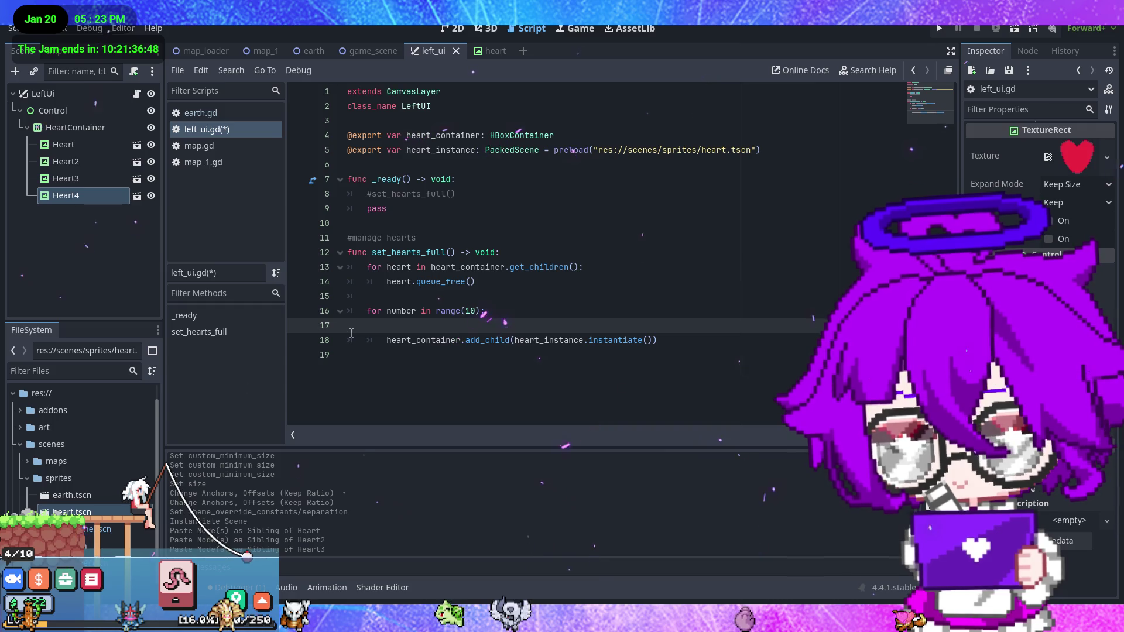
key(BackSpace)
key(ctrl+s)
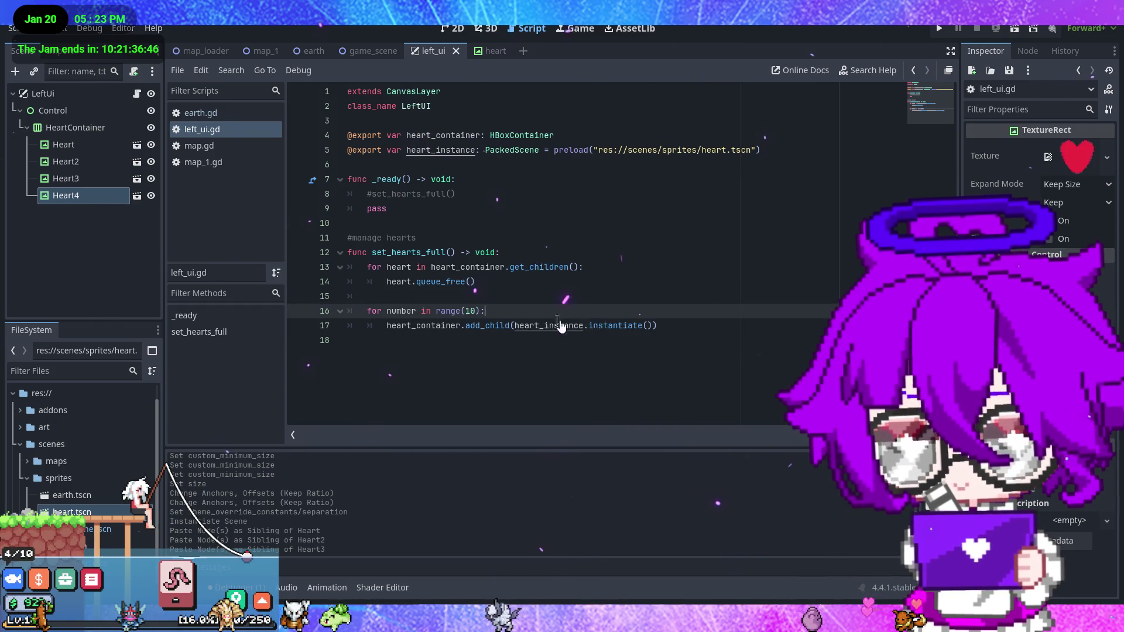
click(938, 29)
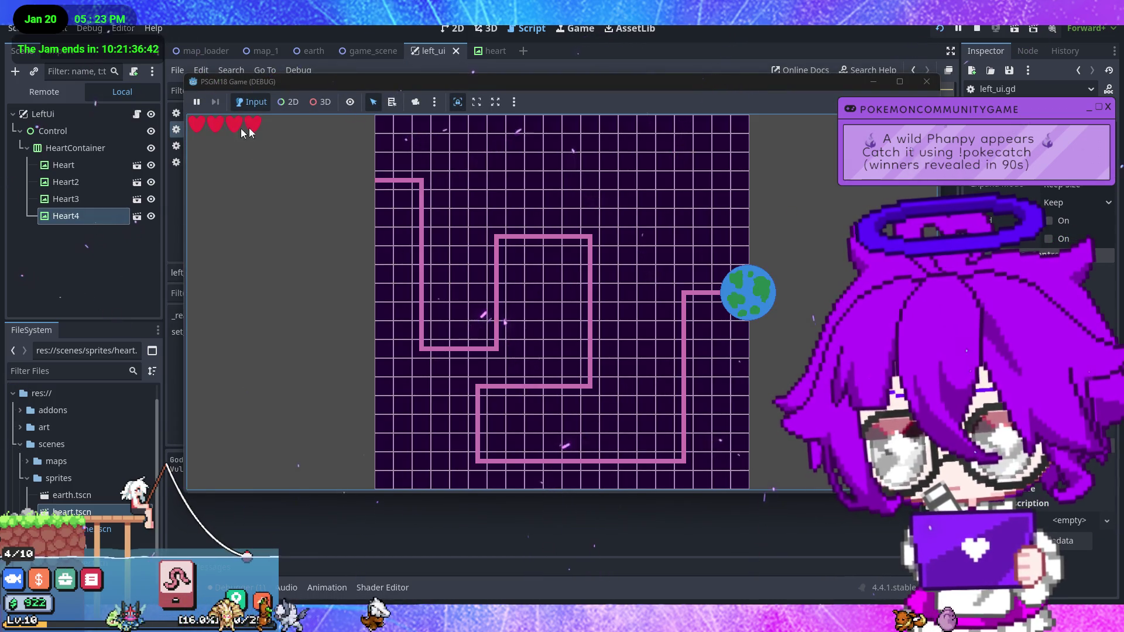
Step: Stop the game, uncomment set_hearts_full() in _ready, save left_ui.gd, and relaunch the project
key(F8)
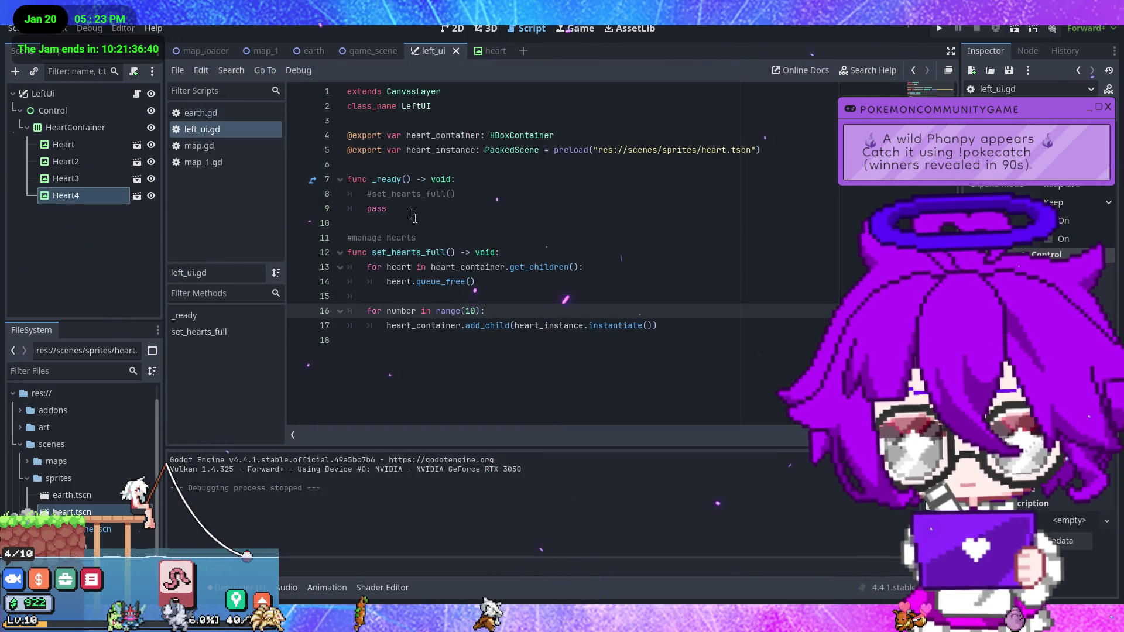
click(375, 197)
key(ctrl+k)
key(ctrl+s)
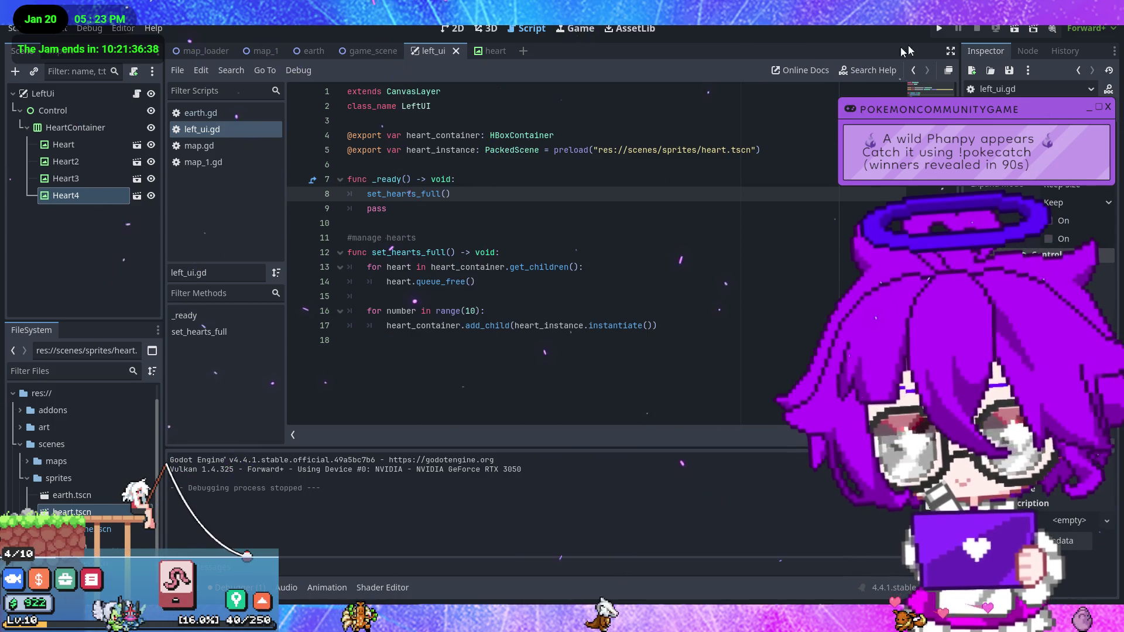
click(941, 31)
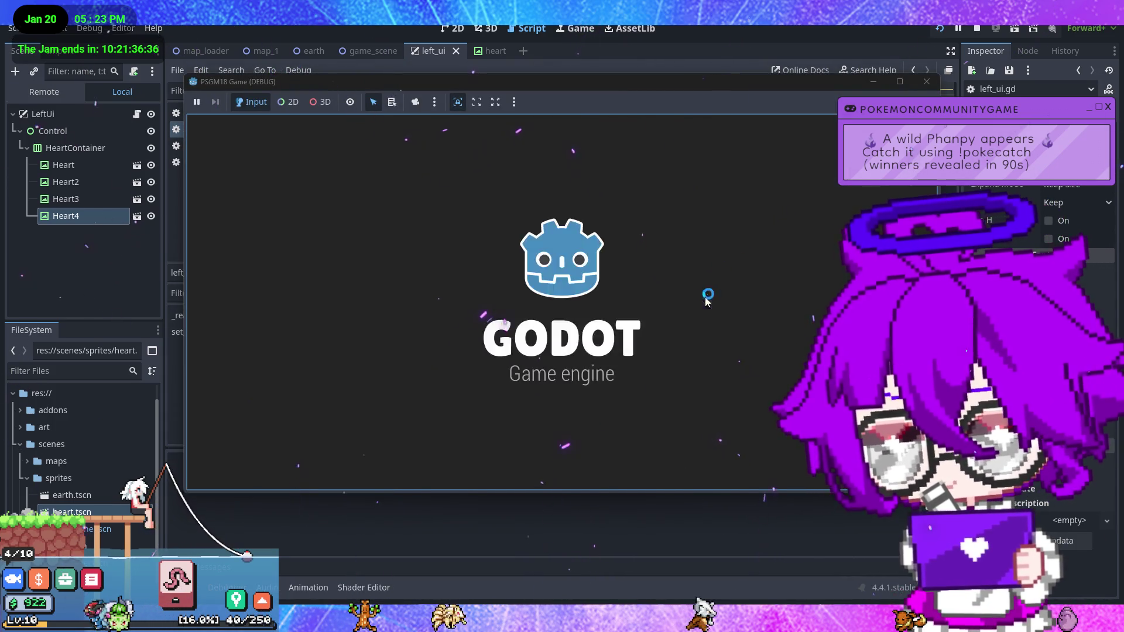
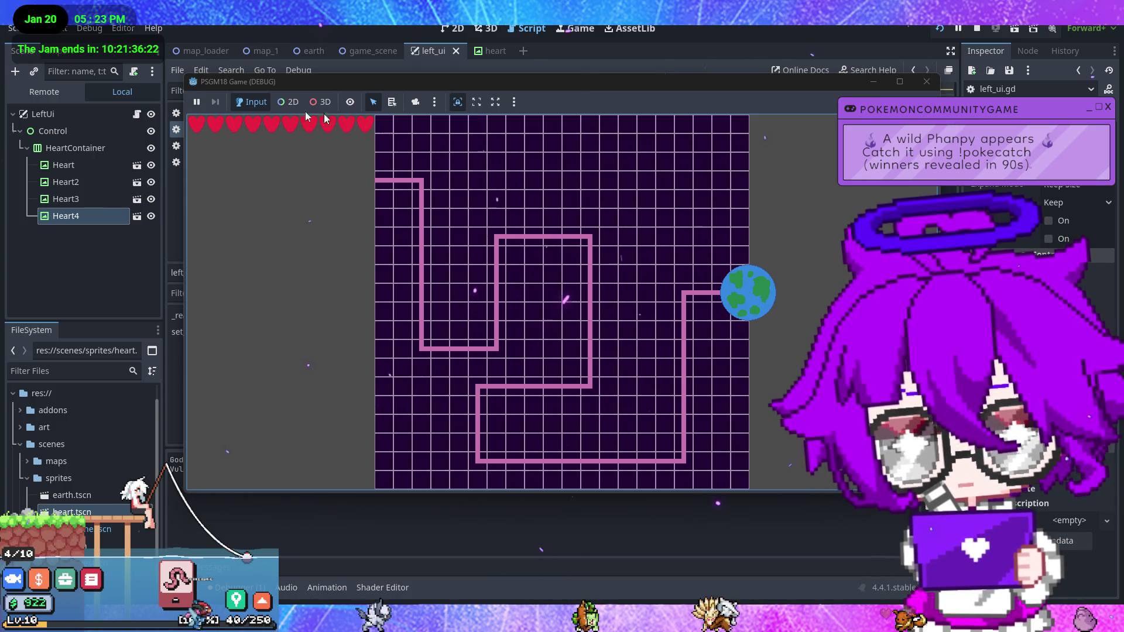
Step: Stop the game and set the Earth scene's Health to 10, then open earth.gd and map_1
click(927, 82)
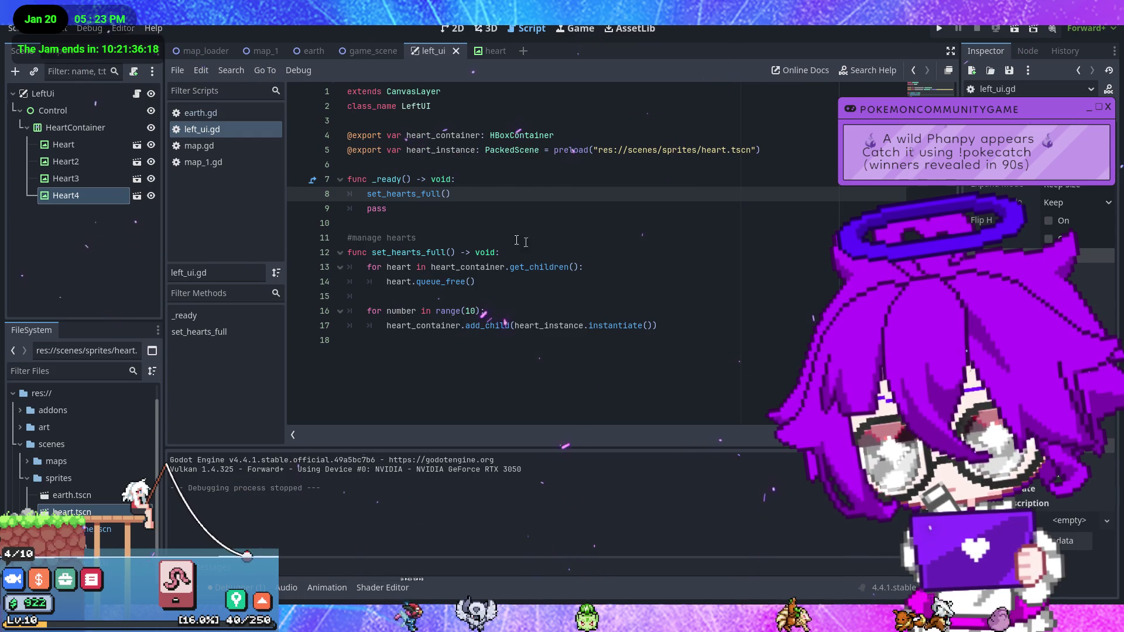
click(312, 51)
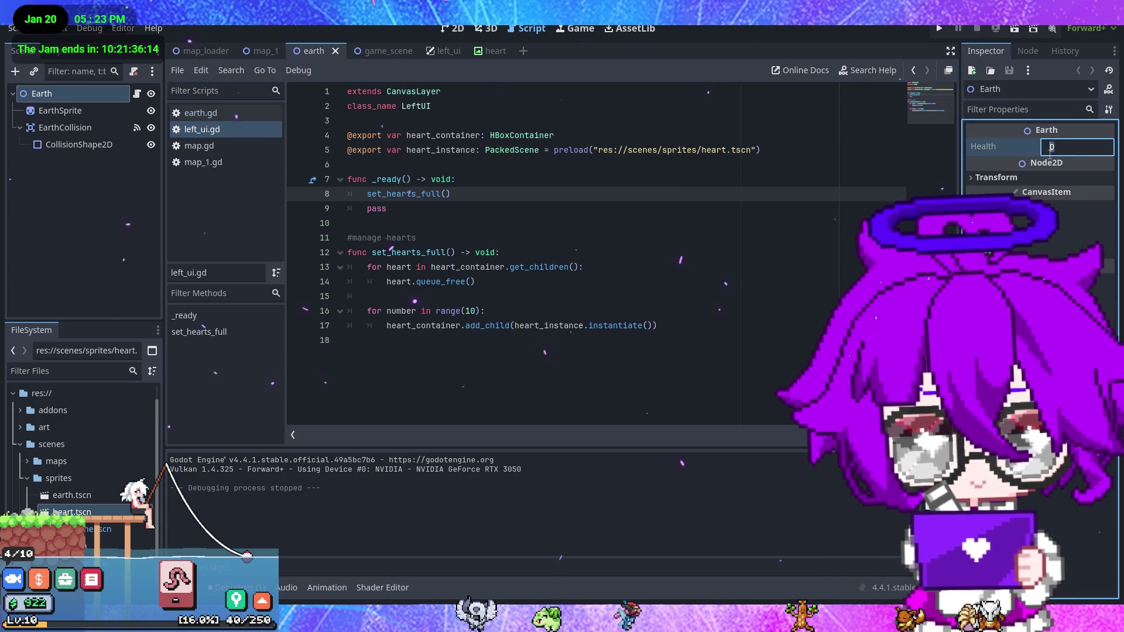
click(1050, 148)
key(Return)
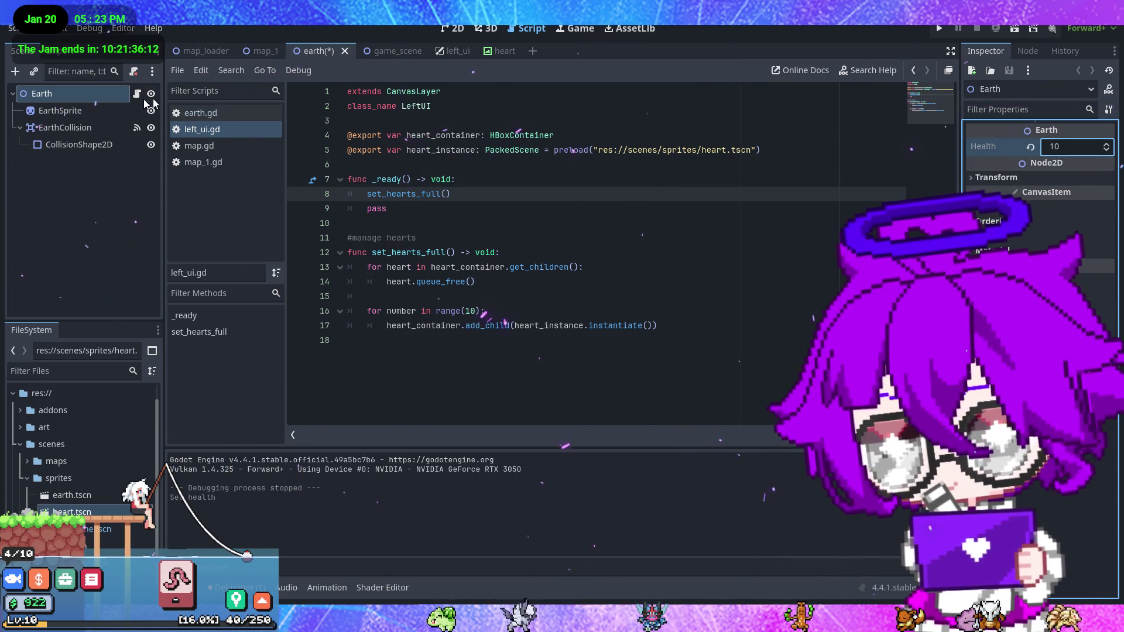
click(137, 97)
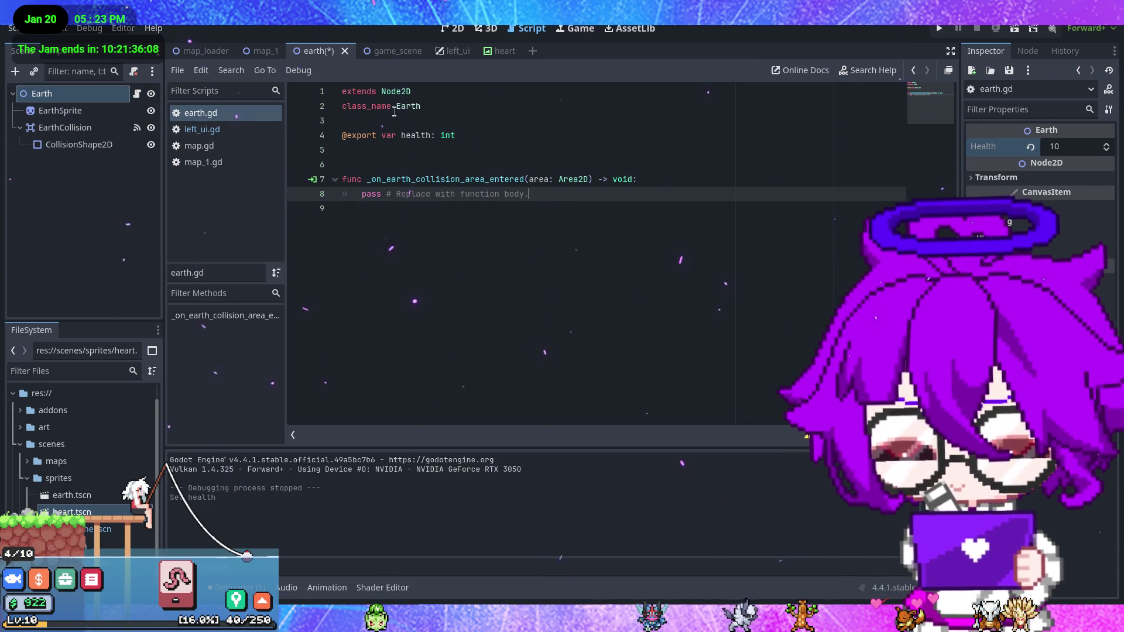
click(251, 50)
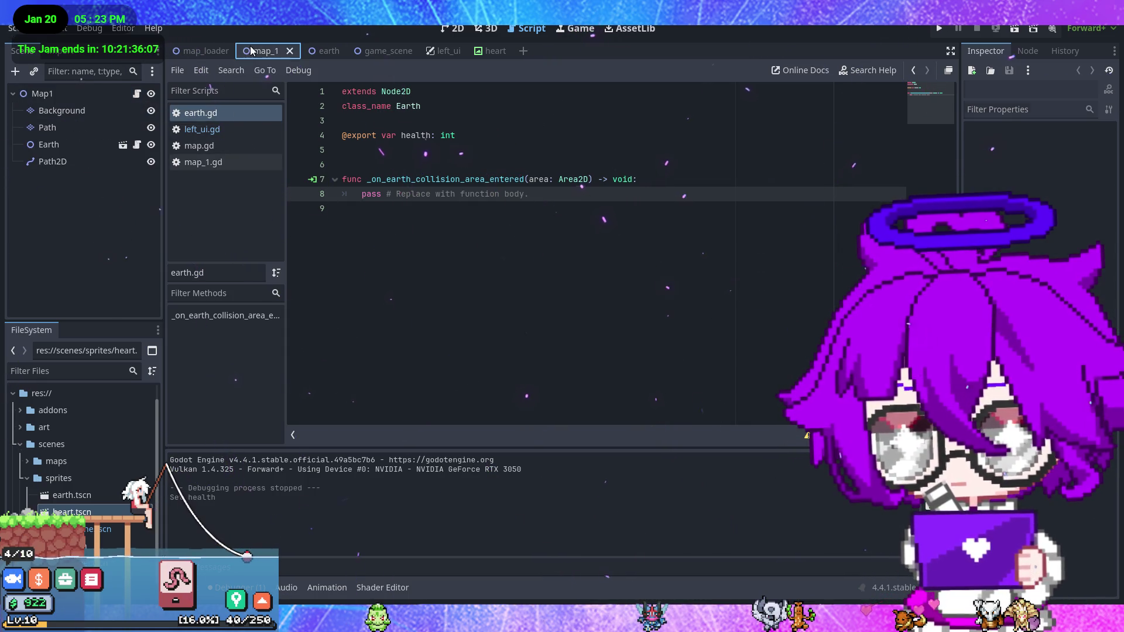
Step: Review map_1.gd, the Earth node's Health in Map1, and the earth.gd script
click(136, 94)
click(80, 146)
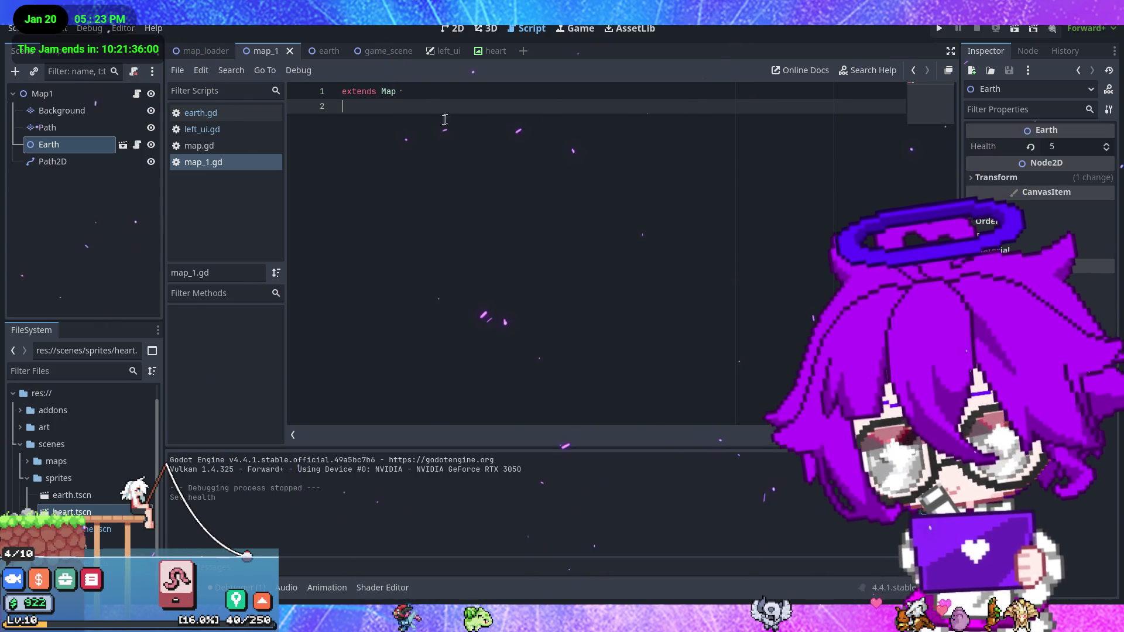
click(64, 146)
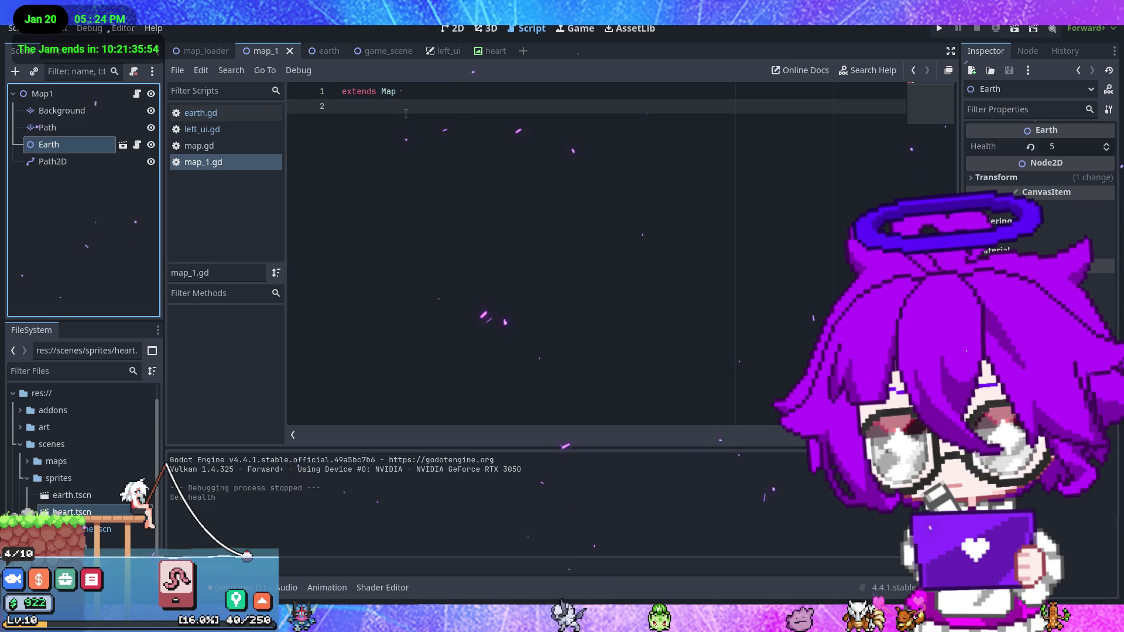
click(136, 144)
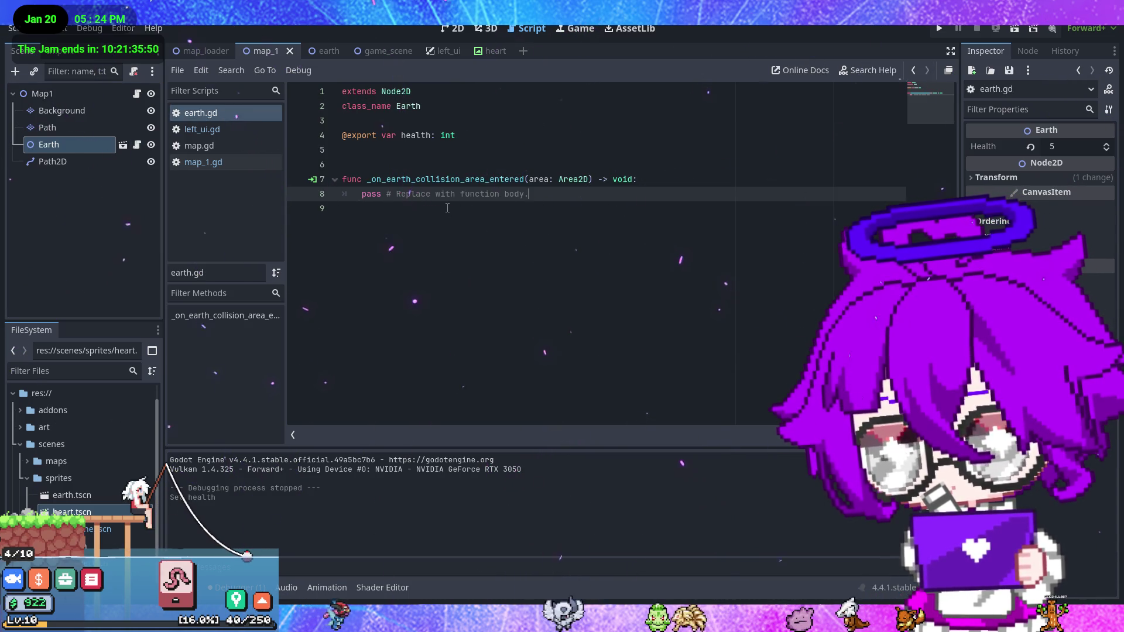
click(137, 94)
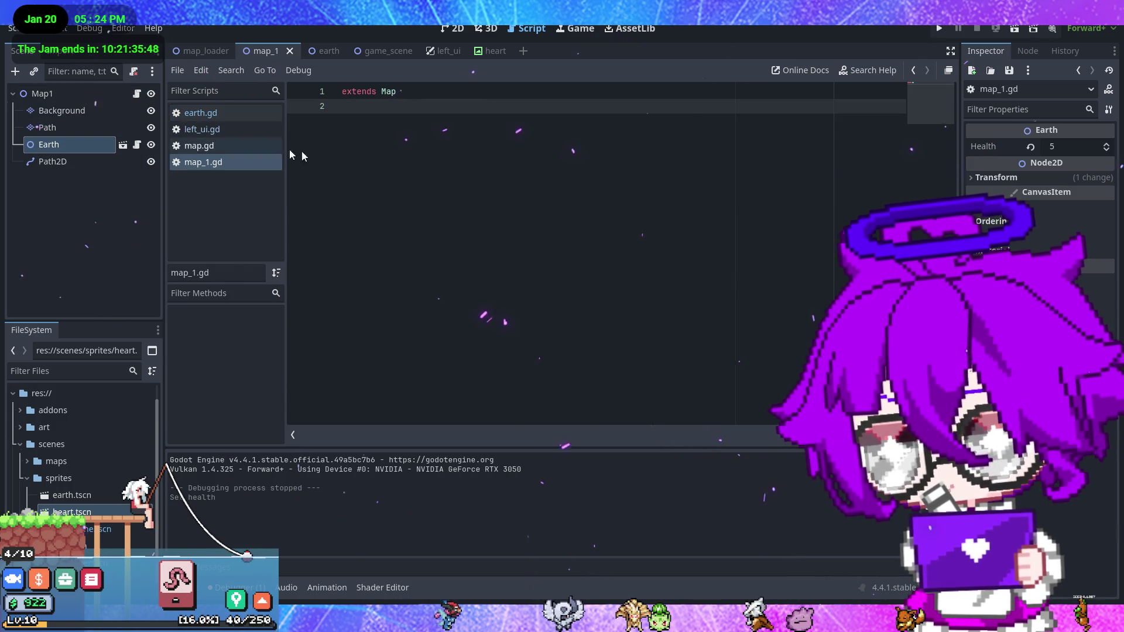
Step: Open the game_scene scene and briefly check the health-system task note in Obsidian
click(375, 51)
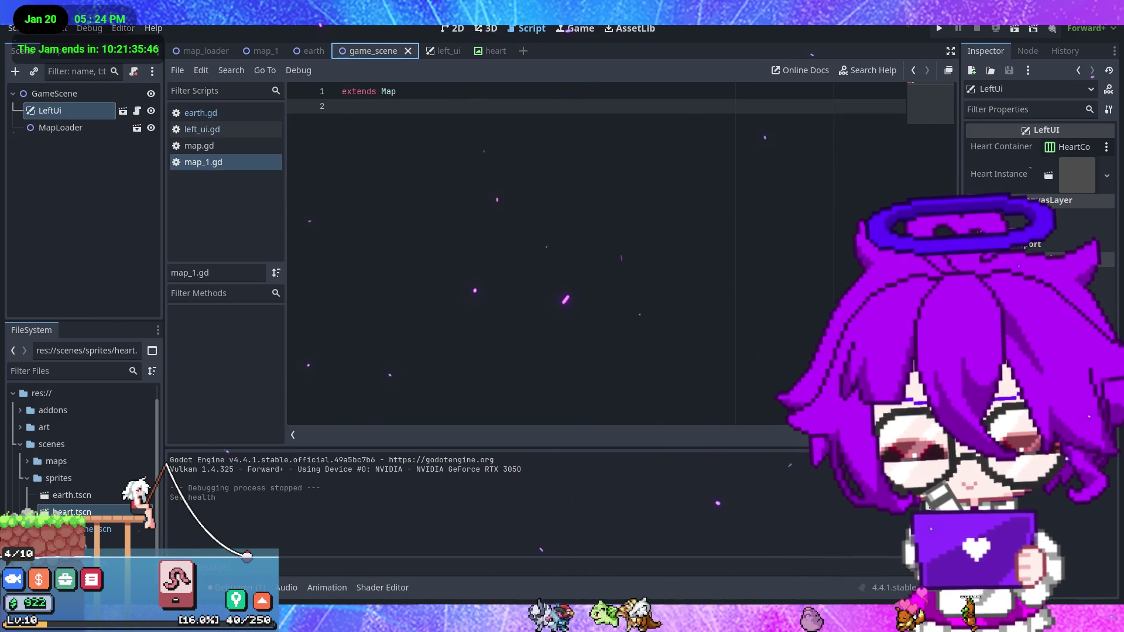
key(alt+Tab)
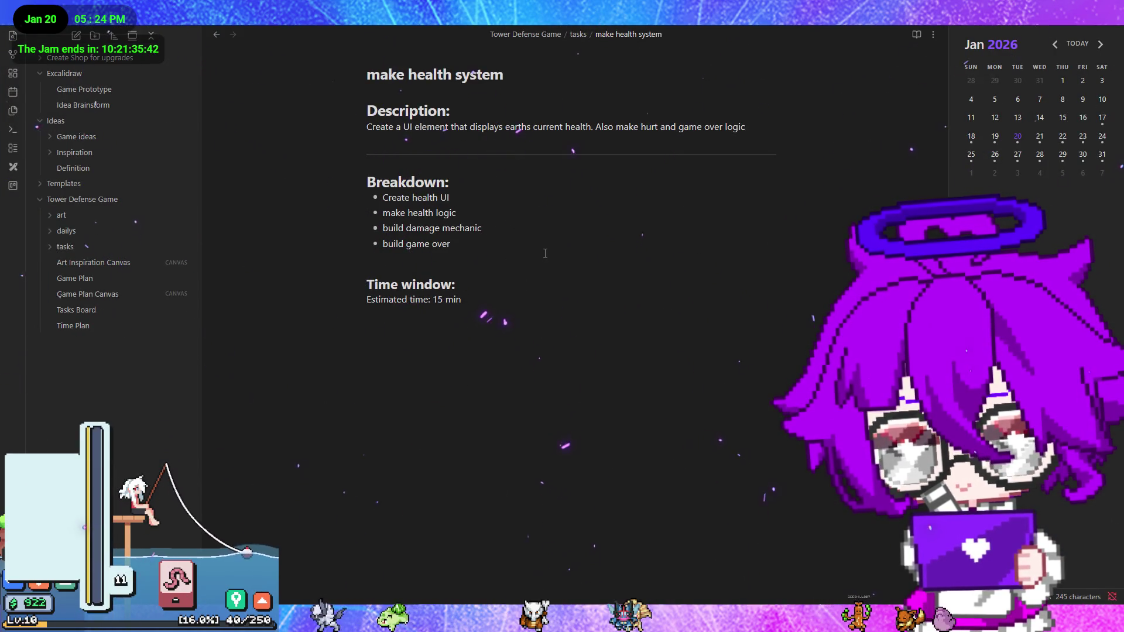
key(alt+Tab)
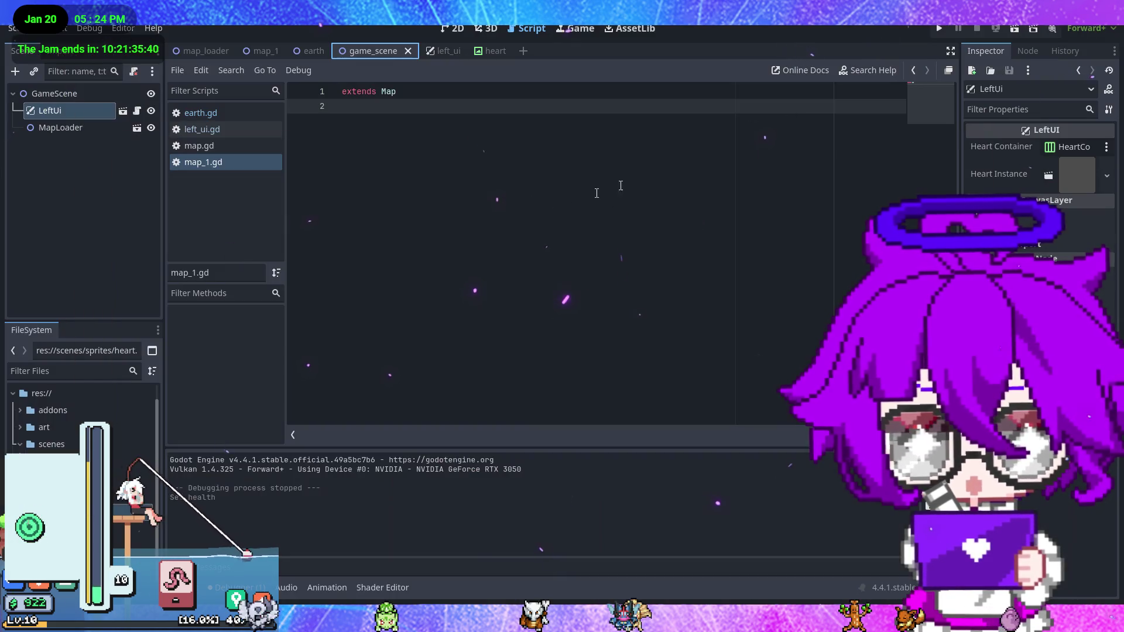
Step: Open earth.gd from the earth scene and view EarthCollision's signals in the Node dock
click(100, 132)
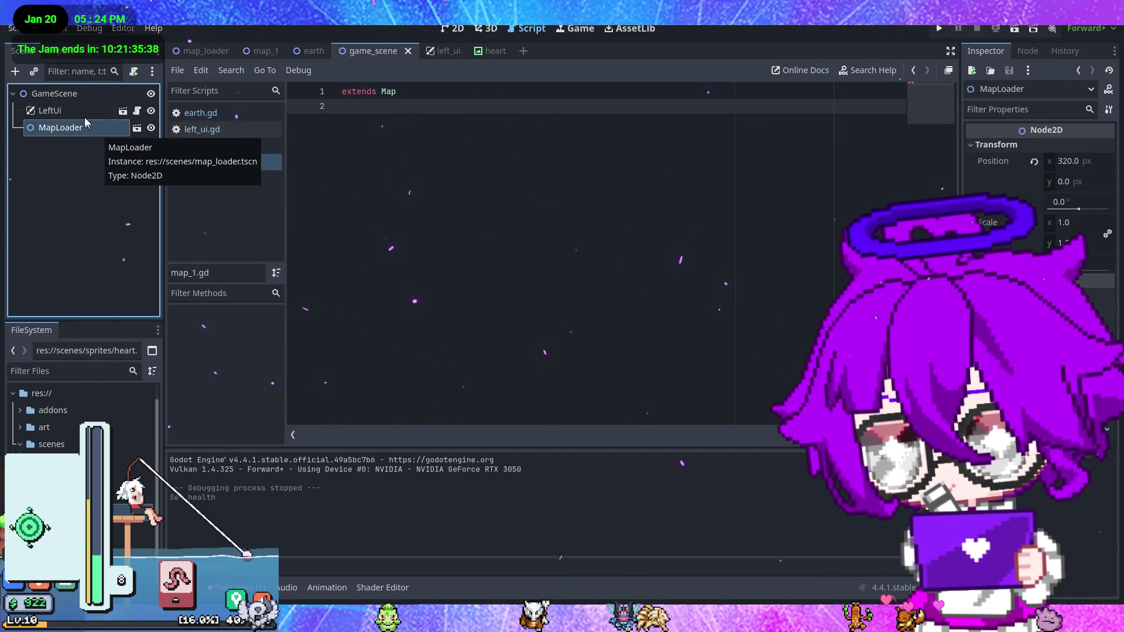
click(87, 111)
click(308, 49)
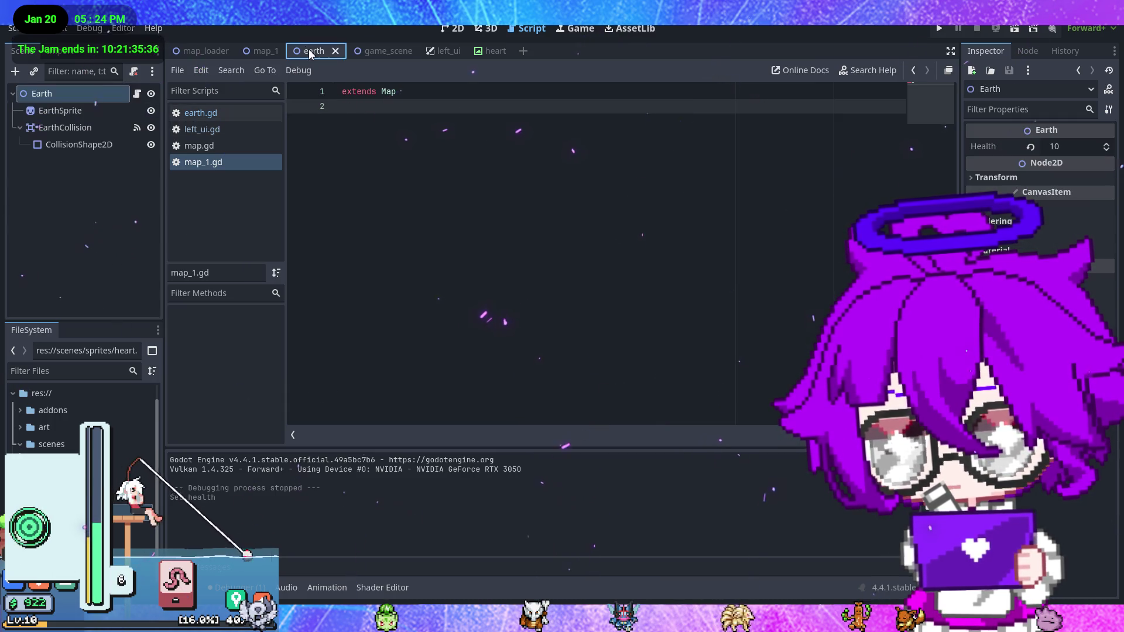
click(193, 113)
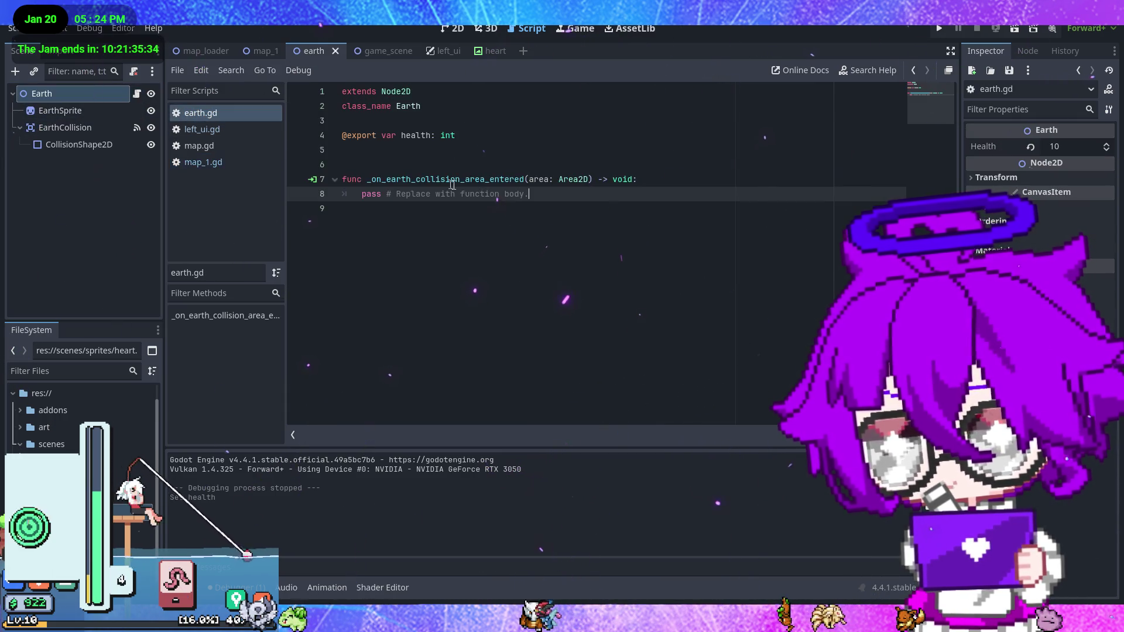
click(400, 208)
key(Return)
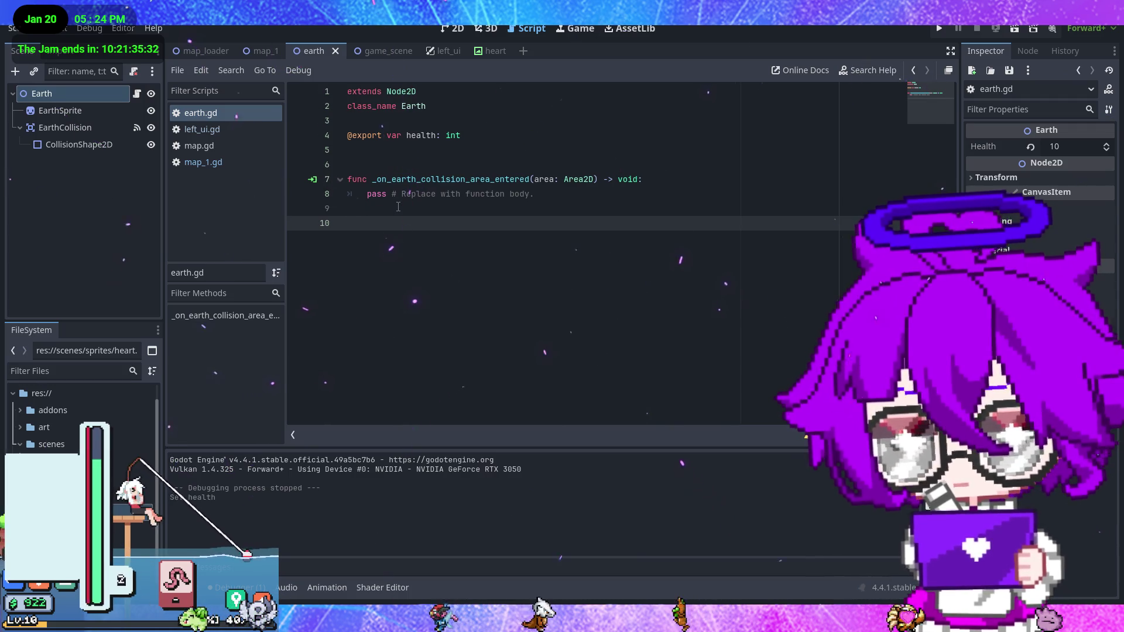
click(117, 128)
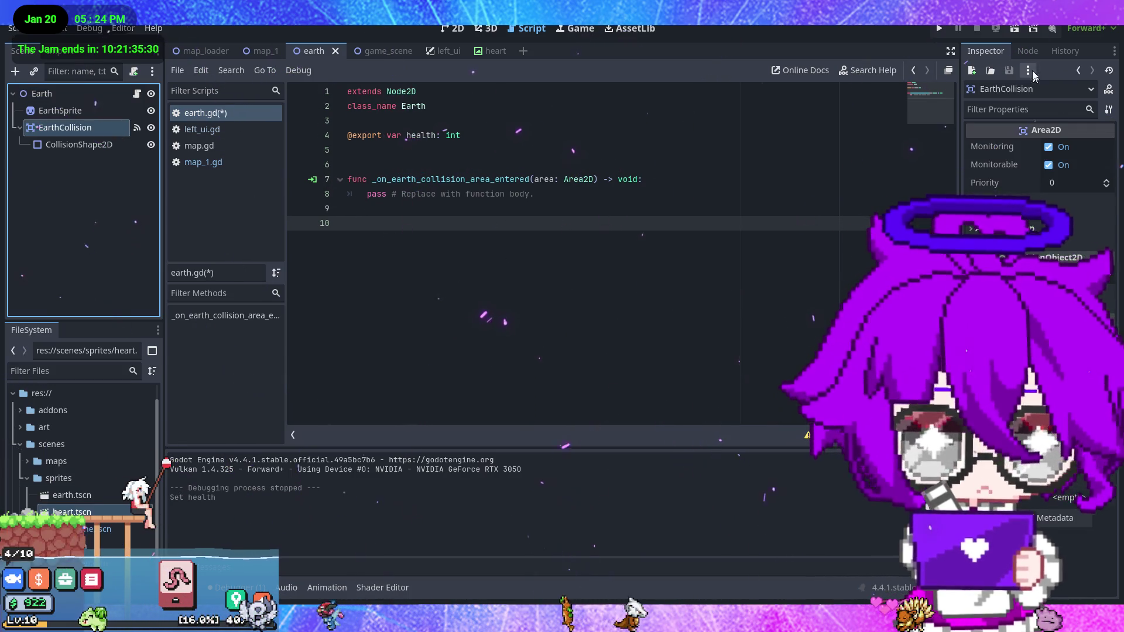
click(1031, 54)
click(520, 127)
Step: Below the health export, add a 'temp vars' comment and an exported has_mouse_entered bool defaulting to false
click(520, 134)
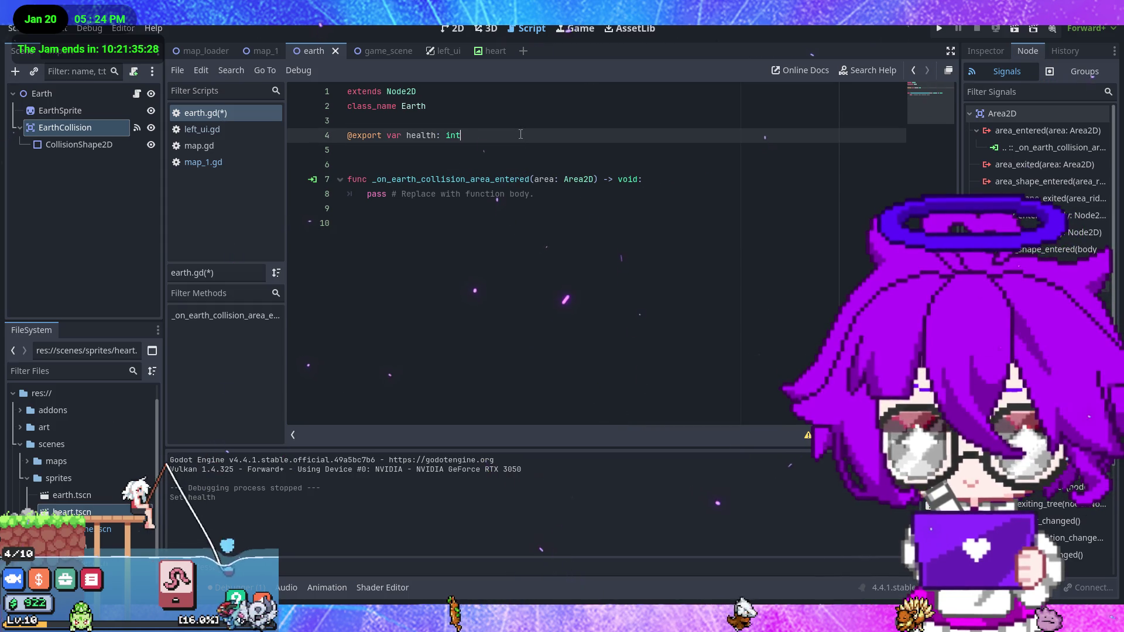
key(Return)
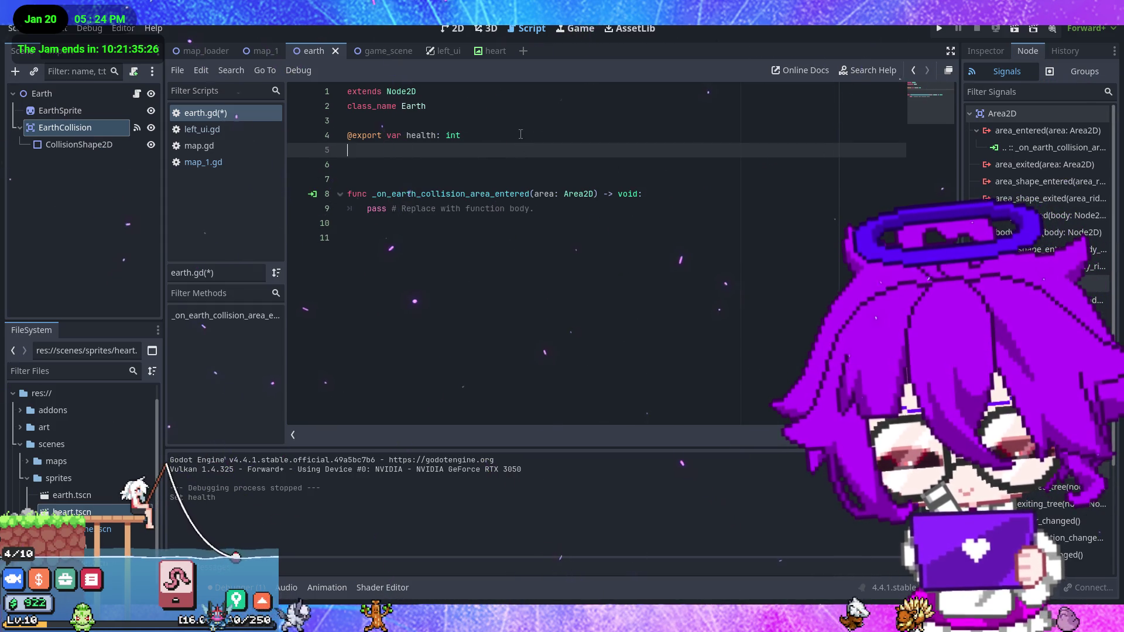
key(Return)
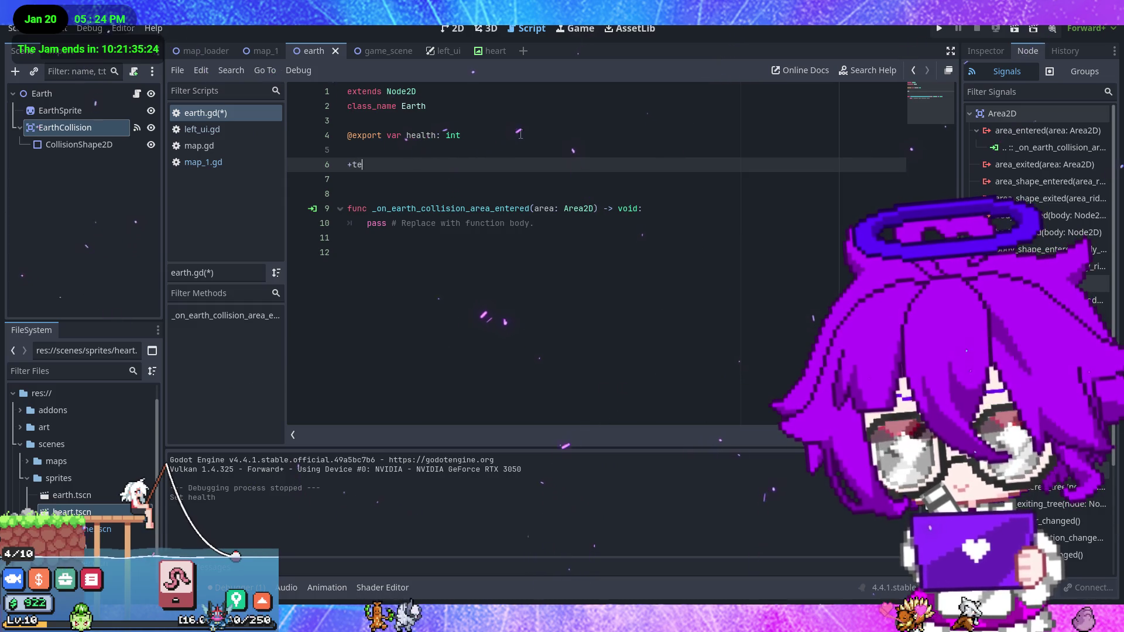
key(BackSpace)
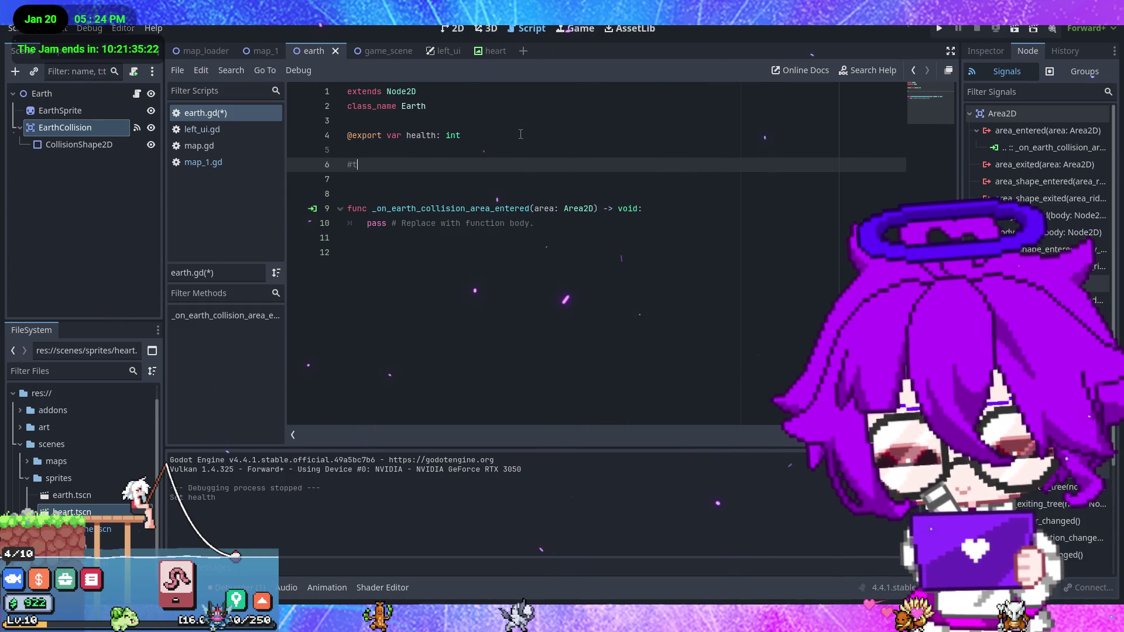
text(temp )
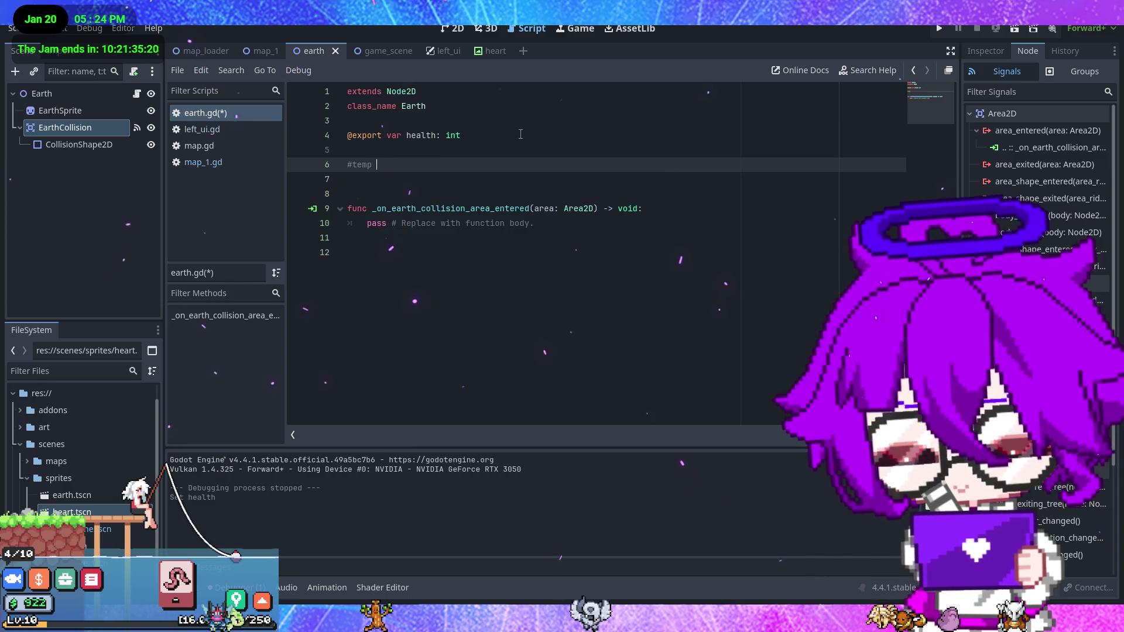
text(vars)
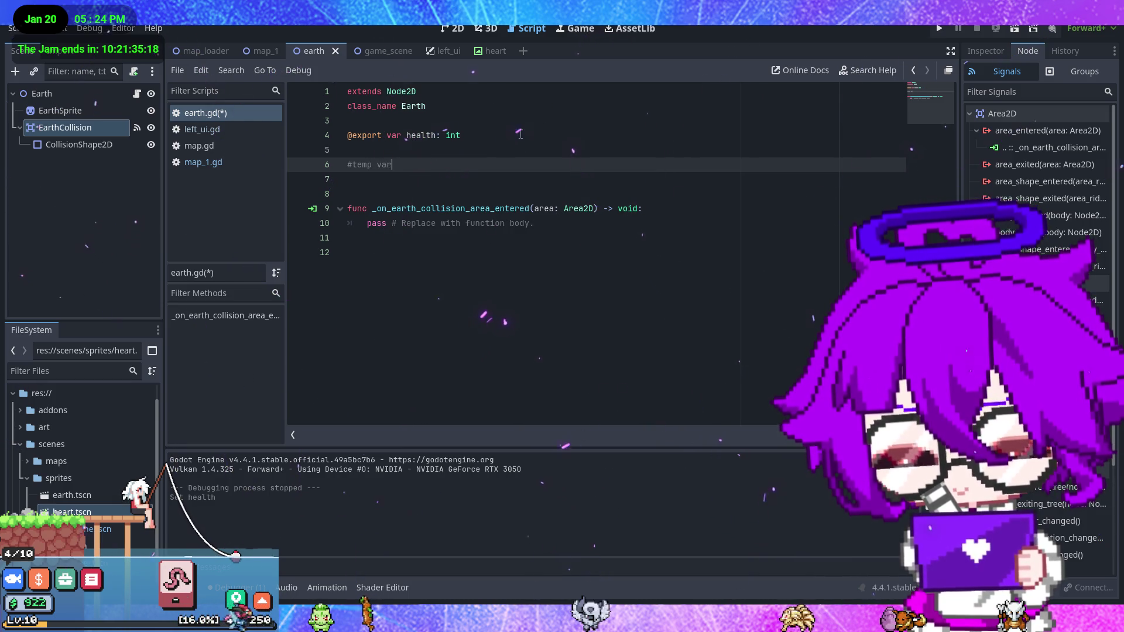
key(Return)
text(@export var )
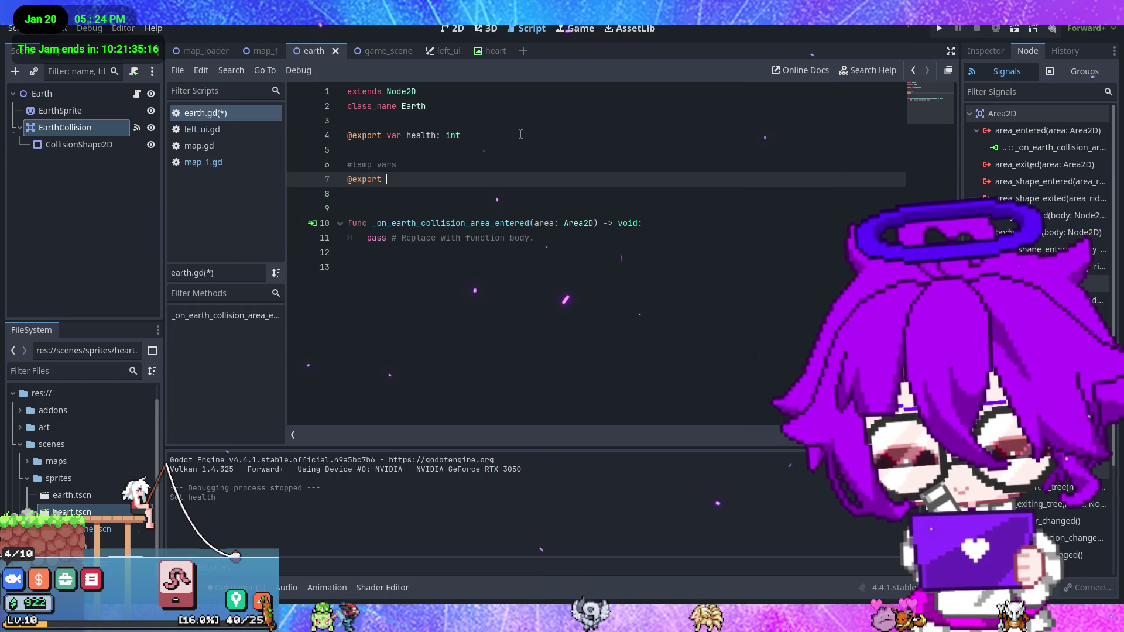
text(is )
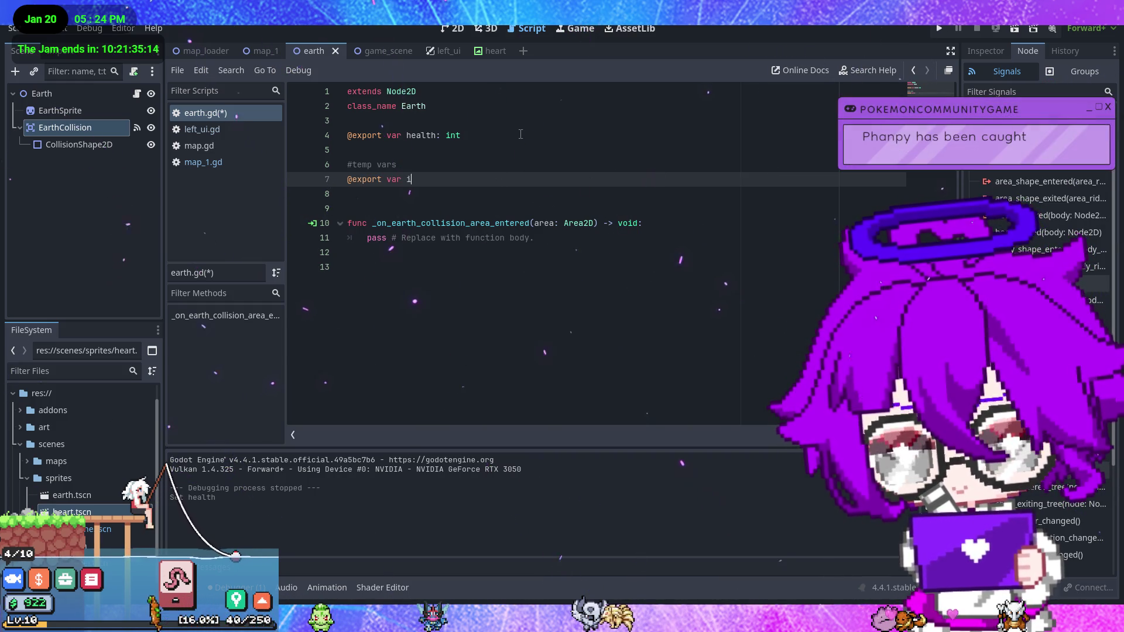
text(has_mouse)
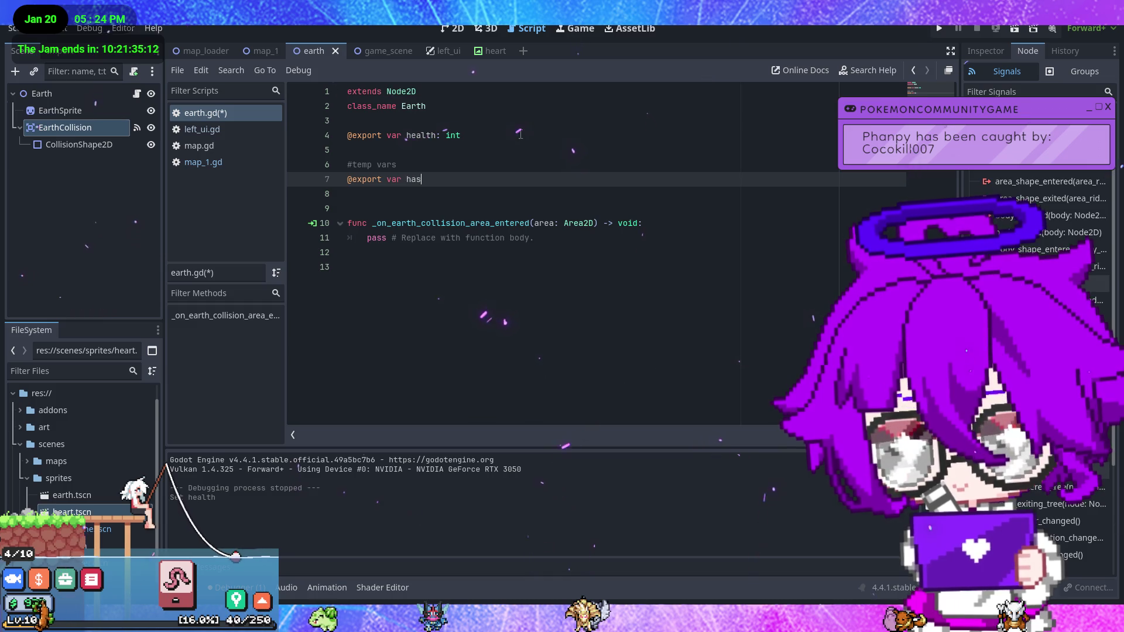
text(_entered)
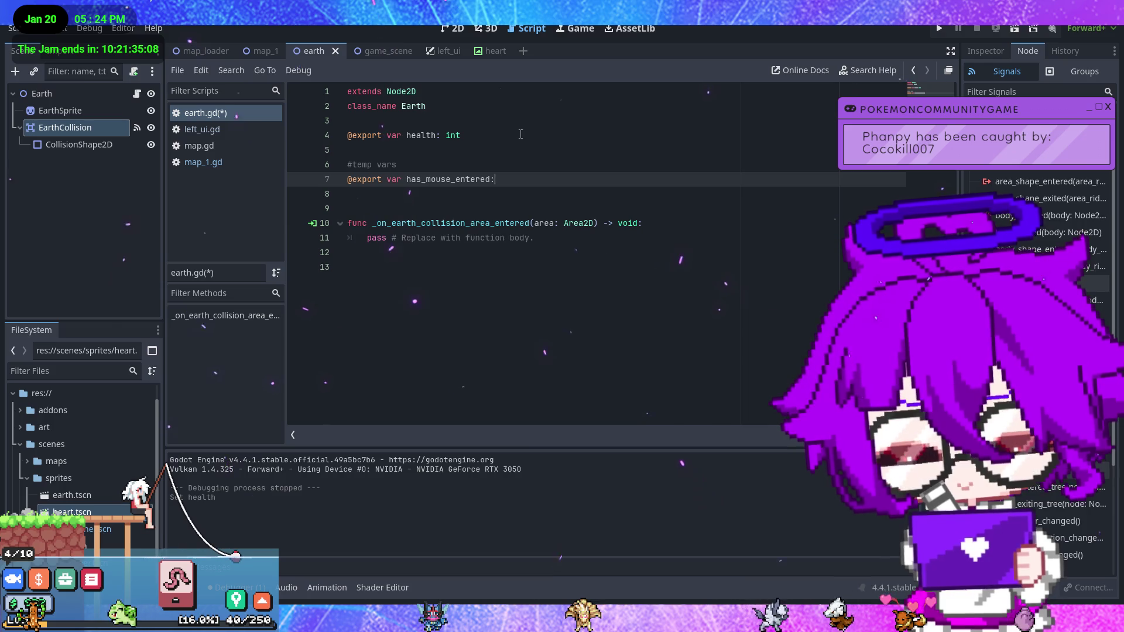
text(: bool = false)
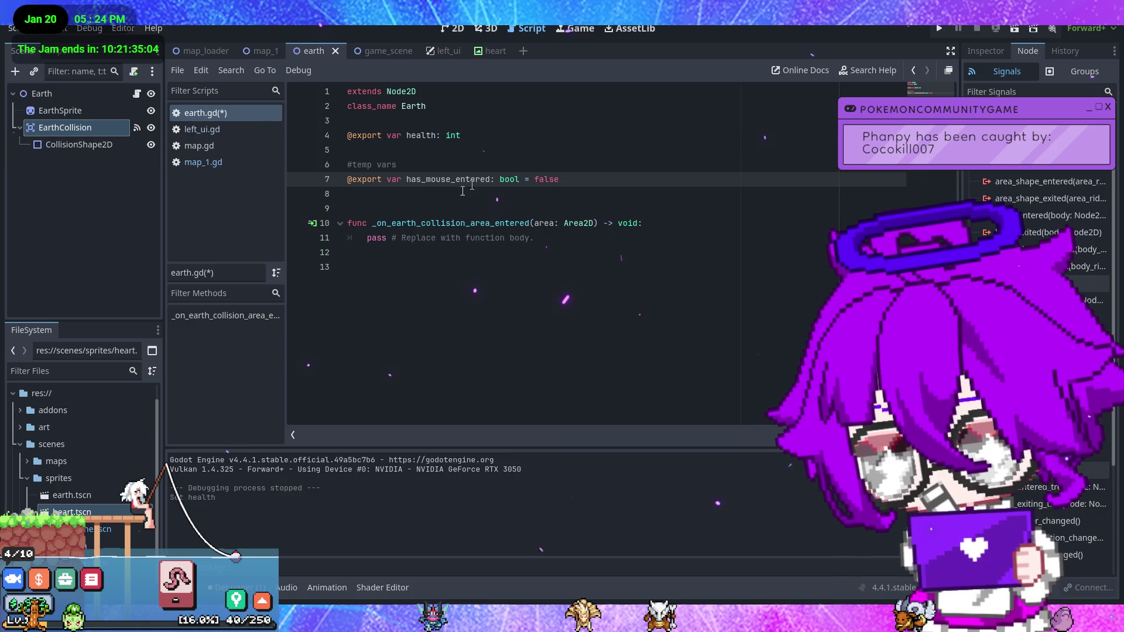
key(Down)
key(Down)
key(Down)
click(85, 127)
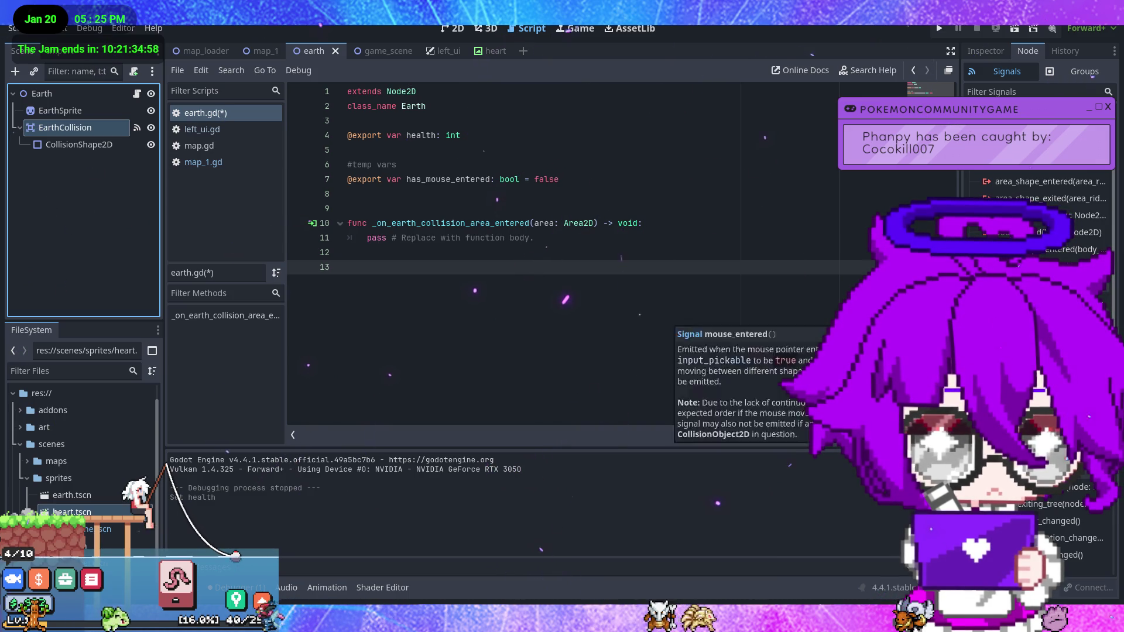
Step: Connect EarthCollision's mouse_entered signal to a new handler in earth.gd and tidy the blank lines
click(1030, 313)
click(1074, 591)
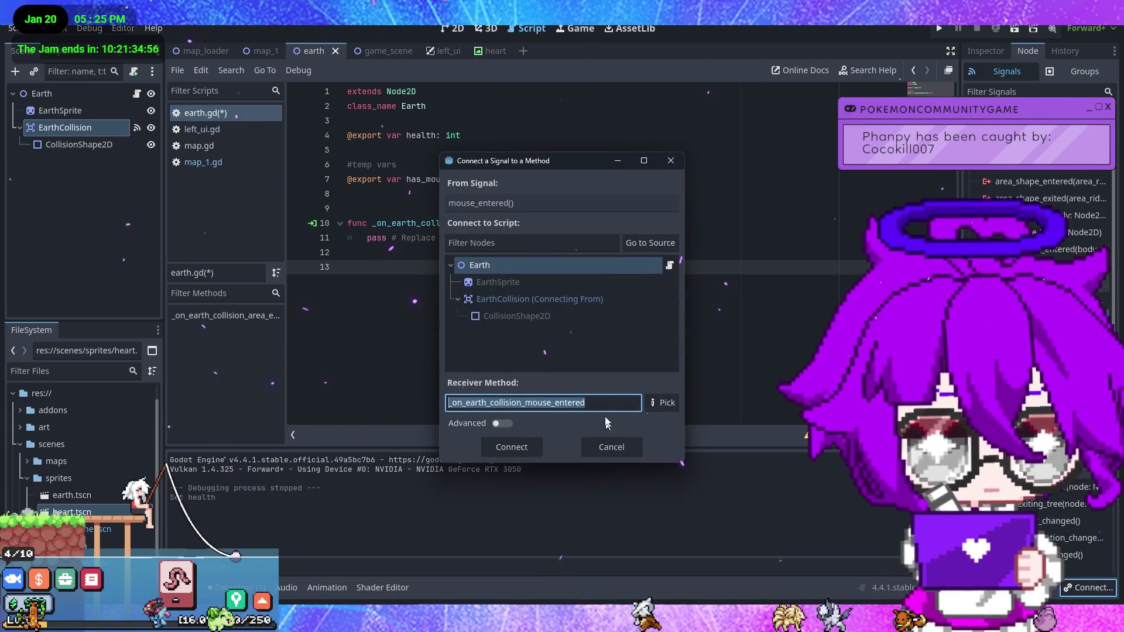
click(519, 455)
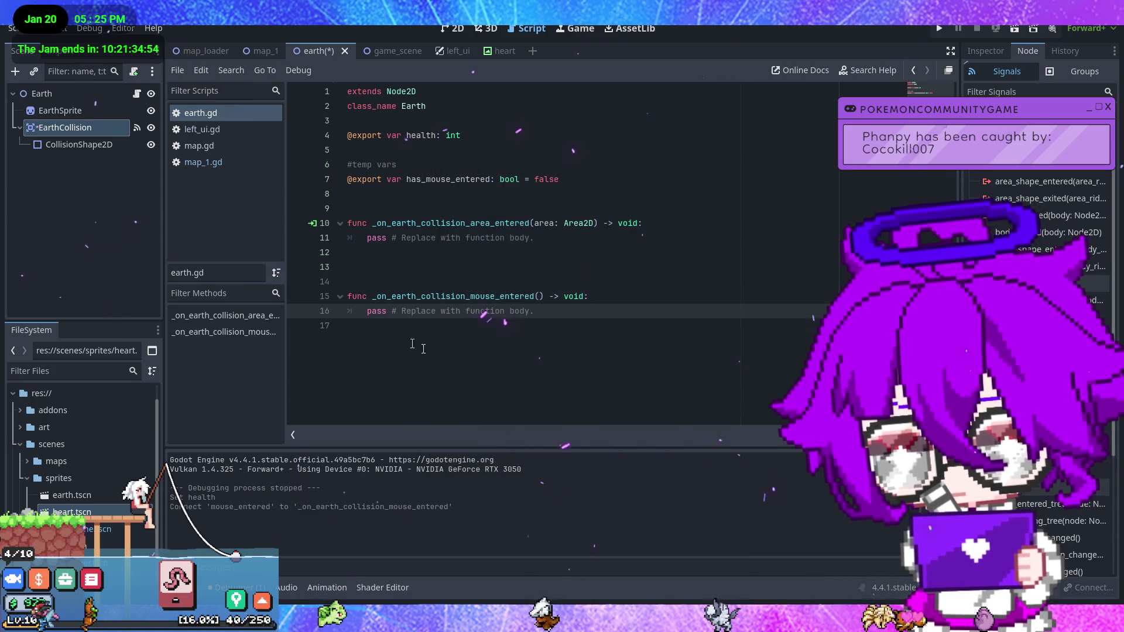
click(379, 285)
key(BackSpace)
key(BackSpace)
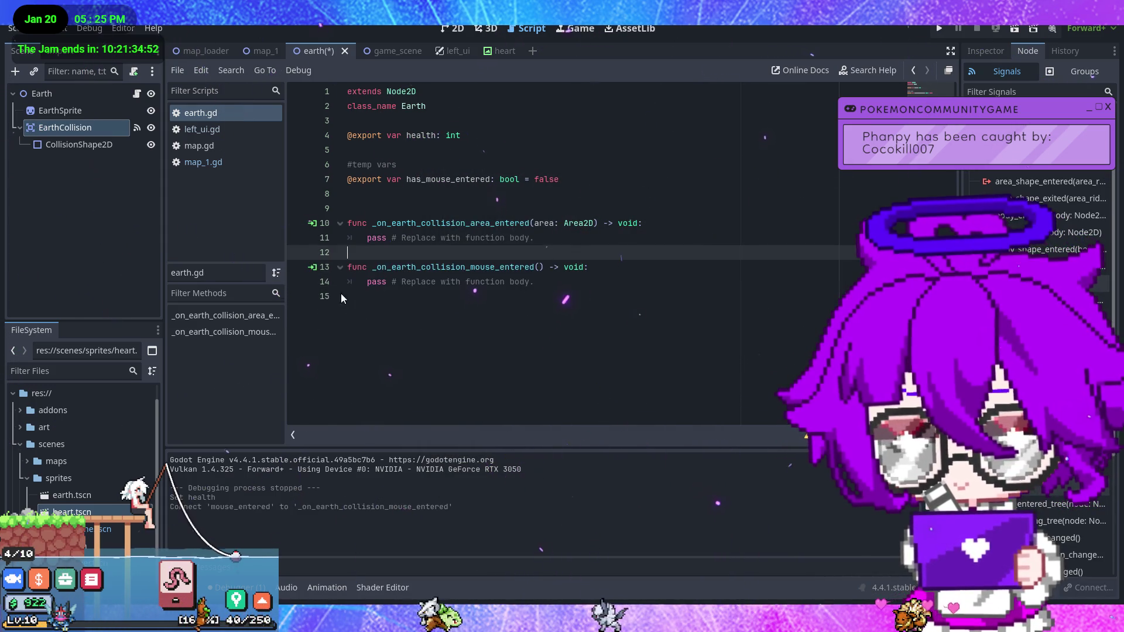
key(Return)
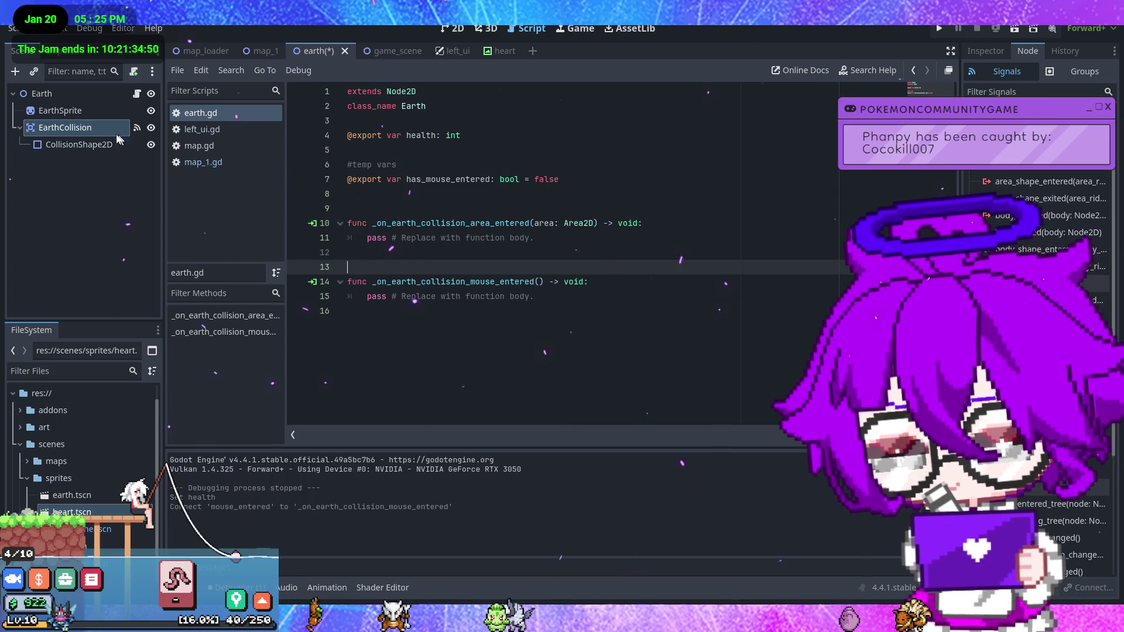
Step: Connect EarthCollision's mouse_exited signal to a new handler in earth.gd as well
click(64, 127)
click(1030, 318)
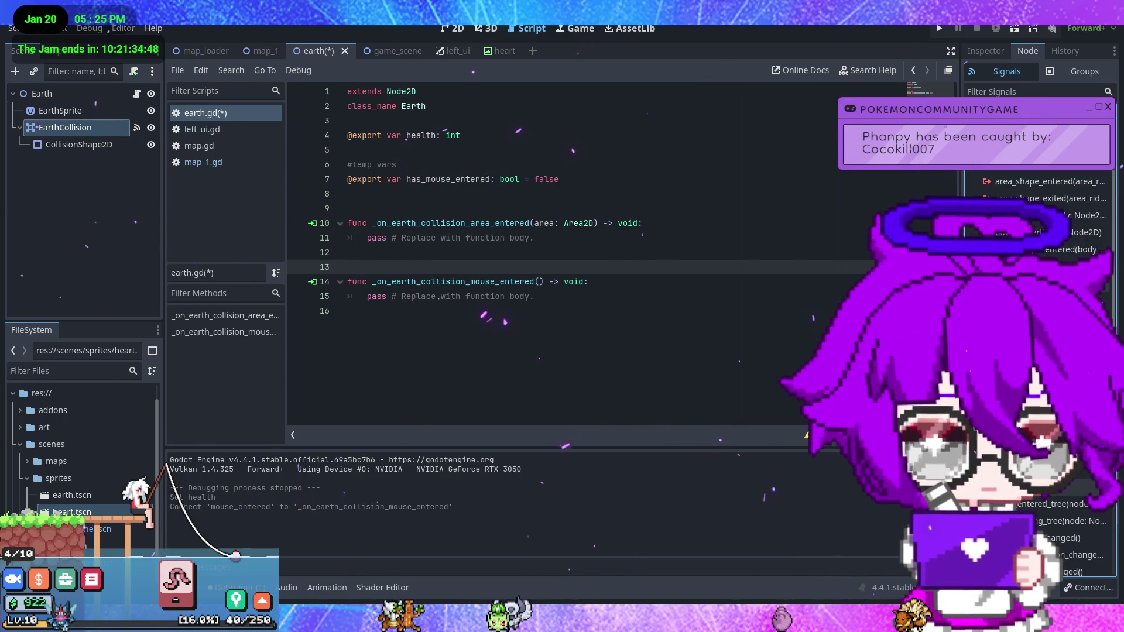
click(1088, 588)
click(512, 447)
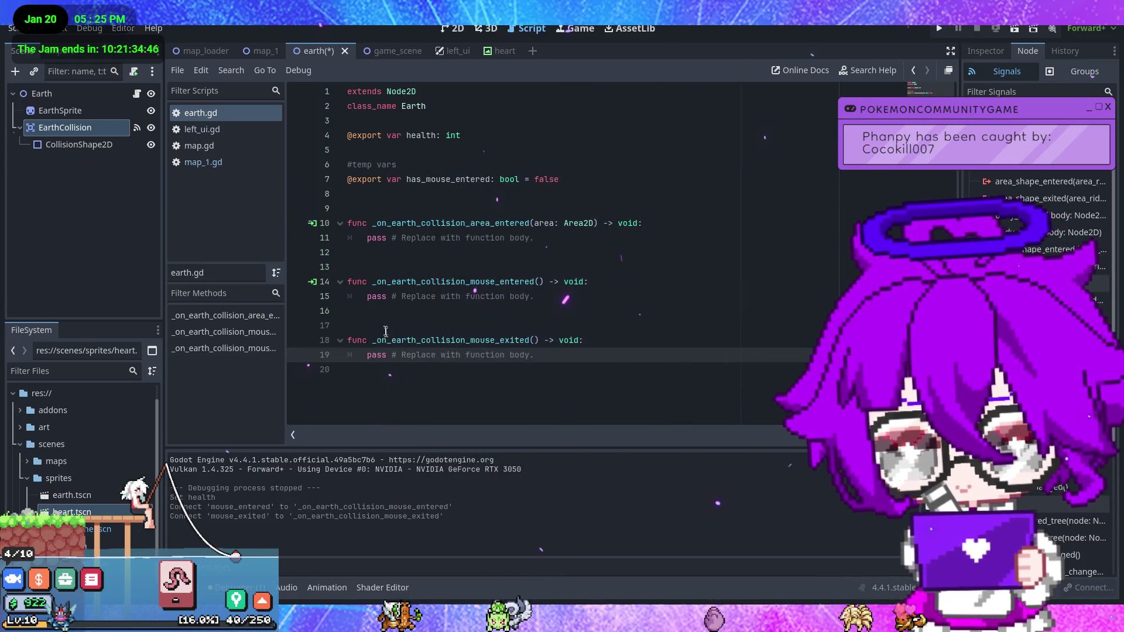
drag(536, 296, 369, 297)
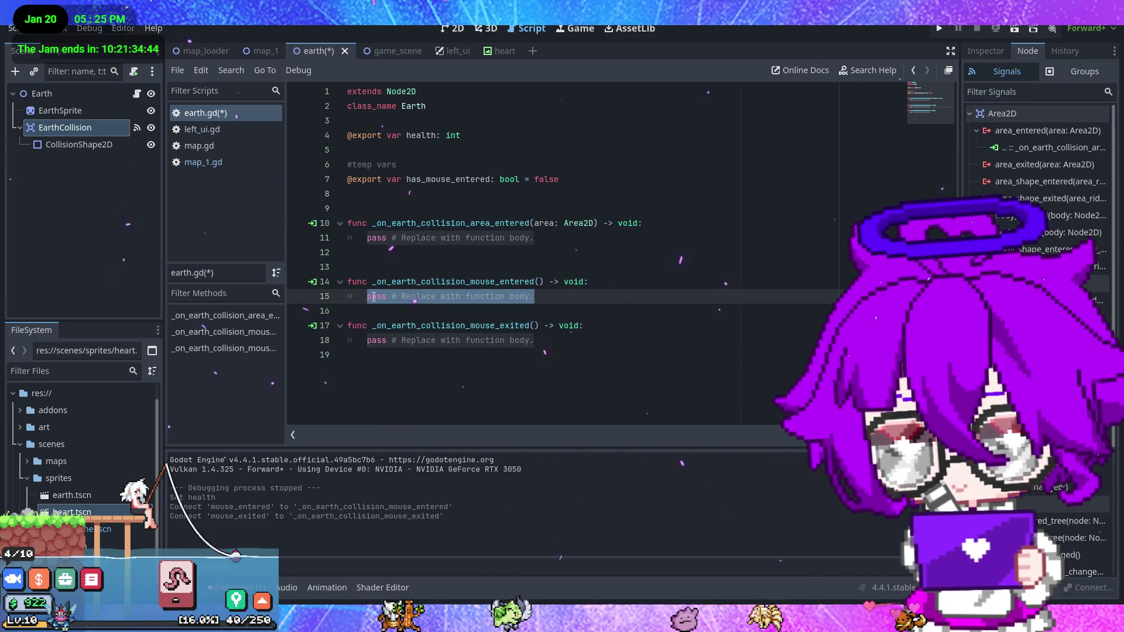
Step: Make the mouse_entered handler set has_mouse_entered = true and mouse_exited set it false
text(has)
key(Return)
text(= trure)
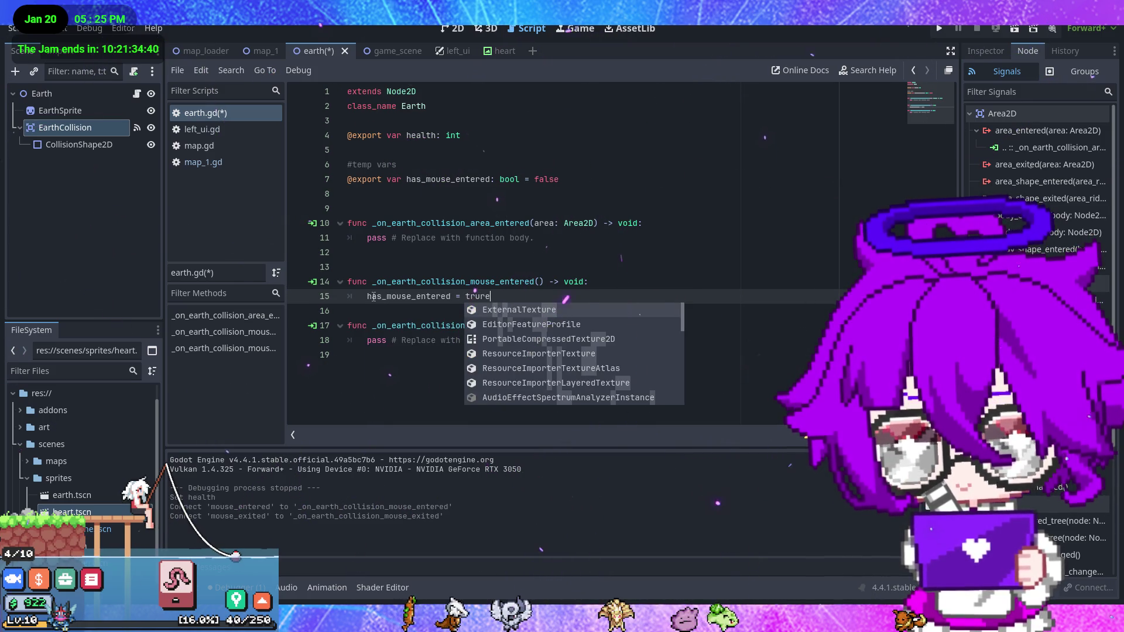
key(BackSpace)
key(Return)
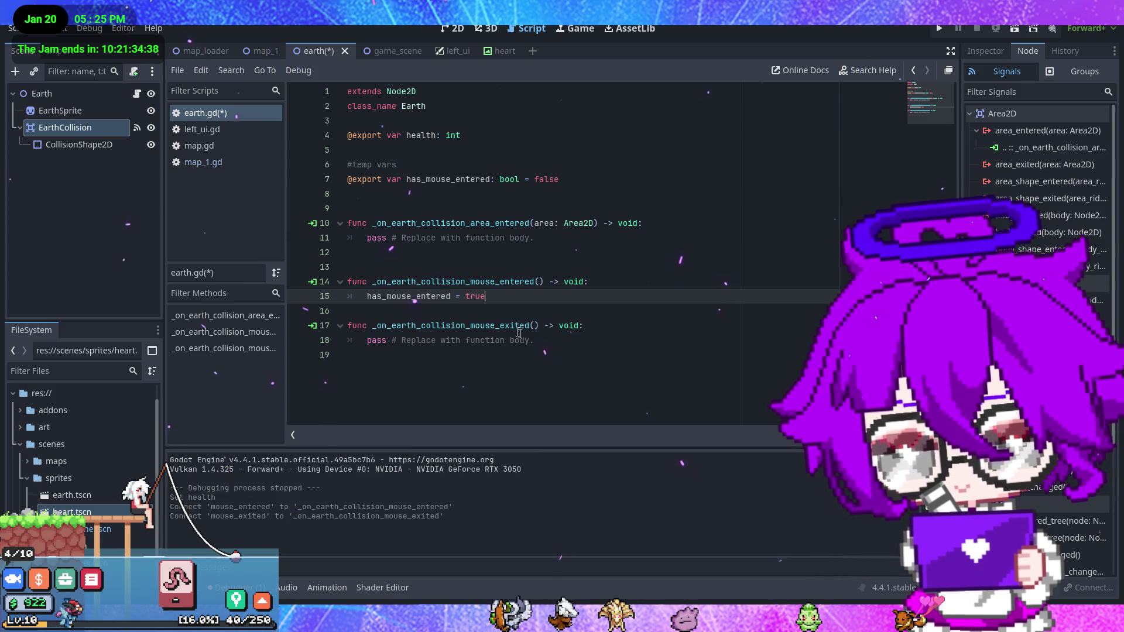
key(shift+Home)
key(ctrl+c)
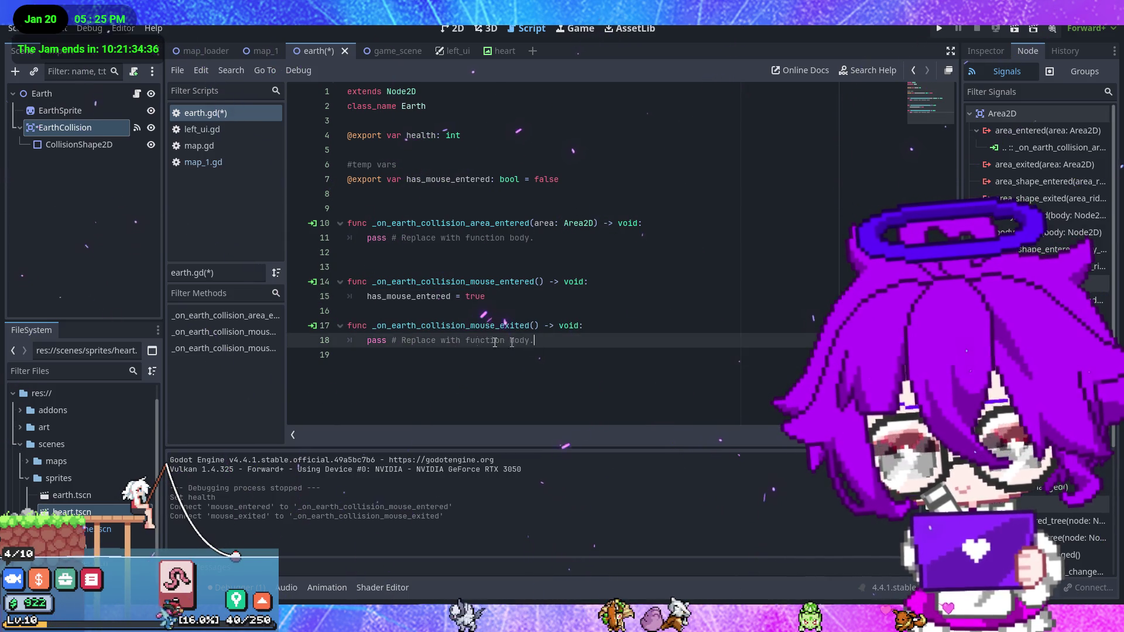
drag(535, 340, 369, 347)
key(ctrl+v)
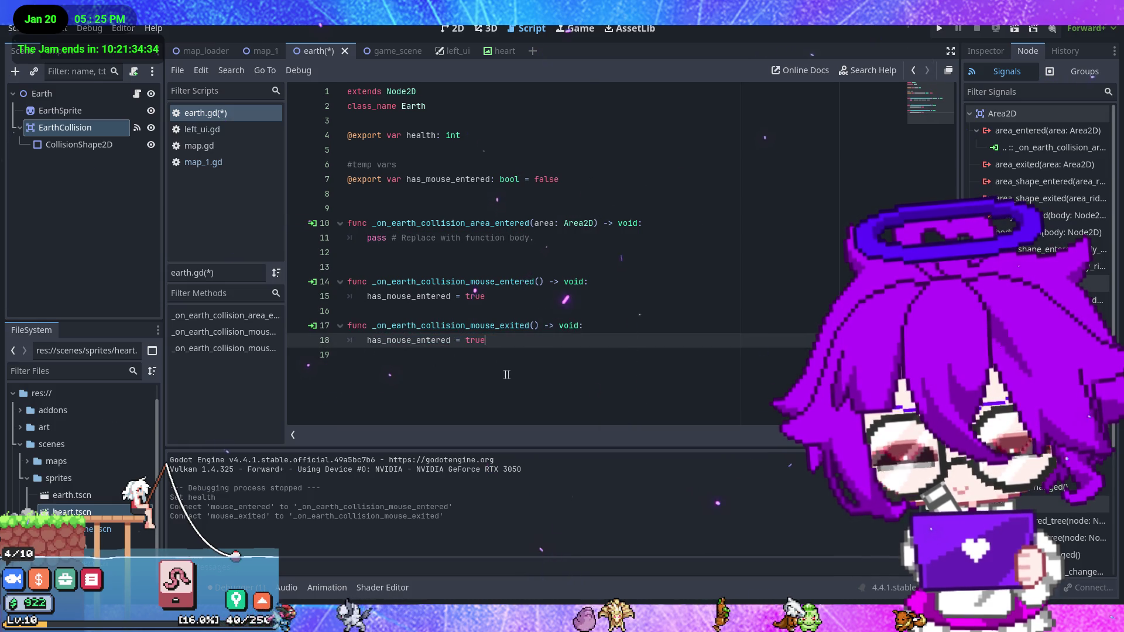
key(BackSpace)
key(BackSpace)
key(BackSpace)
text(false)
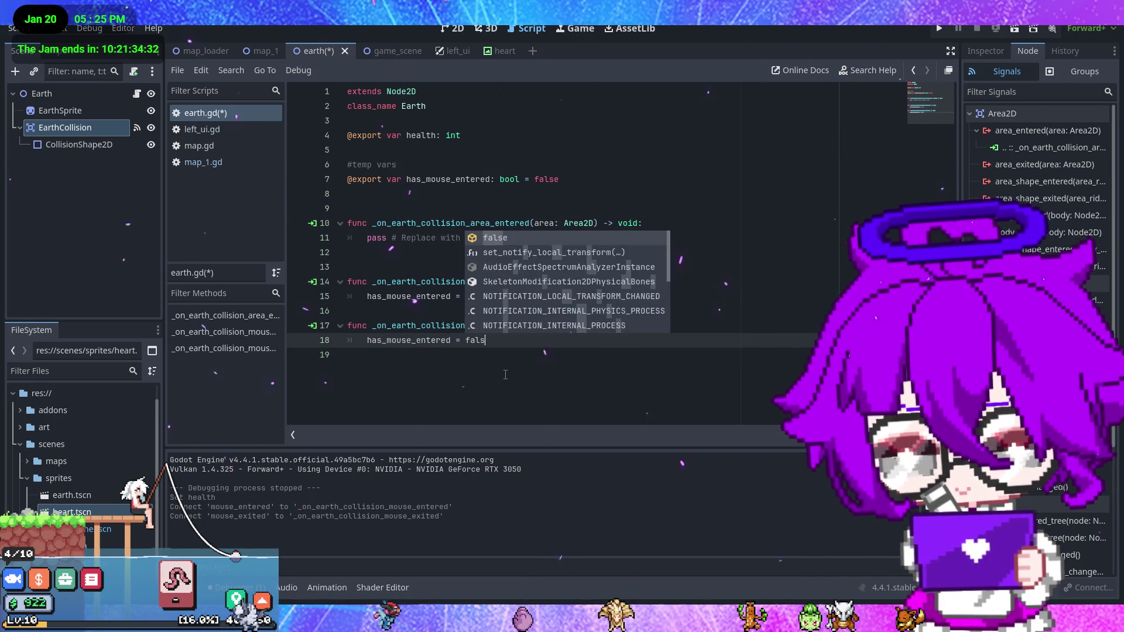
Step: Add a _process function containing an 'if has_mouse_entered:' block
click(451, 209)
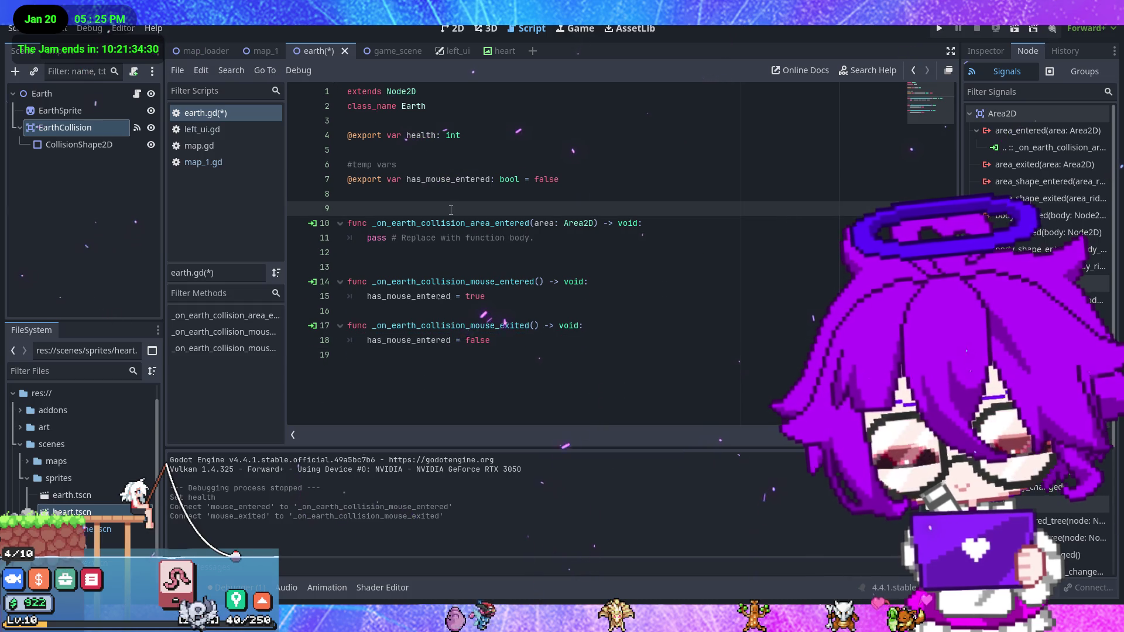
key(Return)
key(Return)
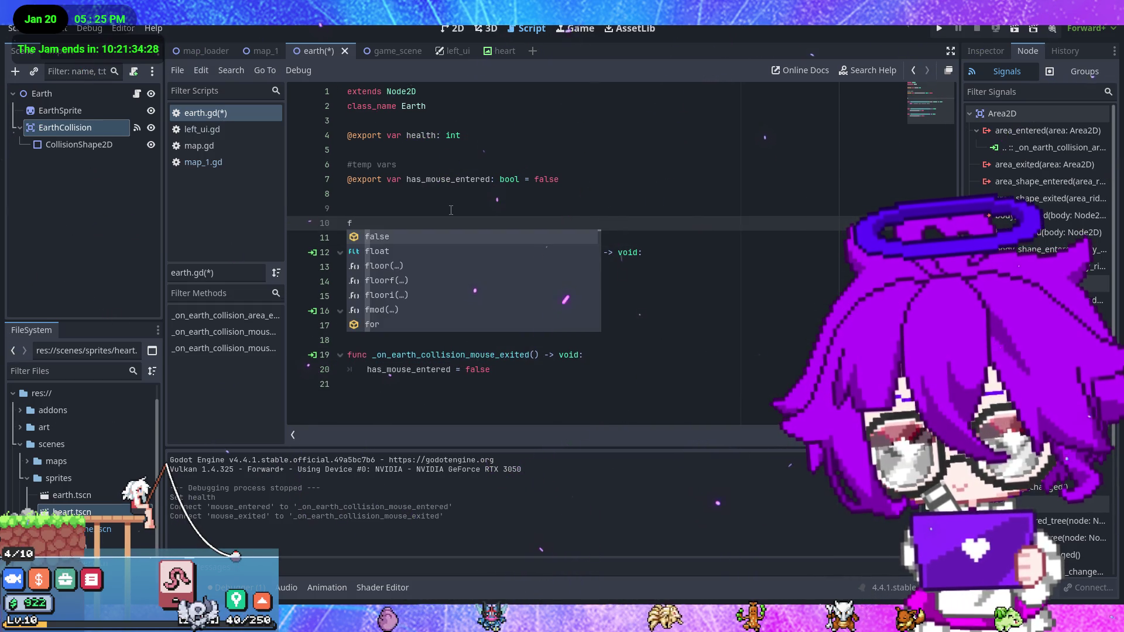
text(u)
key(Return)
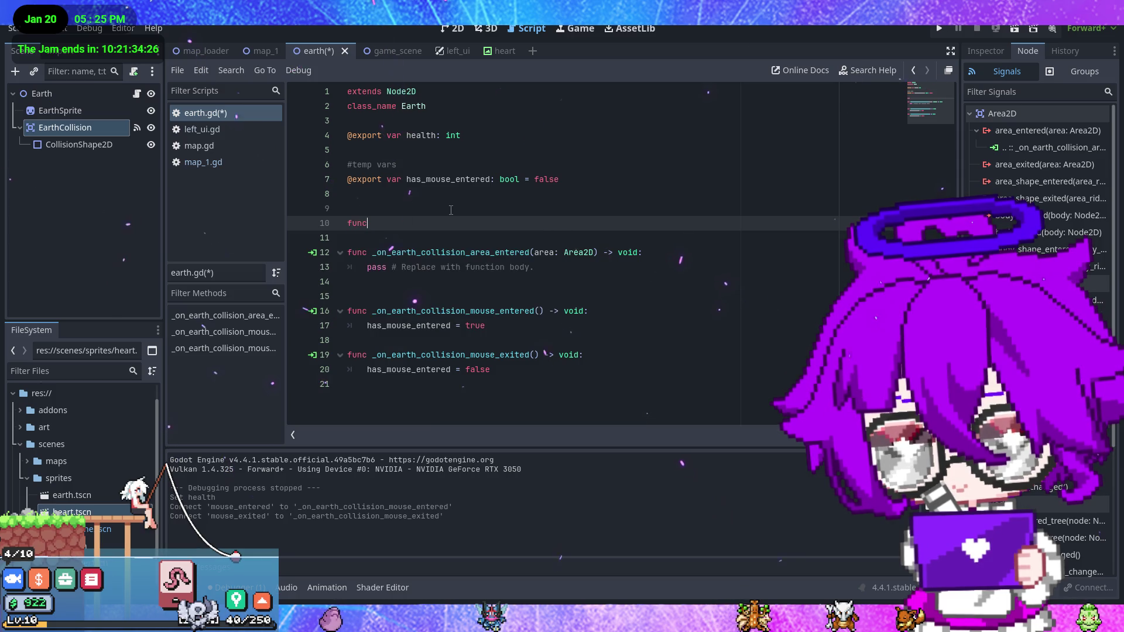
text(pr)
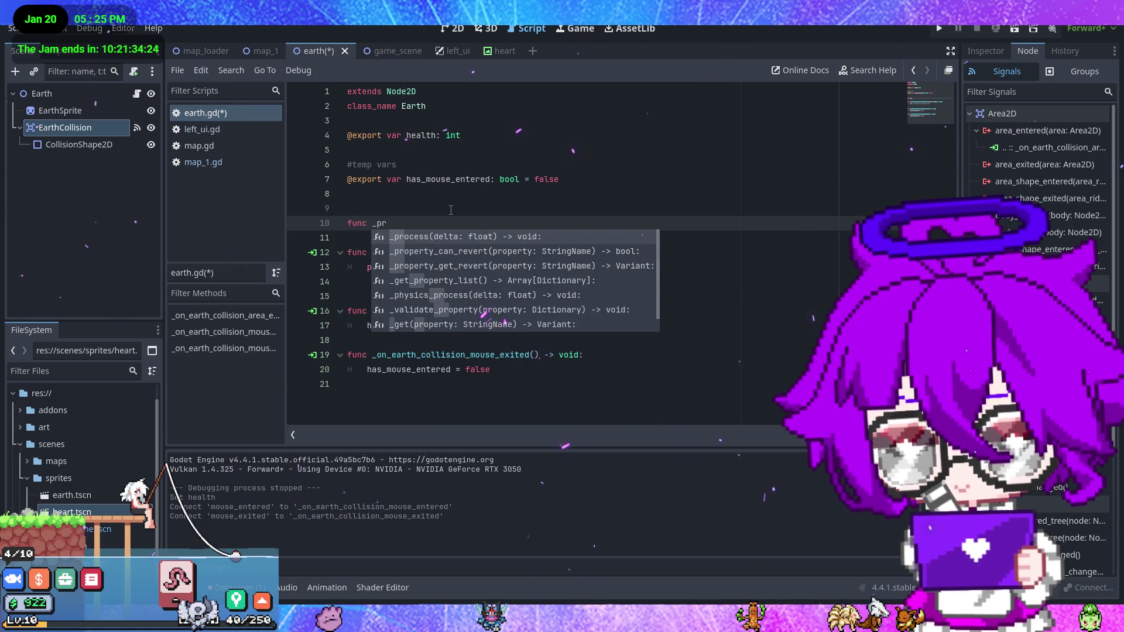
key(Return)
key(Return)
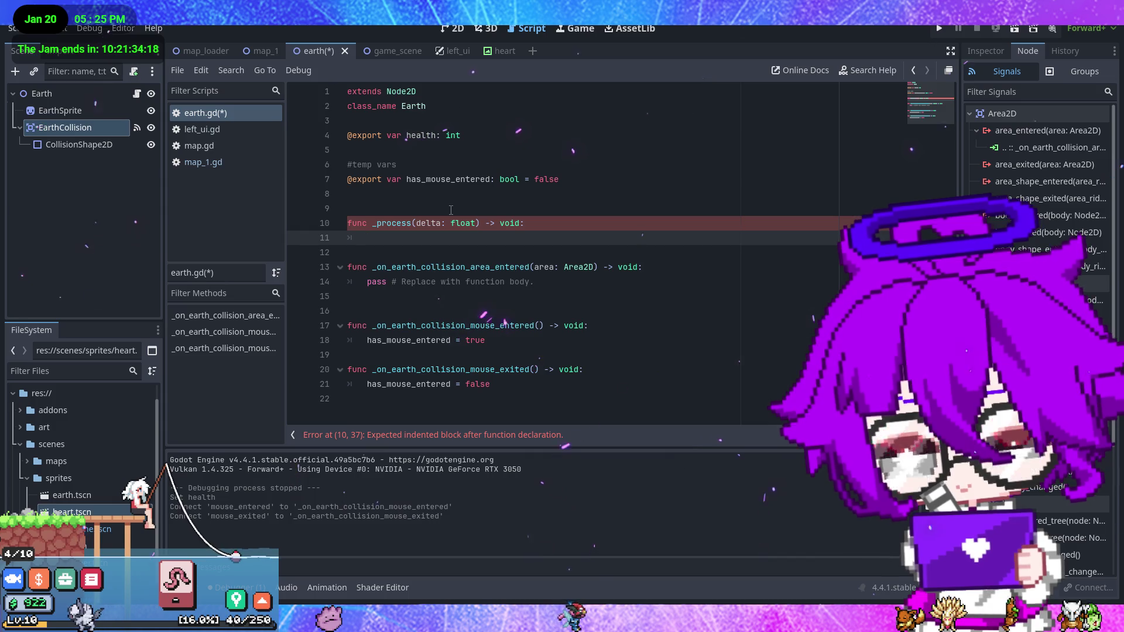
text(if)
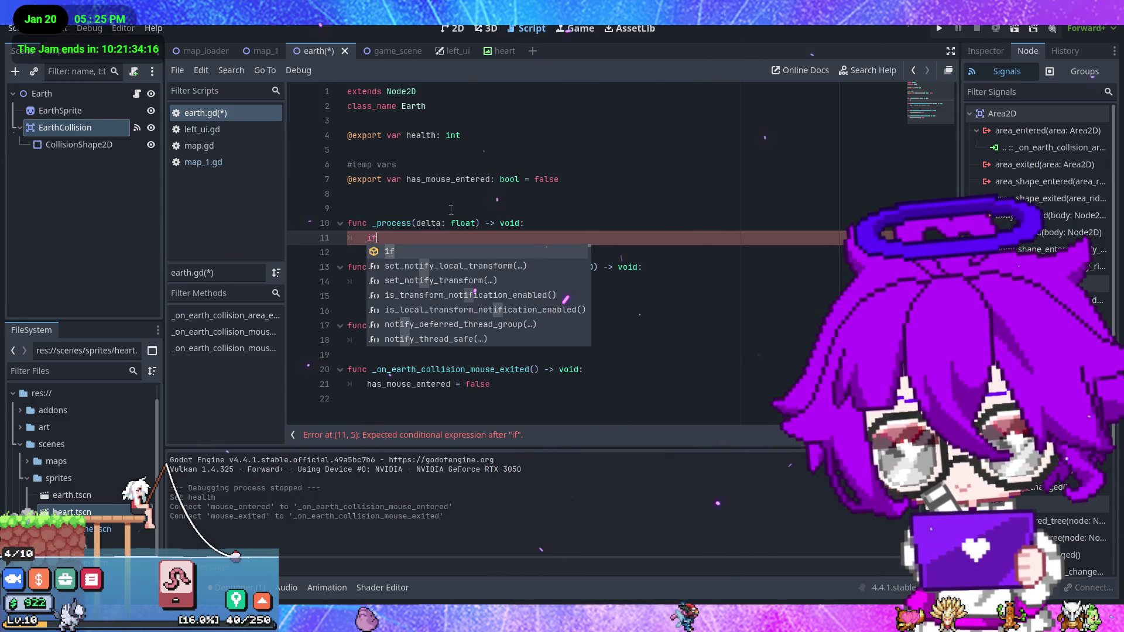
text( has_mouse_entered)
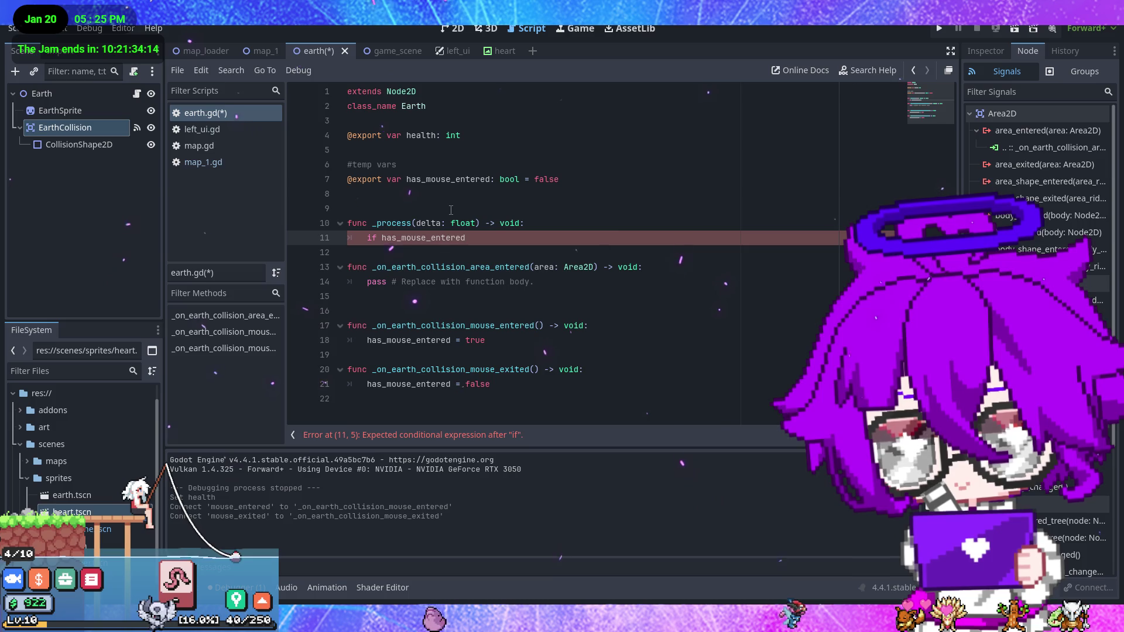
text(:)
key(Return)
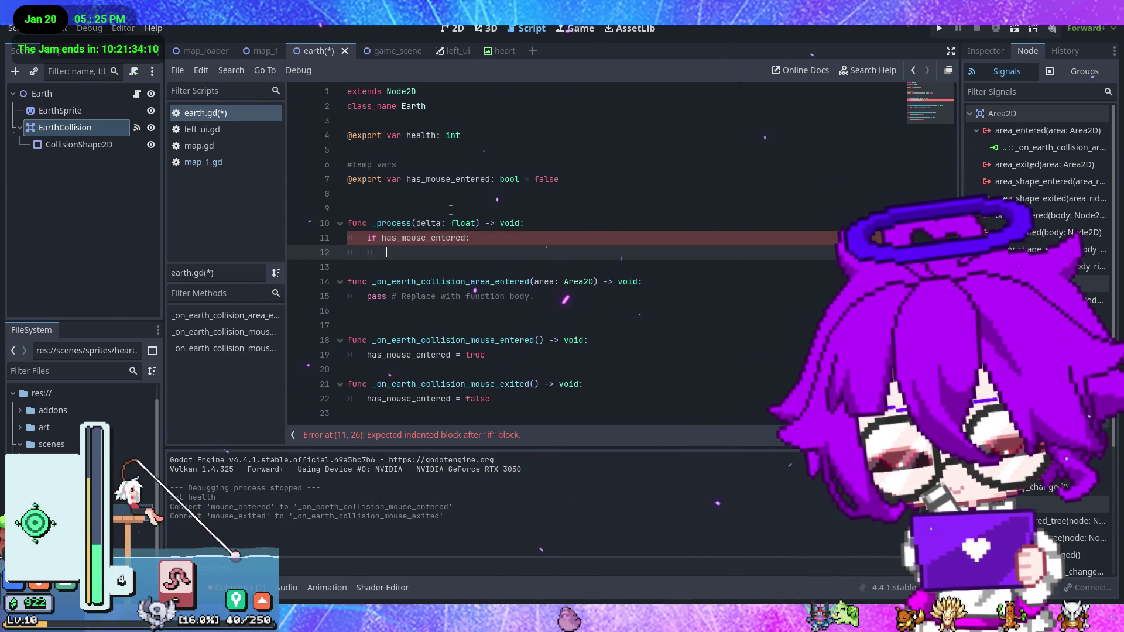
Step: Start an Input.action_press() call inside the if block and browse the available action names
text(n)
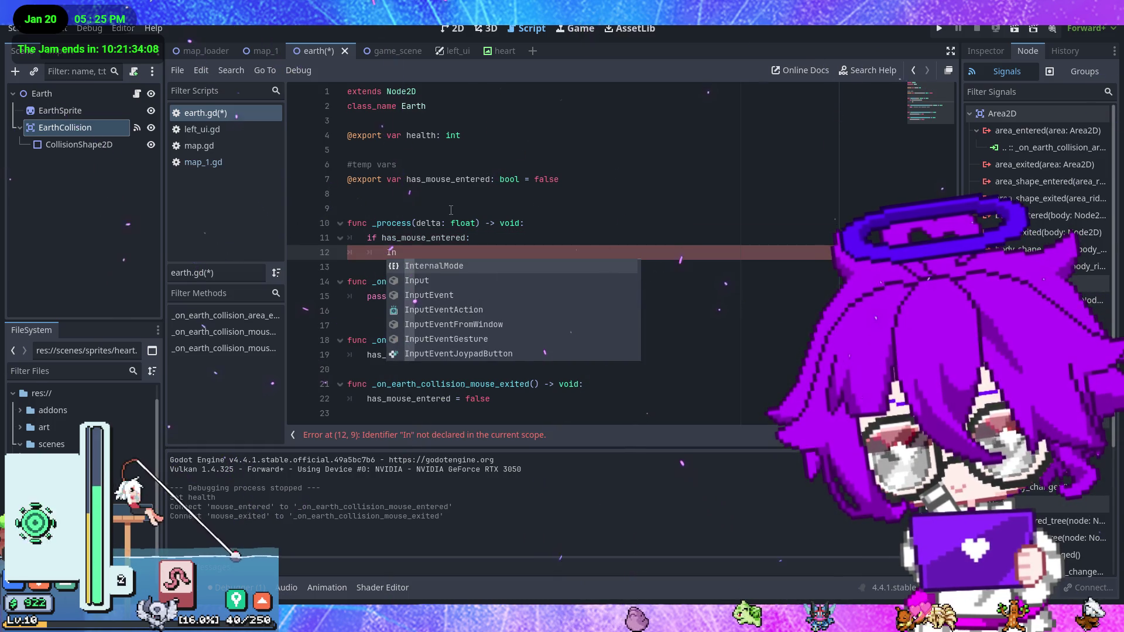
key(Down)
key(Return)
text(.)
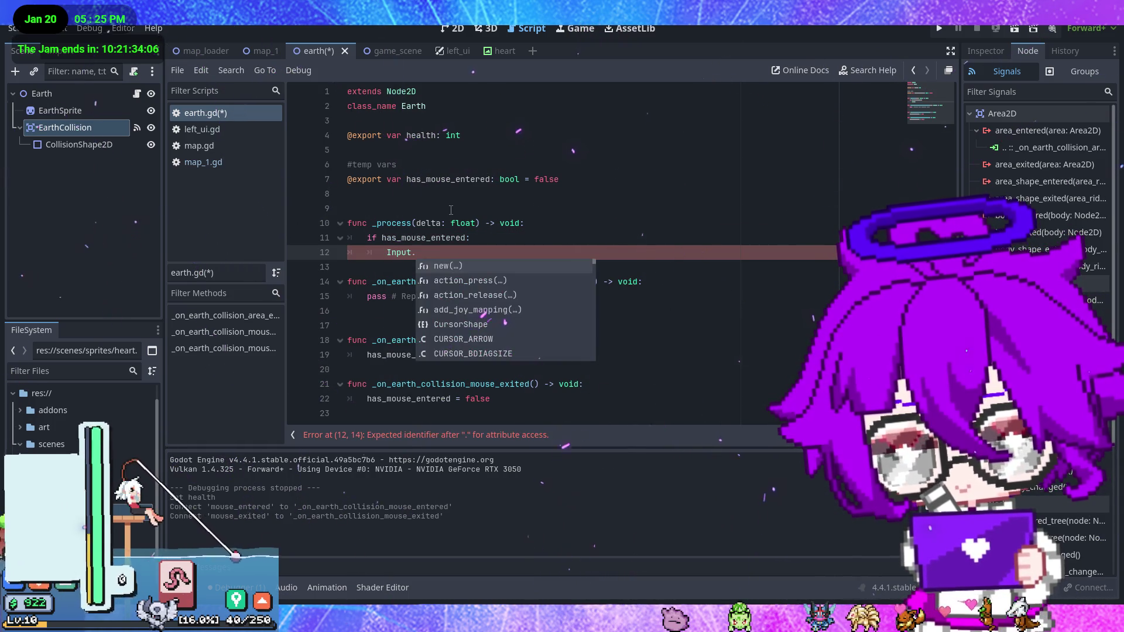
key(Down)
key(Return)
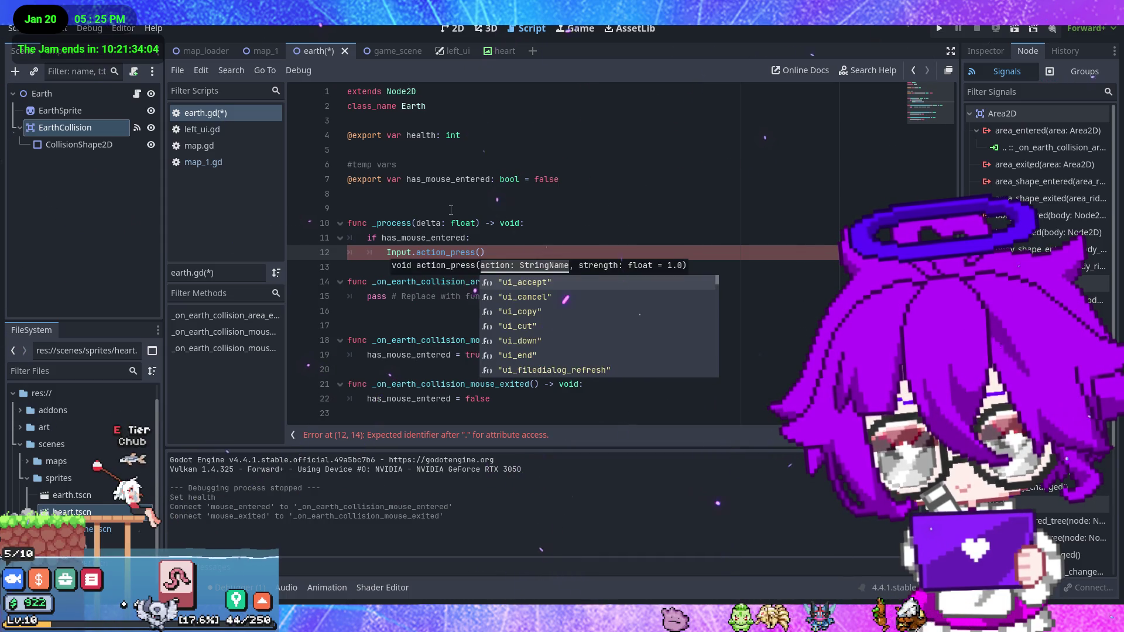
key(Down)
key(Down)
key(Down)
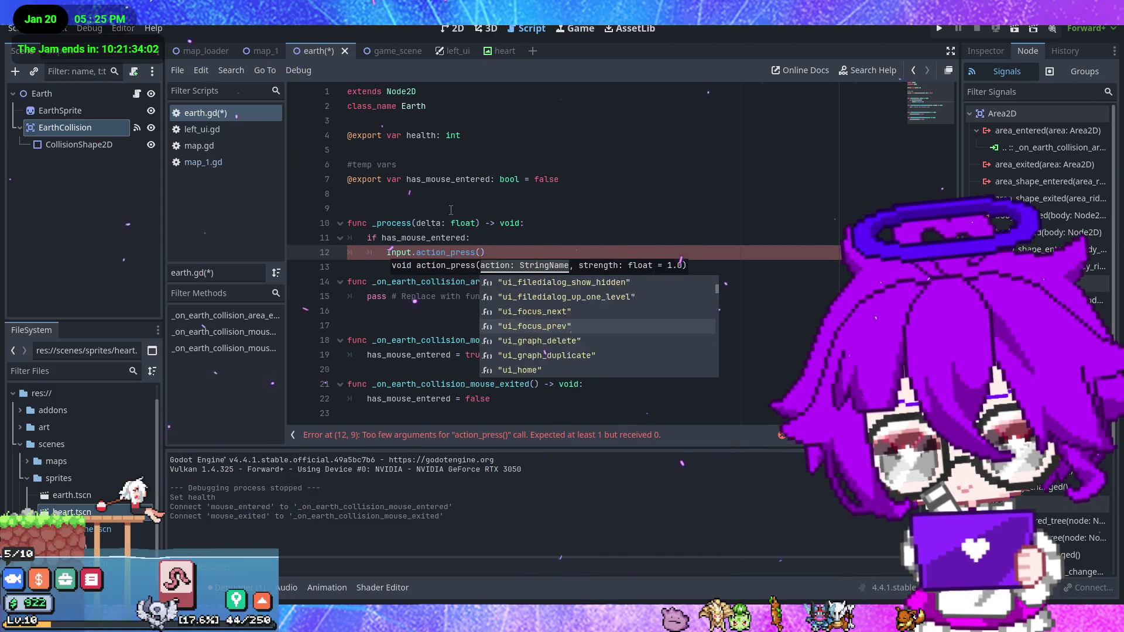
key(Down)
key(Down)
key(Down)
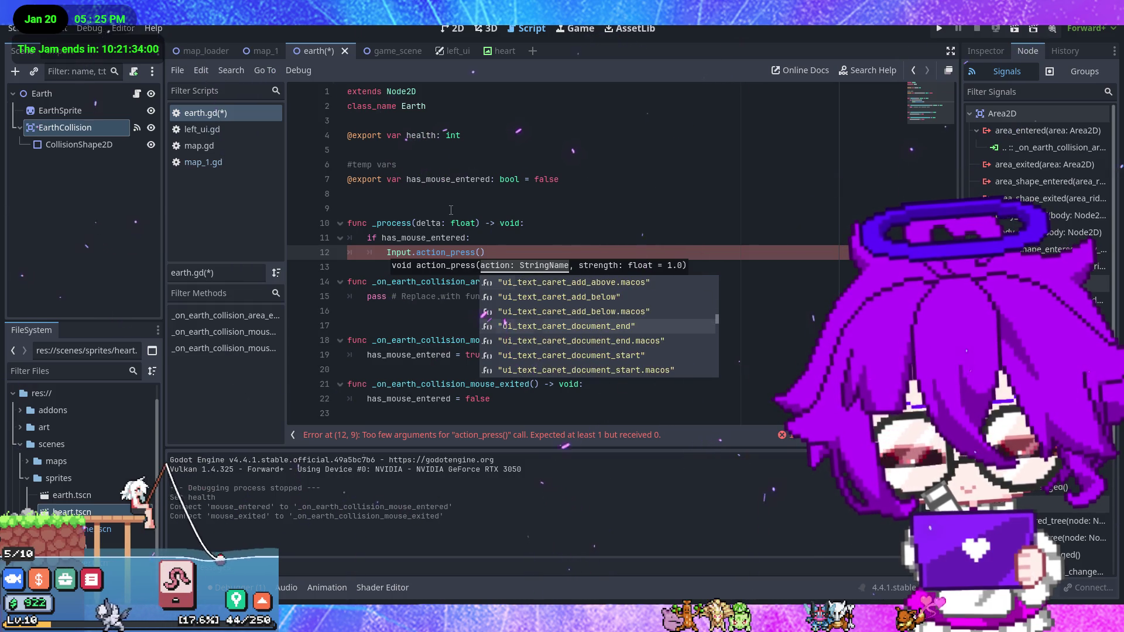
text(mous)
key(BackSpace)
key(BackSpace)
key(BackSpace)
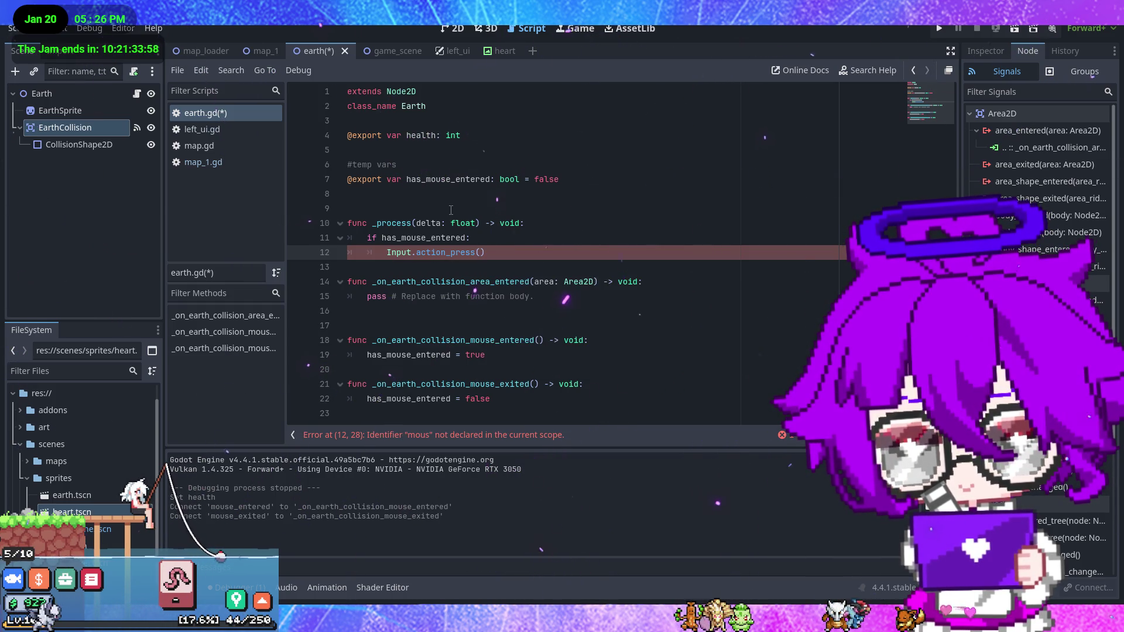
text(")
key(Down)
key(Down)
key(Down)
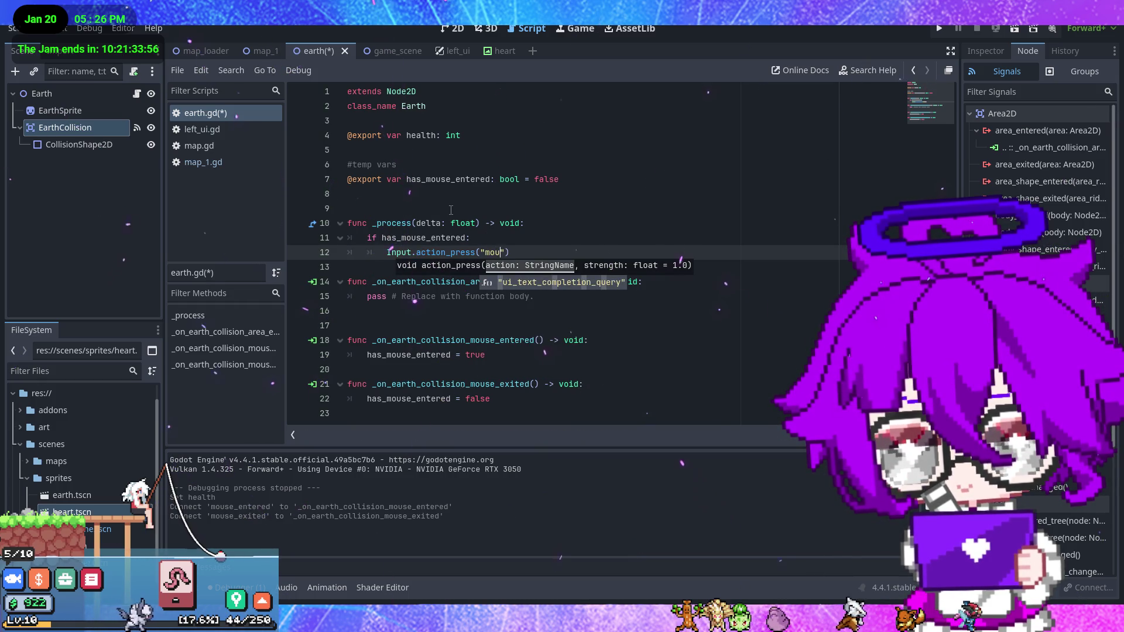
text(cli)
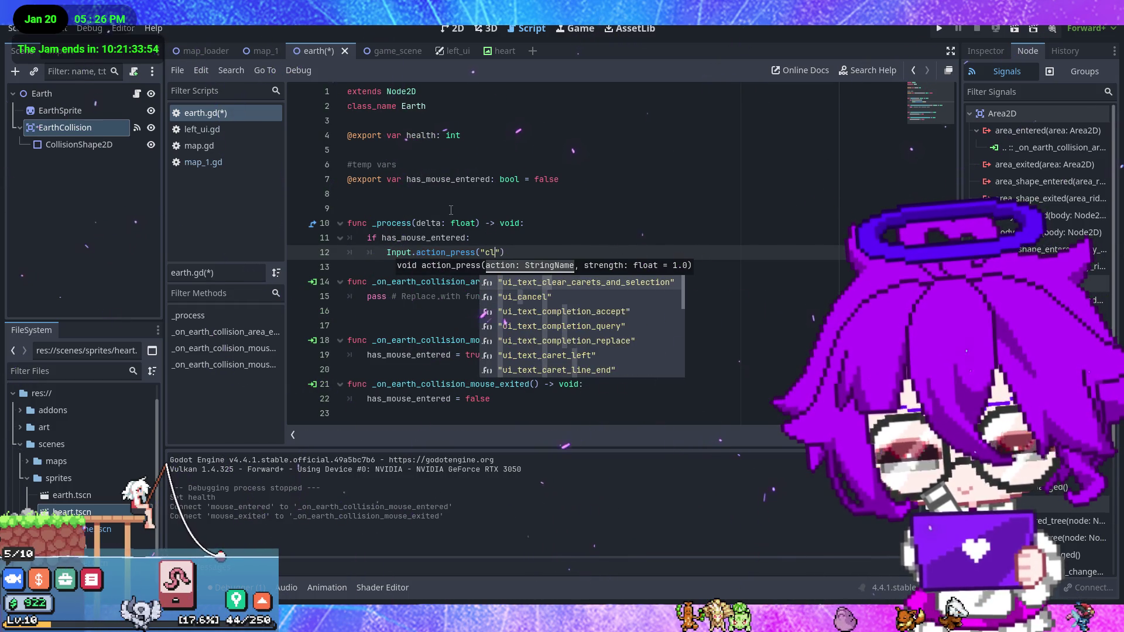
text(c)
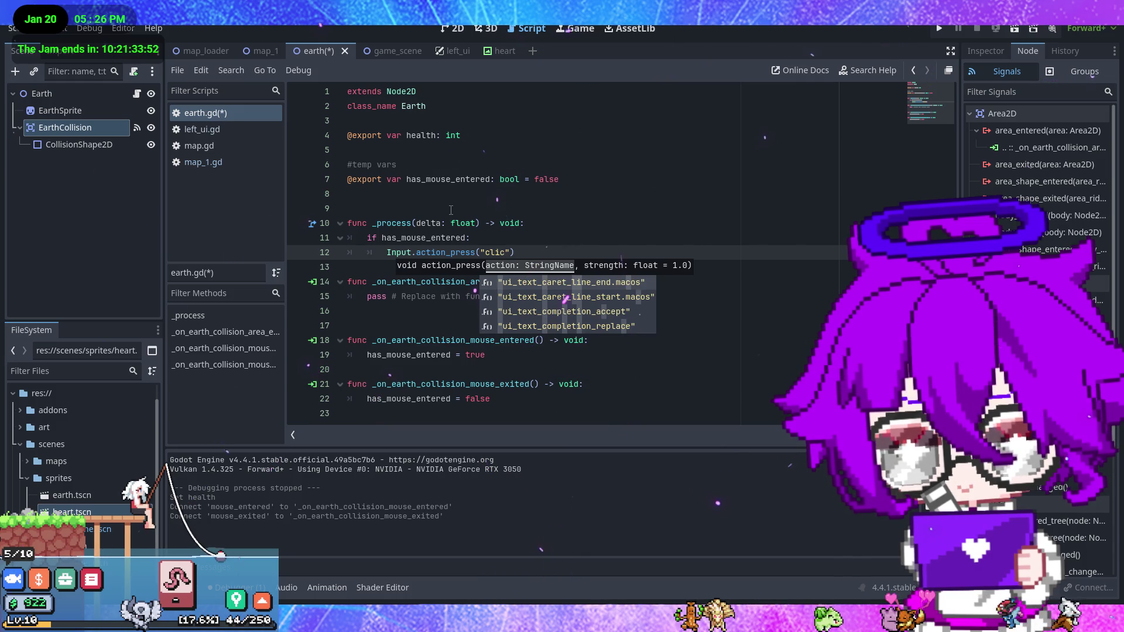
key(BackSpace)
key(BackSpace)
key(BackSpace)
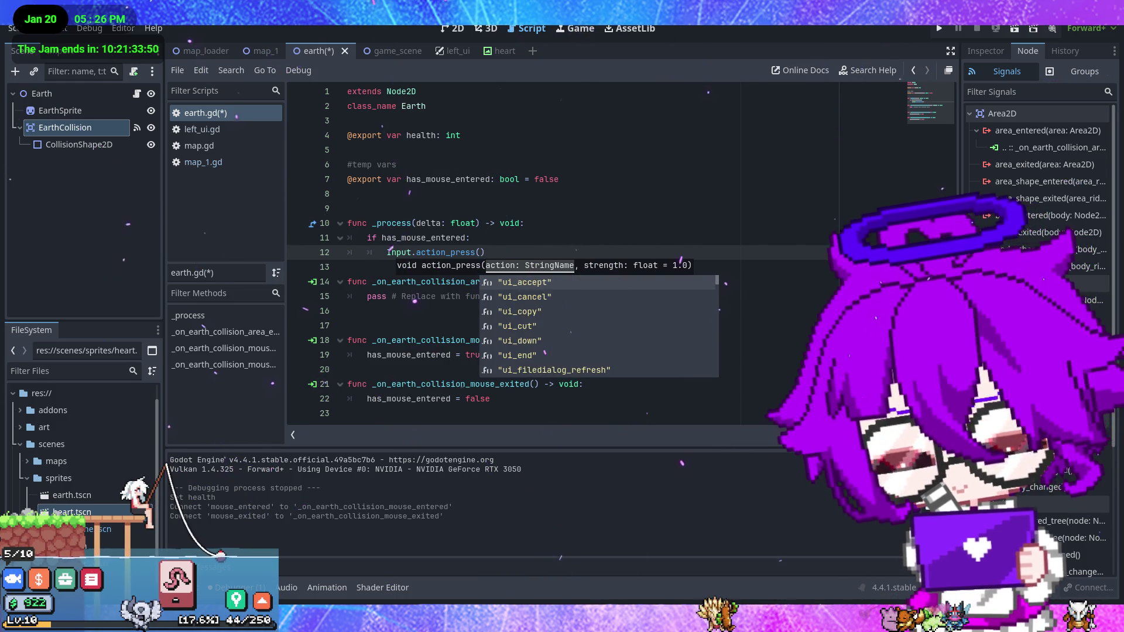
key(Escape)
key(Up)
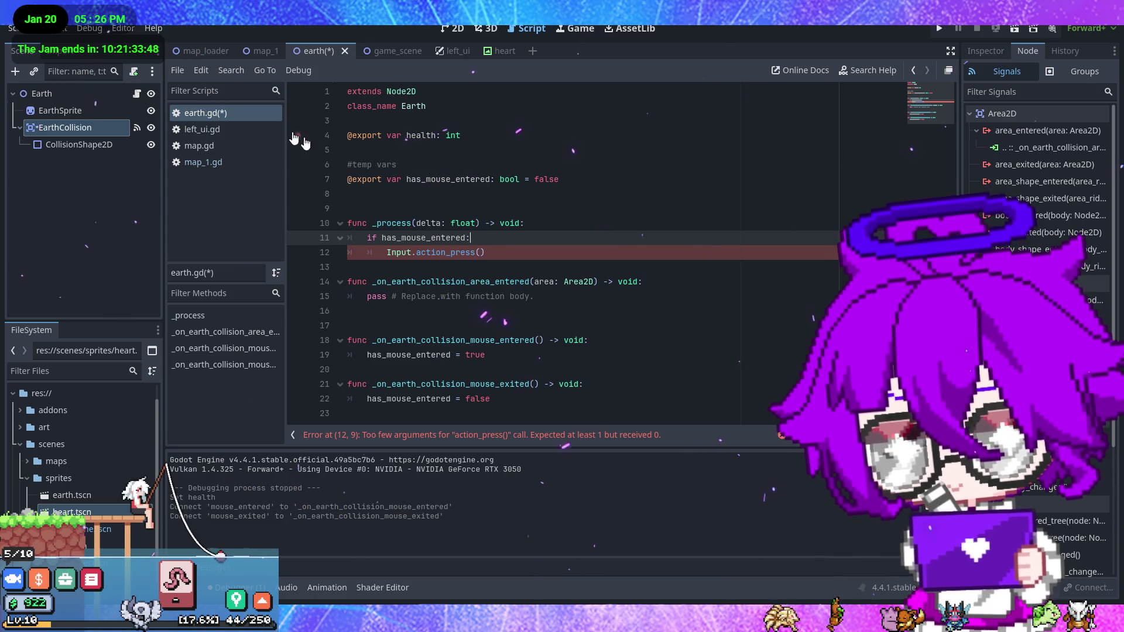
Step: Change the call to Input.is_action_just_pressed() and save earth.gd
click(417, 254)
text(is)
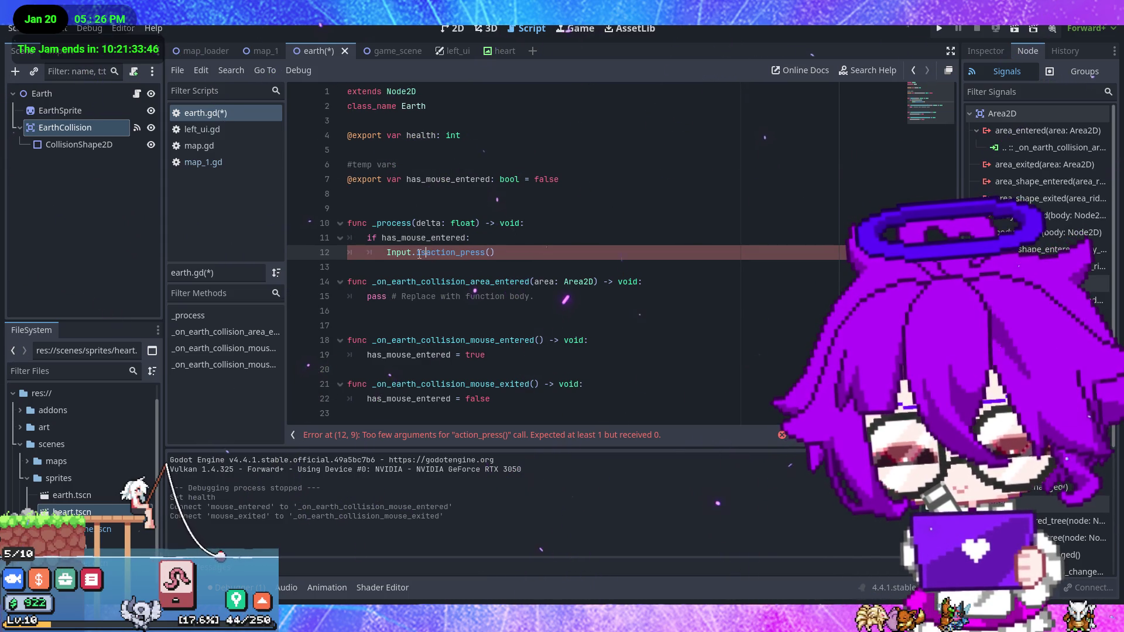
key(Tab)
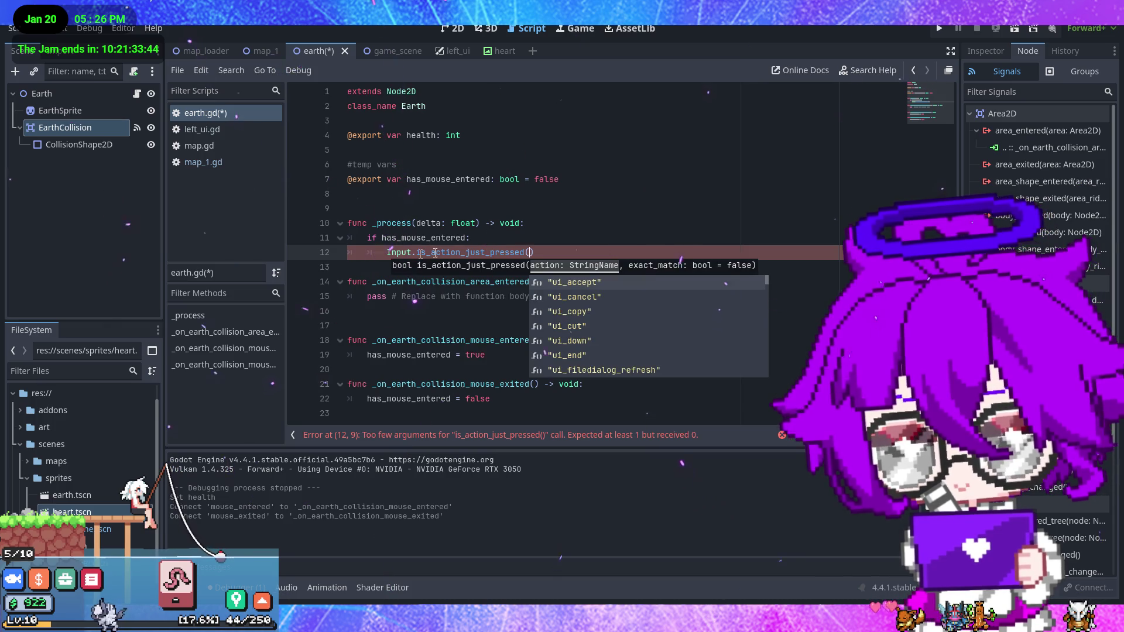
key(ctrl+s)
click(47, 28)
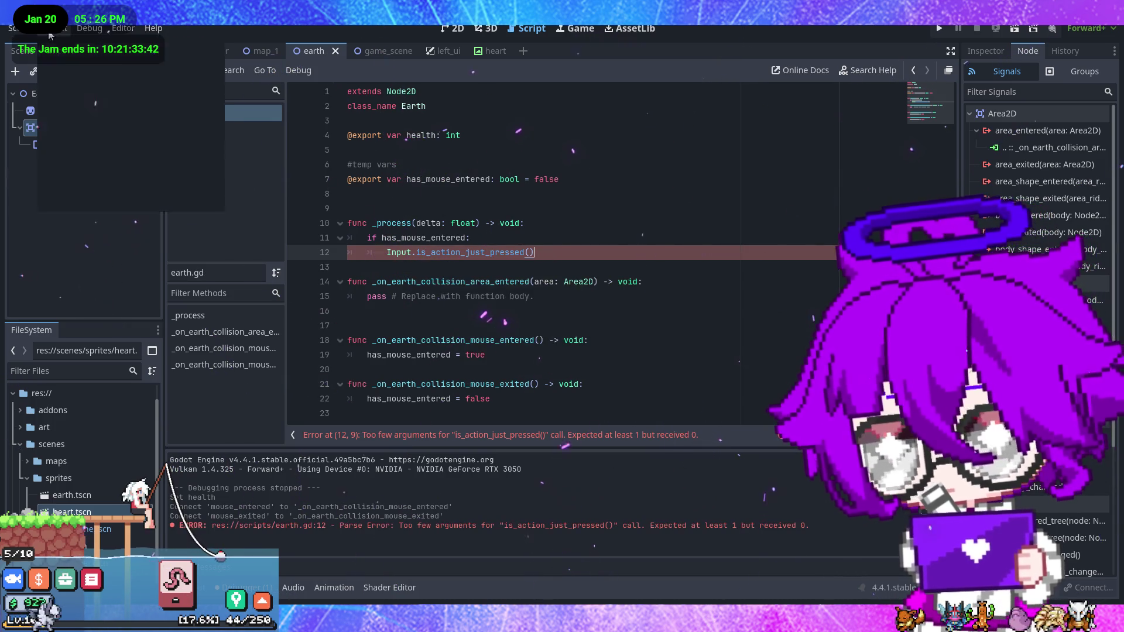
Step: Add a mouse_click input action bound to Left Mouse Button in the Project Settings Input Map
click(67, 47)
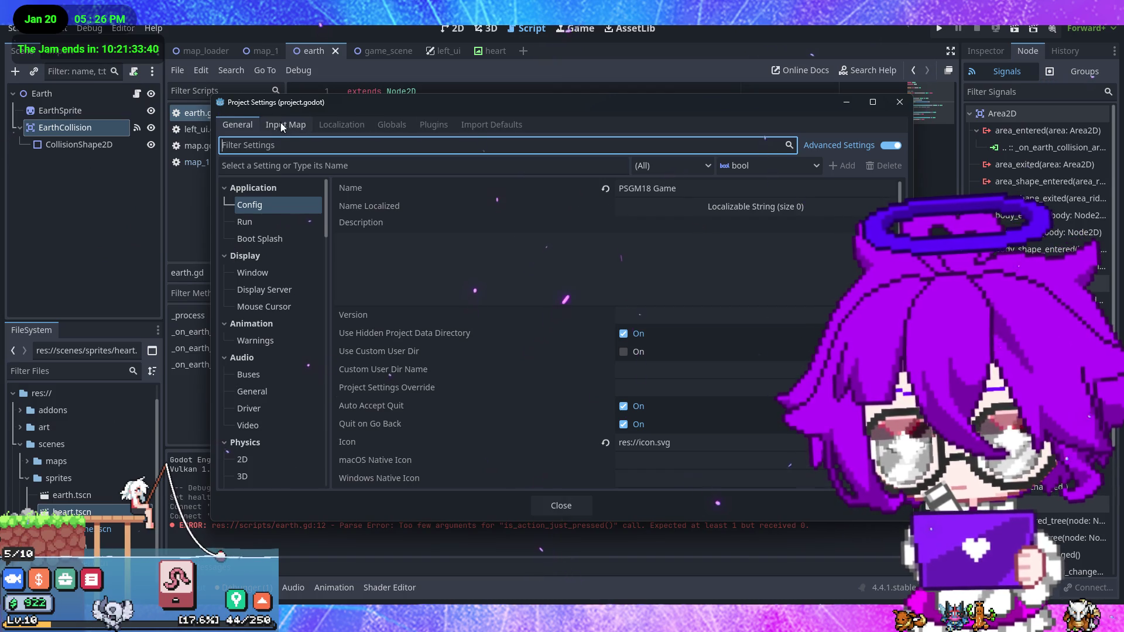
click(283, 125)
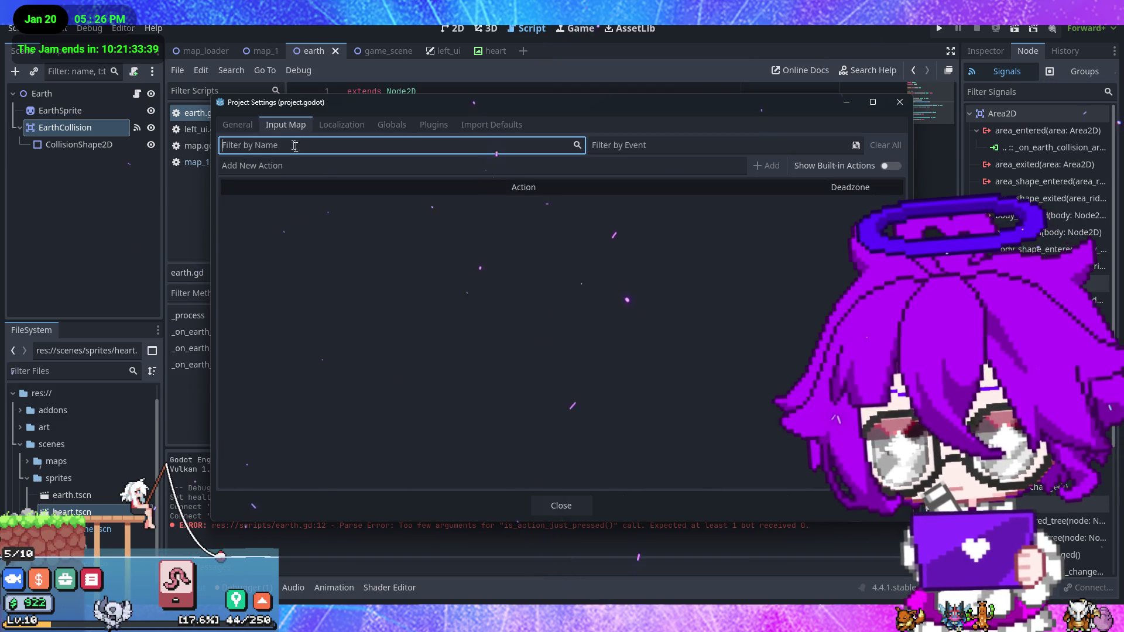
click(622, 165)
text(mouse_click)
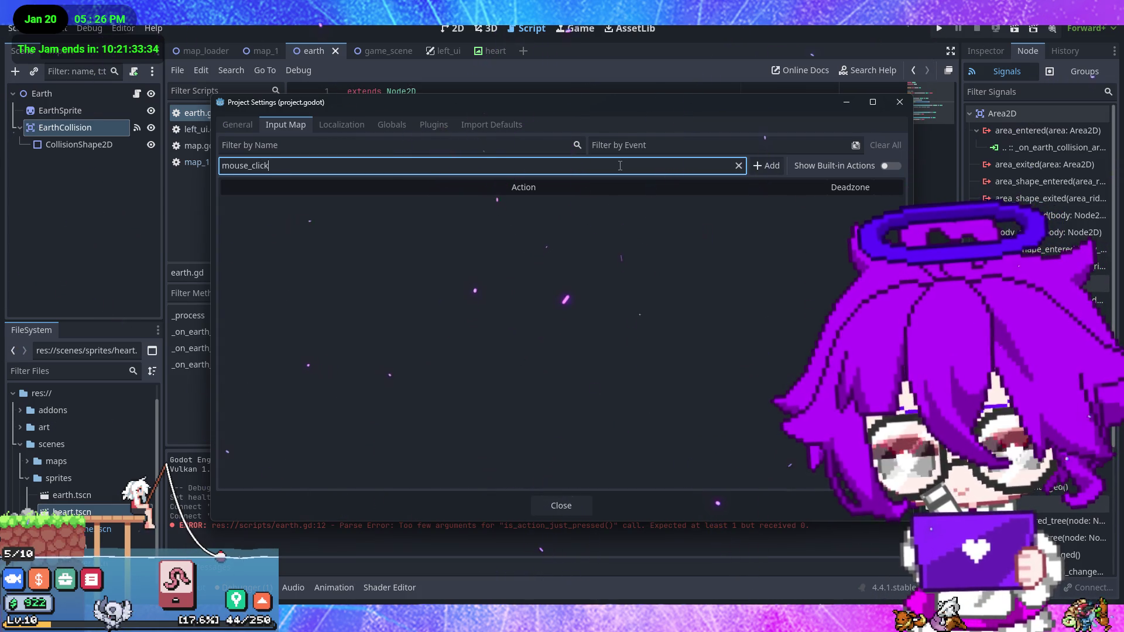
click(766, 166)
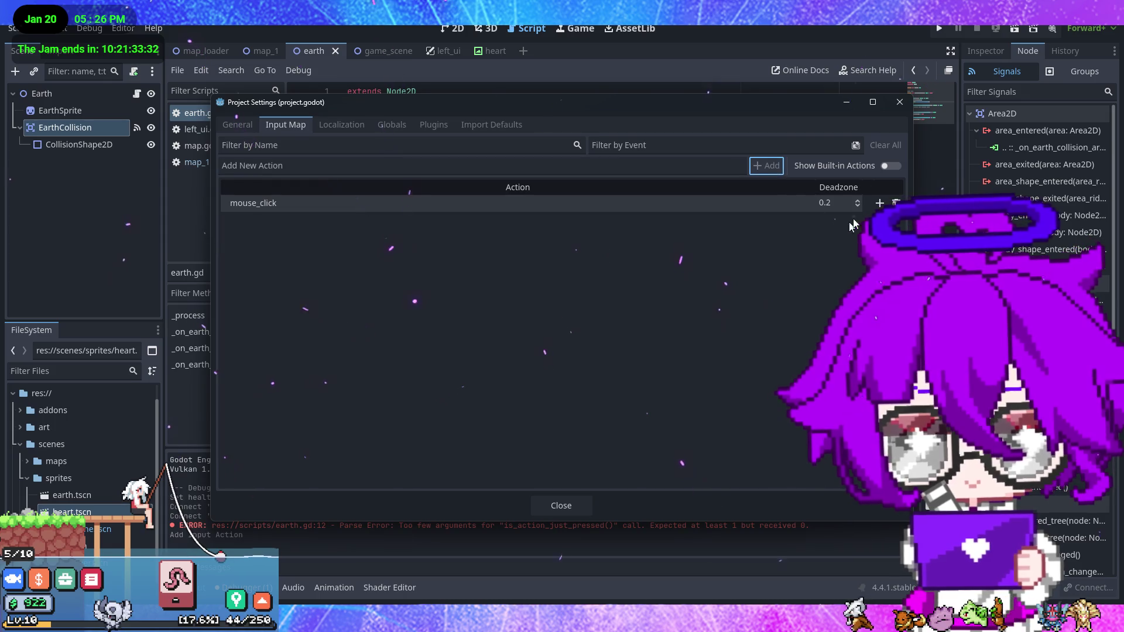
click(879, 203)
click(450, 215)
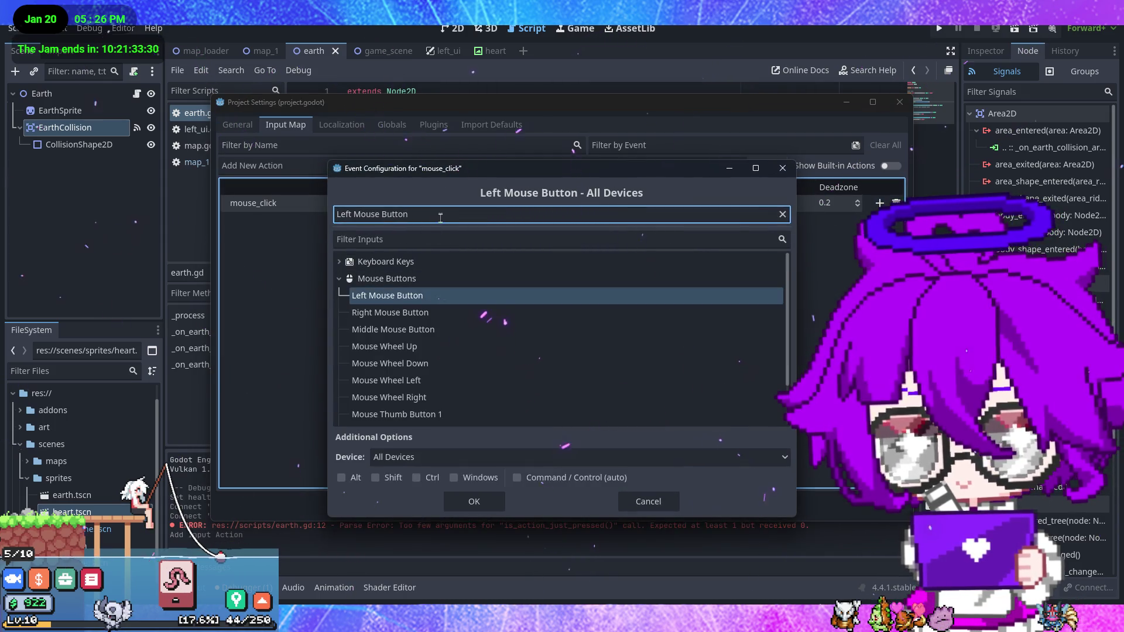
click(463, 505)
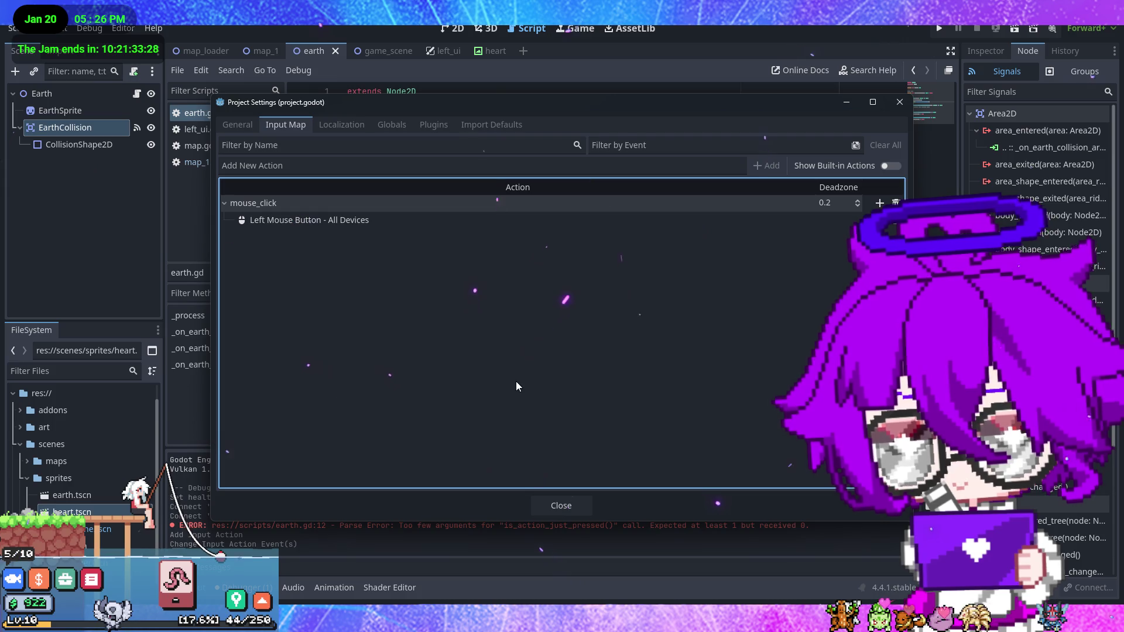
click(560, 505)
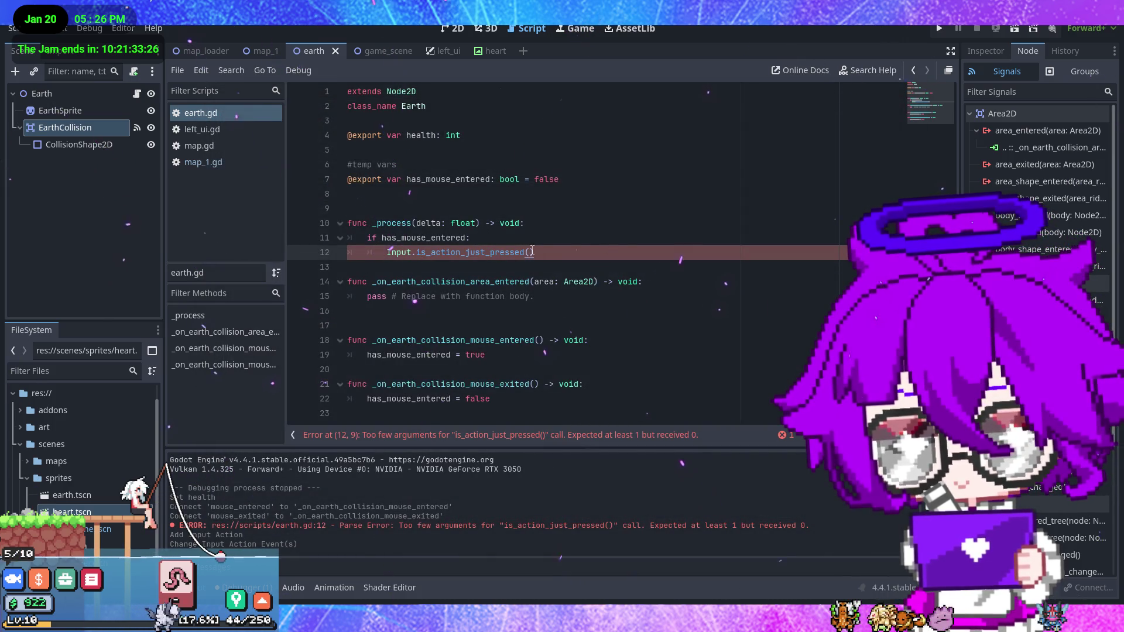
Step: Check for the "mouse_click" action in the if condition and open an indented line beneath it
text("mous)
key(Return)
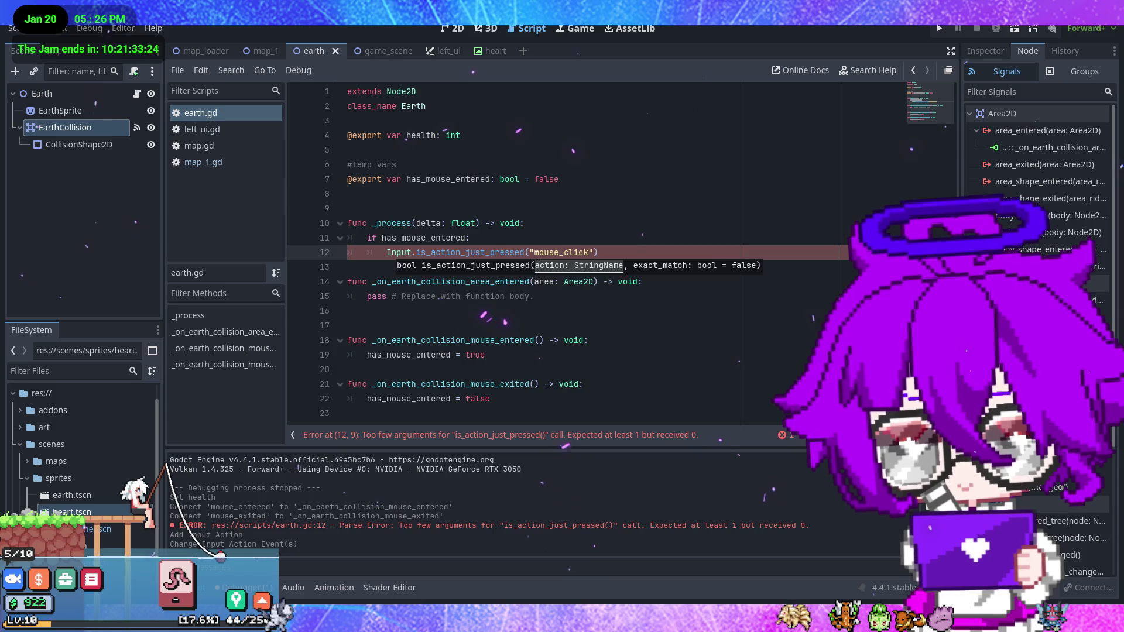
click(608, 252)
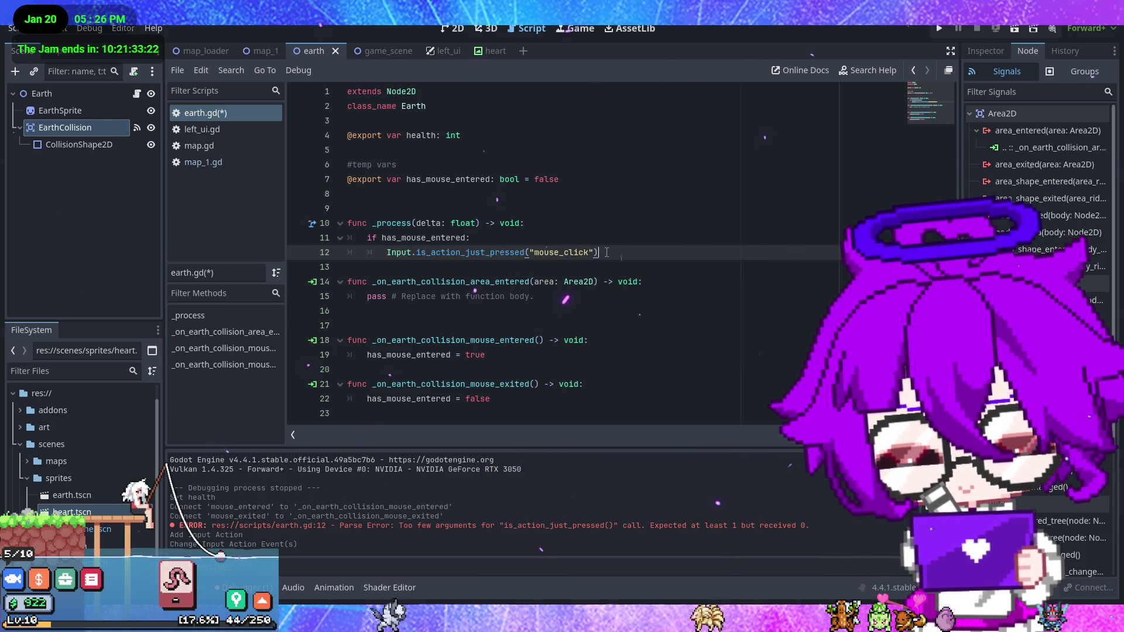
text(:)
key(Return)
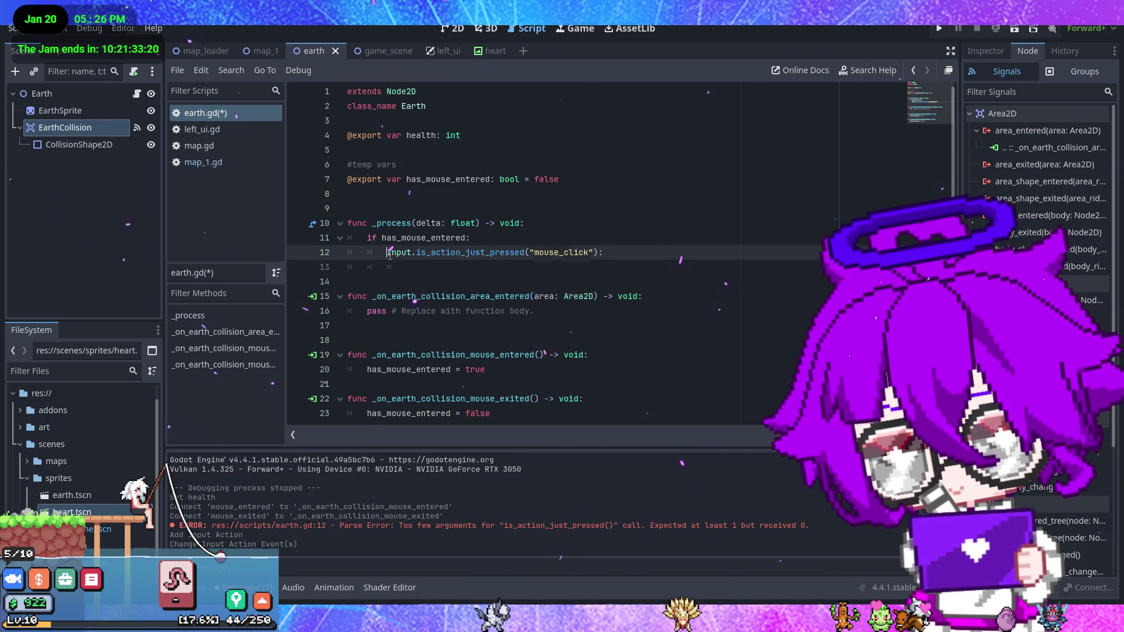
click(437, 268)
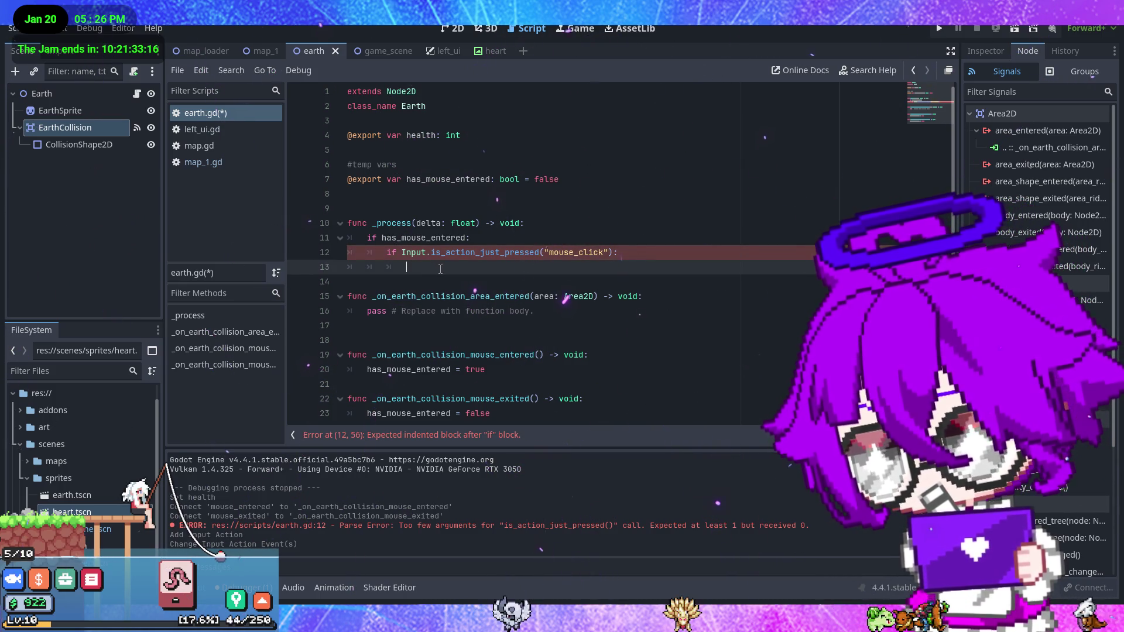
Step: Add a new loose_health(damage: int) -> void function with a placeholder pass body
scroll(440, 269, down, 1)
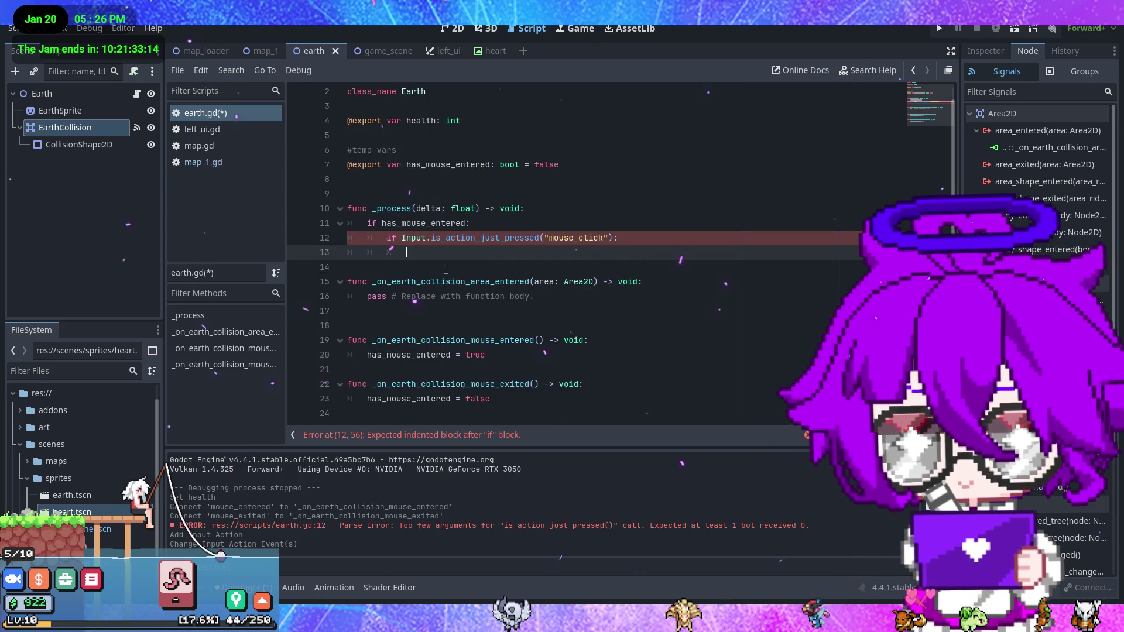
click(400, 325)
key(Return)
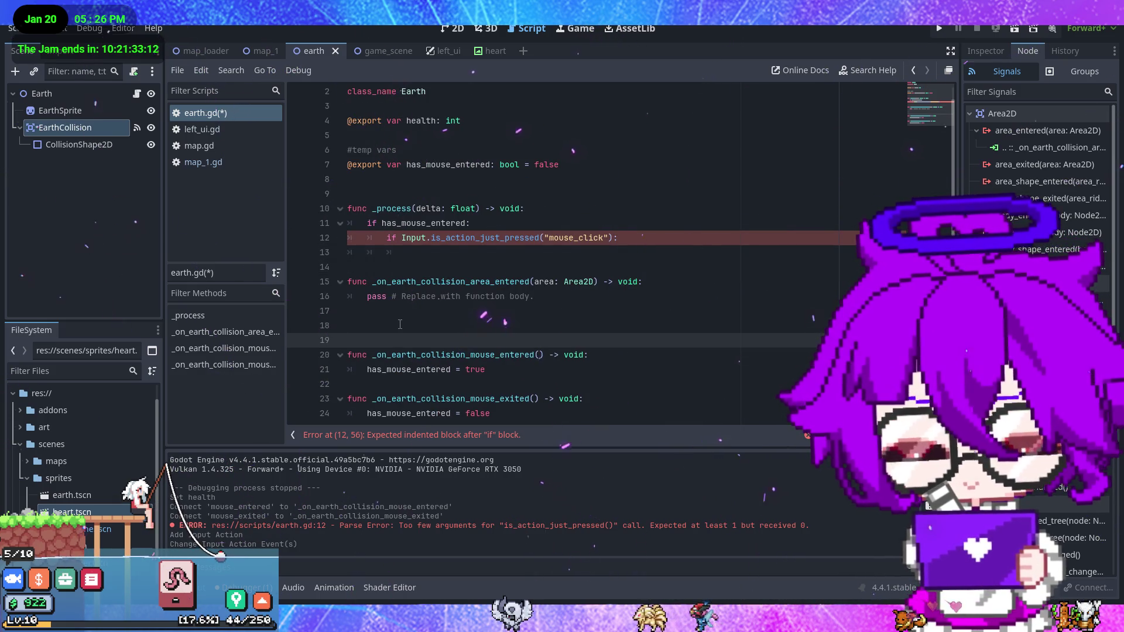
key(Up)
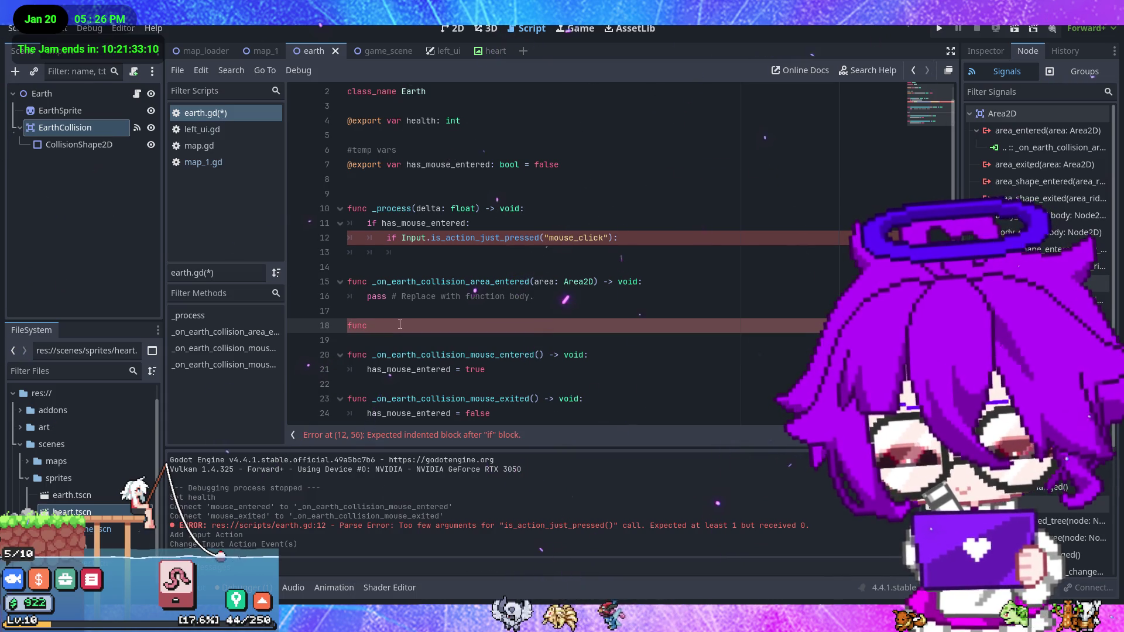
text(oose)
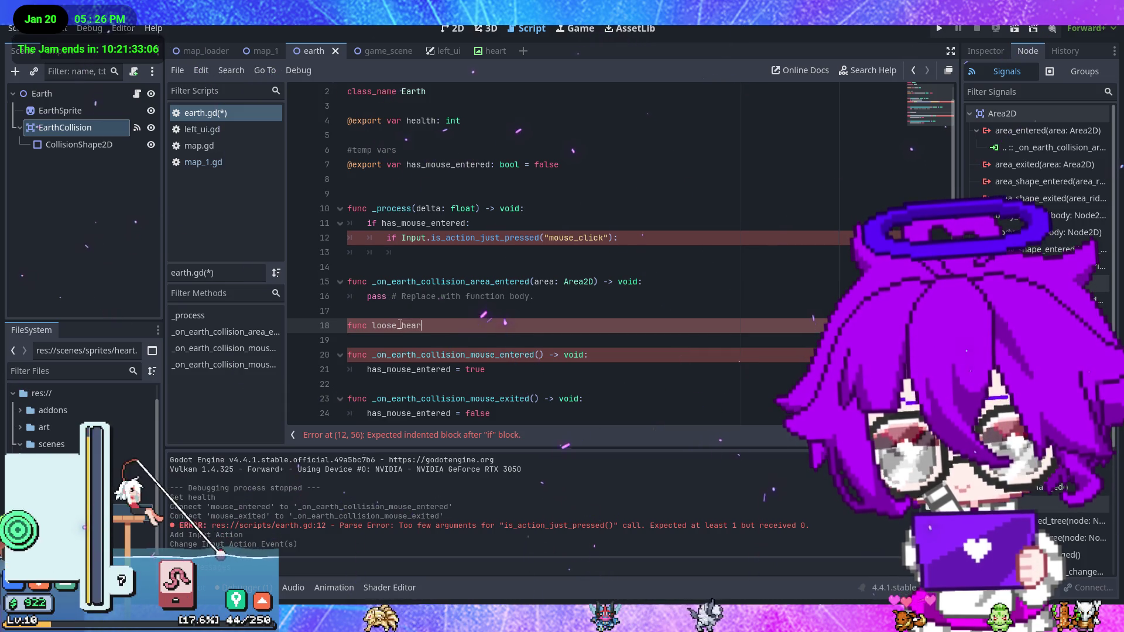
text(_health()
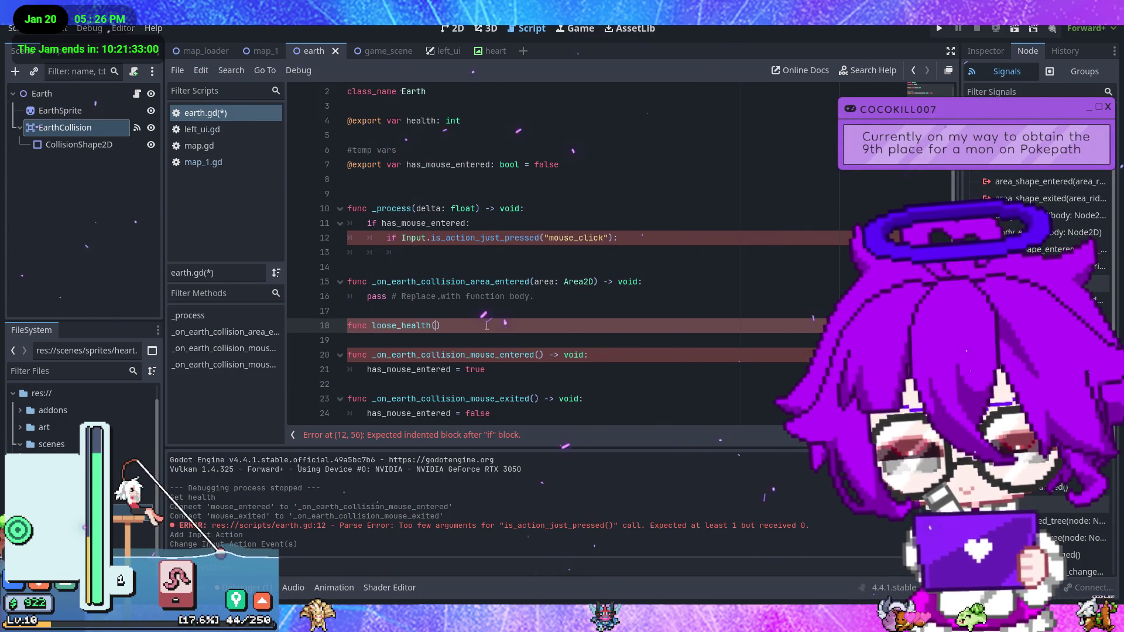
text() ->)
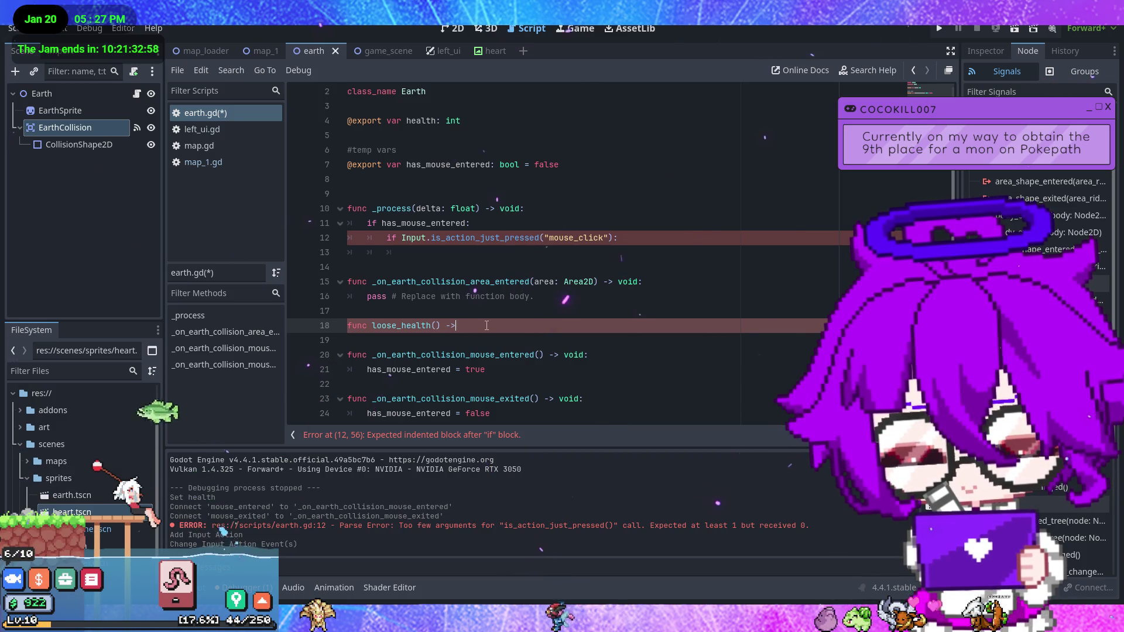
text( void:)
key(Return)
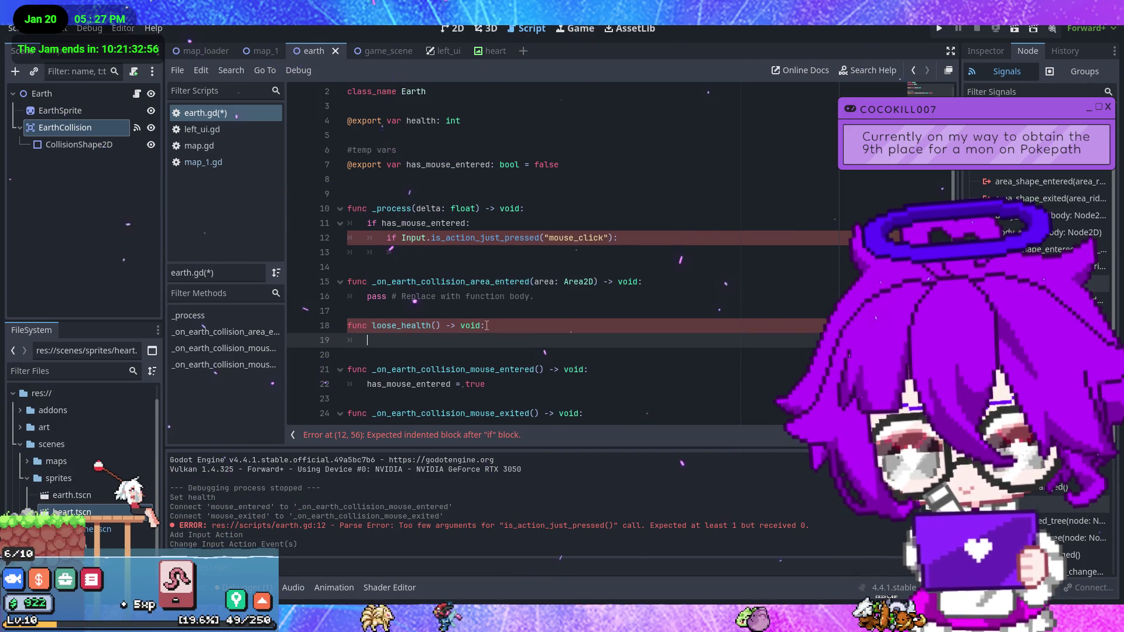
text(pass)
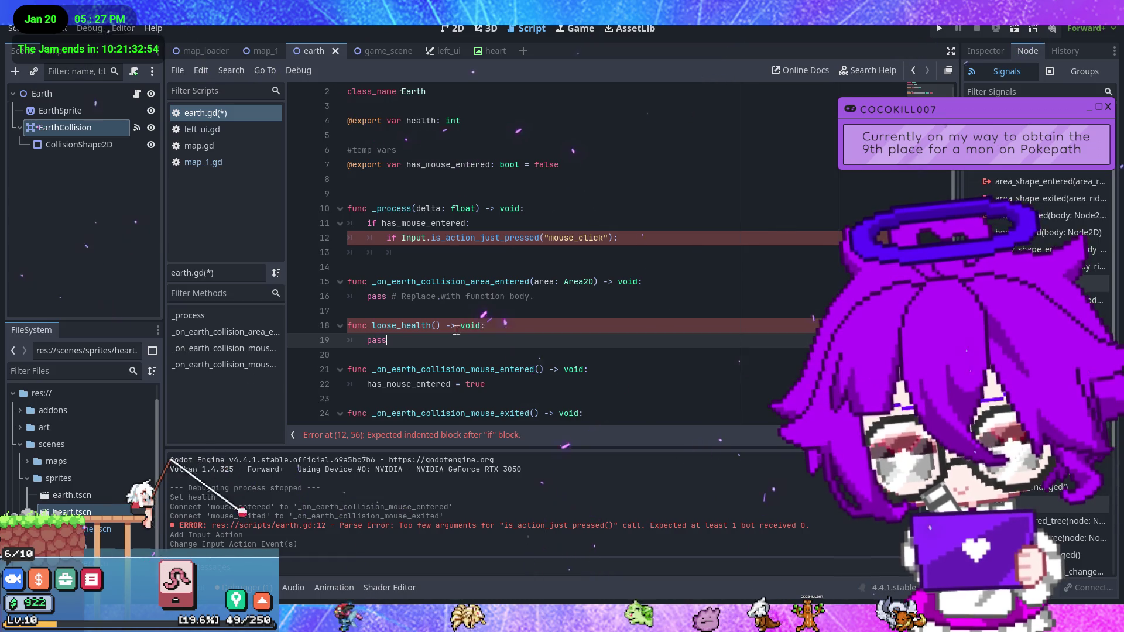
click(456, 328)
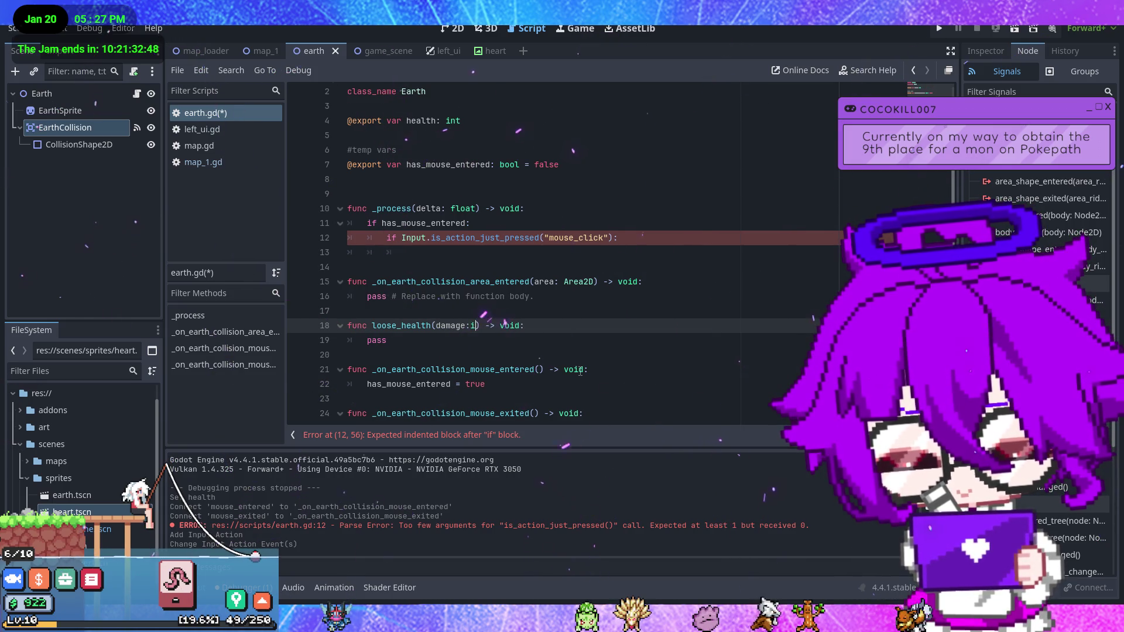
key(BackSpace)
click(456, 328)
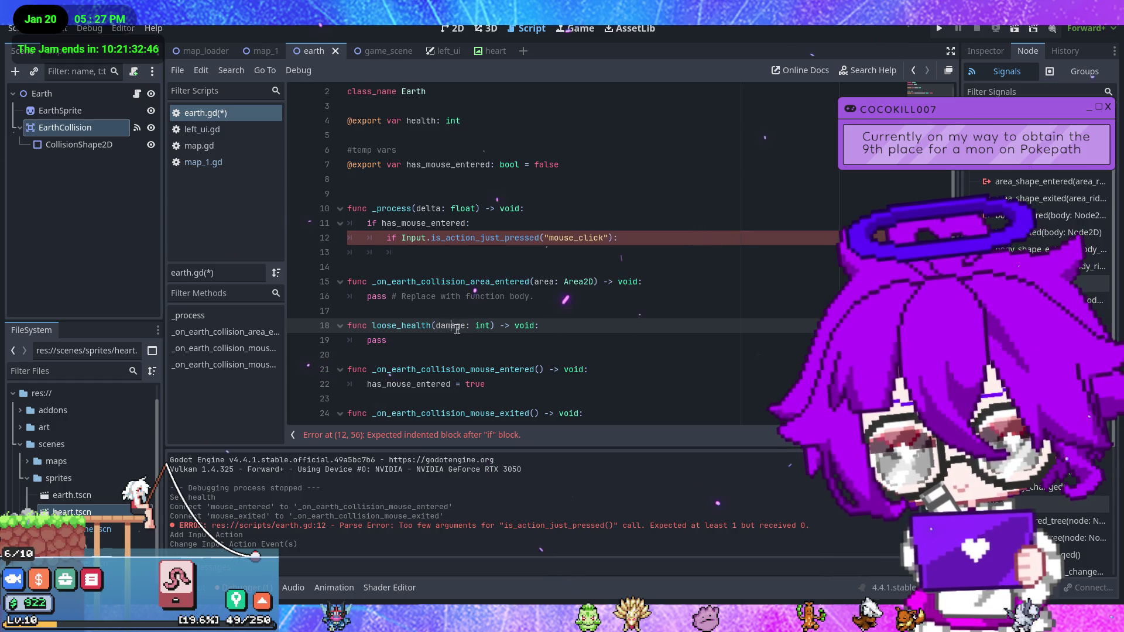
click(453, 340)
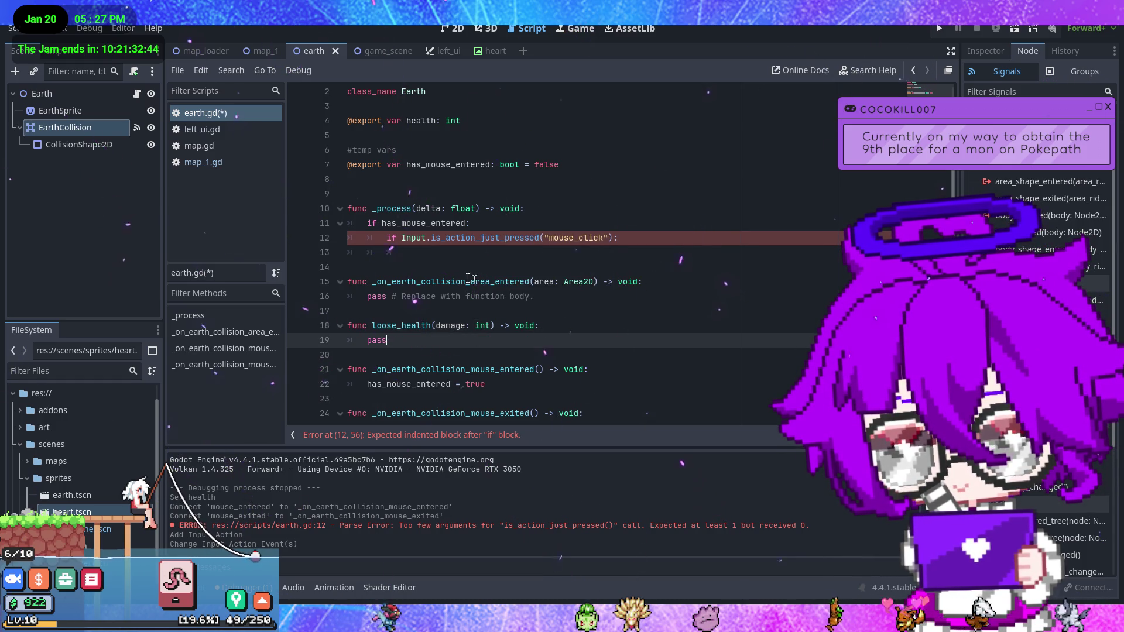
Step: Call loose_health(1) under the mouse_click check and make the function body health += -1
click(467, 254)
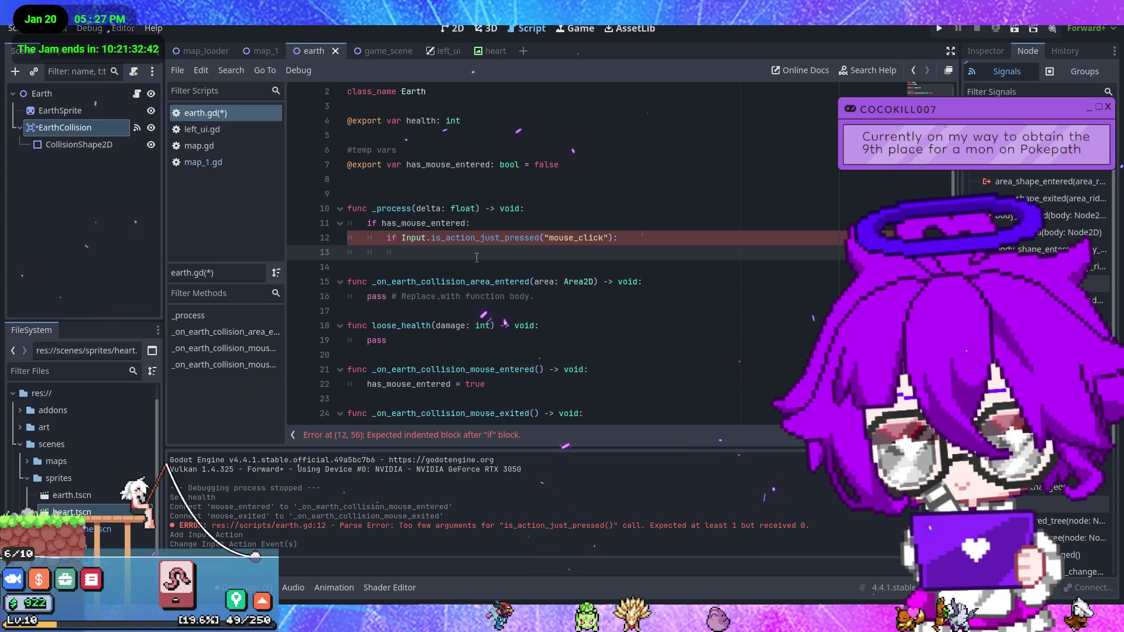
key(Return)
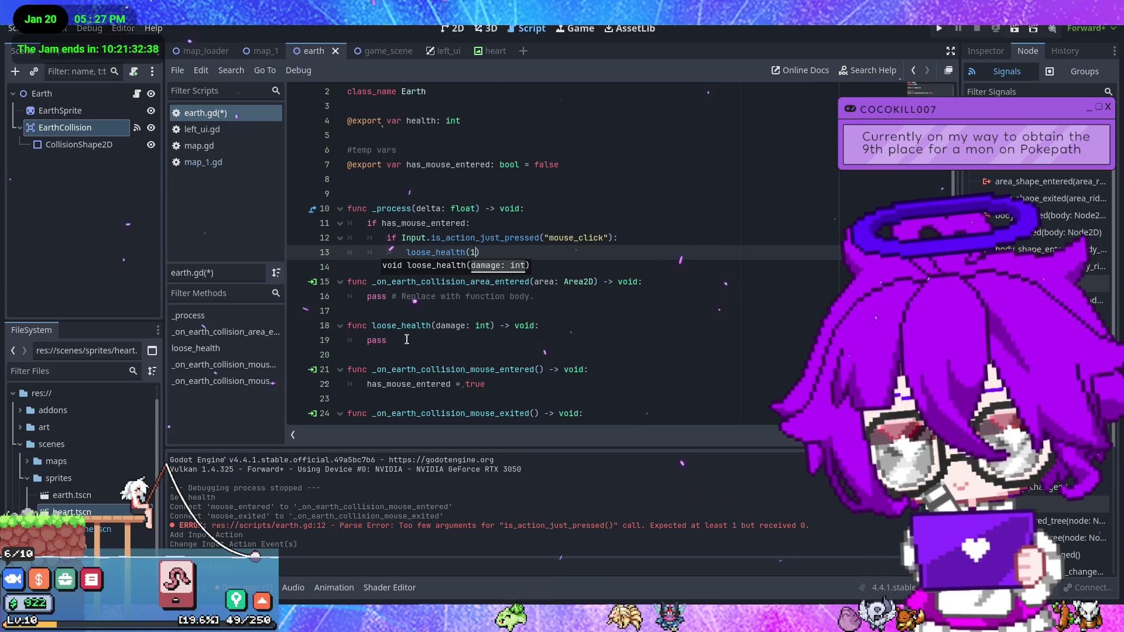
double_click(374, 340)
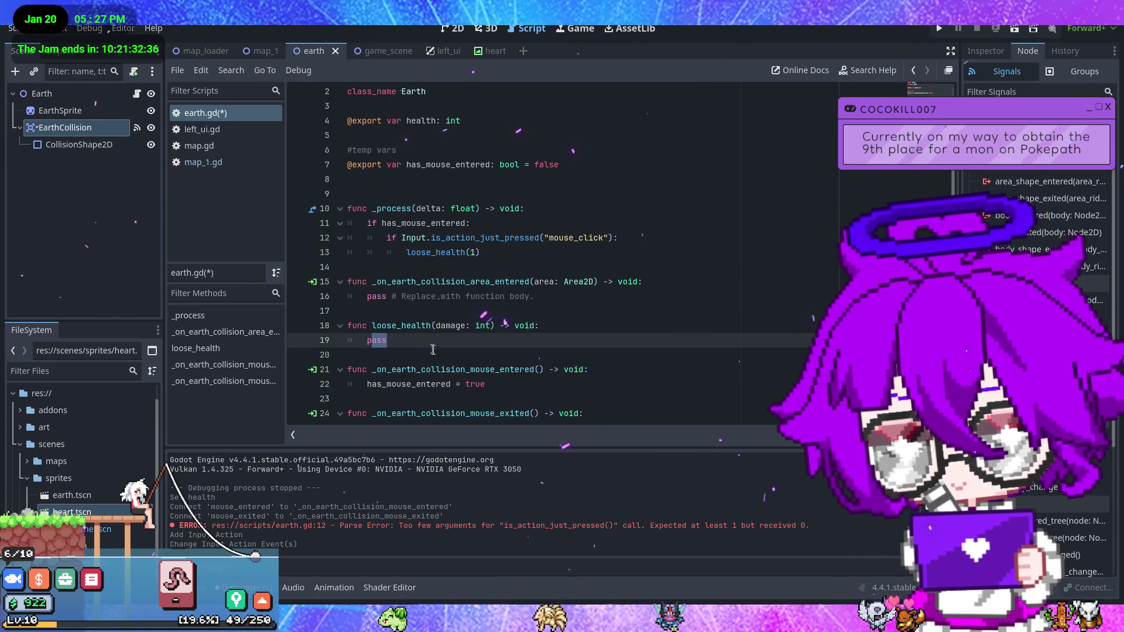
text(p)
text(alth +)
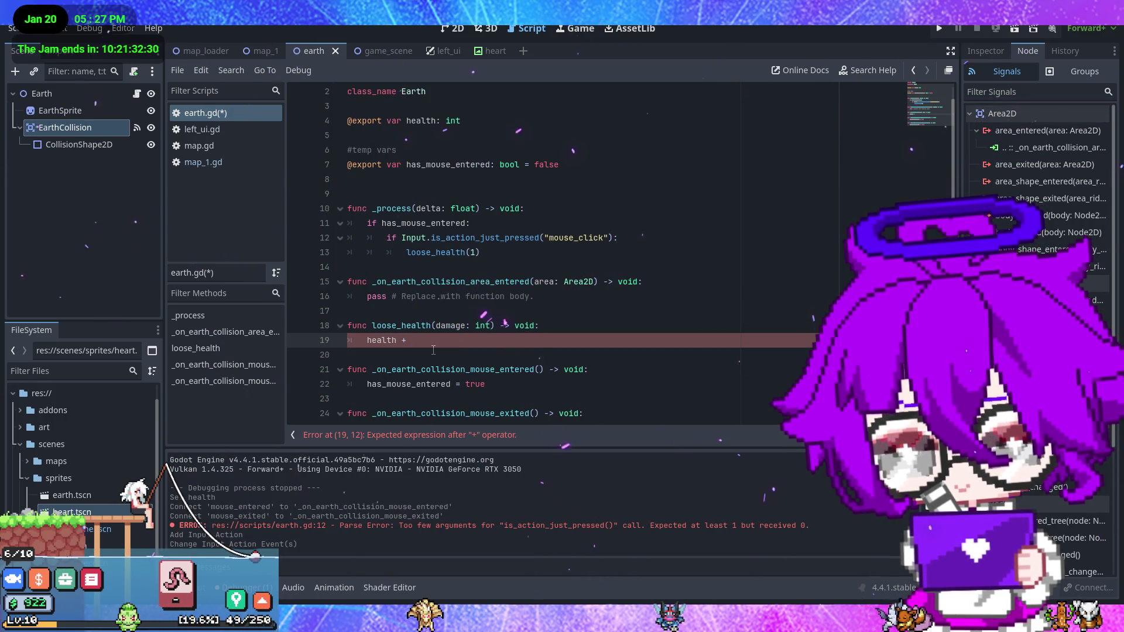
text( =)
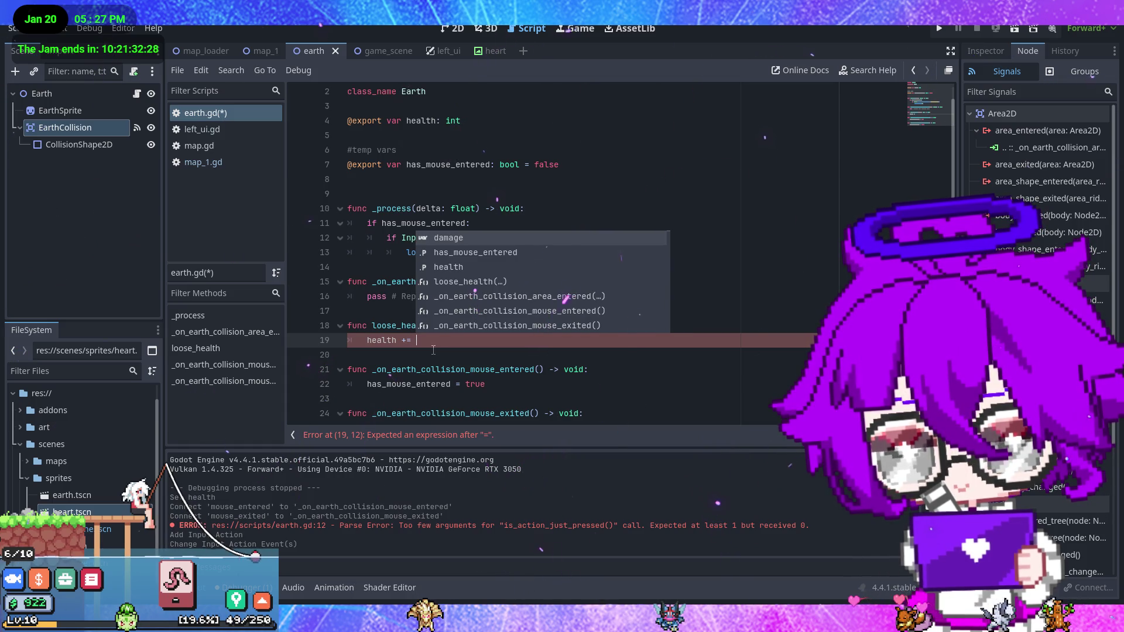
text( -1)
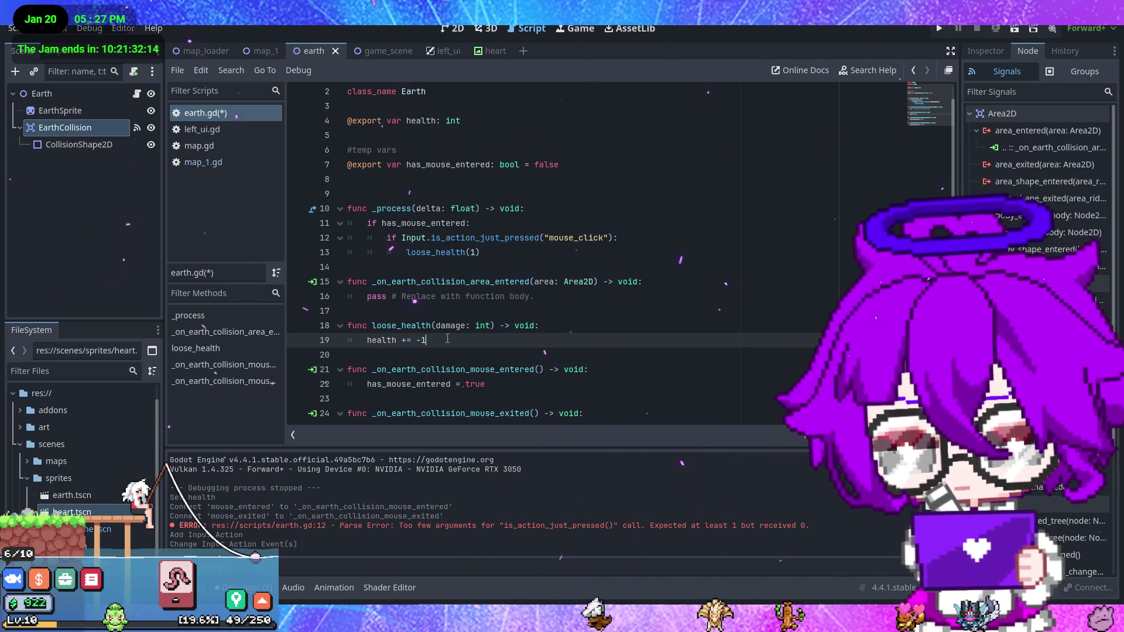
scroll(451, 338, down, 1)
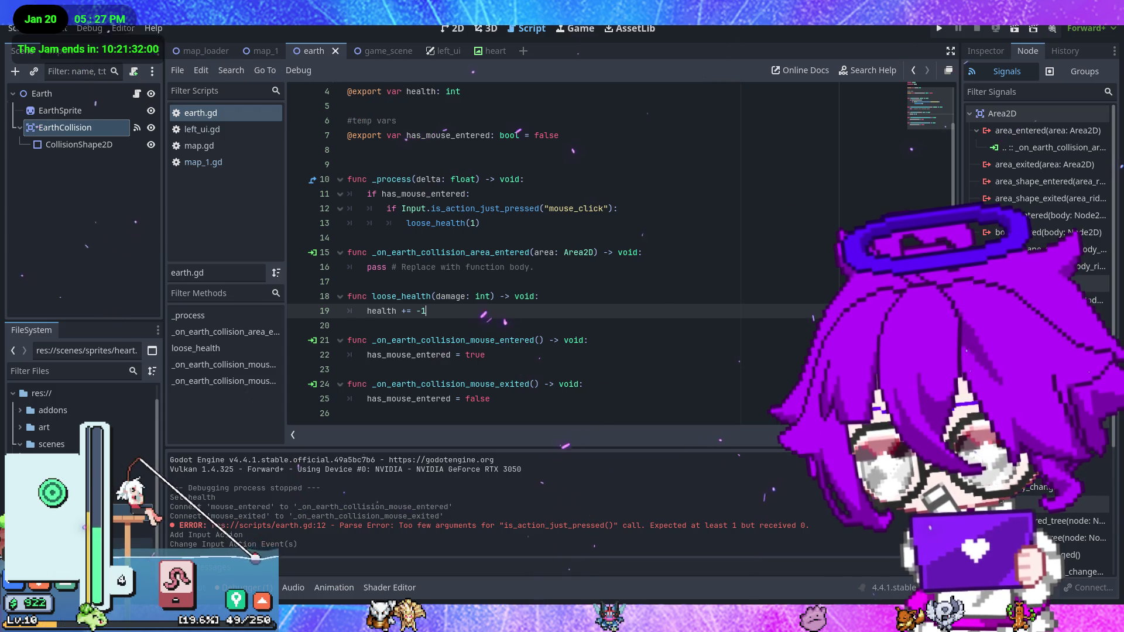
click(14, 350)
key(Return)
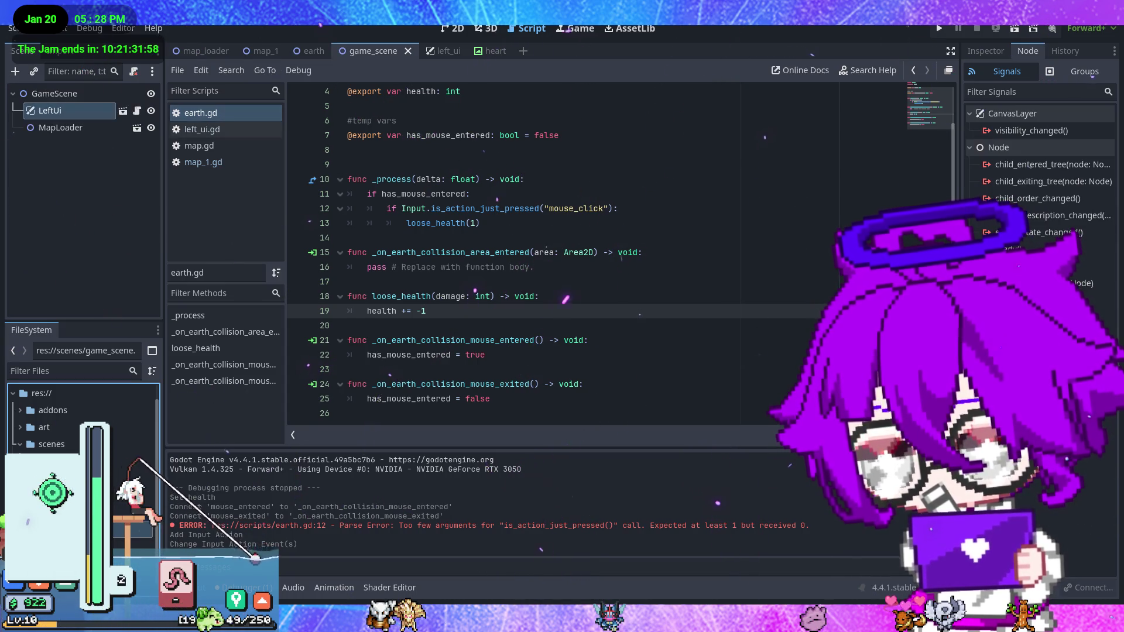
Step: Attach a new game_scene.gd script to the GameScene root, saved in res://scripts
click(103, 94)
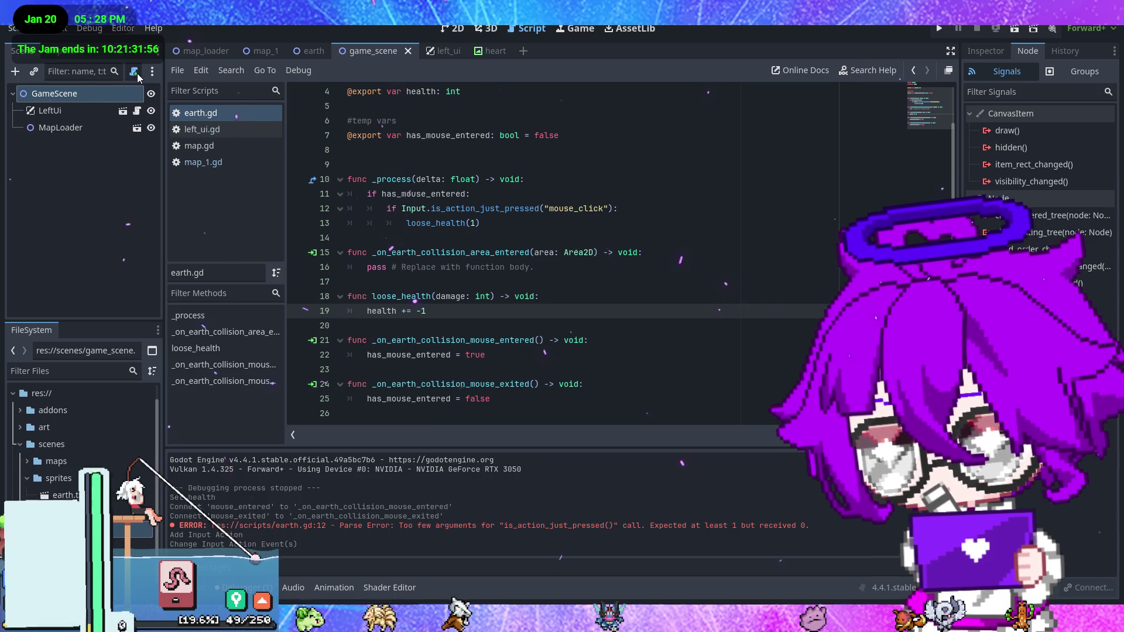
click(135, 71)
click(686, 300)
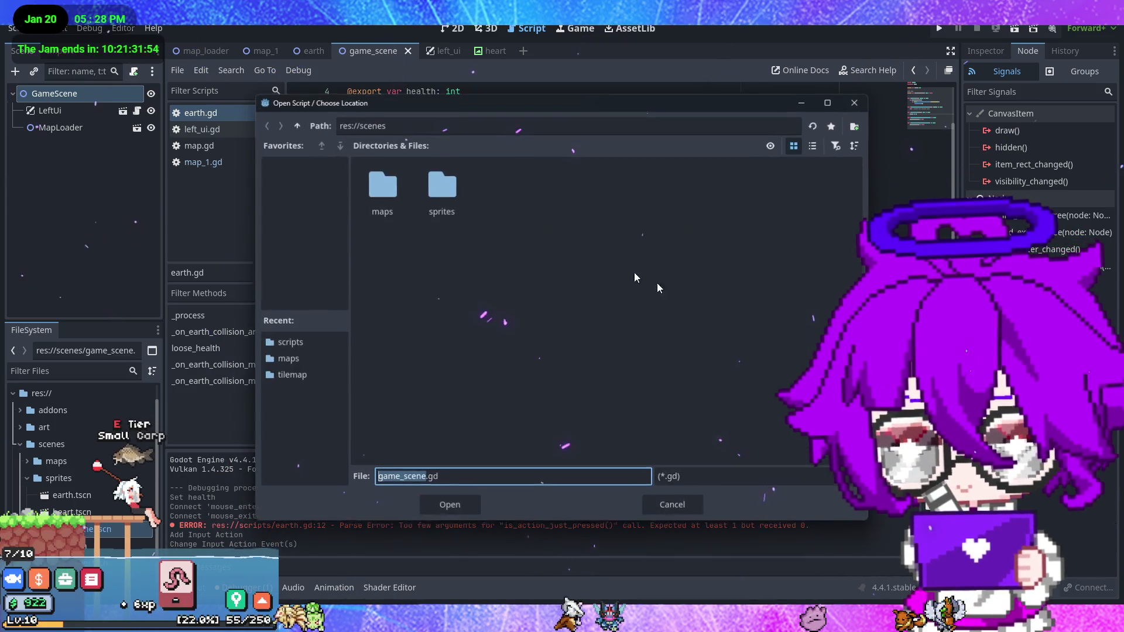
click(296, 126)
double_click(560, 186)
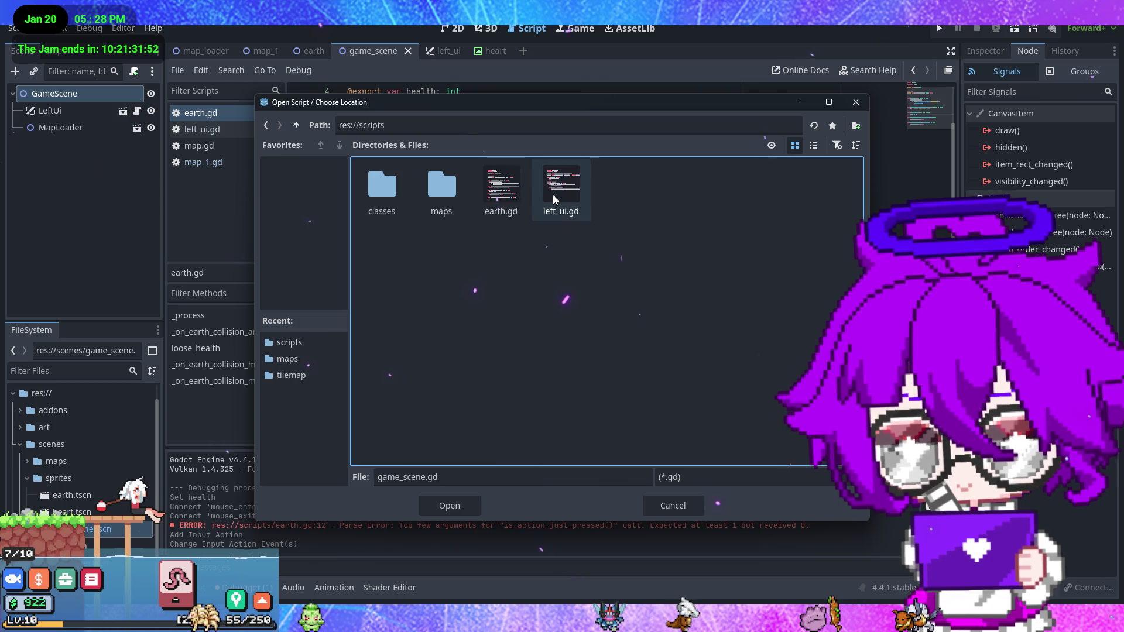
click(451, 504)
click(524, 413)
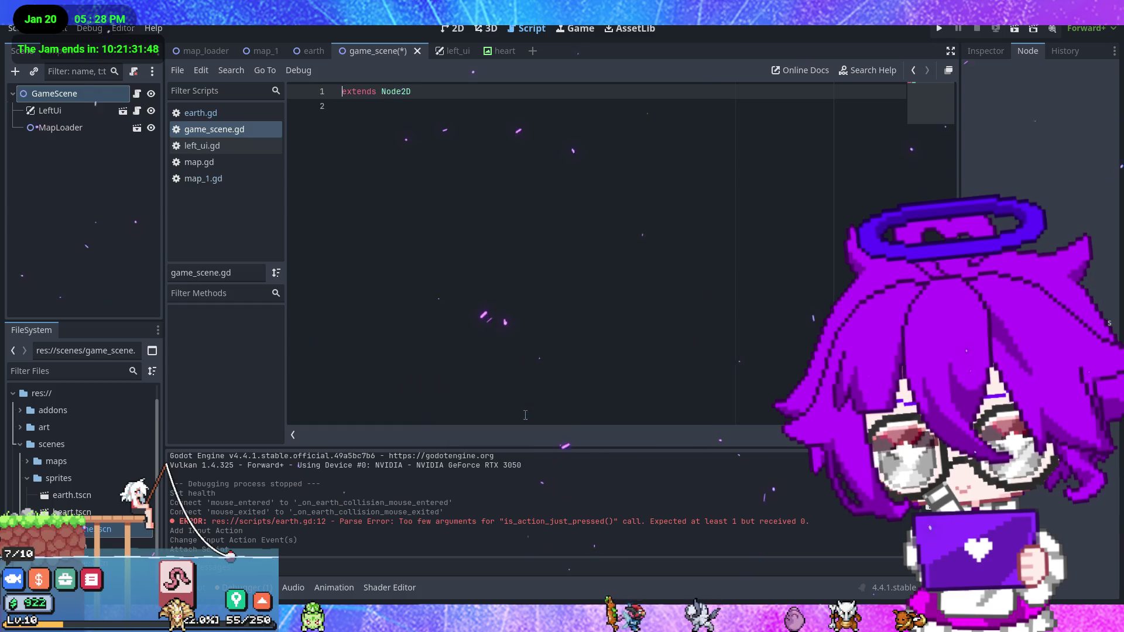
click(433, 108)
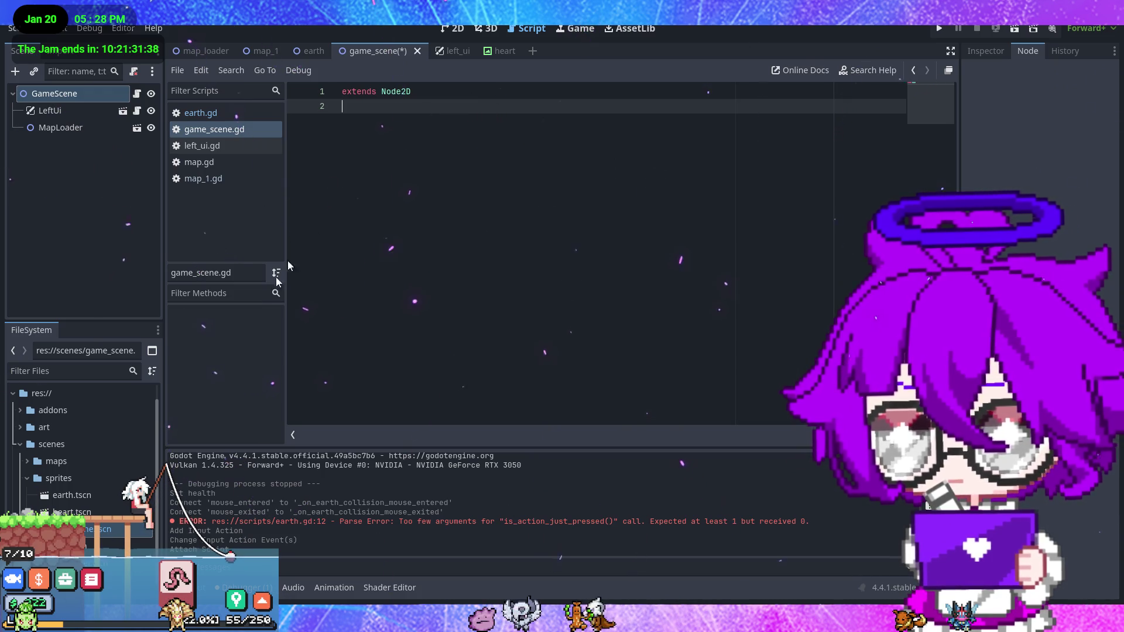
Step: Create a new folder named 'globals' inside the scripts folder
click(20, 446)
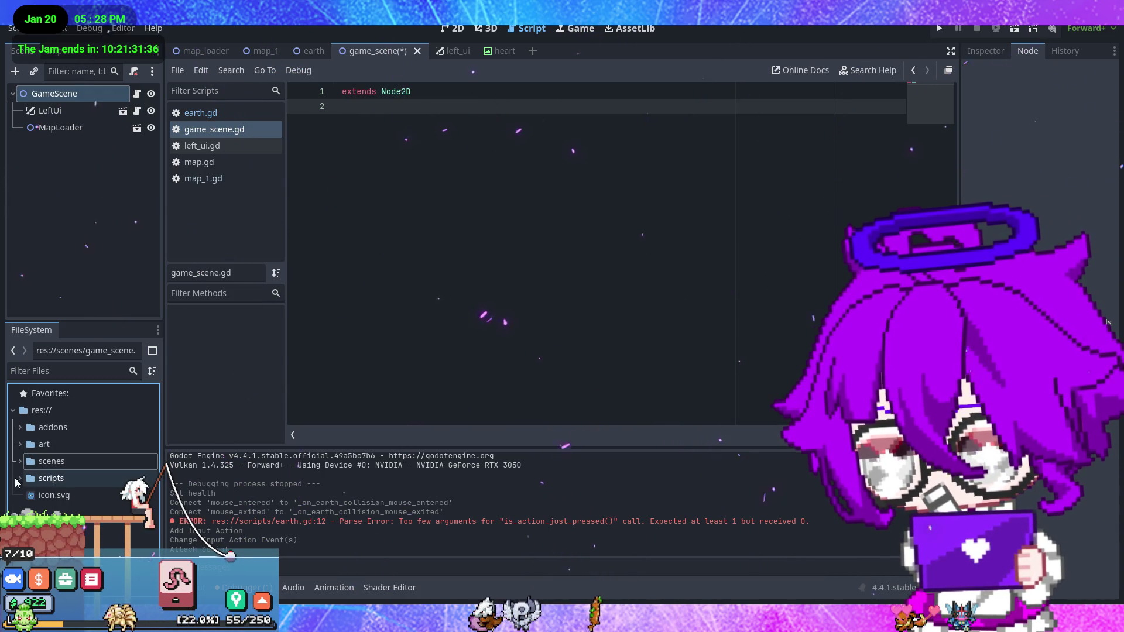
click(20, 478)
right_click(47, 478)
mouse_move(176, 356)
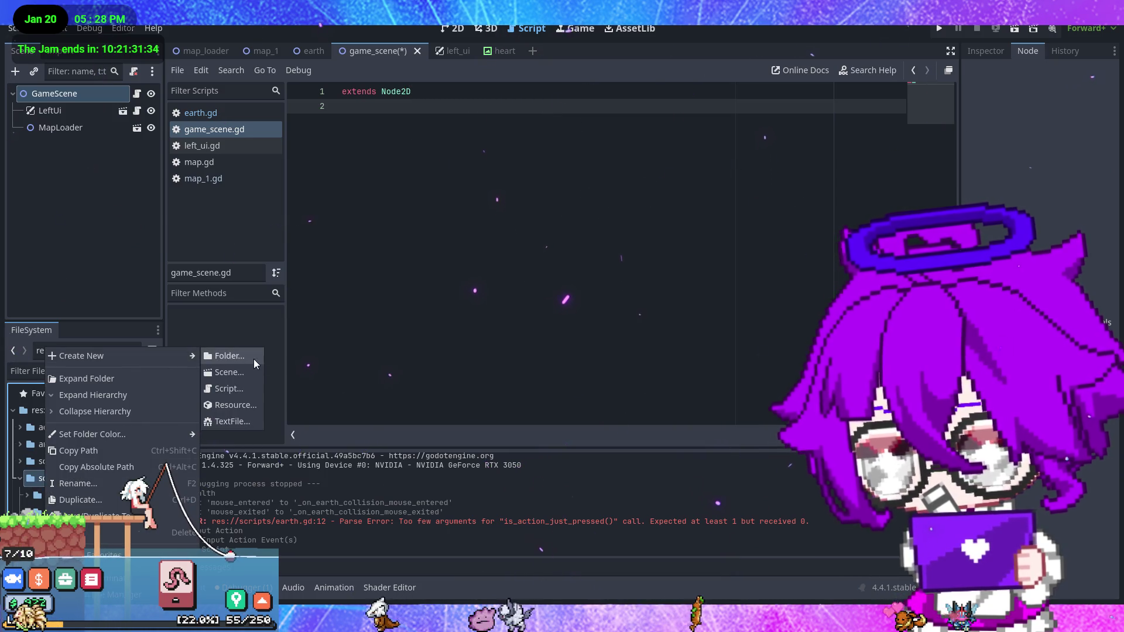
click(251, 360)
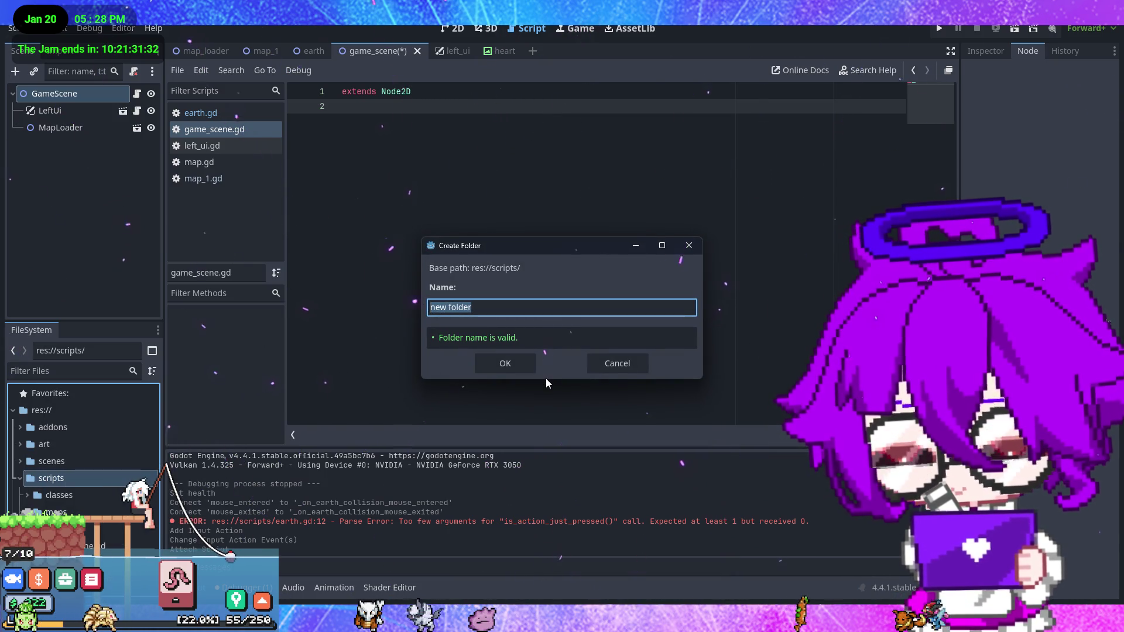
text(globals)
key(Return)
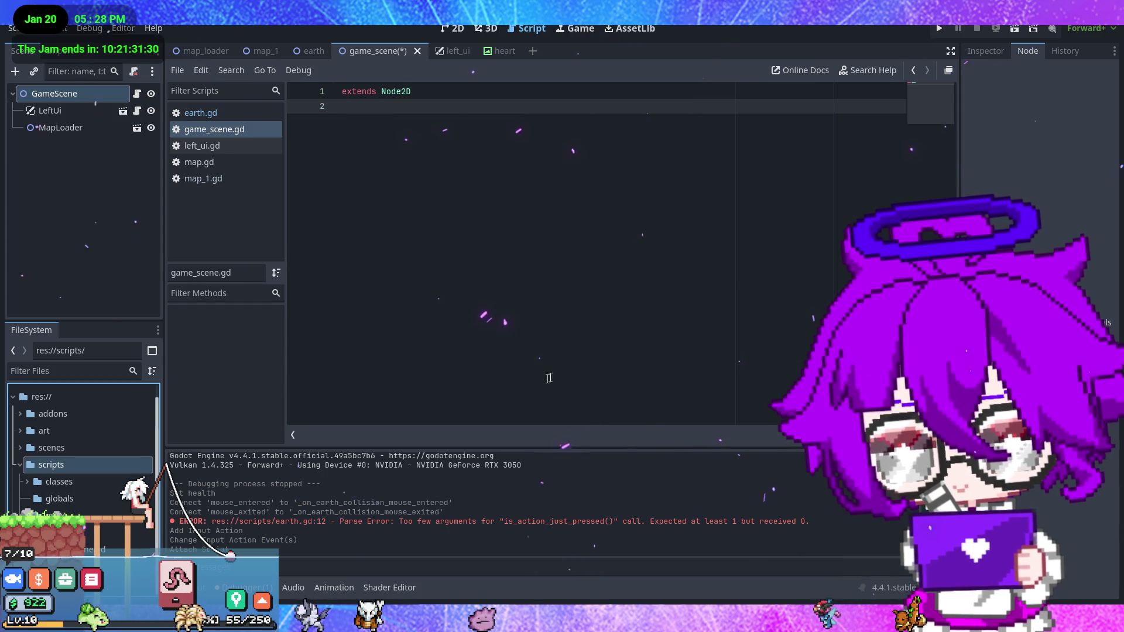
Step: Create a new script in the globals folder and open signals.gd for editing
right_click(107, 503)
mouse_move(175, 356)
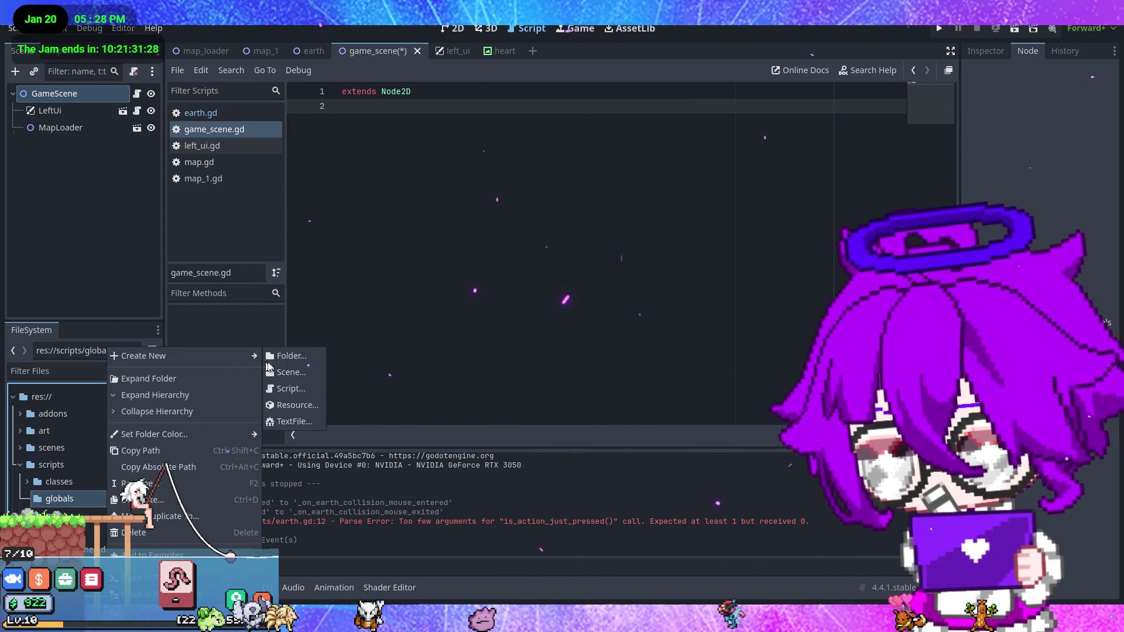
click(291, 389)
text(s)
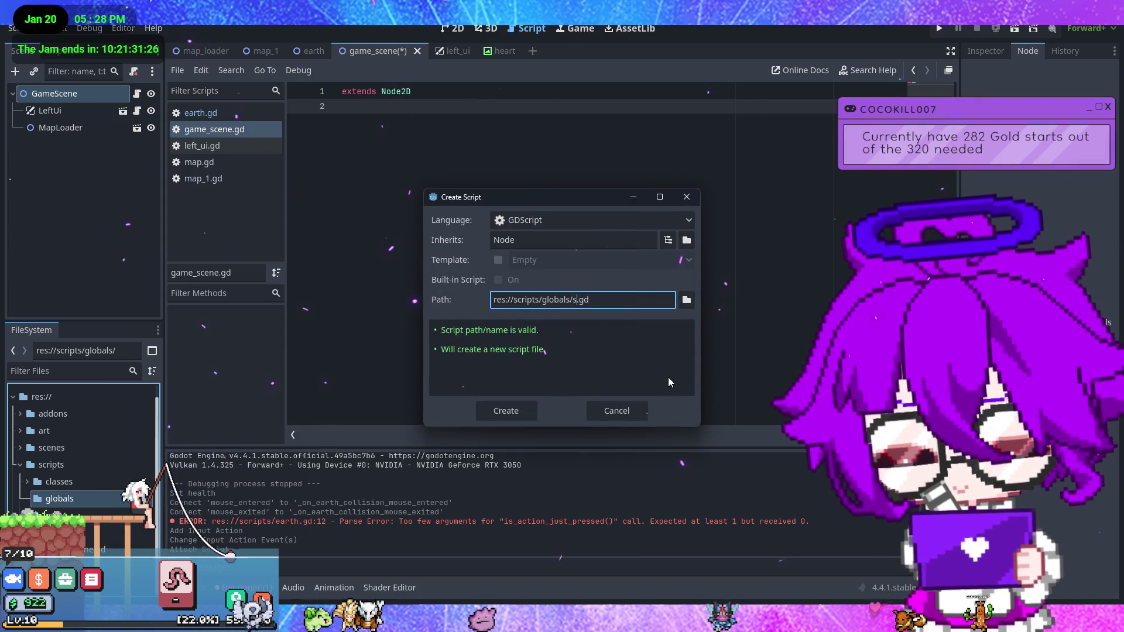
text(ignal_bus)
key(Return)
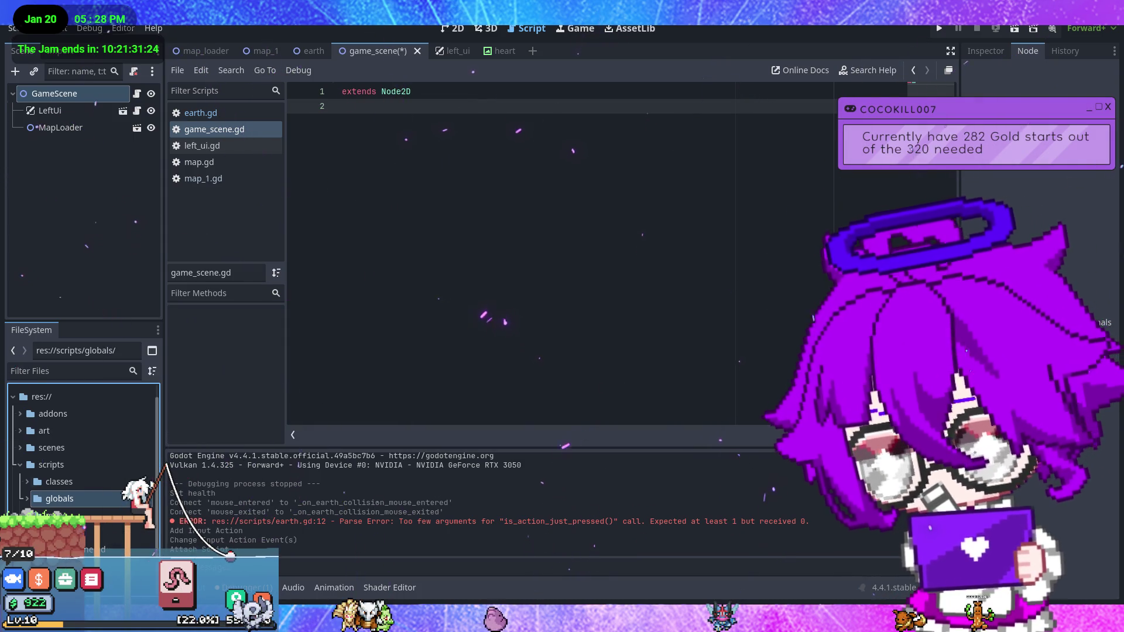
double_click(107, 520)
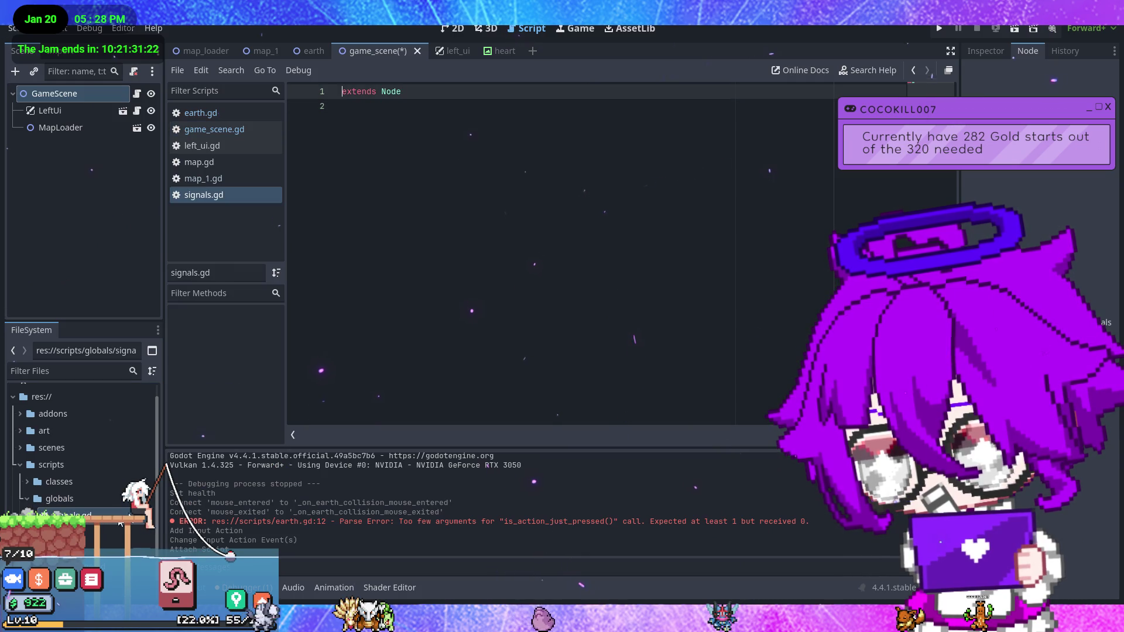
click(397, 117)
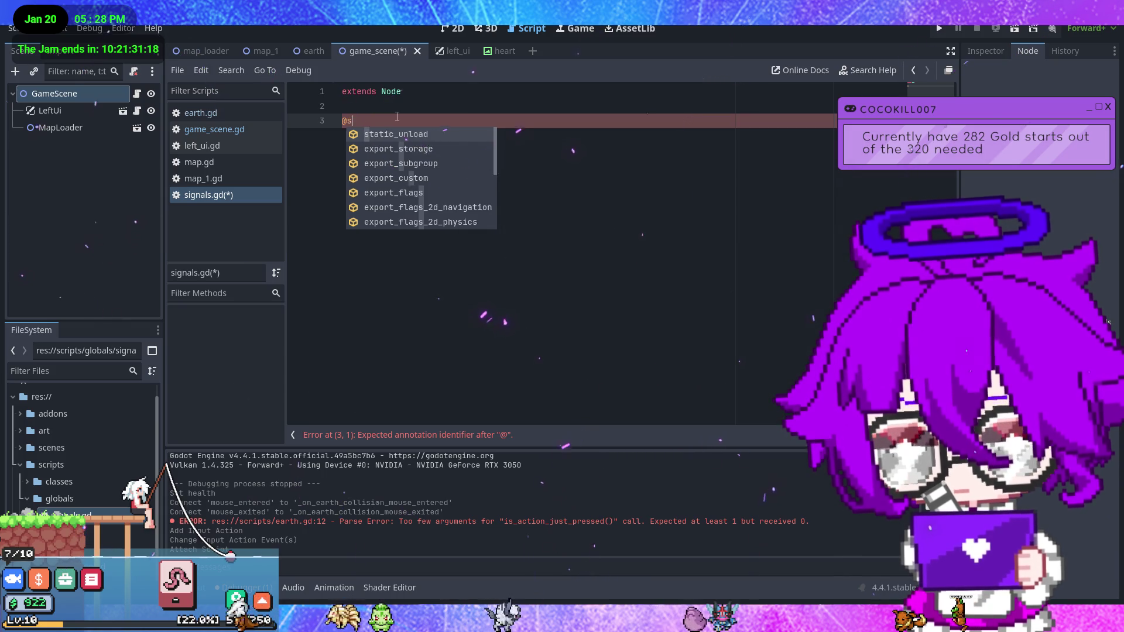
Step: Replace the stray @ on line 3 of signals.gd with signal earth_damage(damage: int) and save
key(BackSpace)
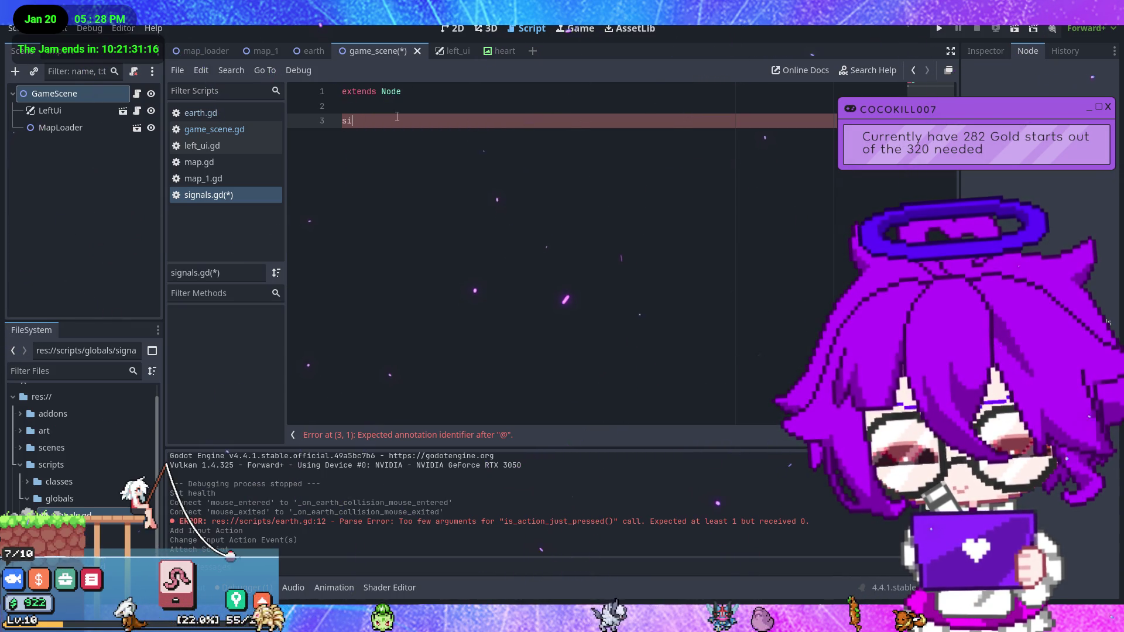
text(signa)
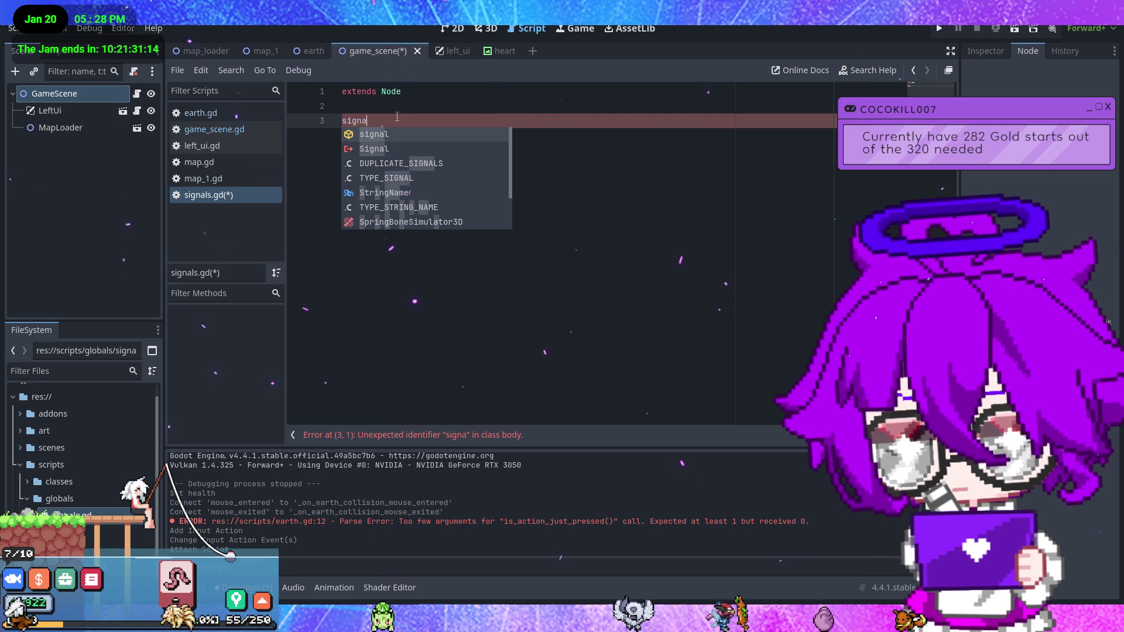
key(Down)
key(Return)
key(BackSpace)
key(BackSpace)
key(BackSpace)
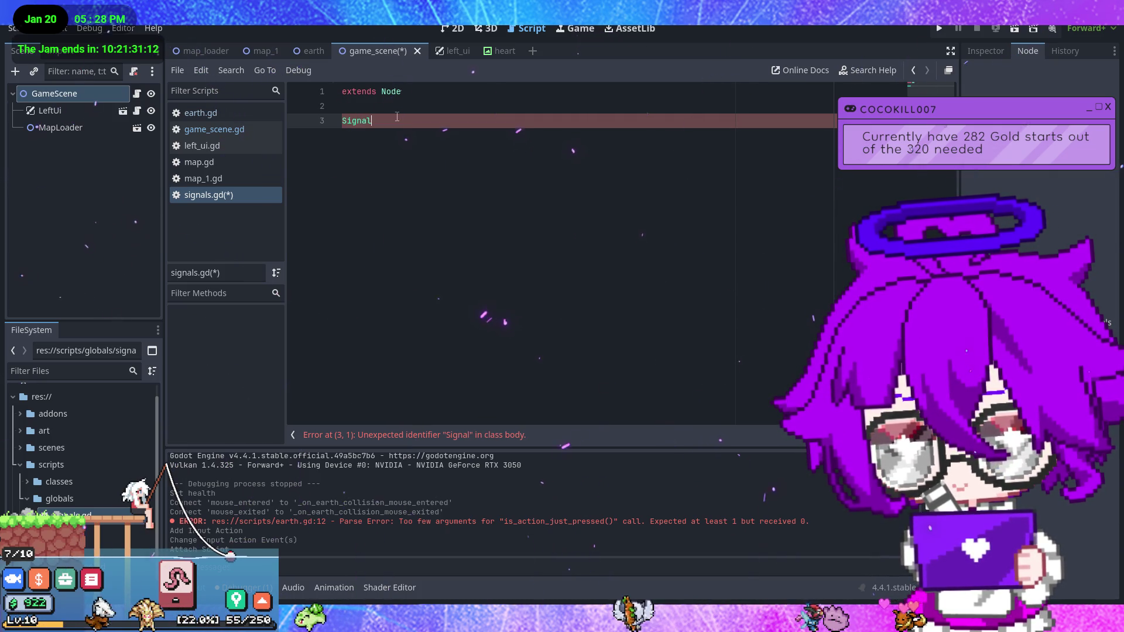
text(signal)
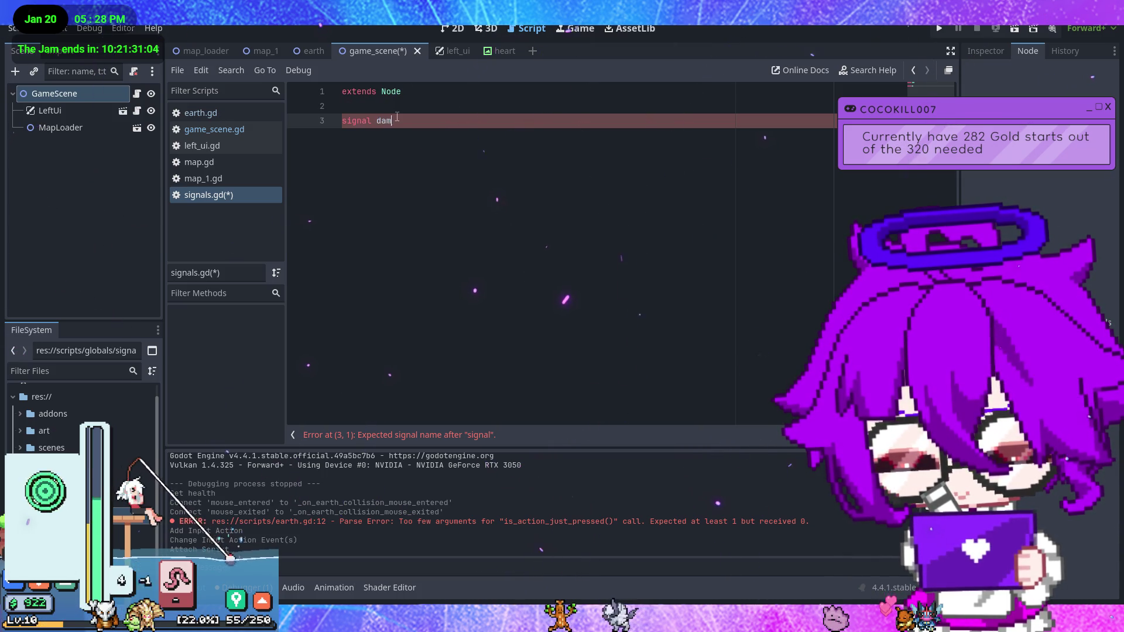
text(age)
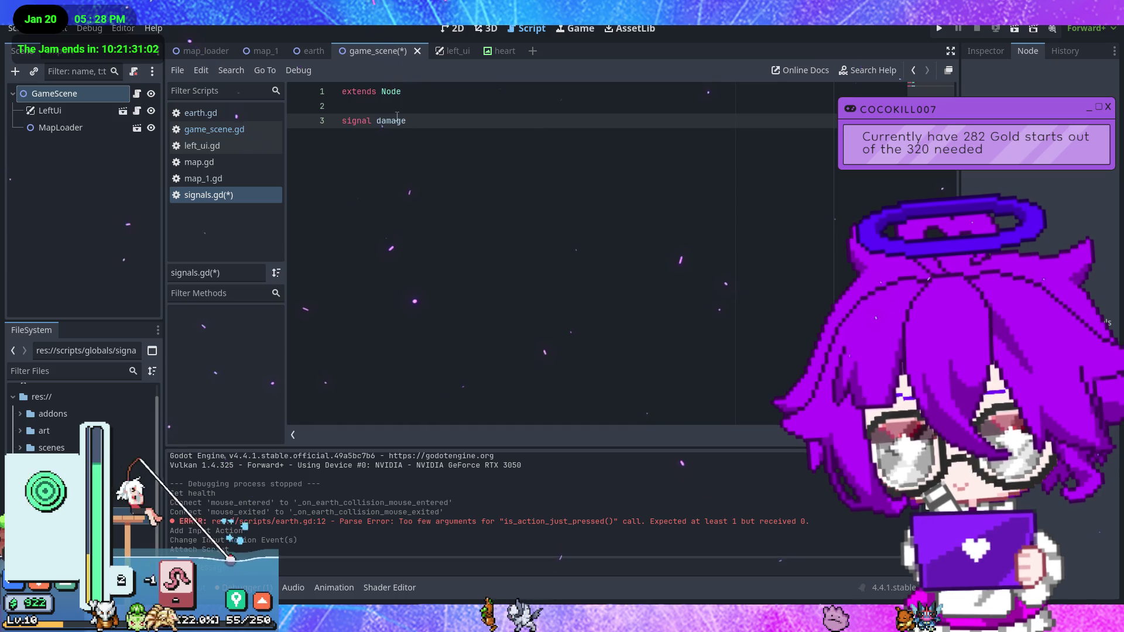
key(ctrl+s)
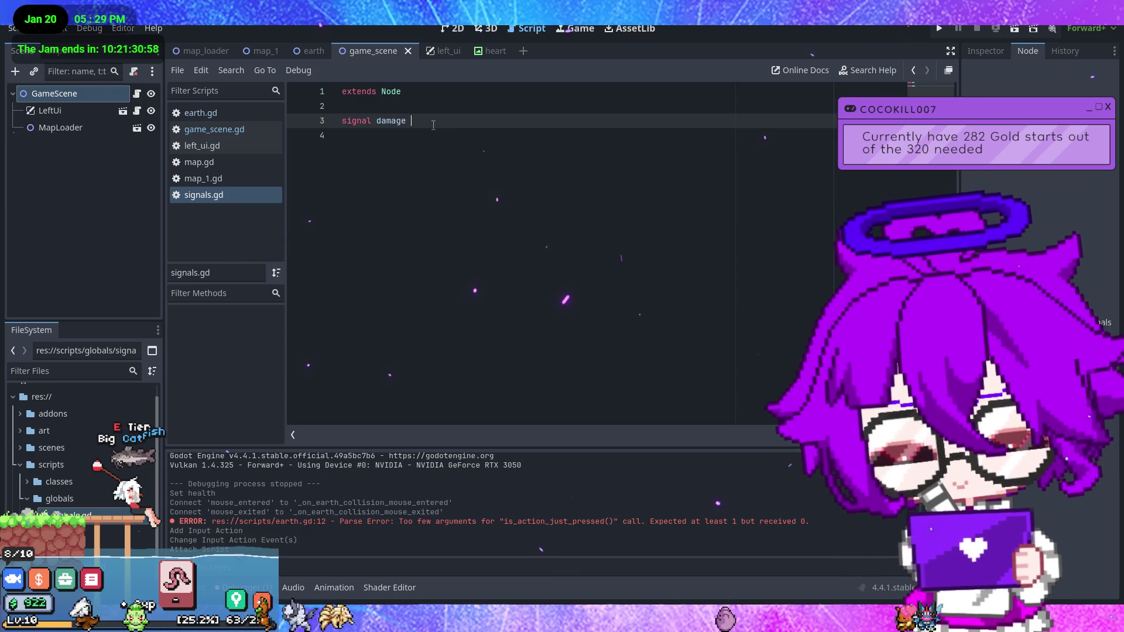
key(BackSpace)
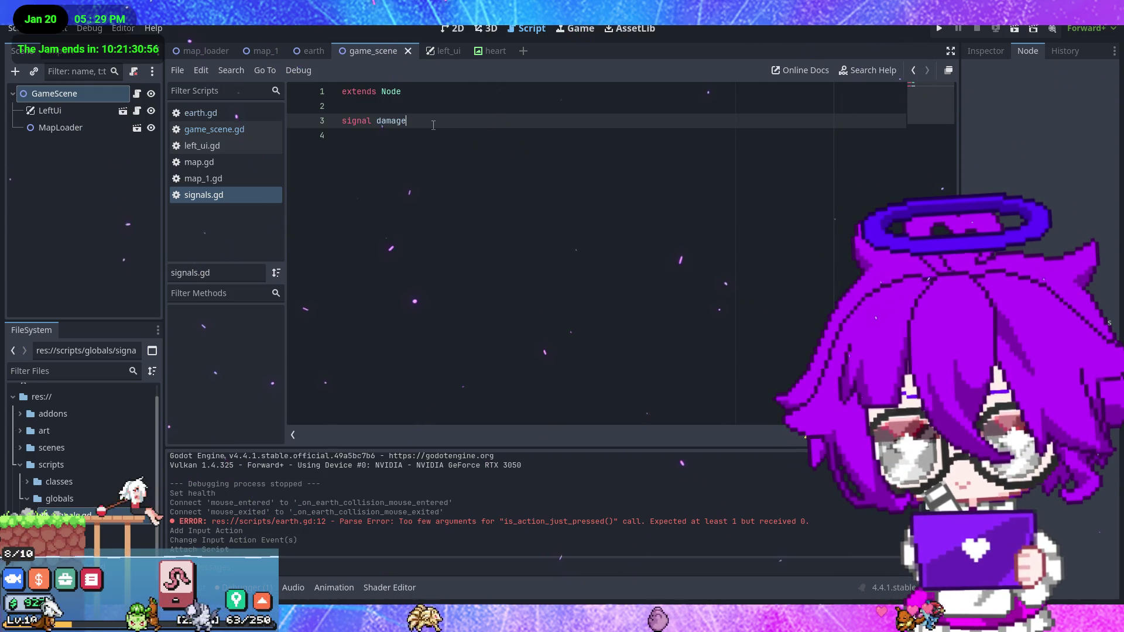
text((damage: int)
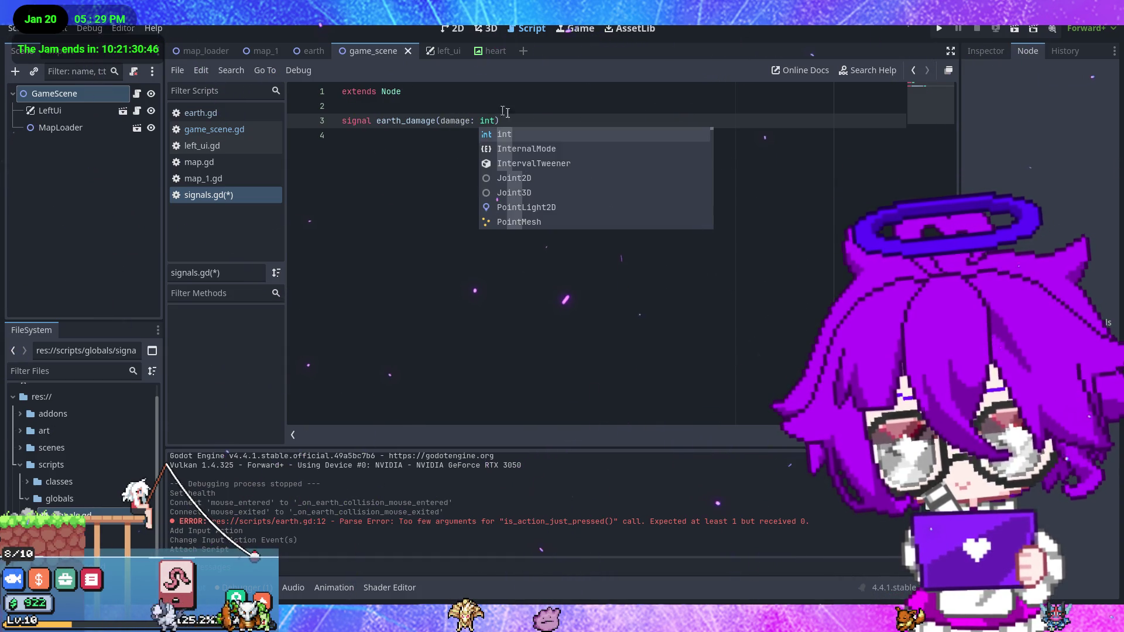
key(ctrl+s)
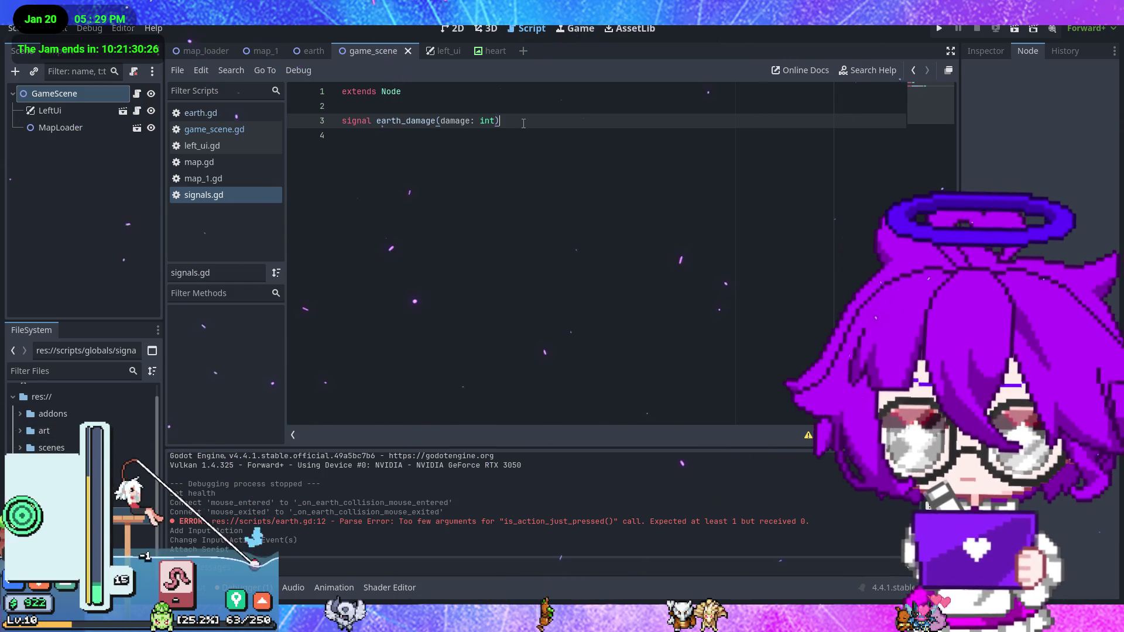
Step: Register scripts/globals/signals.gd as the Signals autoload in Project Settings
click(66, 32)
click(203, 94)
click(403, 129)
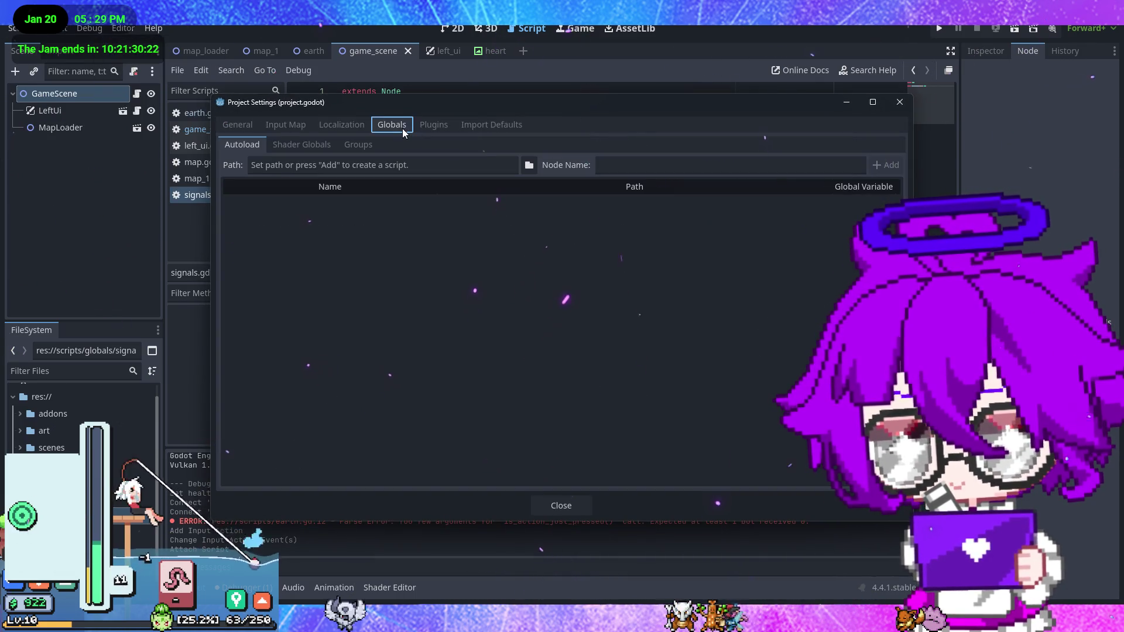
click(529, 165)
double_click(557, 197)
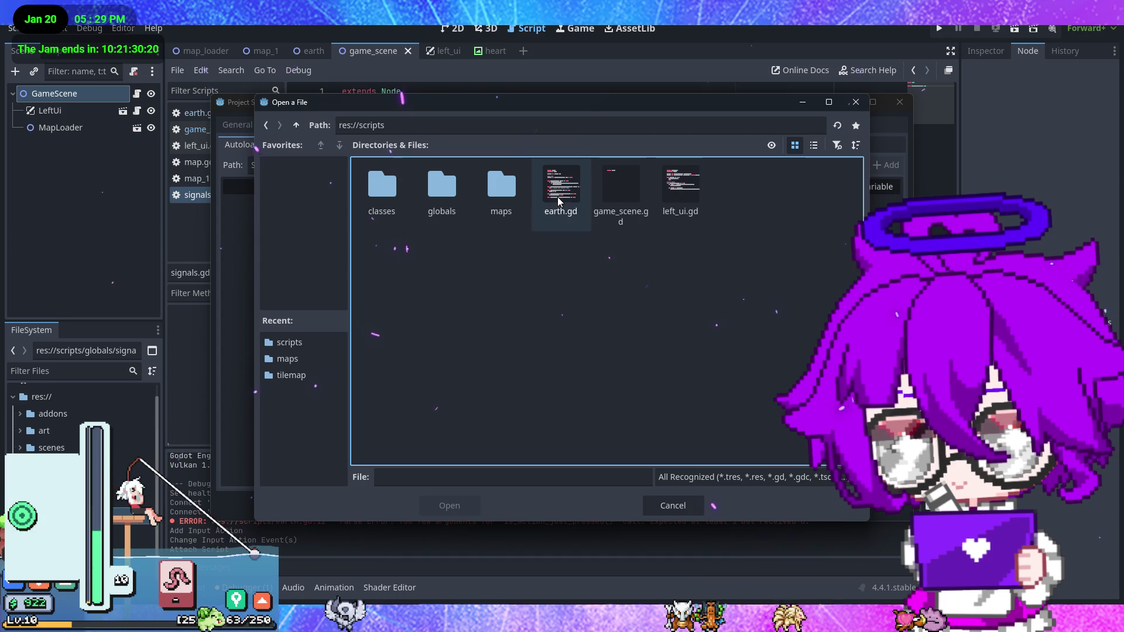
double_click(457, 204)
click(381, 187)
click(450, 505)
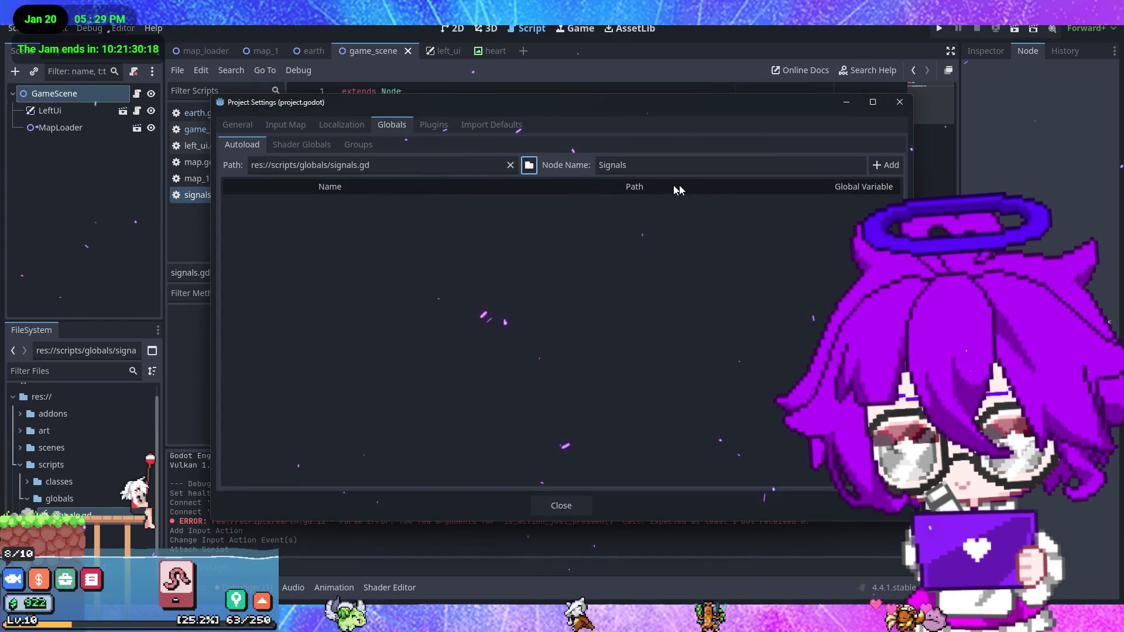
click(886, 165)
click(561, 505)
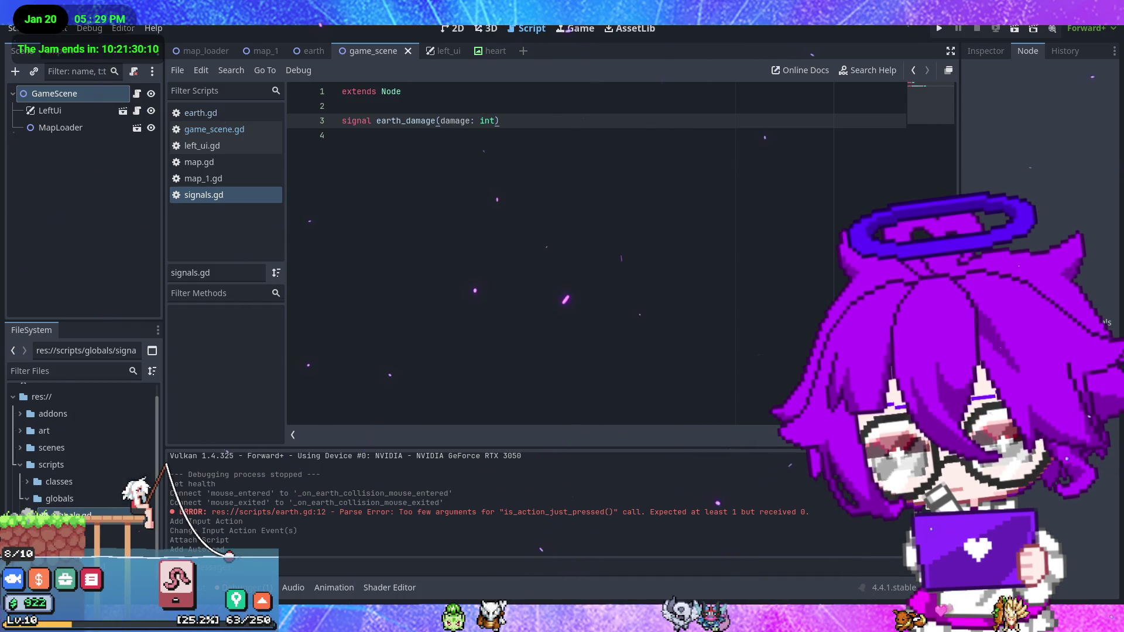
Step: Rename signals.gd to global_signals.gd in the FileSystem dock
right_click(79, 516)
click(135, 467)
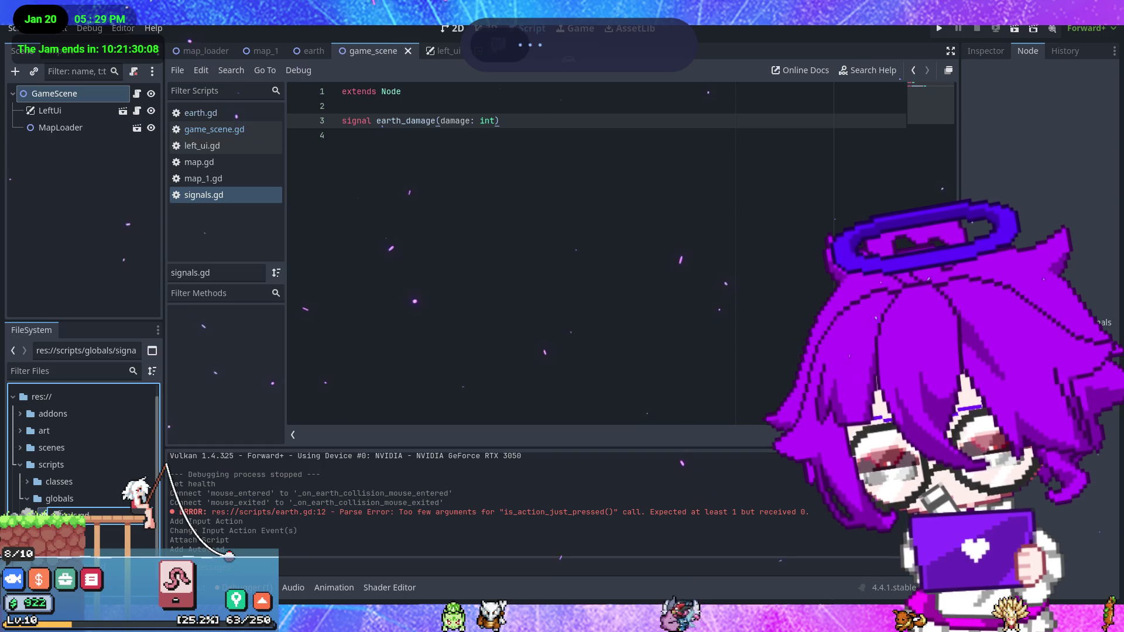
key(Return)
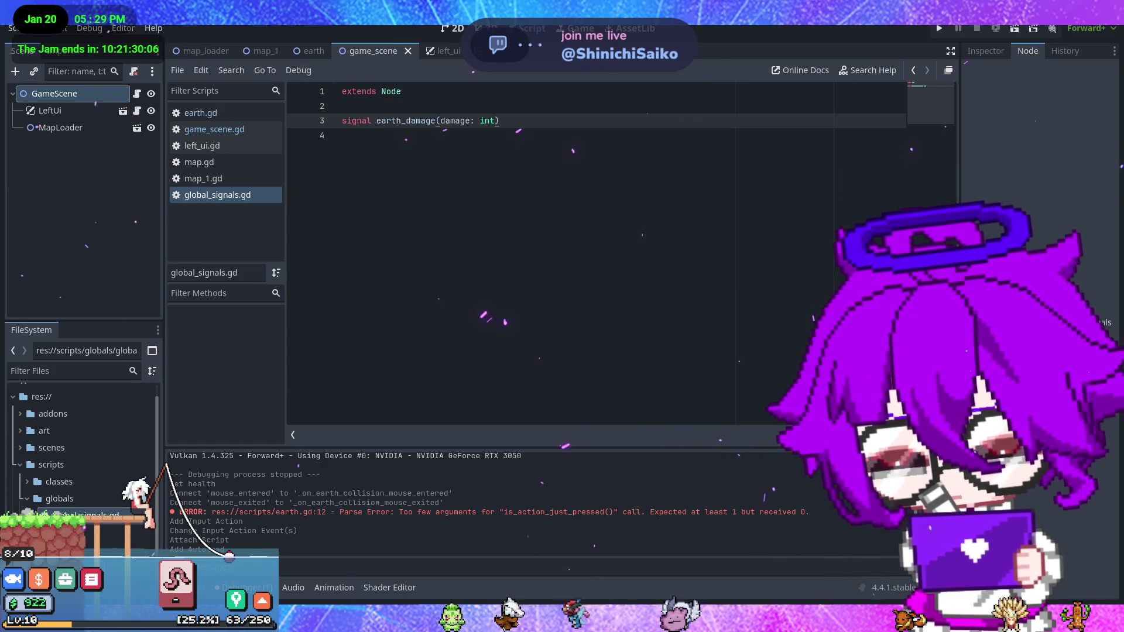
Step: Replace the Signals autoload with global_signals.gd registered as GlobalSignals
click(53, 30)
click(64, 46)
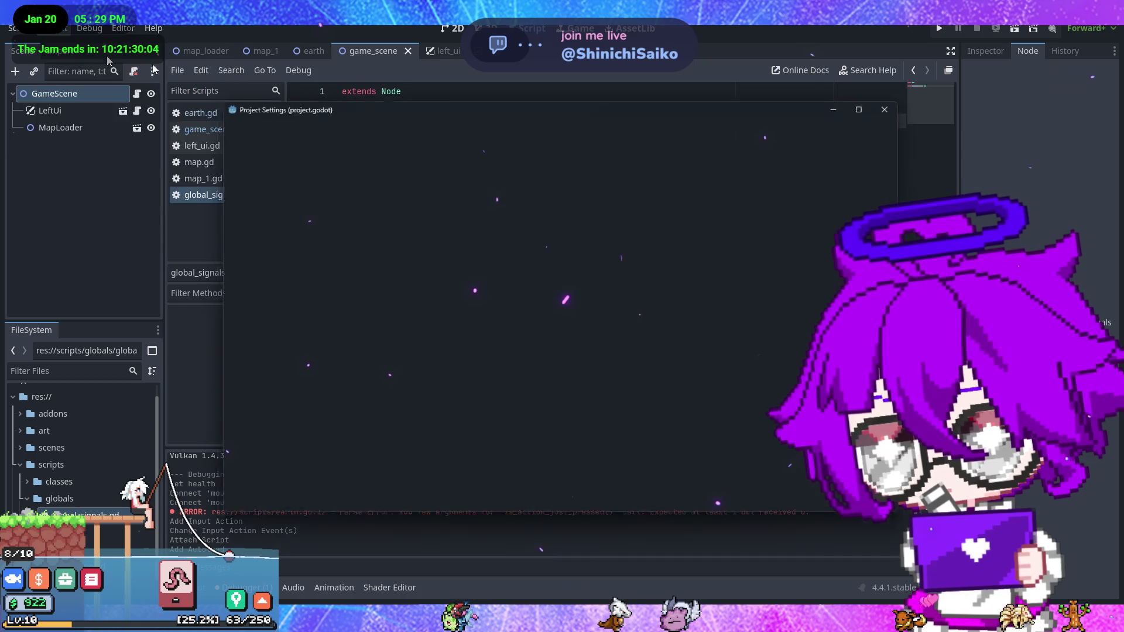
click(894, 202)
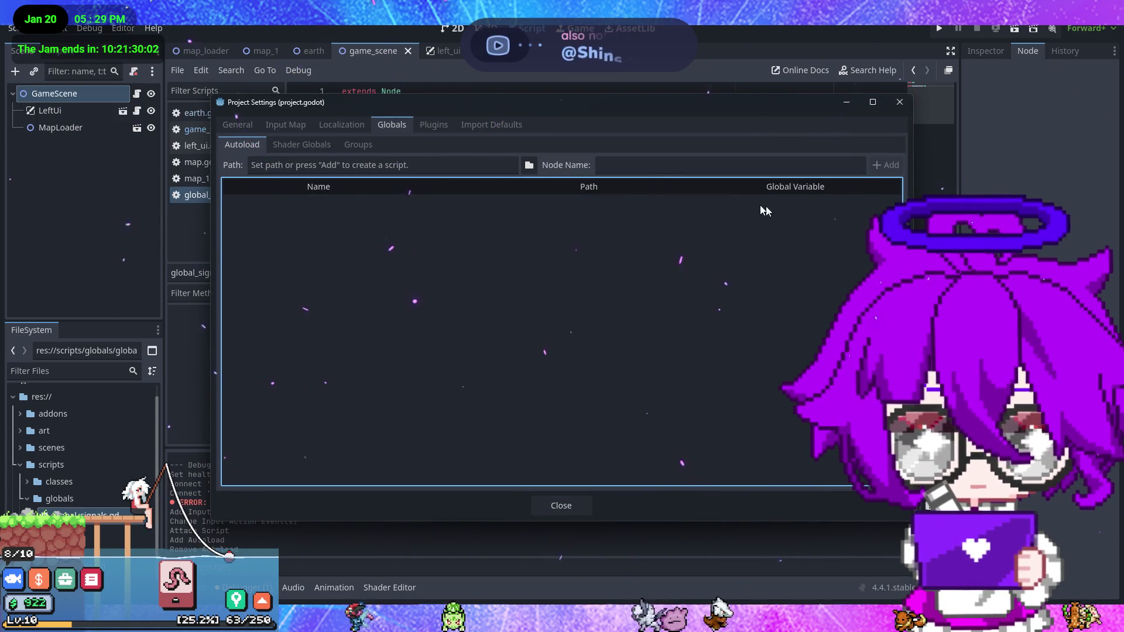
click(529, 165)
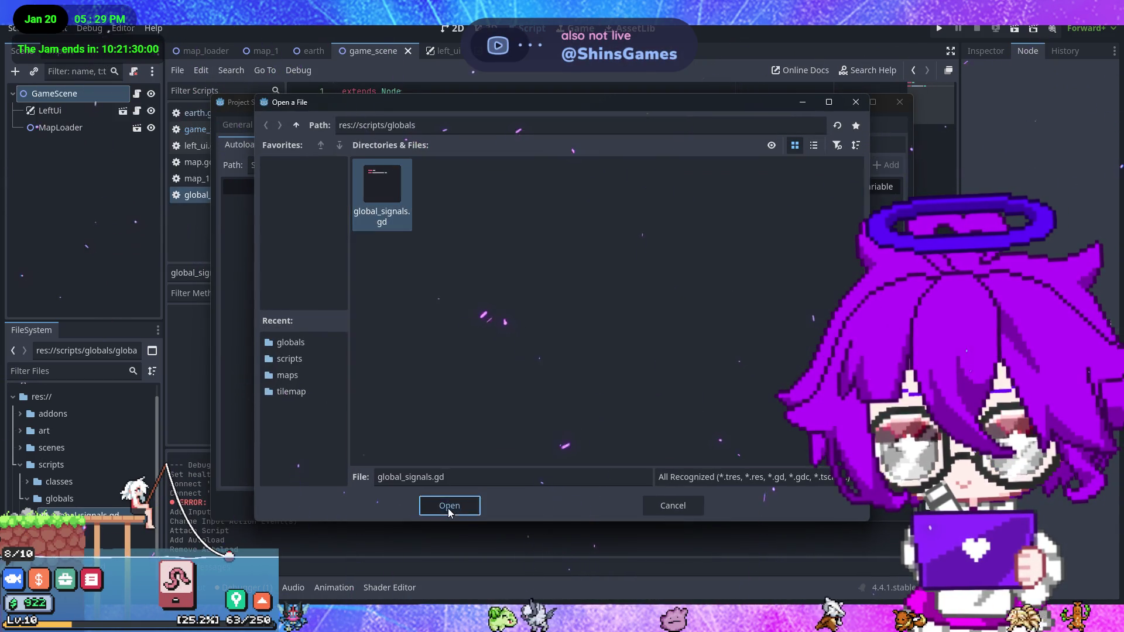
click(449, 506)
click(885, 166)
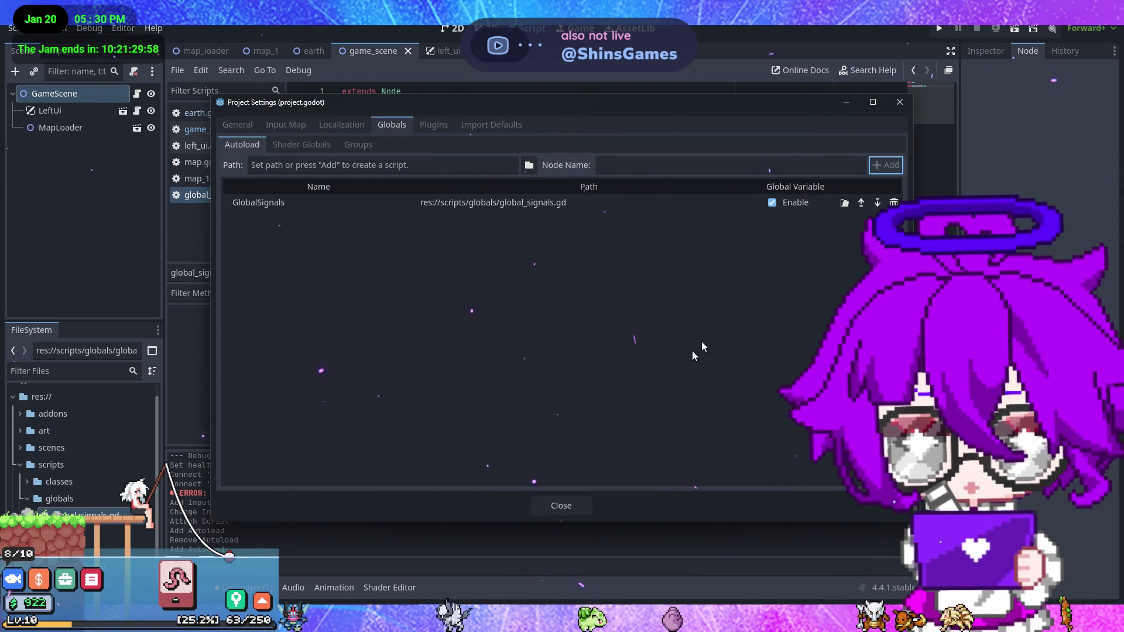
click(575, 508)
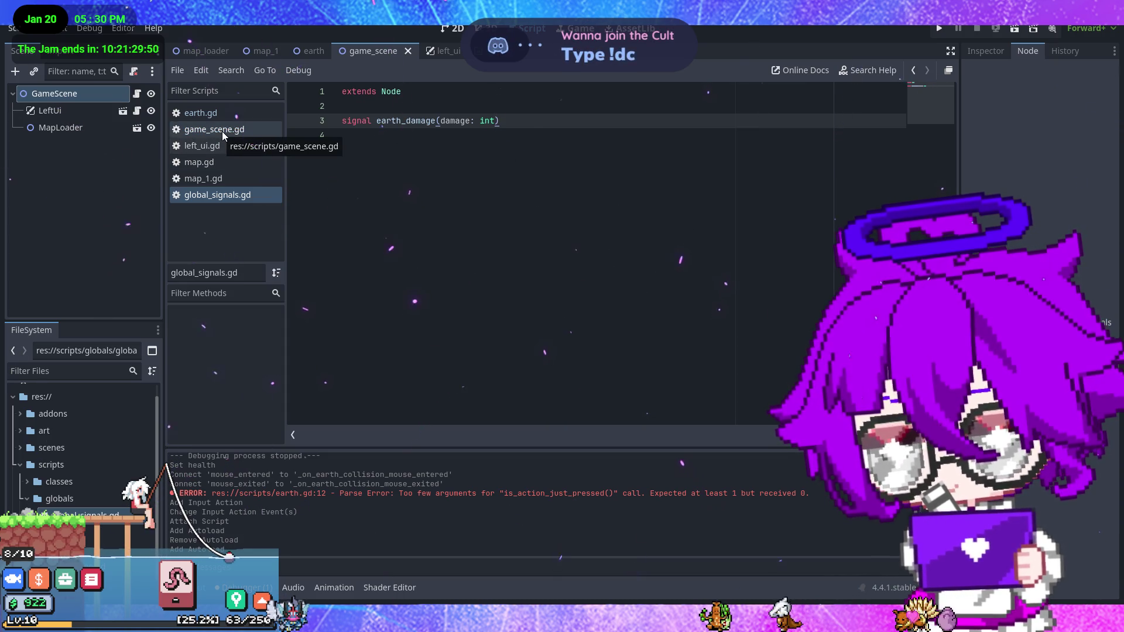
Step: In earth.gd, add a new line after health += -1 in loose_health beginning with 'Gl'
click(217, 115)
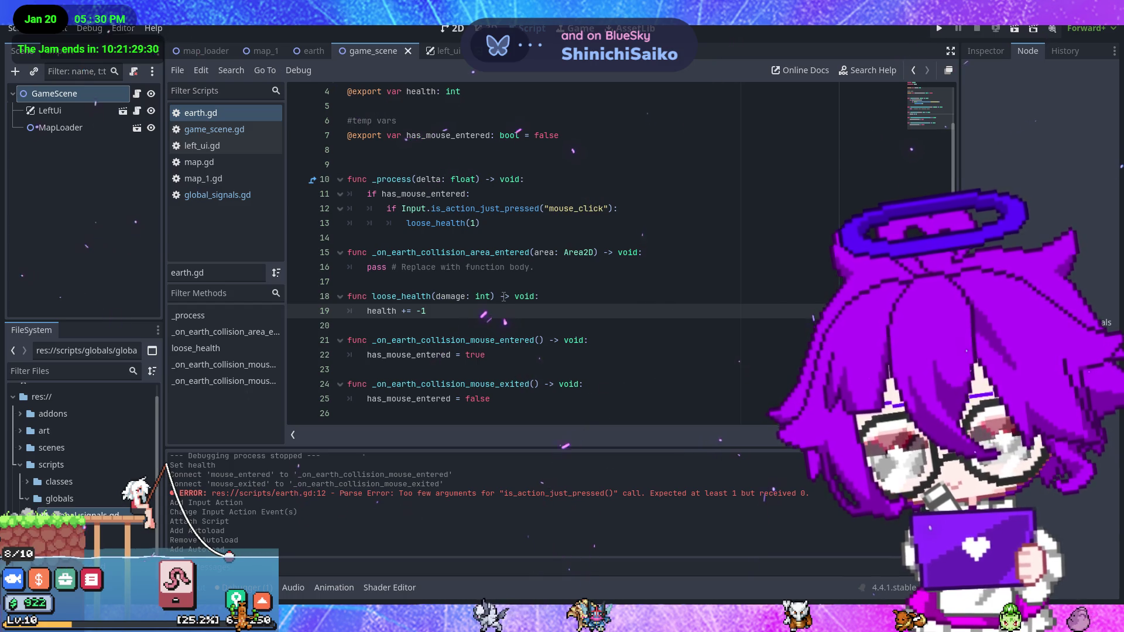
scroll(506, 292, up, 1)
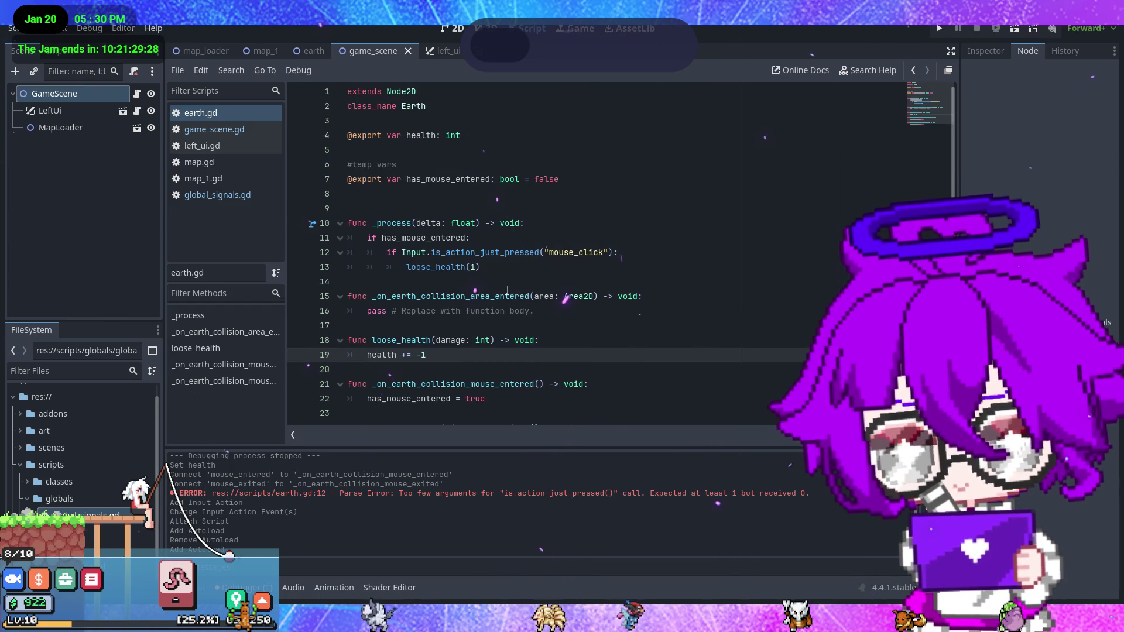
click(485, 140)
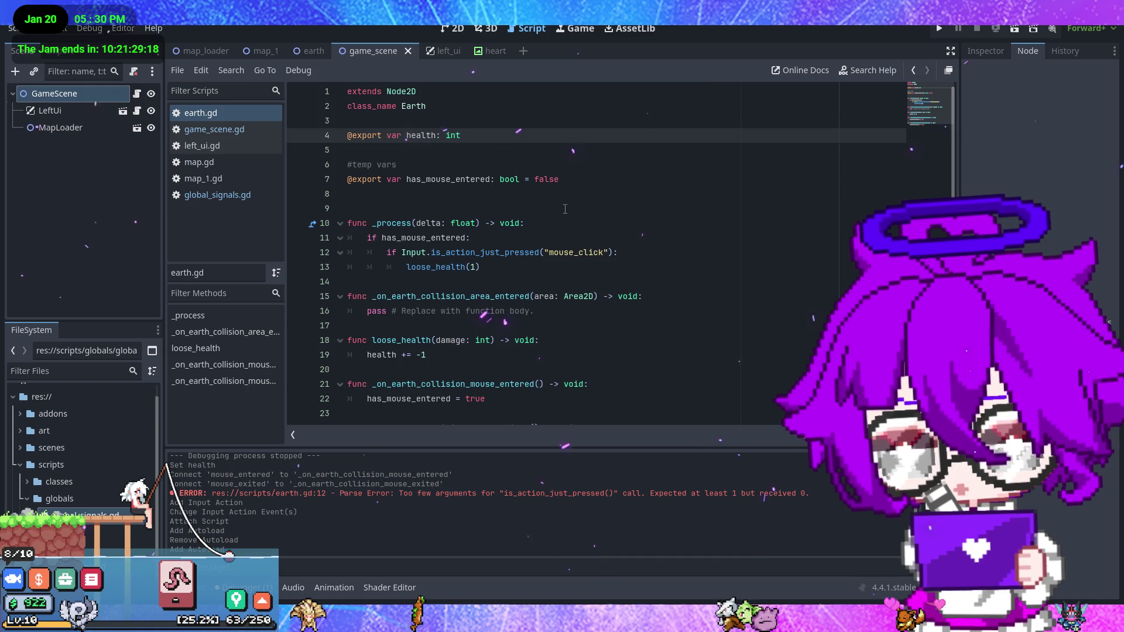
click(467, 355)
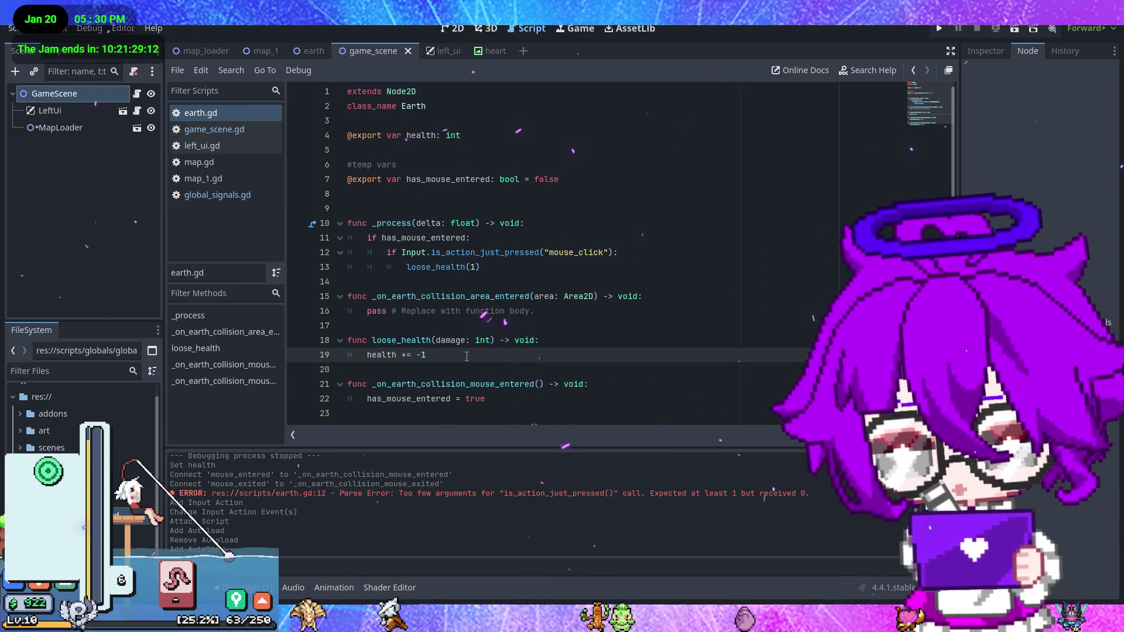
key(Return)
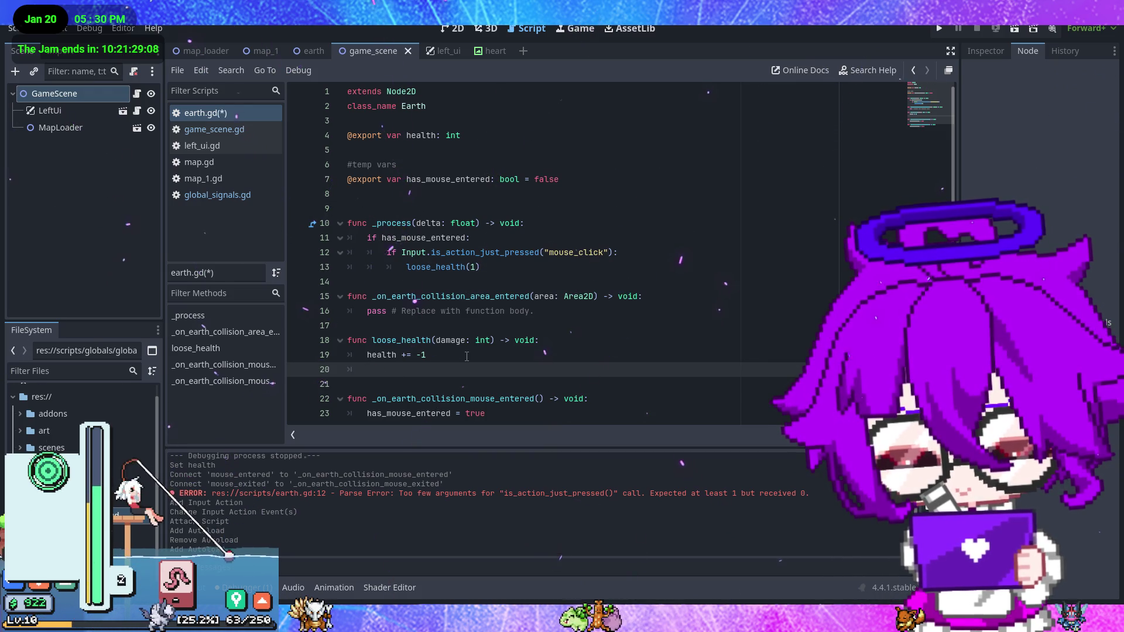
text(Gl)
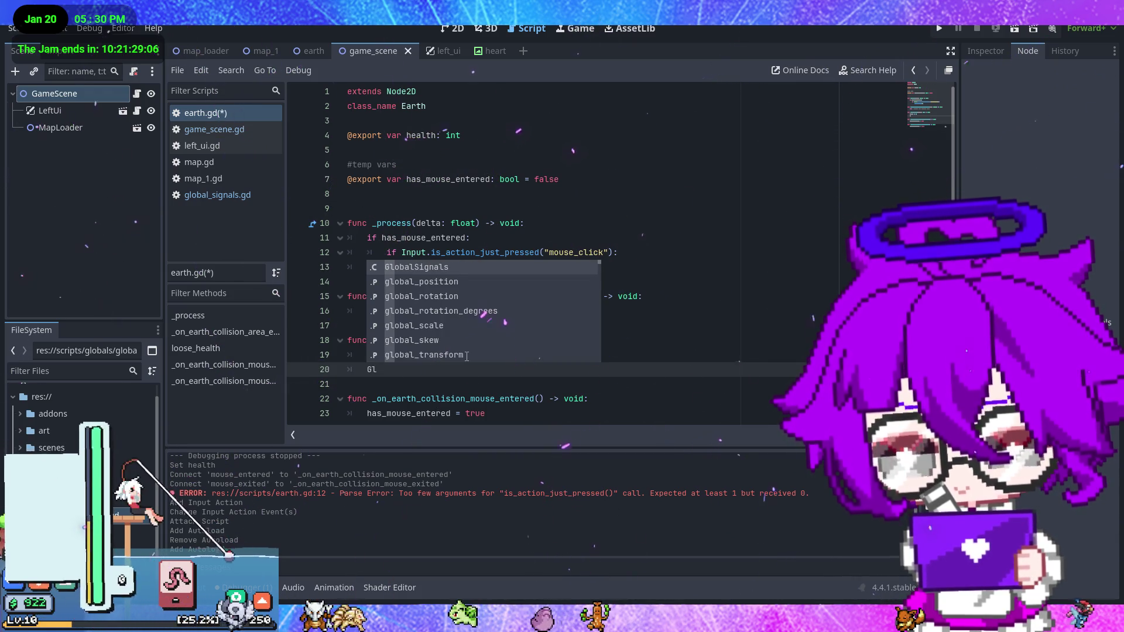